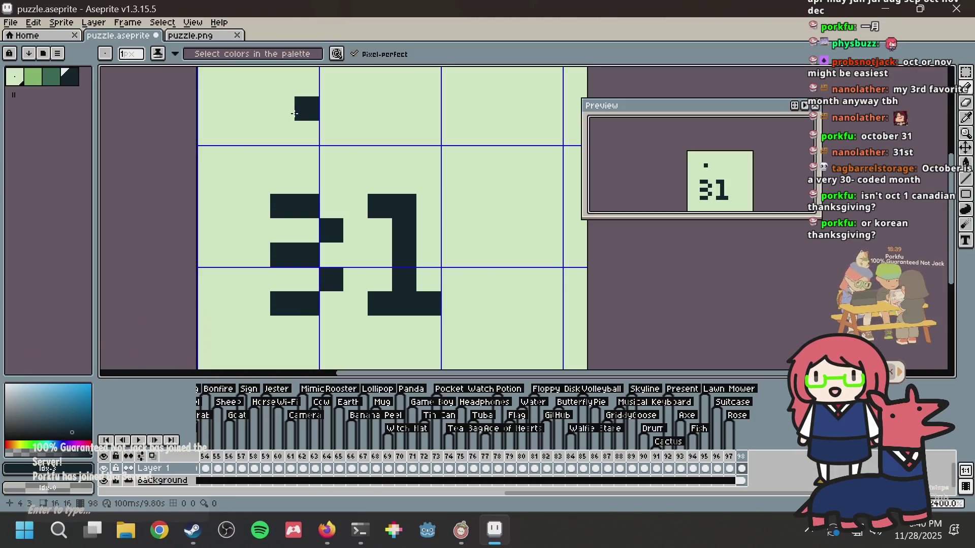
Step: Sketch the dark pixels of the O and C above the 31
click(287, 128)
click(302, 156)
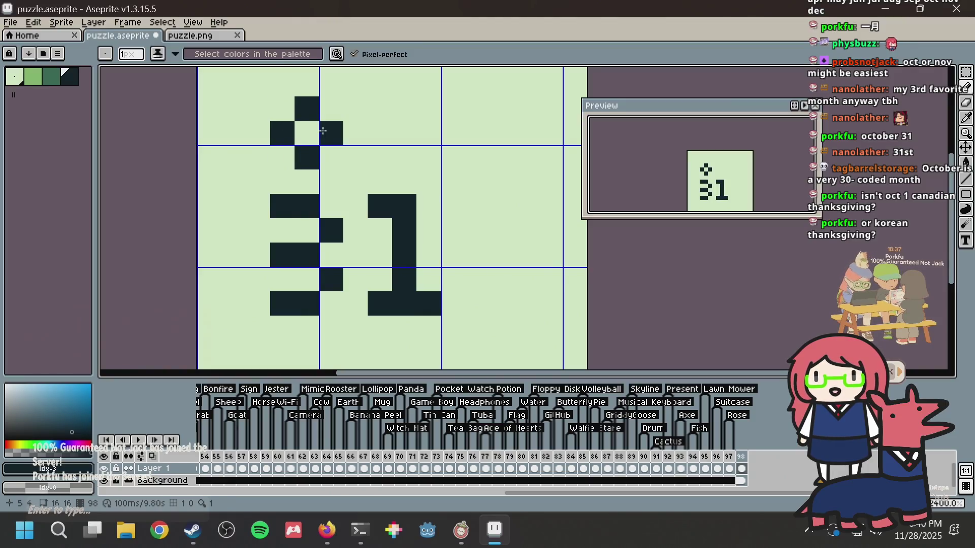
click(321, 131)
click(401, 105)
click(377, 129)
click(404, 158)
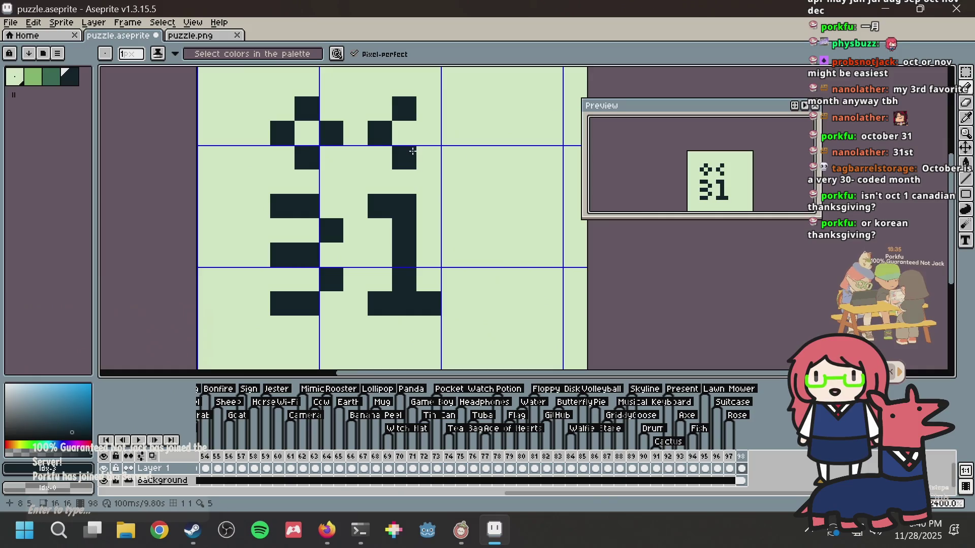
click(454, 109)
Step: Draw the T's top bar and stem, erasing a stray dark pixel
click(478, 108)
click(460, 128)
click(477, 157)
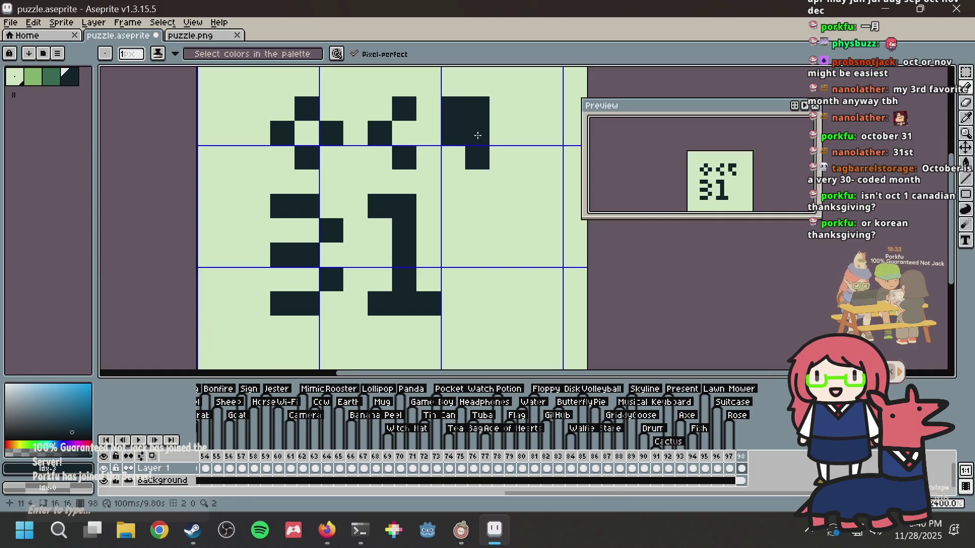
right_click(454, 133)
click(478, 133)
click(493, 116)
Step: Reshape the middle letter into a clean C
click(429, 157)
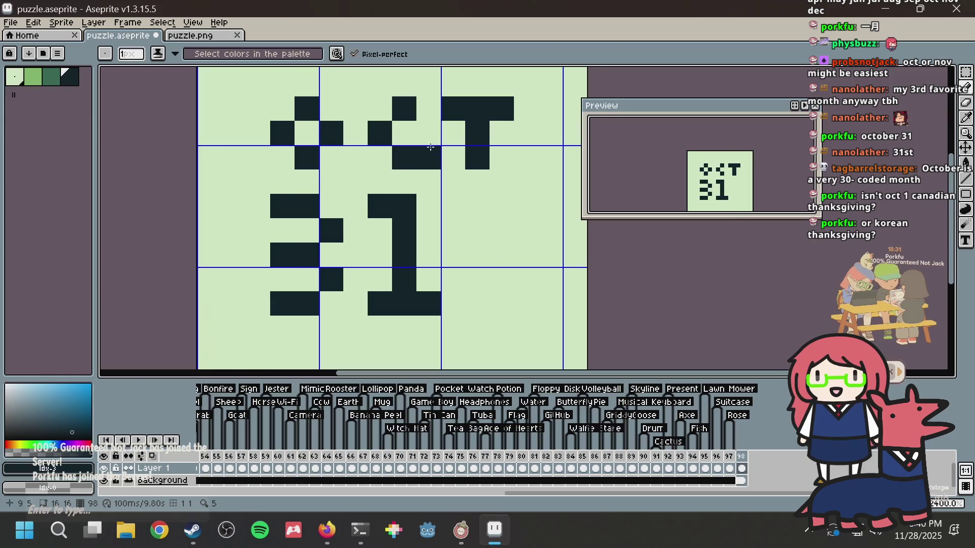
right_click(428, 157)
click(404, 133)
right_click(404, 133)
click(380, 108)
click(374, 150)
Step: Clear stray pixels around the O, including a lone pixel at the far left
click(332, 109)
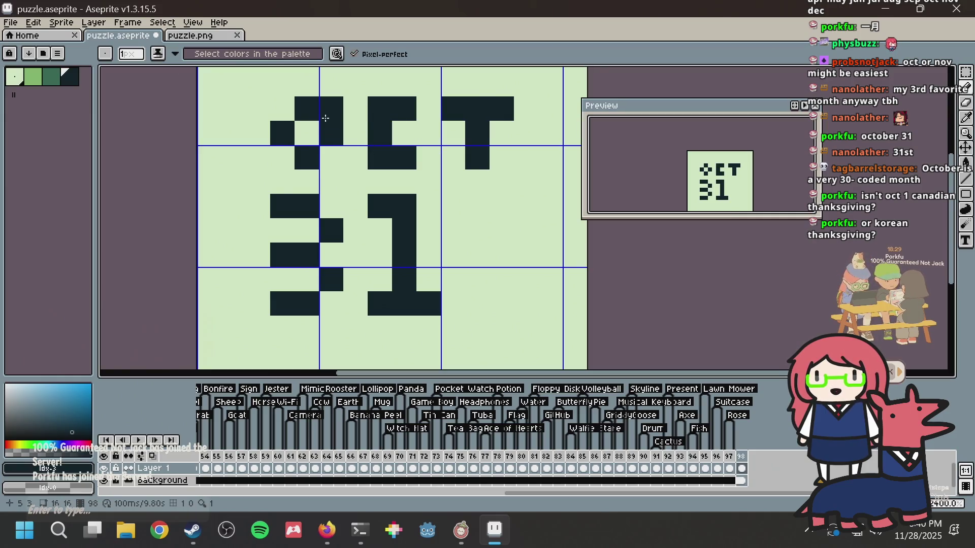
click(257, 159)
right_click(267, 151)
right_click(331, 109)
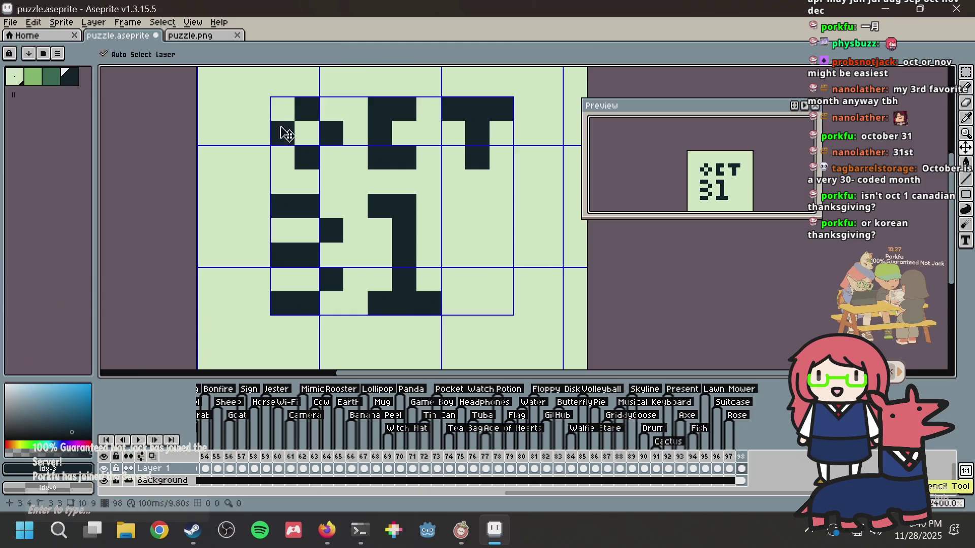
click(307, 134)
right_click(307, 135)
Step: Complete the O's top, bottom and corners, and add a pixel beside the T's foot
click(323, 115)
click(307, 133)
right_click(307, 133)
click(283, 157)
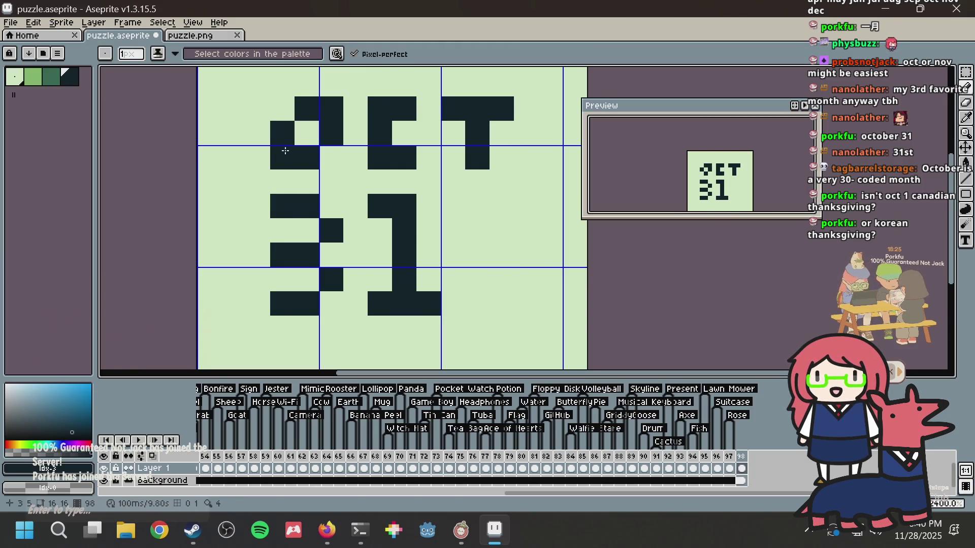
click(331, 157)
click(296, 114)
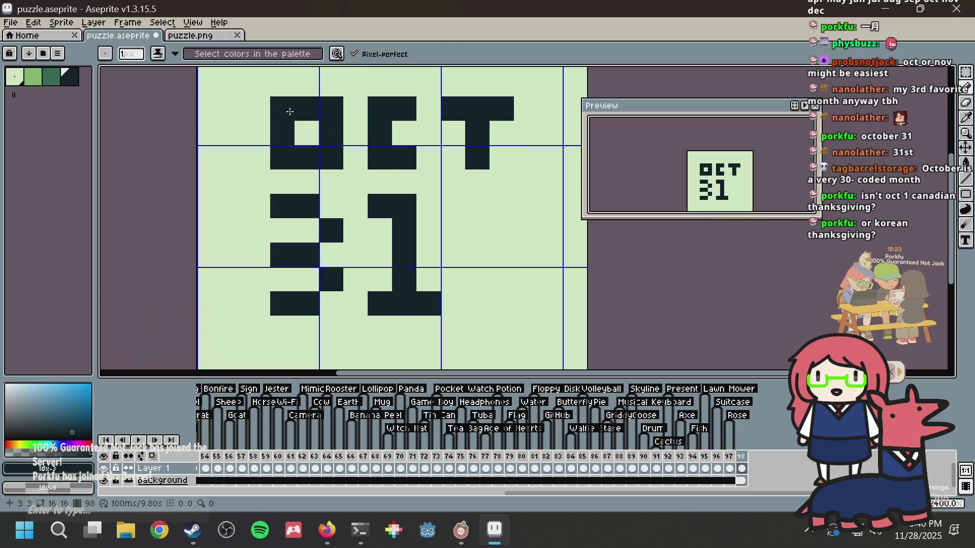
click(452, 178)
scroll(452, 178, down, 2)
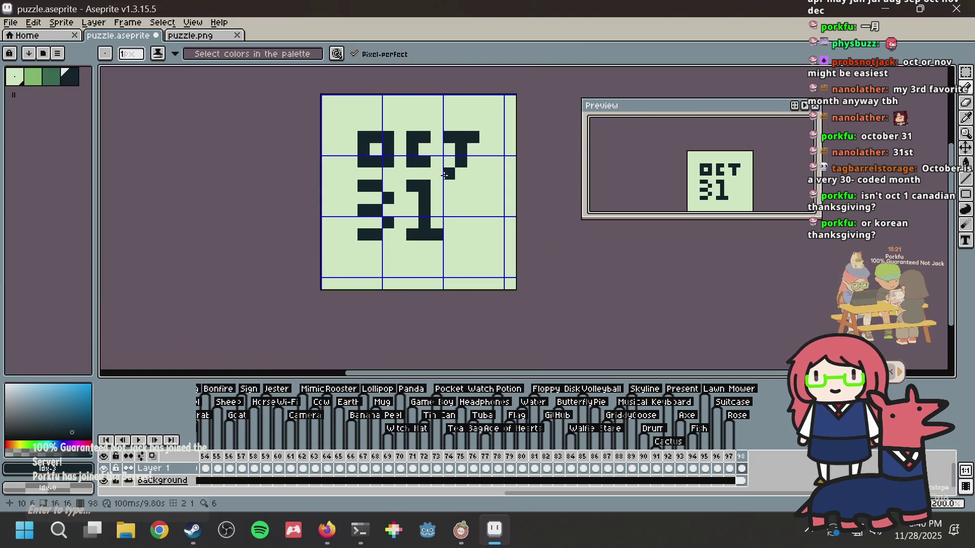
Step: Erase the pixel by the T's foot and shift the 31 one pixel right
right_click(444, 175)
key(m)
drag(357, 168, 506, 268)
key(Right)
key(Right)
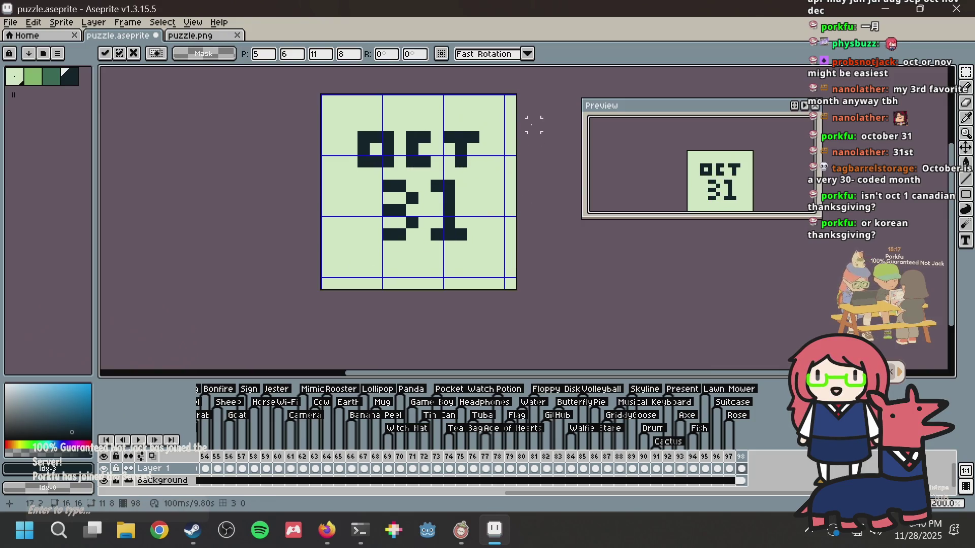
key(ctrl+d)
scroll(415, 177, up, 1)
Step: Thicken the 3's left column and the 1's right side
key(i)
key(b)
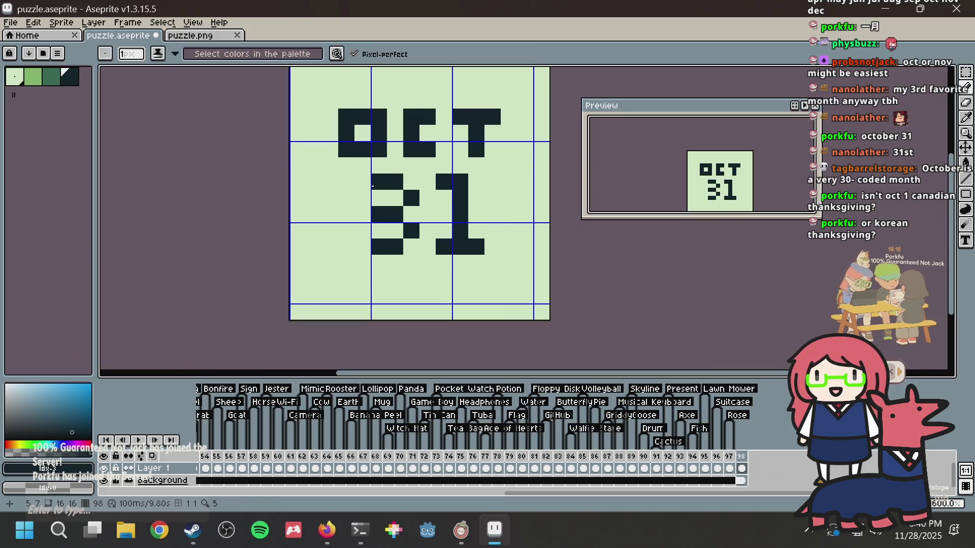
click(398, 231)
right_click(379, 231)
click(362, 247)
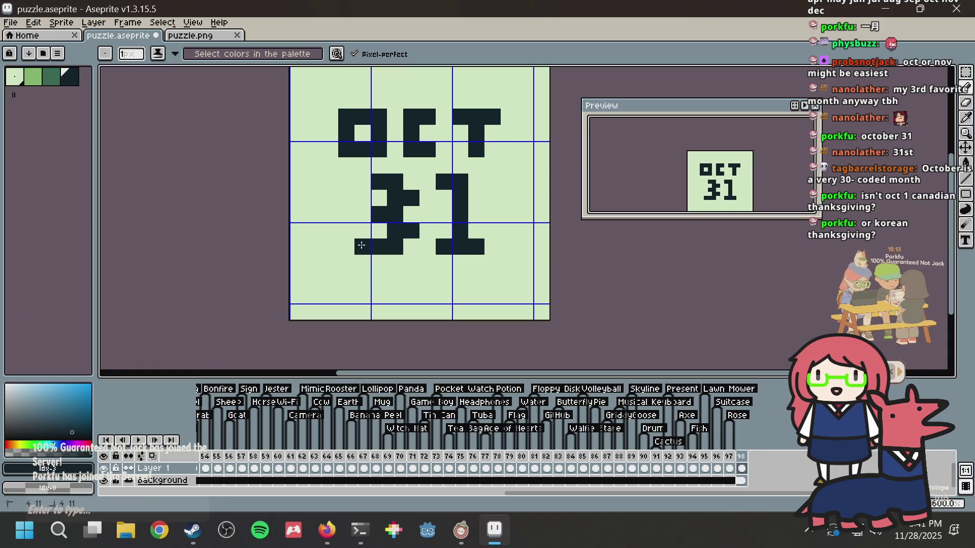
click(362, 214)
click(362, 181)
click(445, 200)
drag(445, 200, 446, 224)
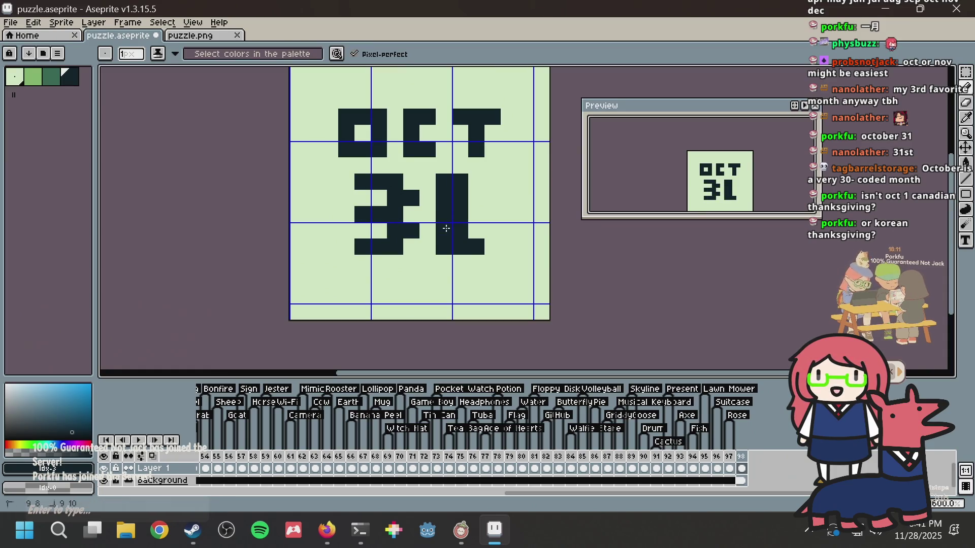
key(ctrl+z)
drag(481, 196, 485, 239)
Step: Fill the 3's right column and erase pixels joining the 3 and 1
right_click(421, 246)
click(411, 246)
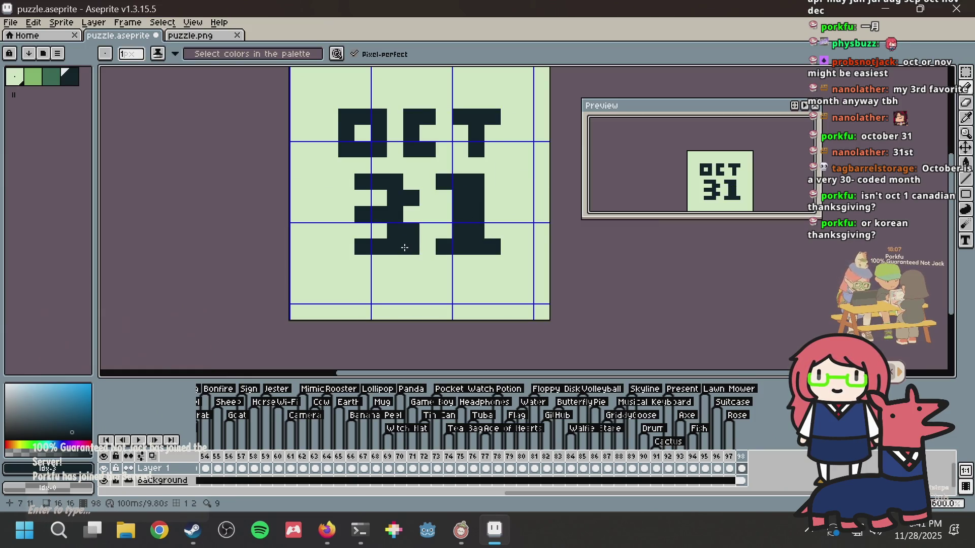
click(411, 214)
click(408, 182)
right_click(421, 188)
right_click(443, 198)
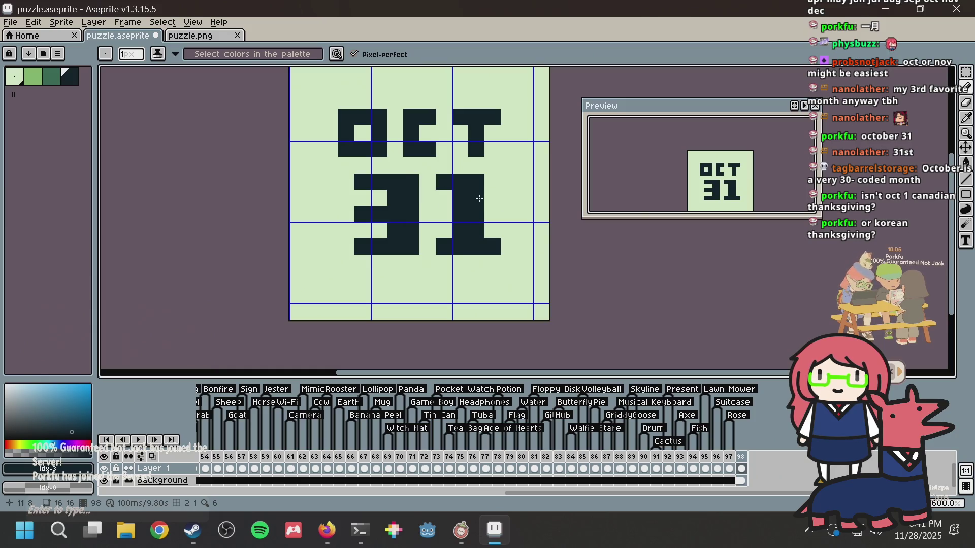
click(363, 198)
right_click(363, 198)
Step: Refine the 3's corners and top bar, then save puzzle.aseprite
alt+click(424, 157)
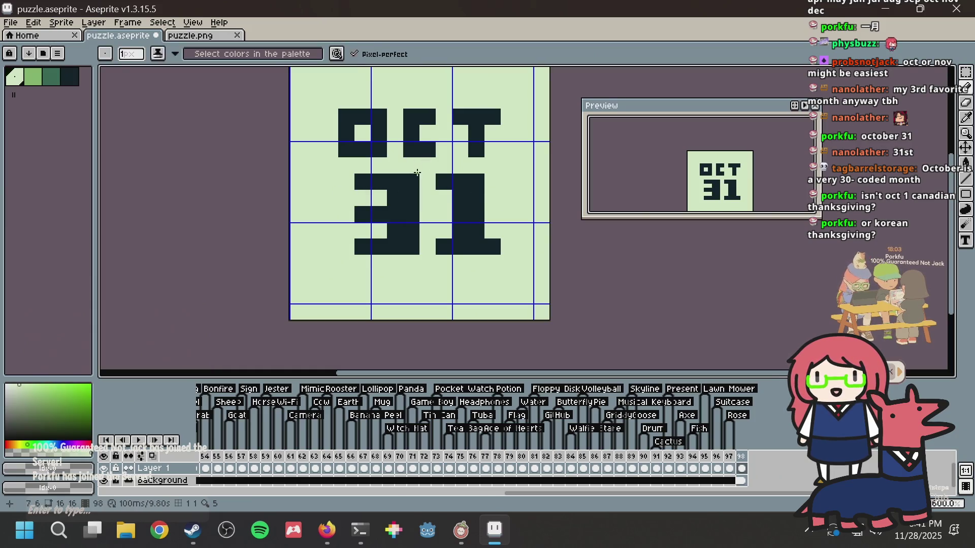
click(415, 246)
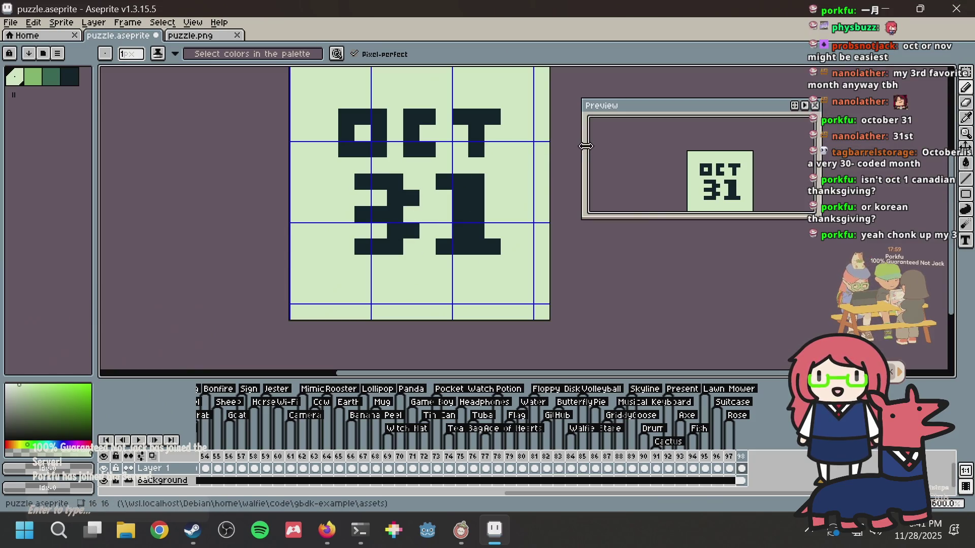
alt+click(383, 230)
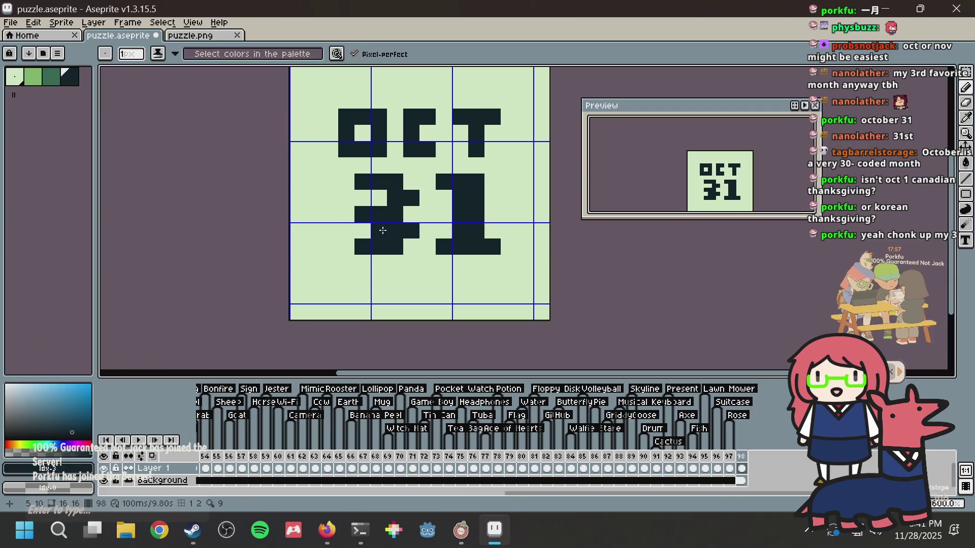
click(491, 161)
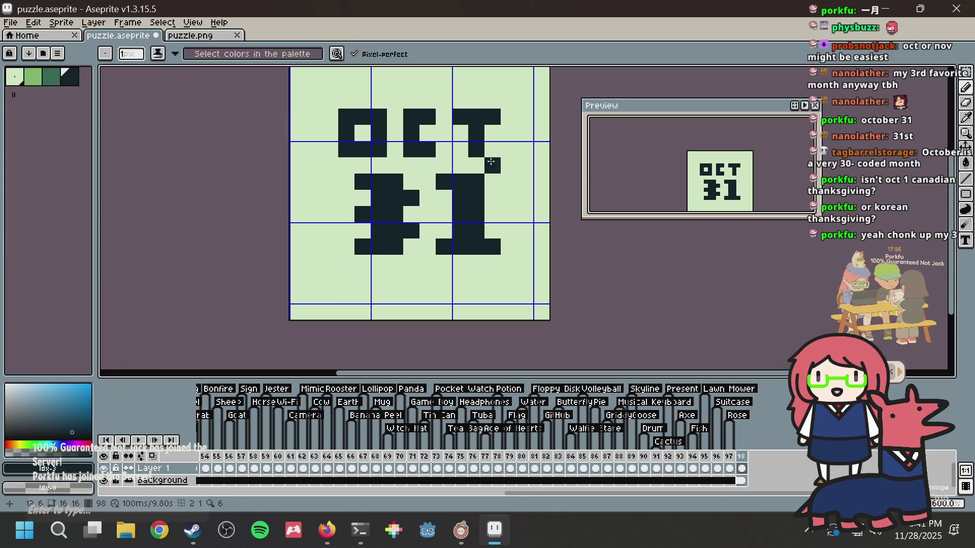
click(376, 199)
alt+click(379, 231)
click(398, 183)
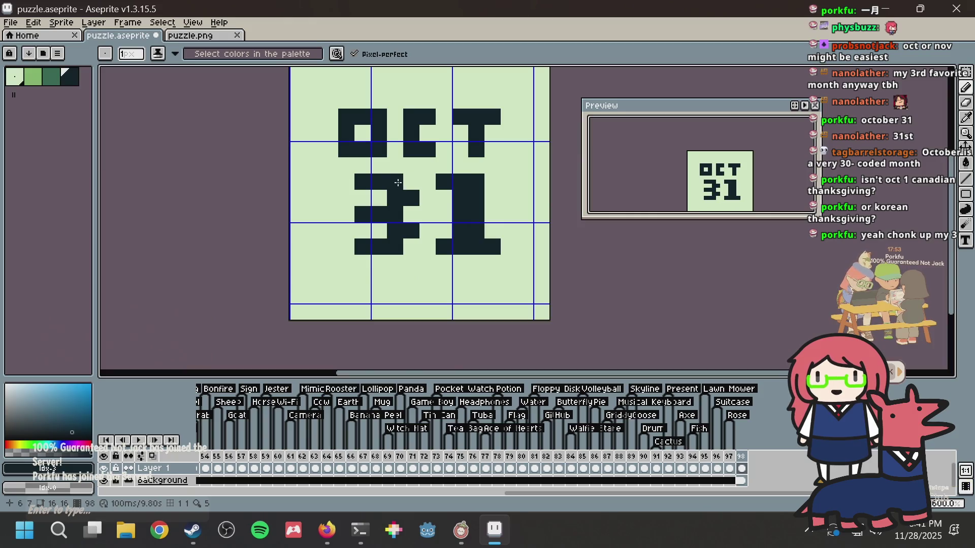
drag(398, 183, 413, 202)
key(ctrl+s)
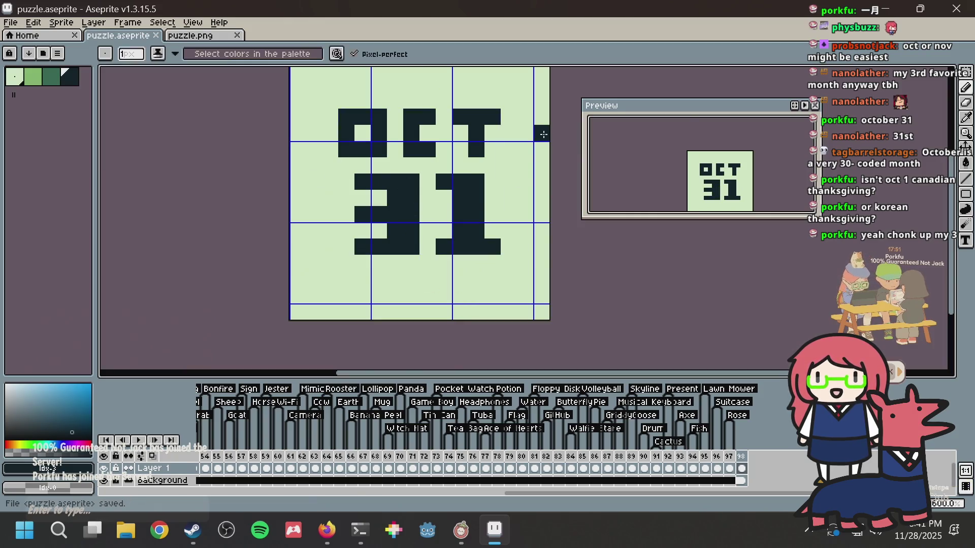
Step: Move the whole OCT 31 artwork one pixel left and down
key(m)
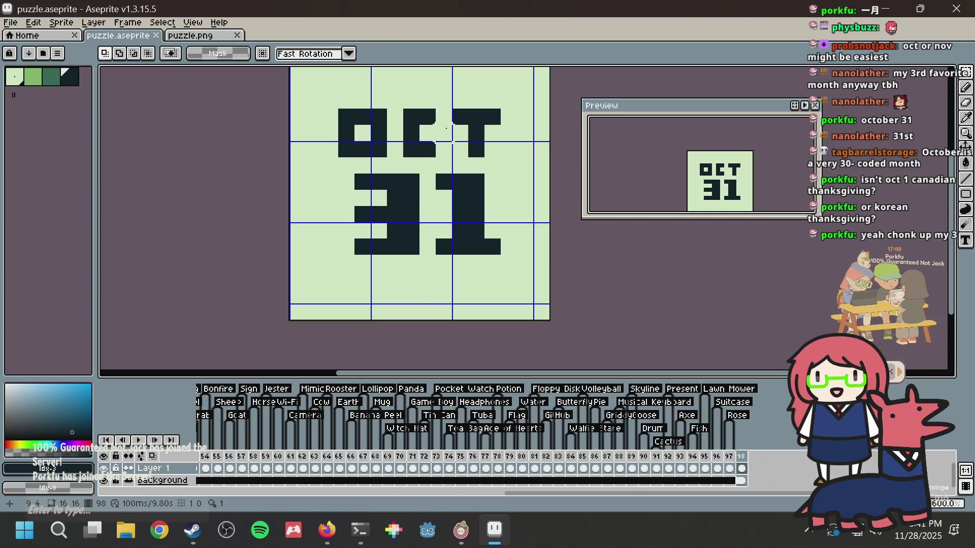
key(b)
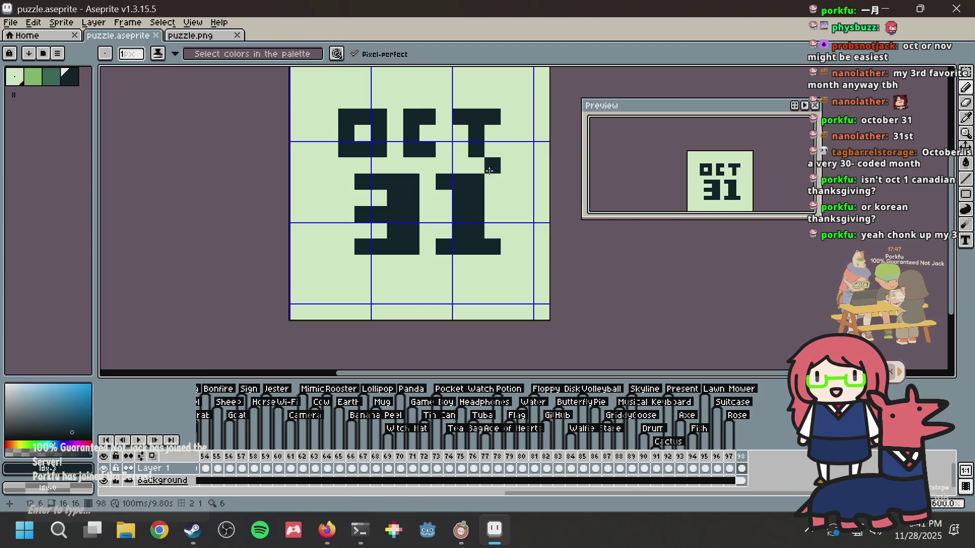
scroll(445, 122, down, 2)
scroll(415, 116, up, 1)
click(409, 122)
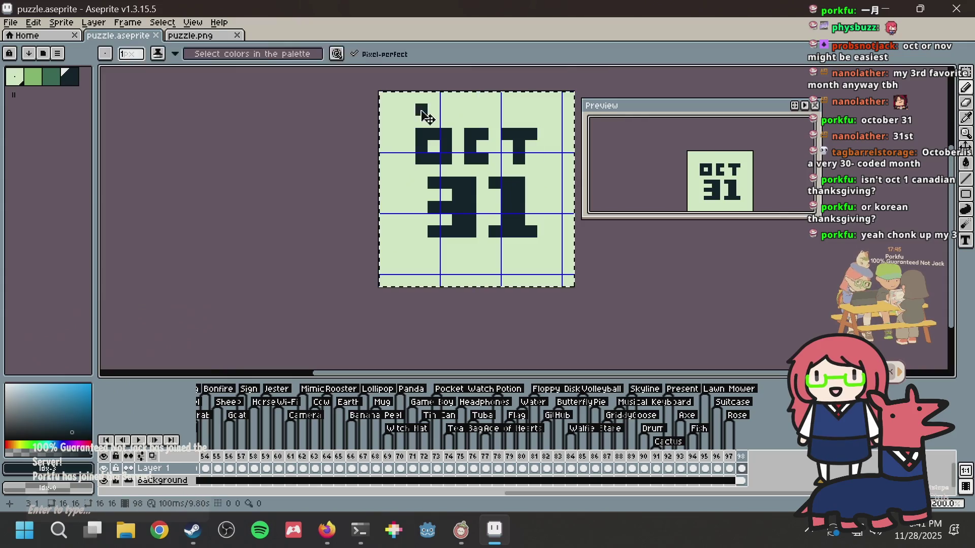
key(ctrl+a)
key(m)
drag(497, 154, 485, 166)
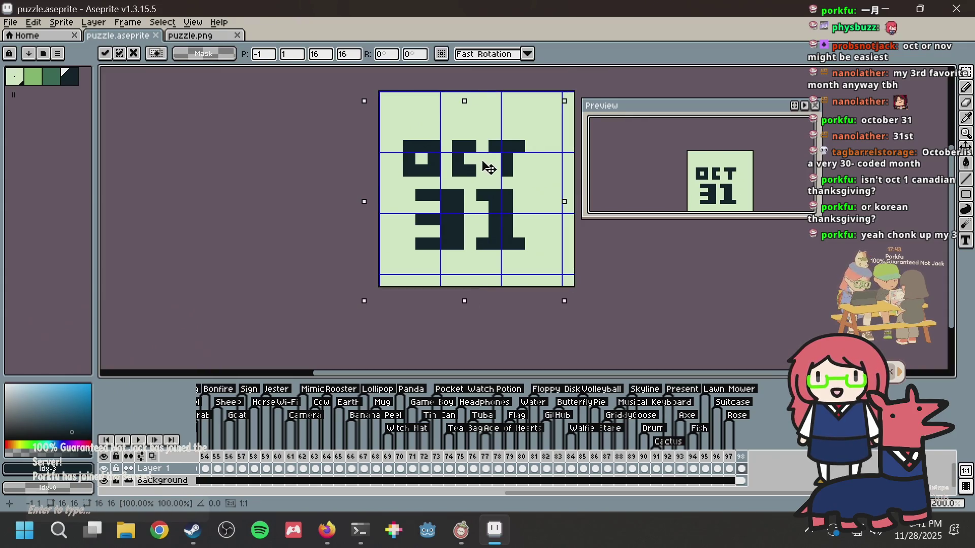
key(b)
Step: Draw straight dark border lines along the canvas top and bottom
drag(396, 123, 559, 106)
key(ctrl+z)
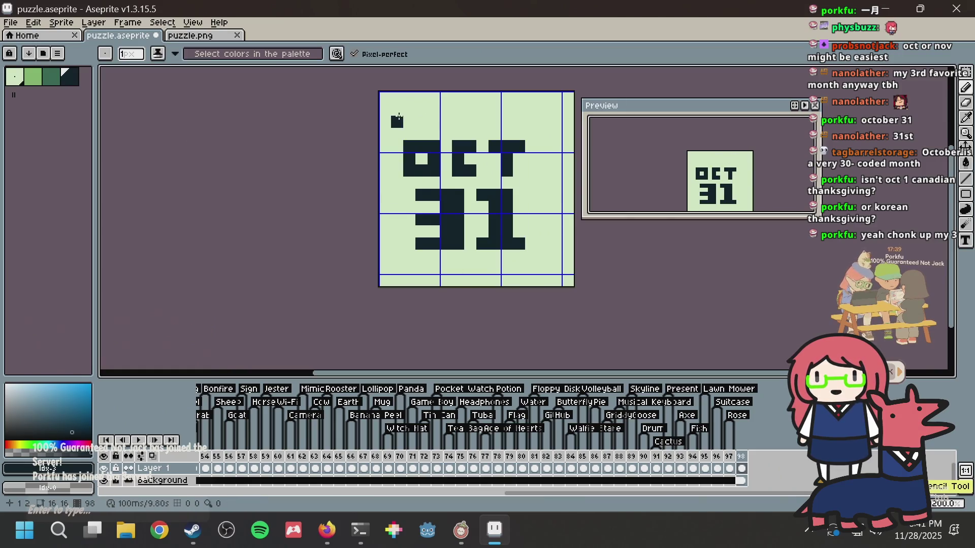
drag(399, 117, 523, 110)
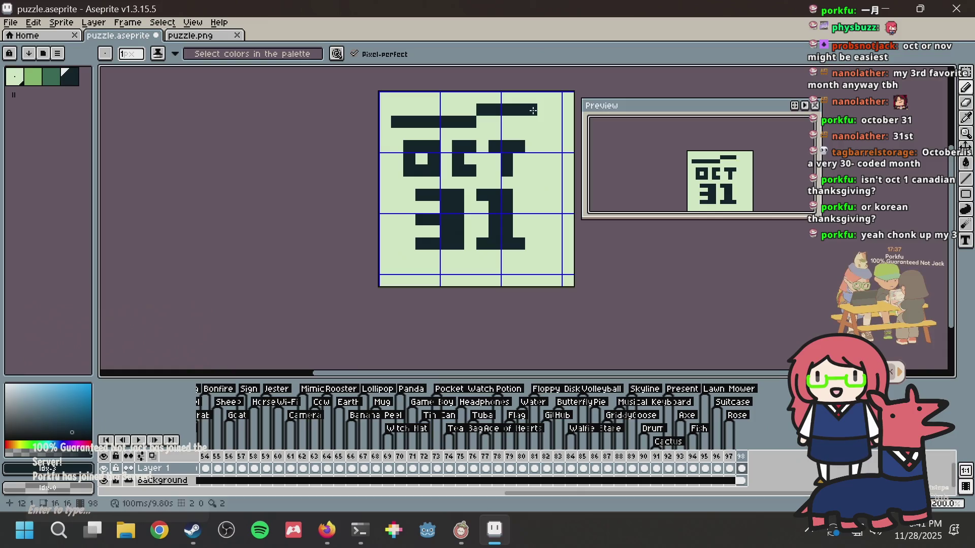
key(ctrl+z)
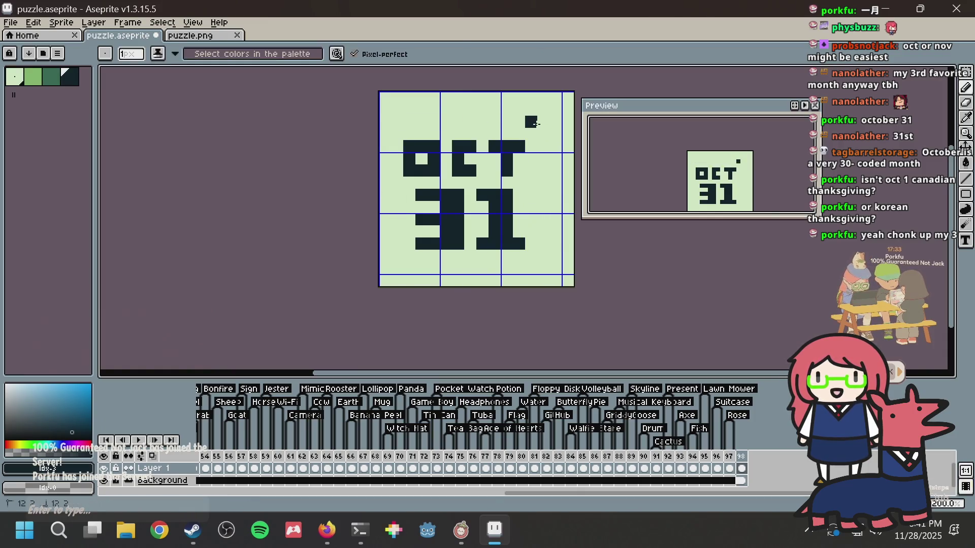
mouse_move(528, 123)
mouse_down()
mouse_move(411, 122)
mouse_move(388, 258)
mouse_up()
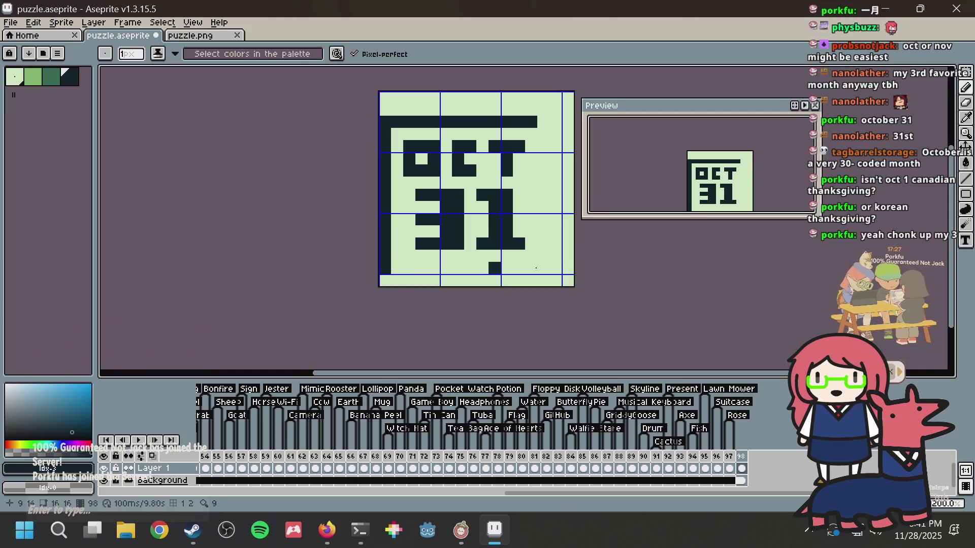
mouse_move(495, 268)
mouse_down()
mouse_move(541, 268)
mouse_move(539, 161)
mouse_up()
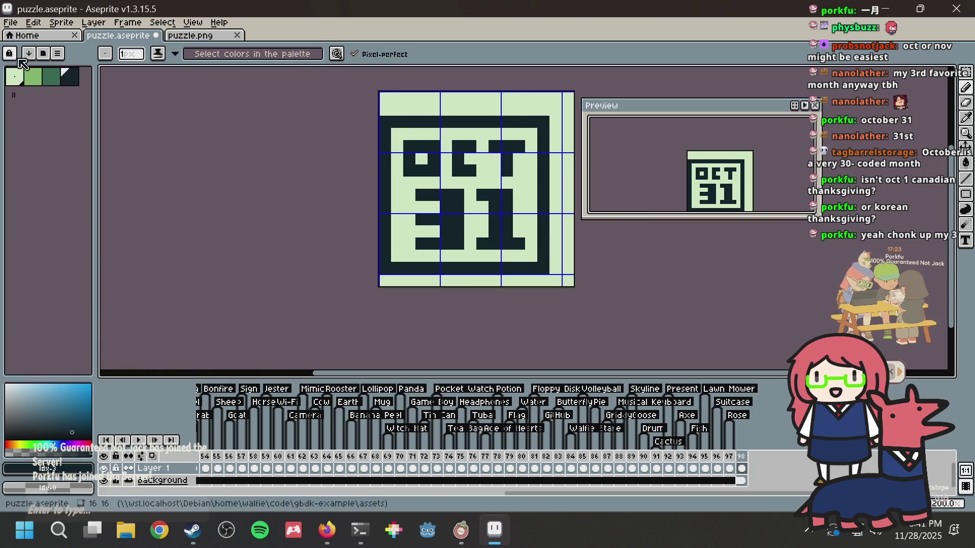
Step: Draw a medium green row and a dark top line across the icon
click(51, 77)
drag(401, 111, 492, 105)
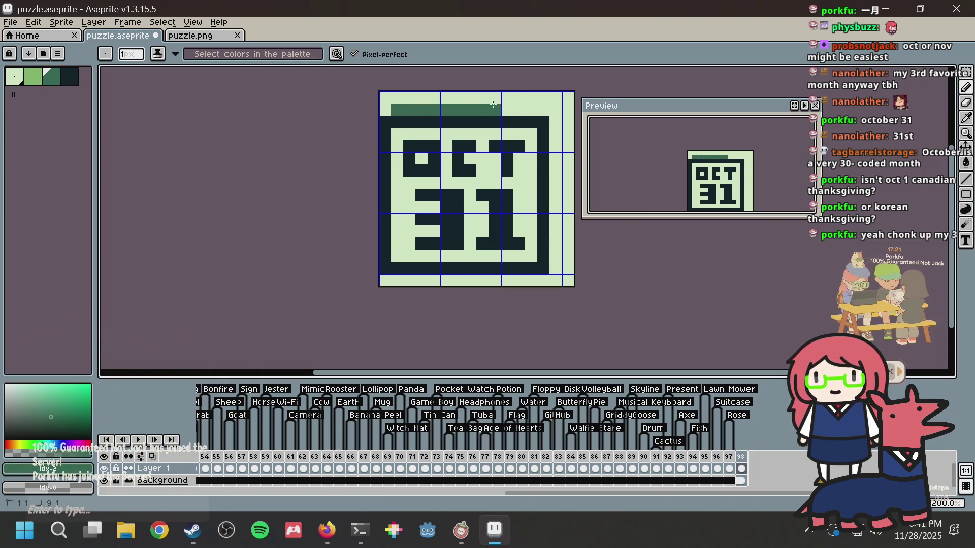
alt+click(402, 120)
drag(397, 97, 484, 92)
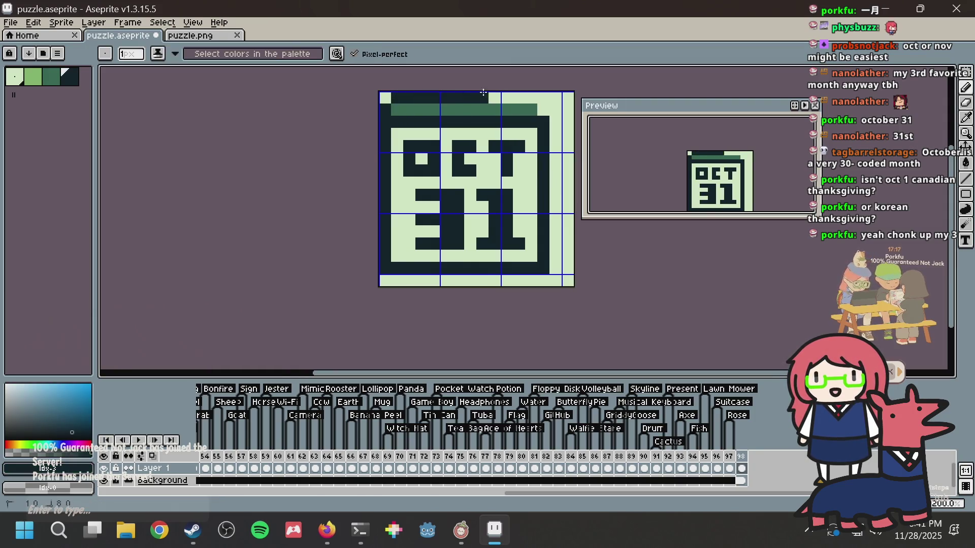
Step: Add a second medium green row beneath the header band
alt+click(531, 109)
drag(531, 122, 397, 122)
alt+click(549, 124)
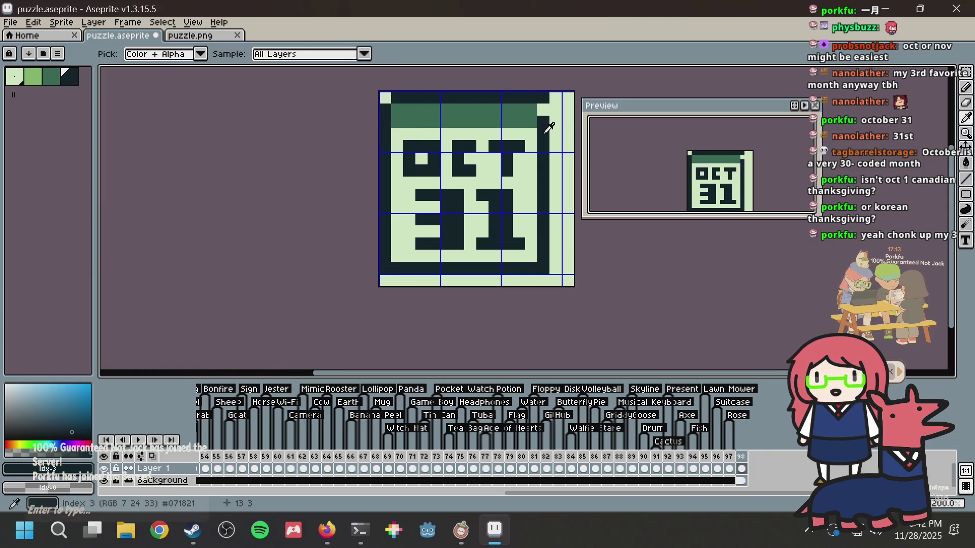
alt+click(531, 116)
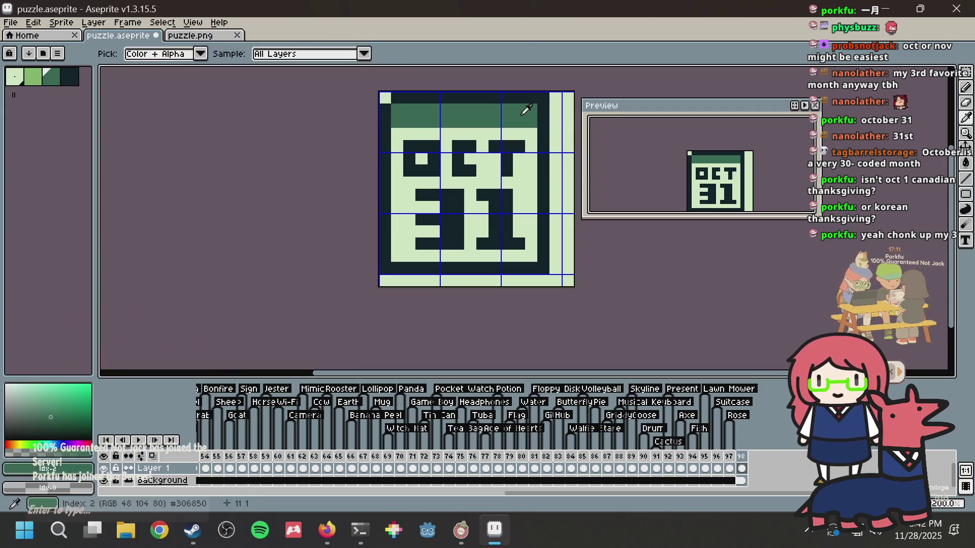
Step: Draw a dark column down the icon's right edge and save
alt+click(550, 106)
drag(555, 108, 558, 205)
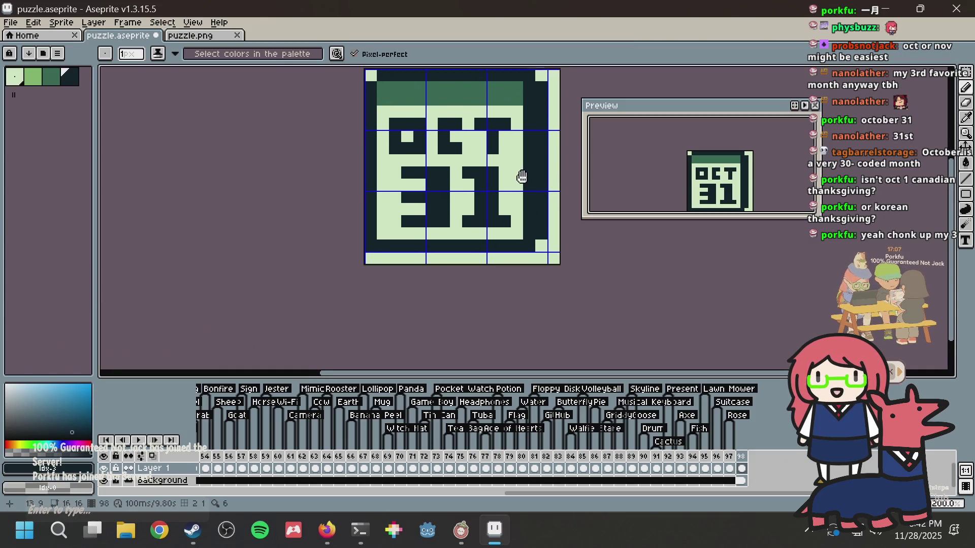
scroll(494, 189, down, 2)
drag(497, 163, 495, 173)
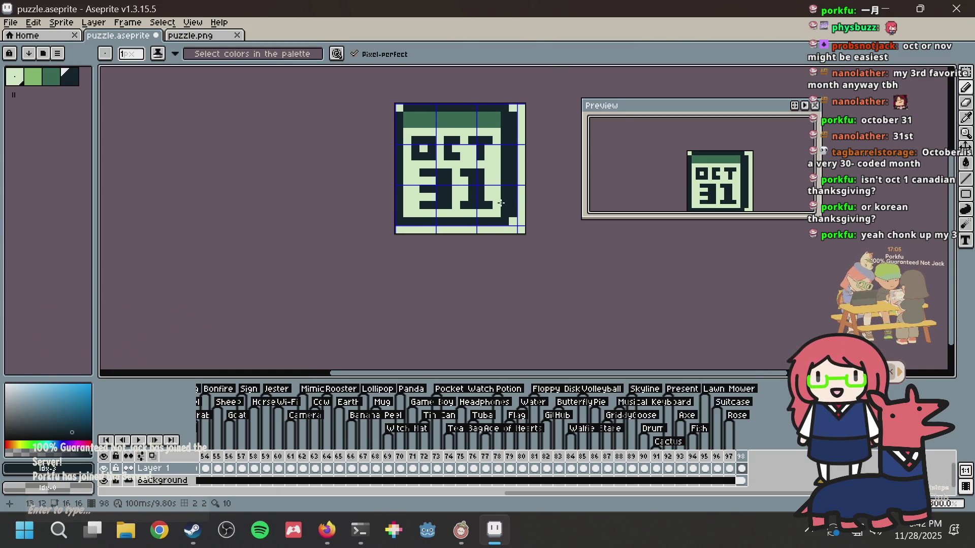
scroll(512, 193, up, 1)
scroll(511, 173, down, 1)
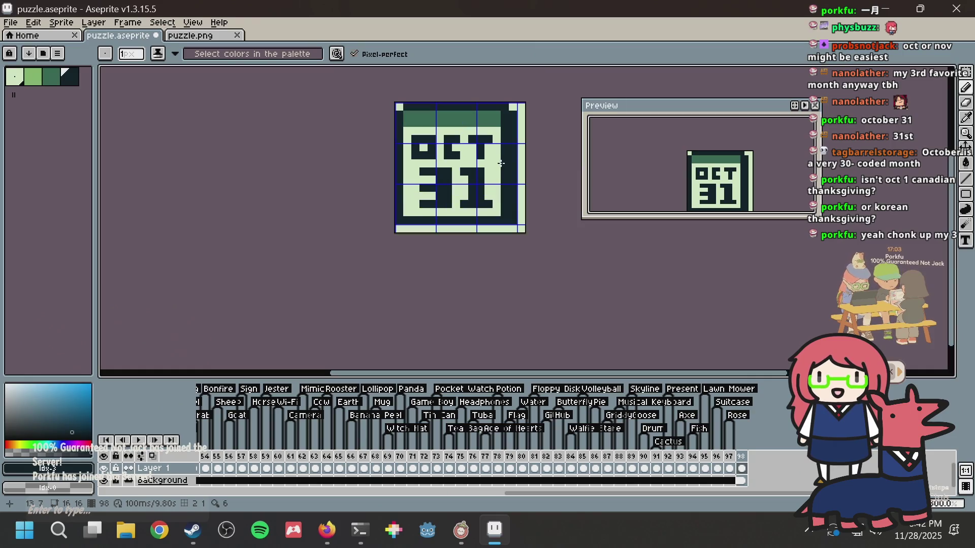
key(ctrl+s)
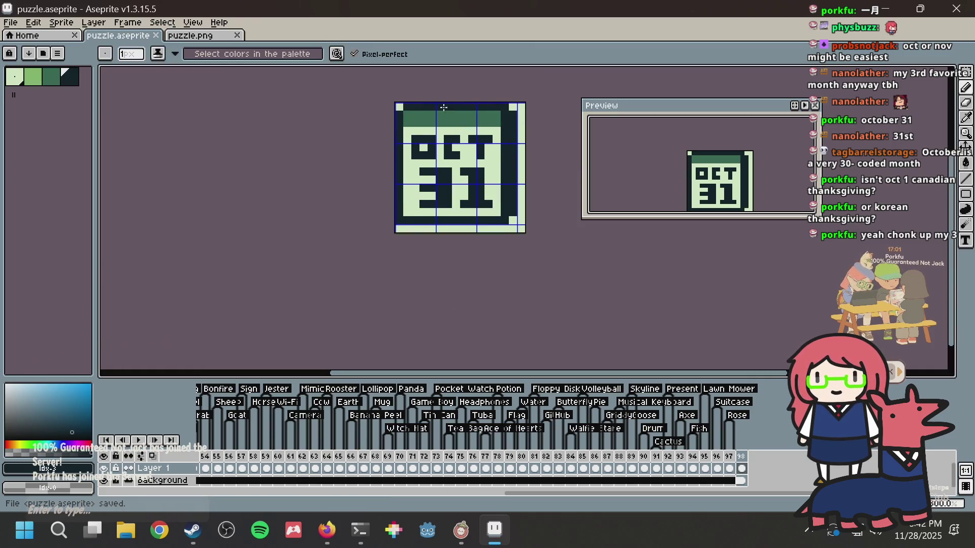
Step: Try a light green top-row pixel, save, then repaint it dark
scroll(507, 117, up, 1)
alt+click(547, 107)
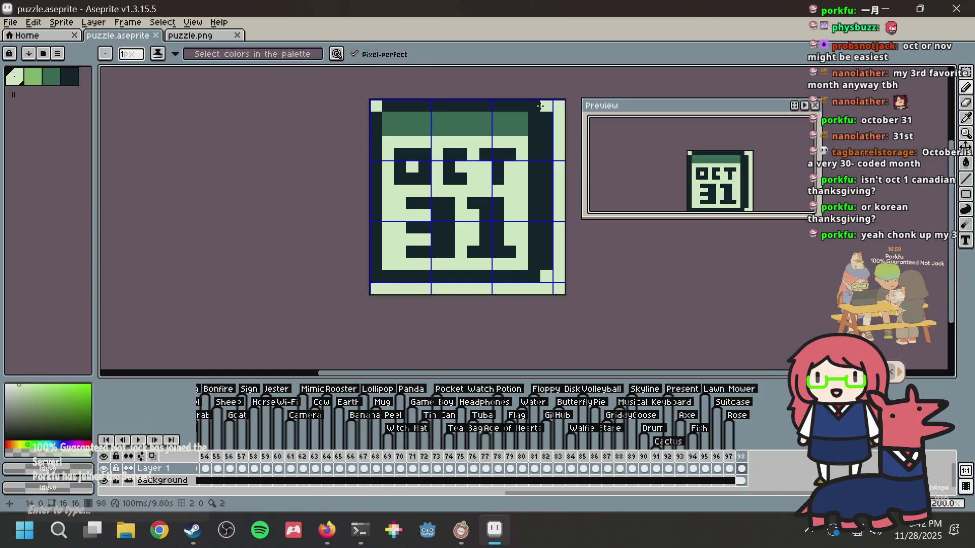
click(534, 106)
key(ctrl+s)
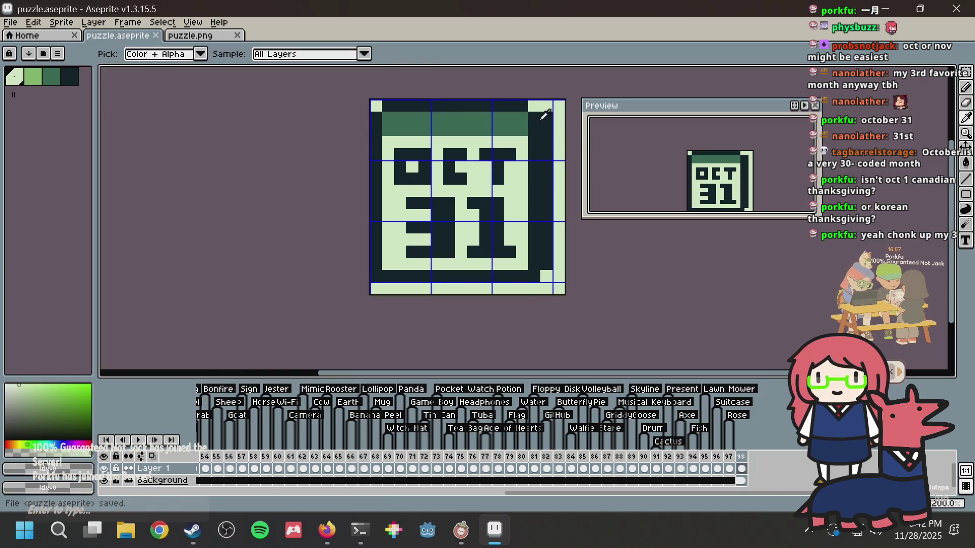
alt+click(545, 117)
click(546, 105)
click(534, 107)
Step: Test green stripes down the right-side columns, undo them, and save
alt+click(523, 122)
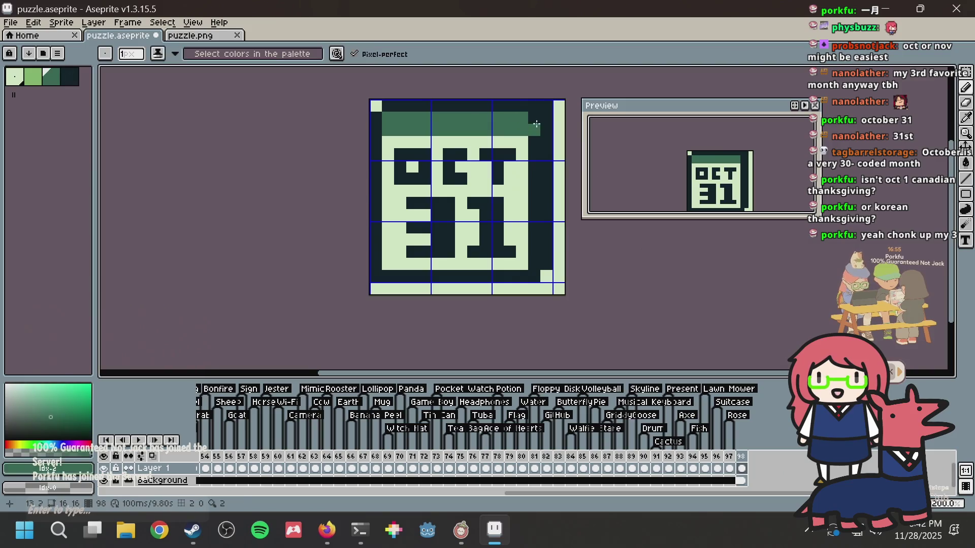
drag(534, 118, 529, 261)
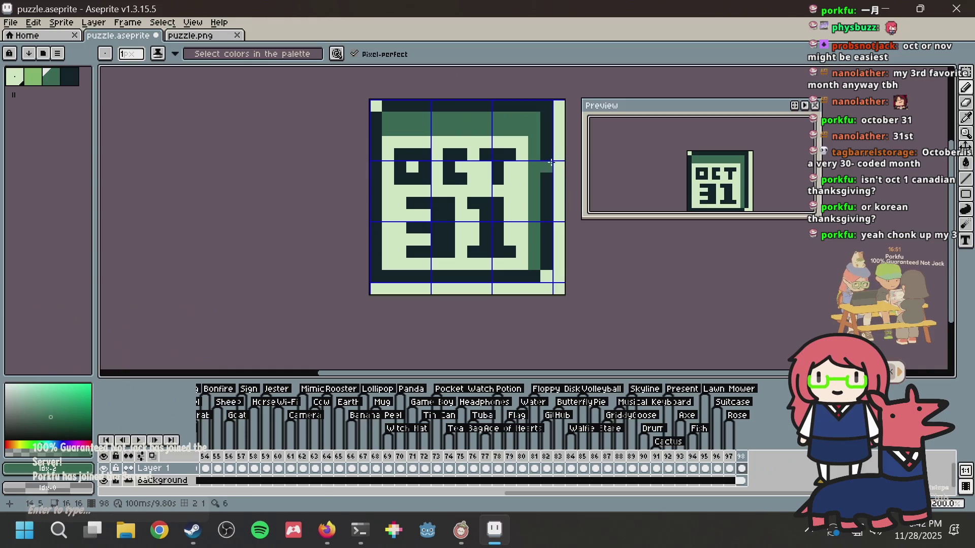
key(ctrl+z)
drag(547, 117, 547, 265)
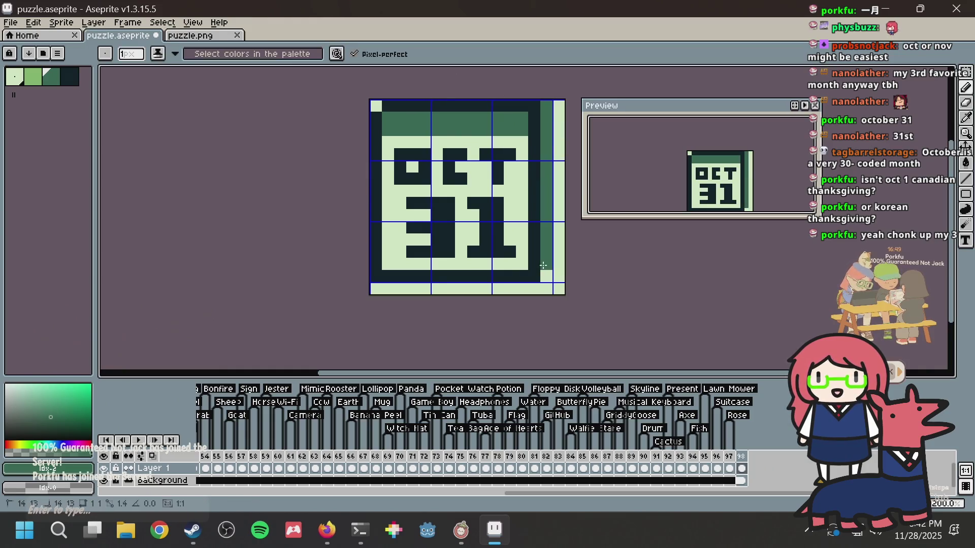
alt+click(534, 105)
scroll(557, 109, down, 2)
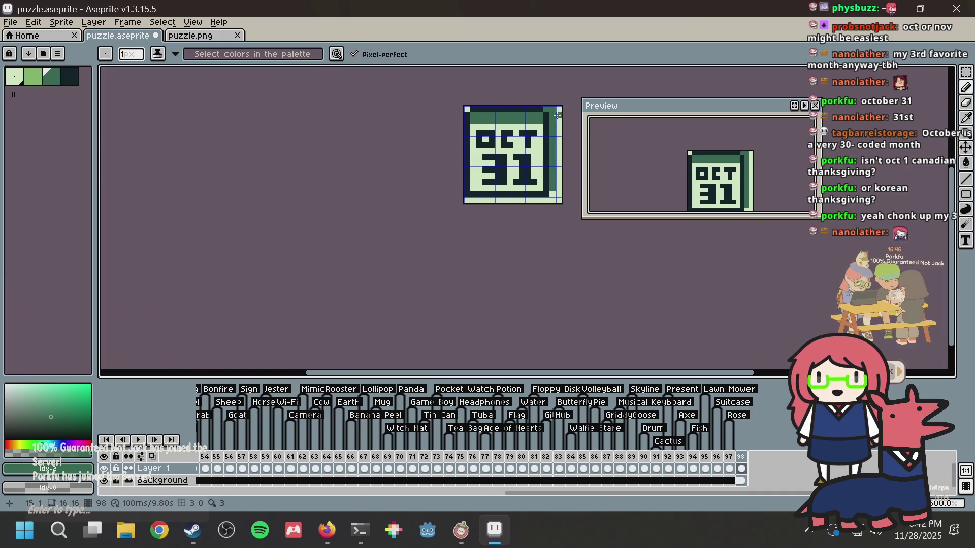
key(ctrl+z)
key(ctrl+s)
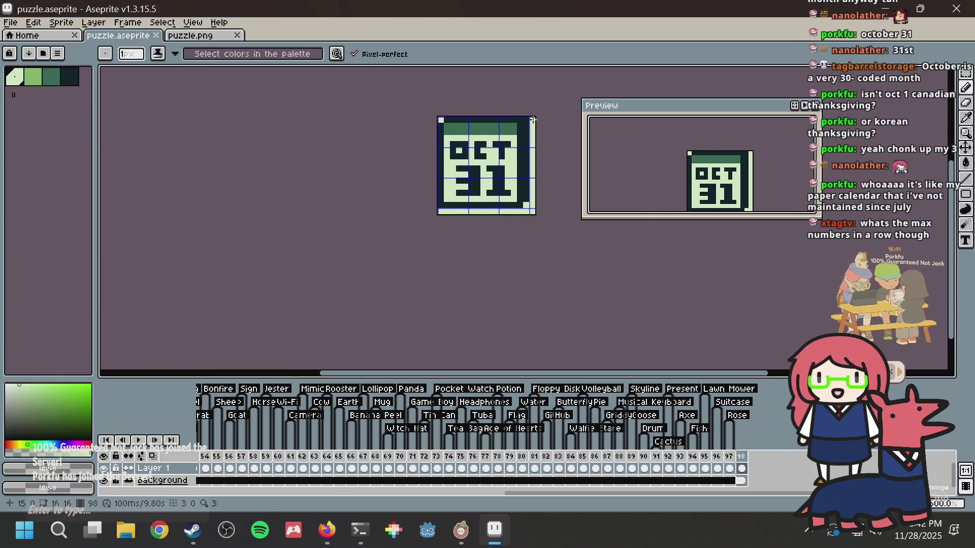
Step: Make the top-right corner pixel light and save
scroll(533, 122, up, 4)
scroll(517, 133, down, 1)
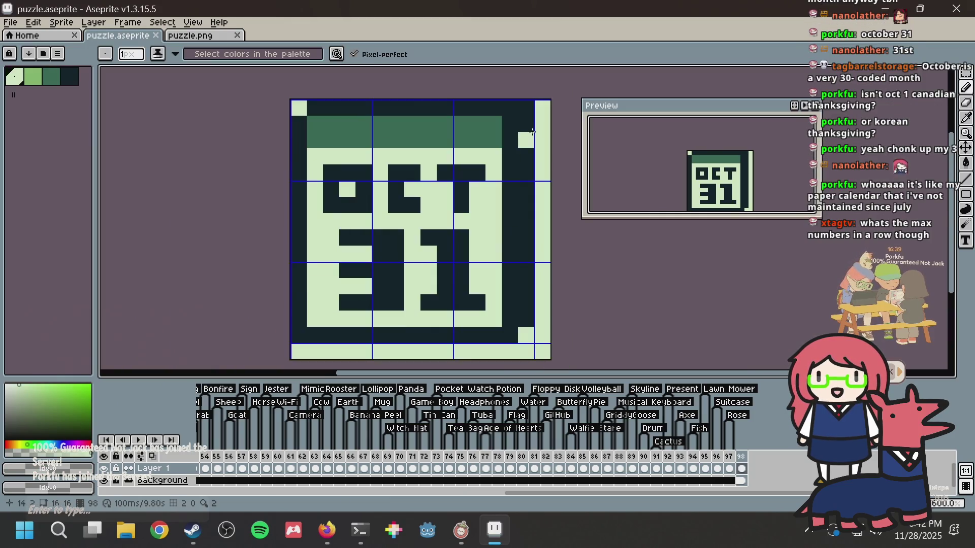
click(526, 108)
key(ctrl+s)
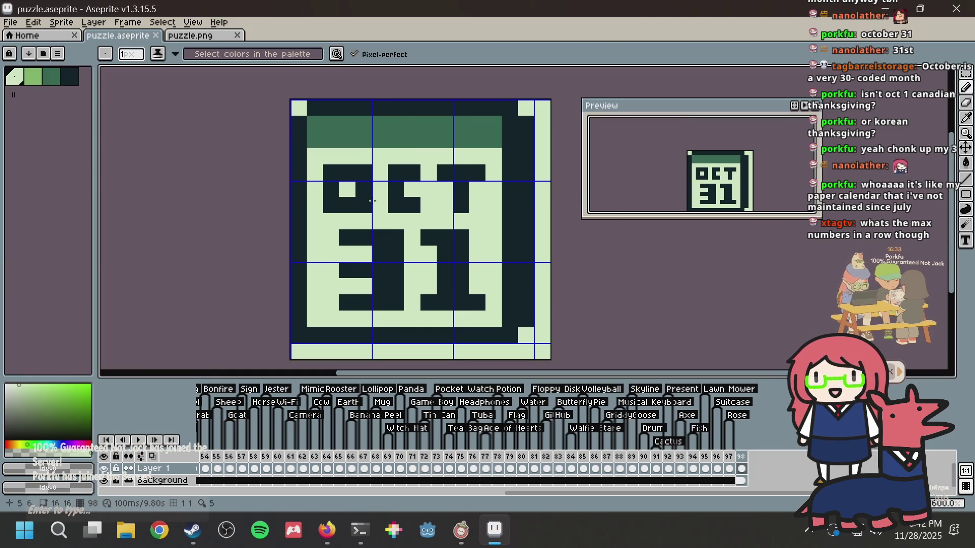
Step: Extend the T's crossbar, add light ring holes in the green header, and save
right_click(478, 172)
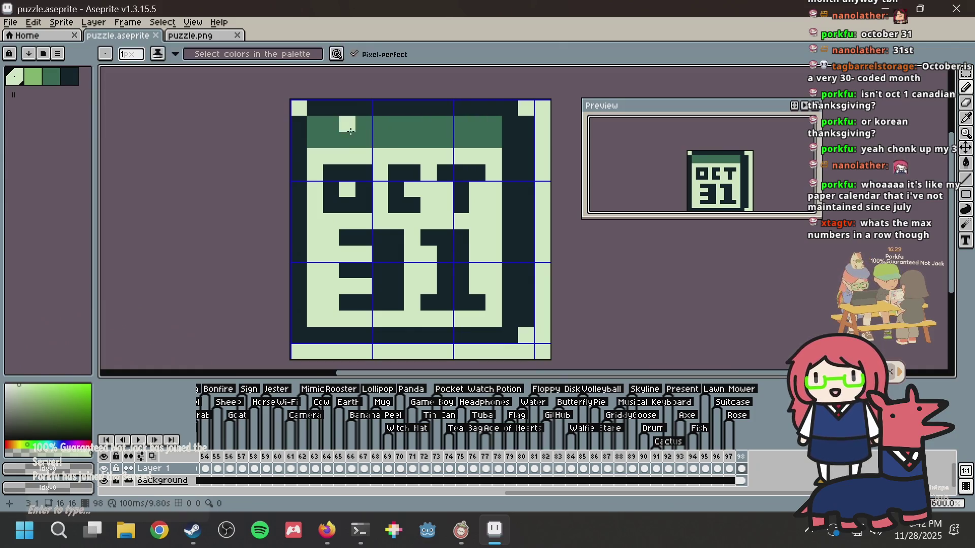
click(335, 128)
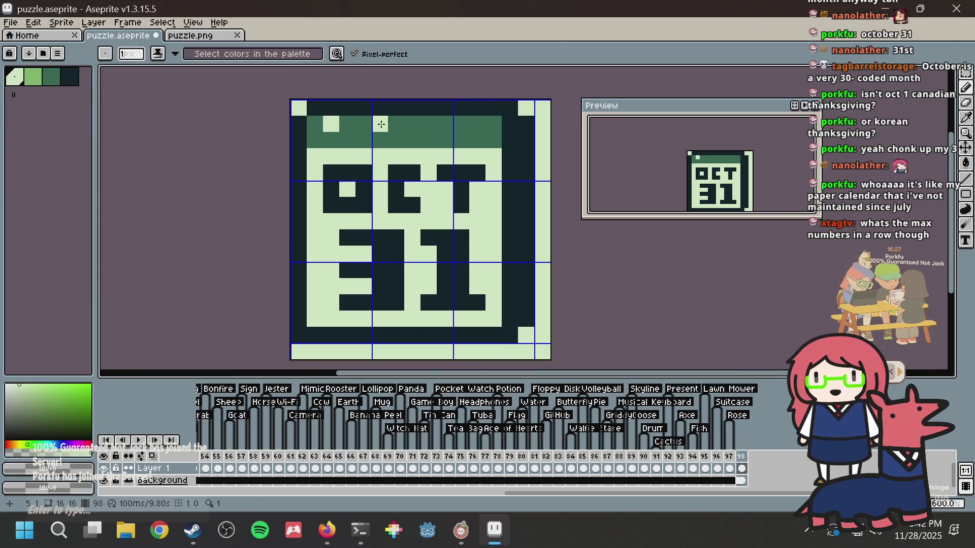
click(429, 124)
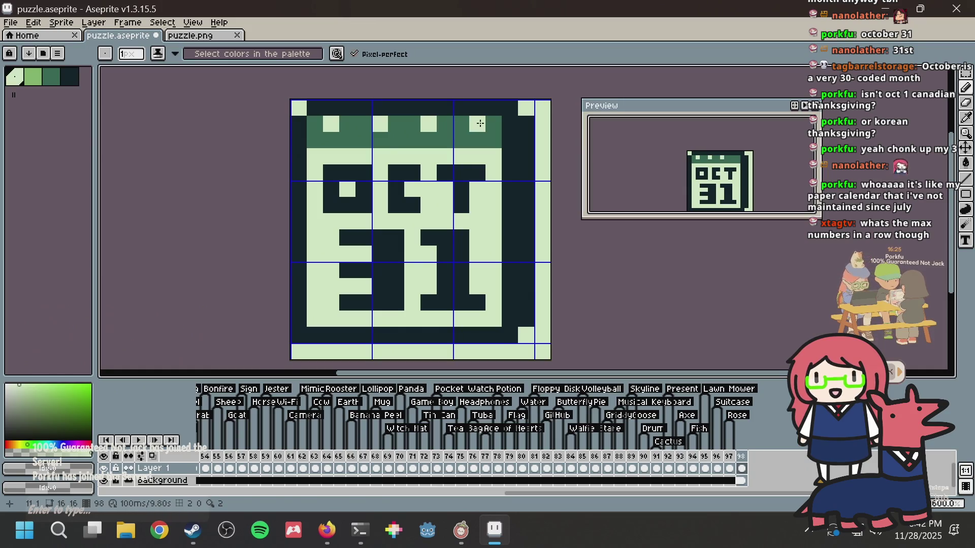
key(ctrl+s)
scroll(536, 127, down, 2)
scroll(495, 150, up, 3)
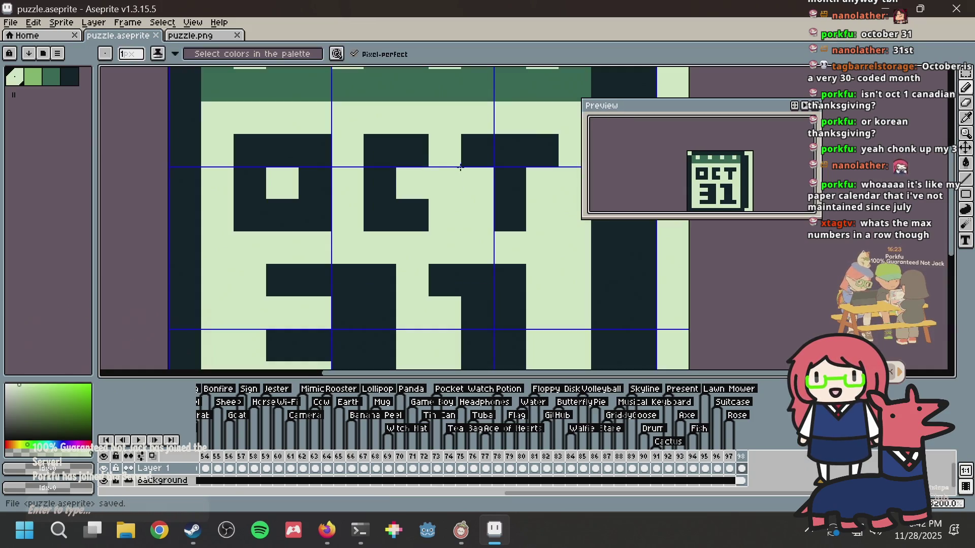
scroll(461, 167, down, 3)
scroll(366, 185, up, 2)
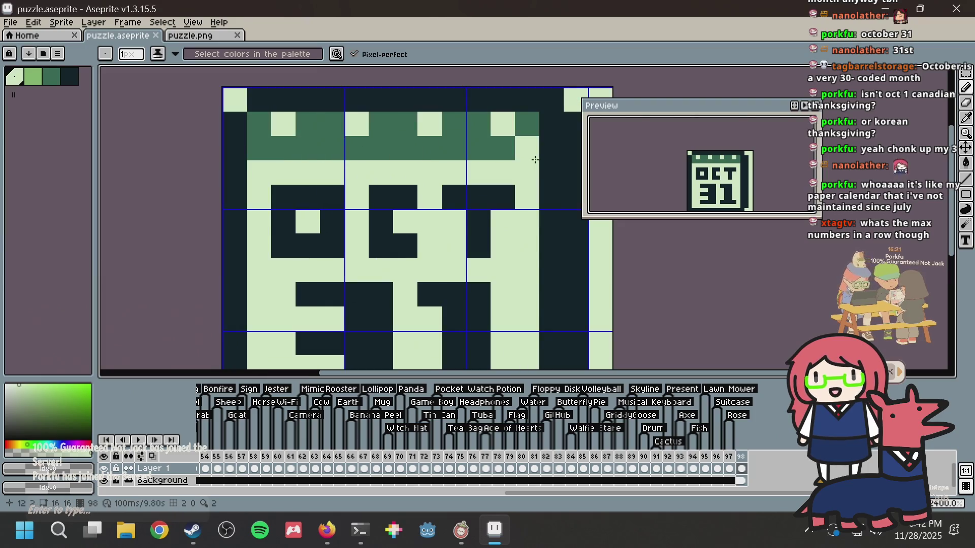
scroll(337, 175, down, 3)
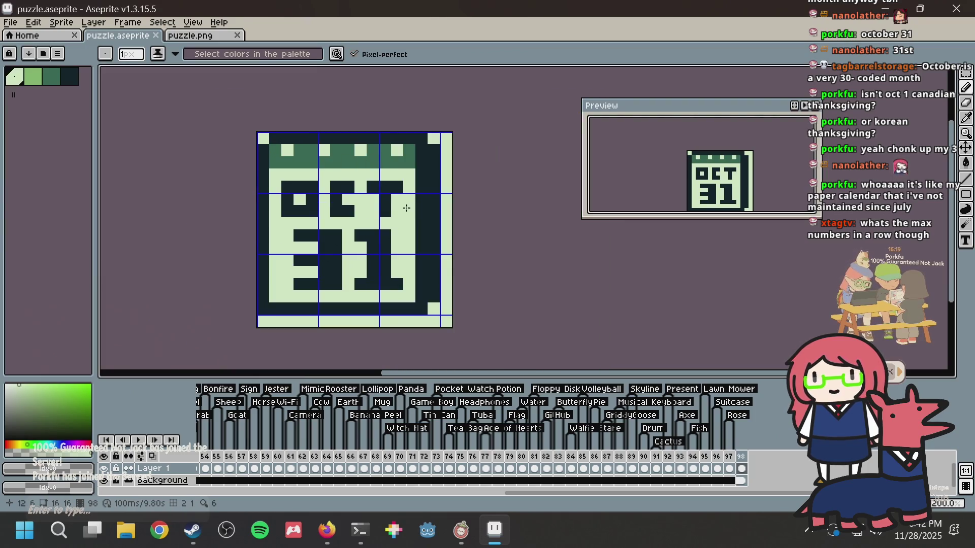
Step: Shade pixels of the calendar digits dark green, undoing one stray pixel
click(55, 84)
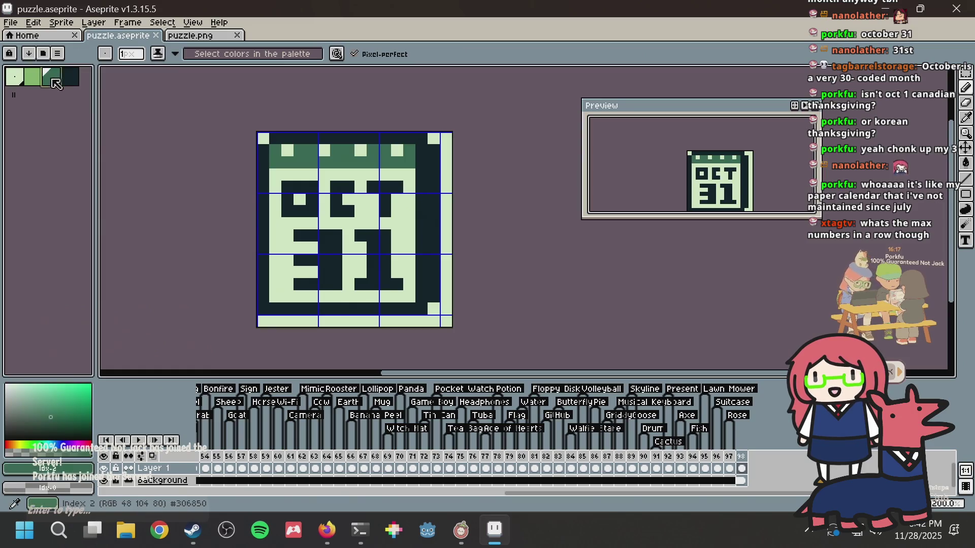
scroll(292, 227, up, 1)
click(291, 227)
key(ctrl+s)
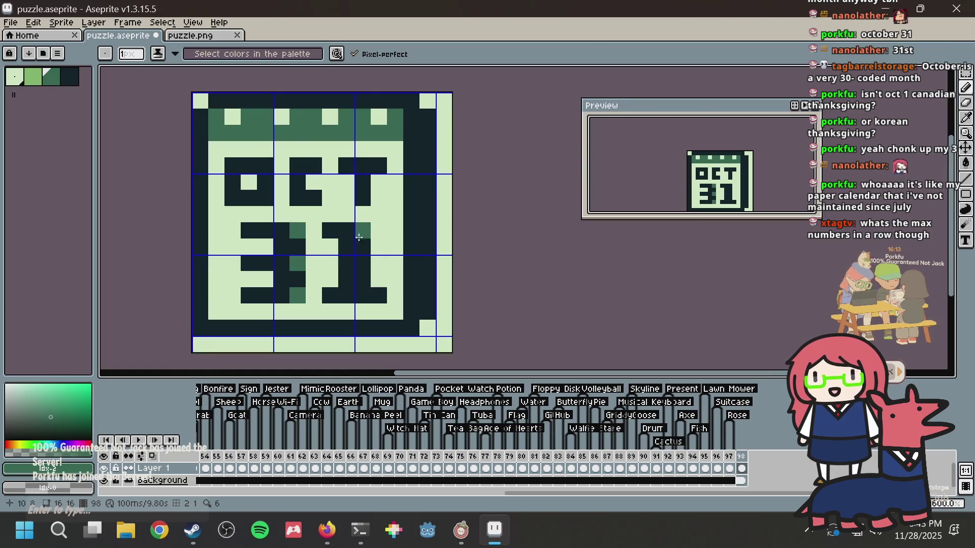
click(359, 237)
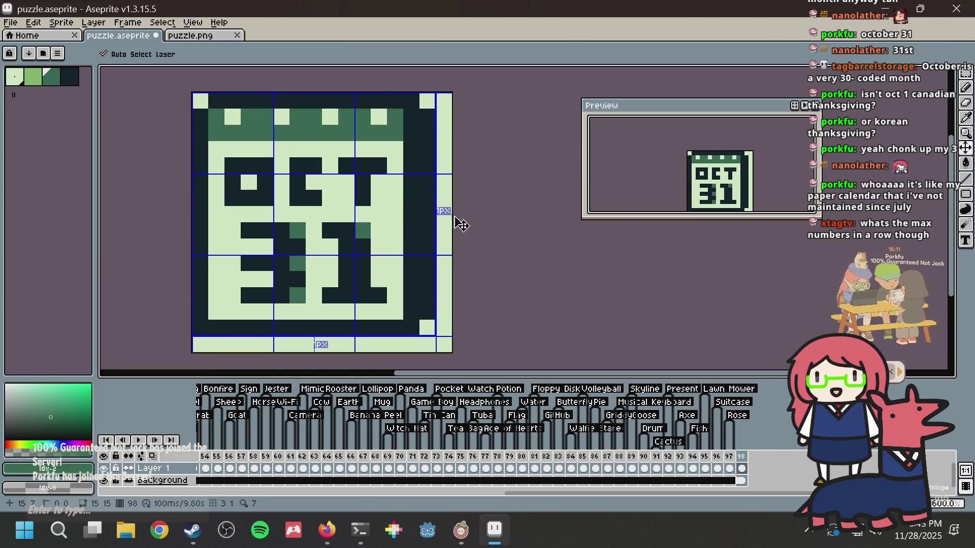
key(ctrl+z)
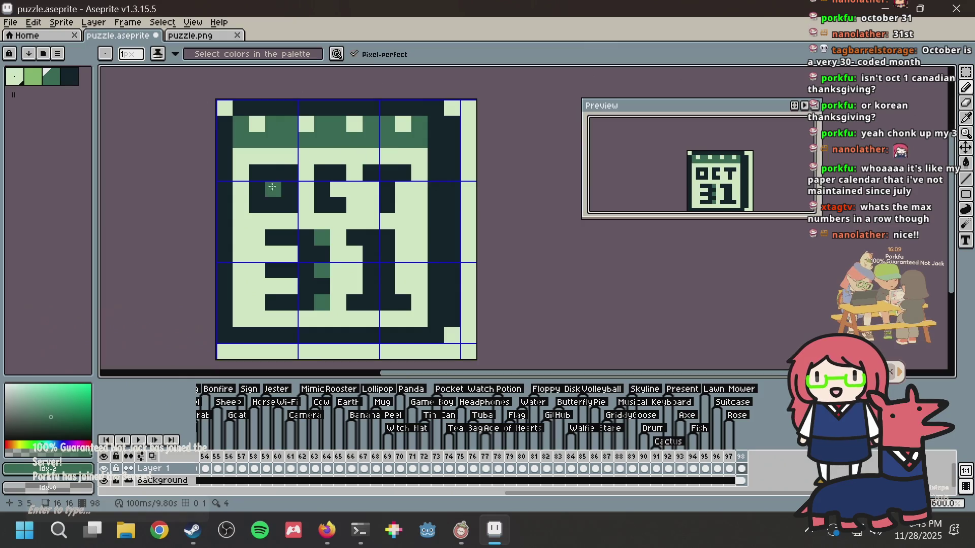
Step: Shade pixels of the O and C dark green and save
click(257, 205)
click(257, 173)
click(292, 206)
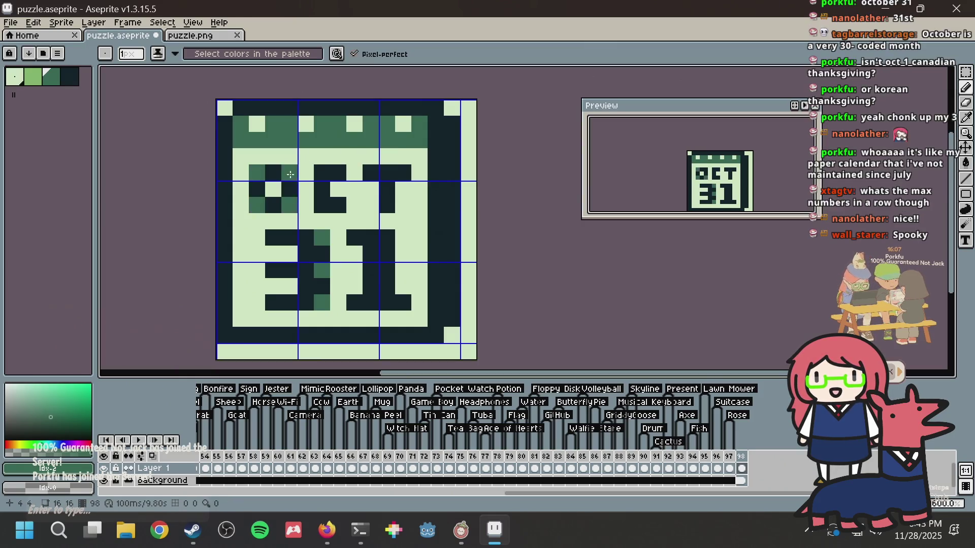
click(321, 206)
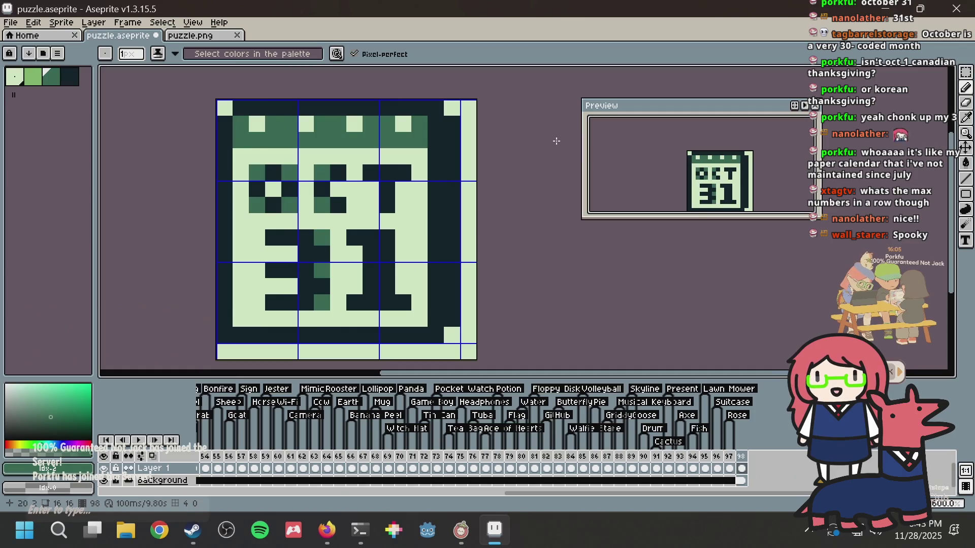
key(ctrl+s)
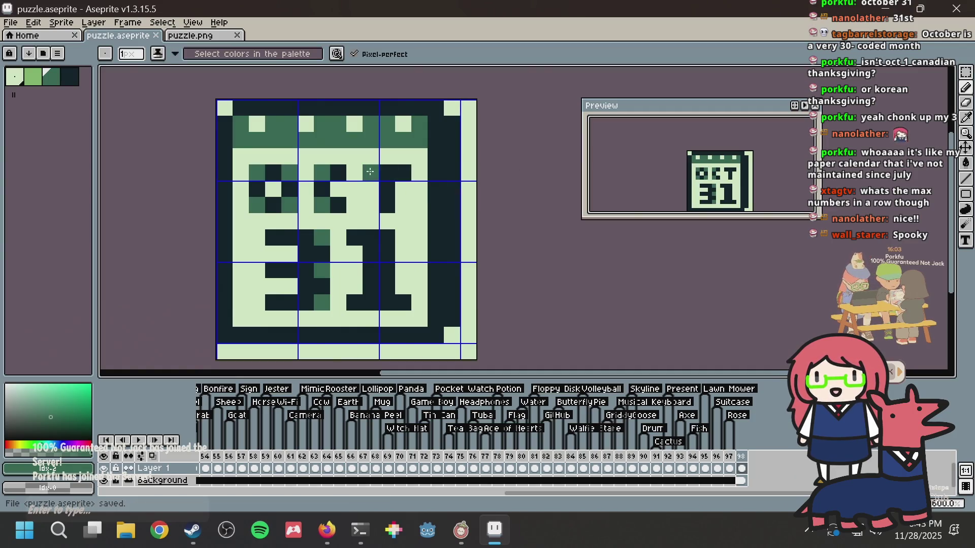
Step: Undo the last two shading pixels, shade the O's lower-left pixel green, and save
scroll(427, 222, down, 3)
key(ctrl+z)
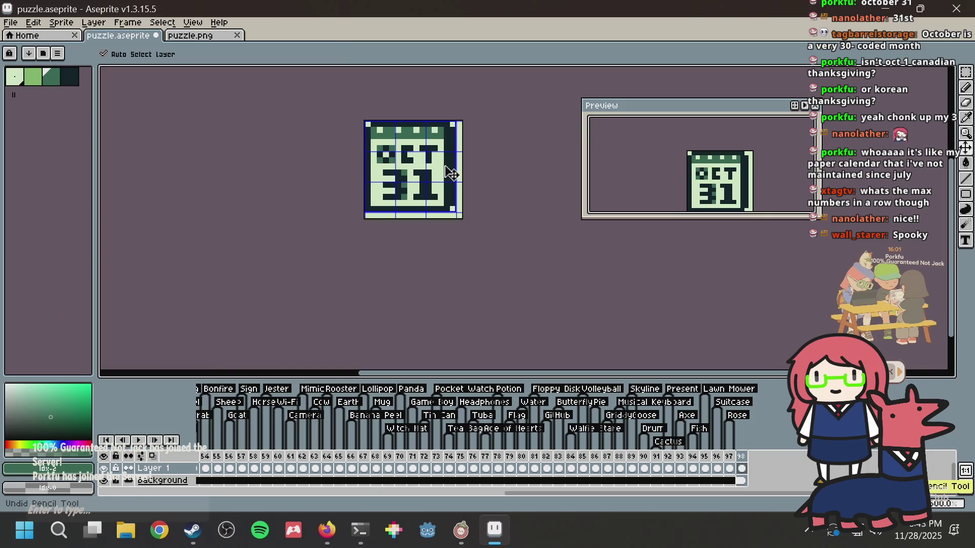
scroll(407, 150, up, 5)
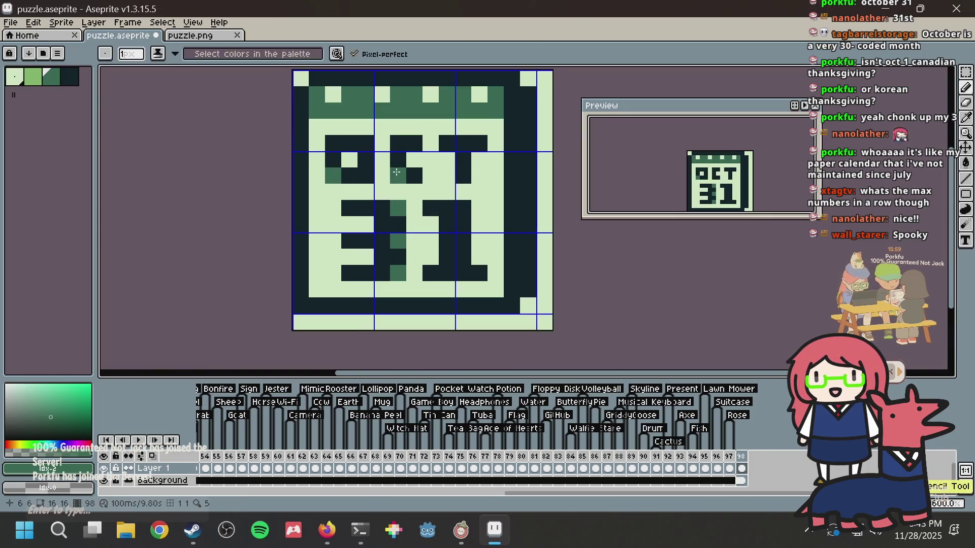
key(ctrl+z)
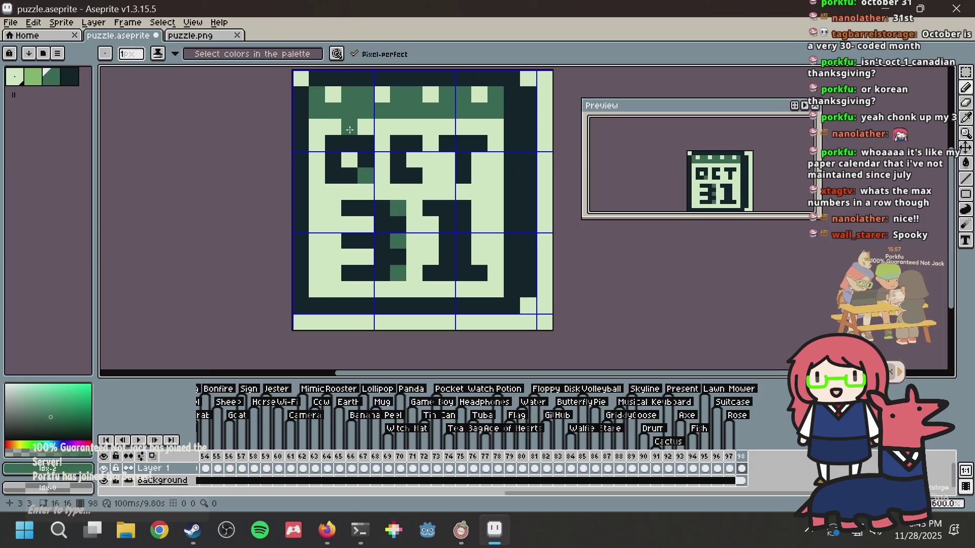
click(335, 143)
key(ctrl+s)
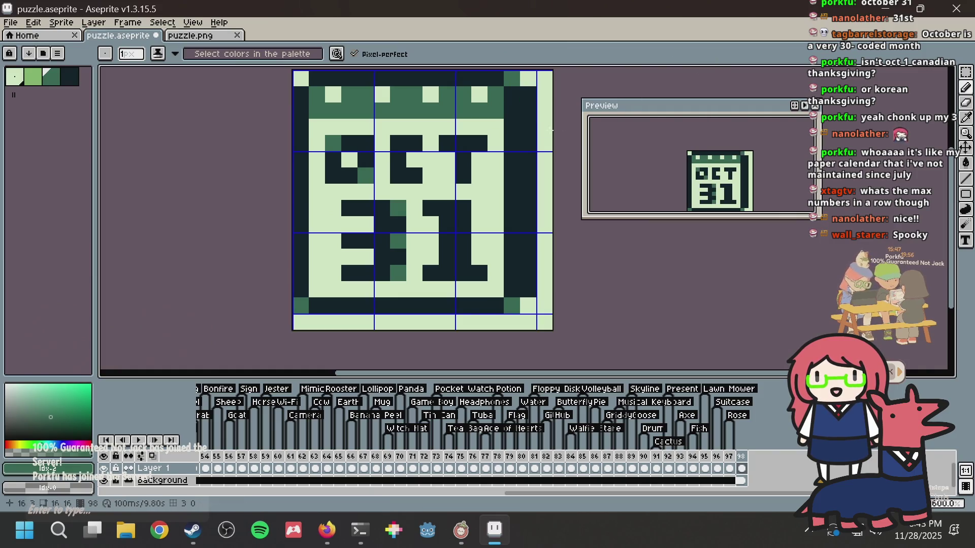
Step: Save the calendar icon, then paint a trial mid-green stripe down the right inner column
key(ctrl+s)
scroll(526, 154, down, 3)
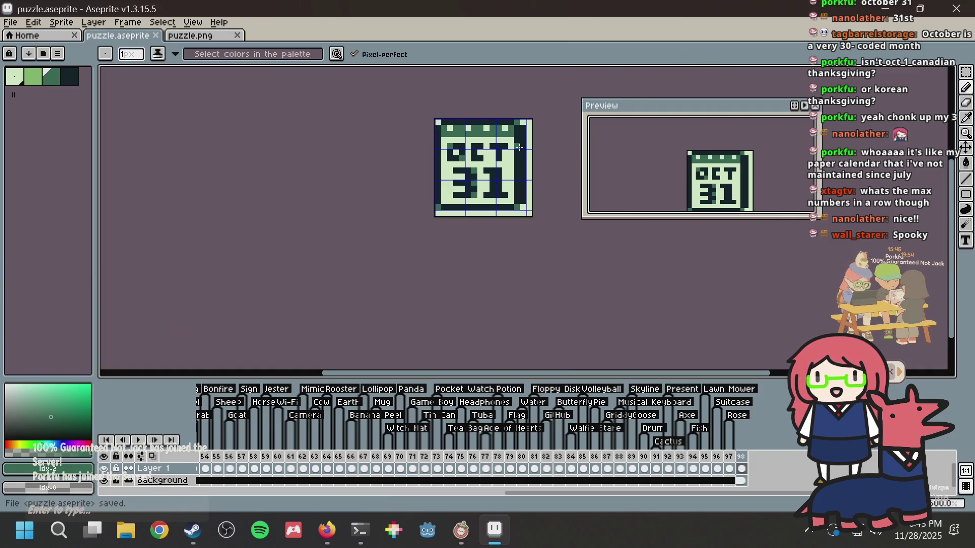
scroll(518, 147, up, 2)
scroll(519, 147, up, 1)
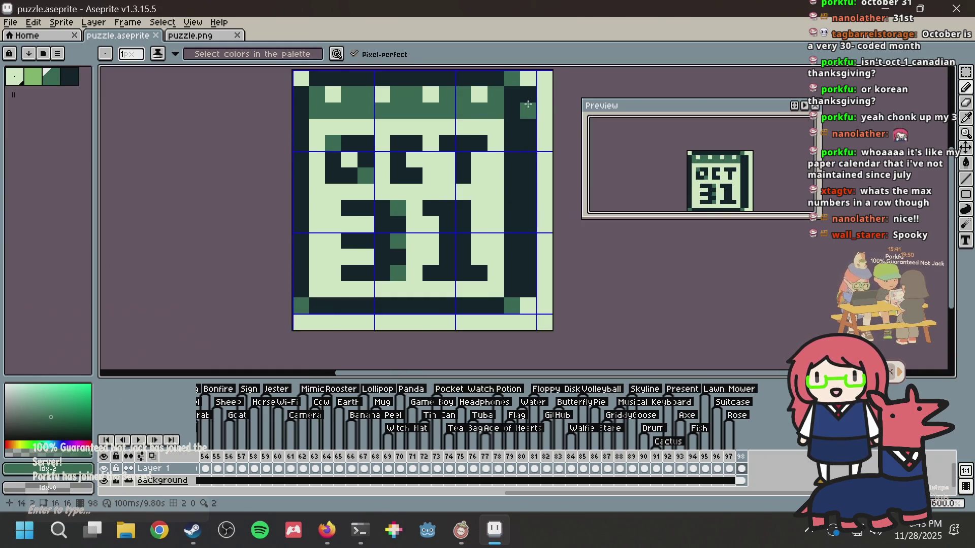
drag(528, 94, 528, 127)
drag(529, 192, 530, 224)
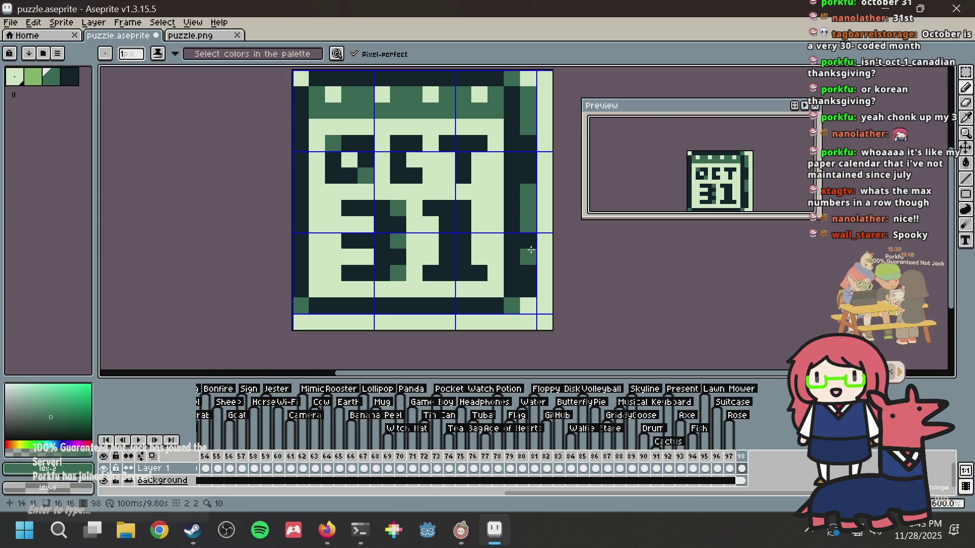
Step: Undo the green stripe, save the restored calendar, and return to the Pencil
scroll(528, 200, down, 1)
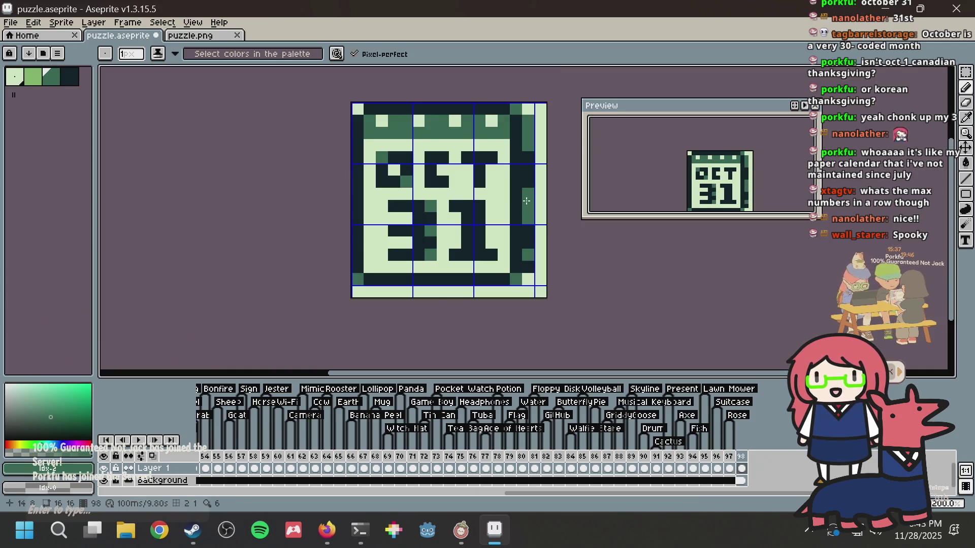
key(v)
key(ctrl+z)
key(ctrl+z)
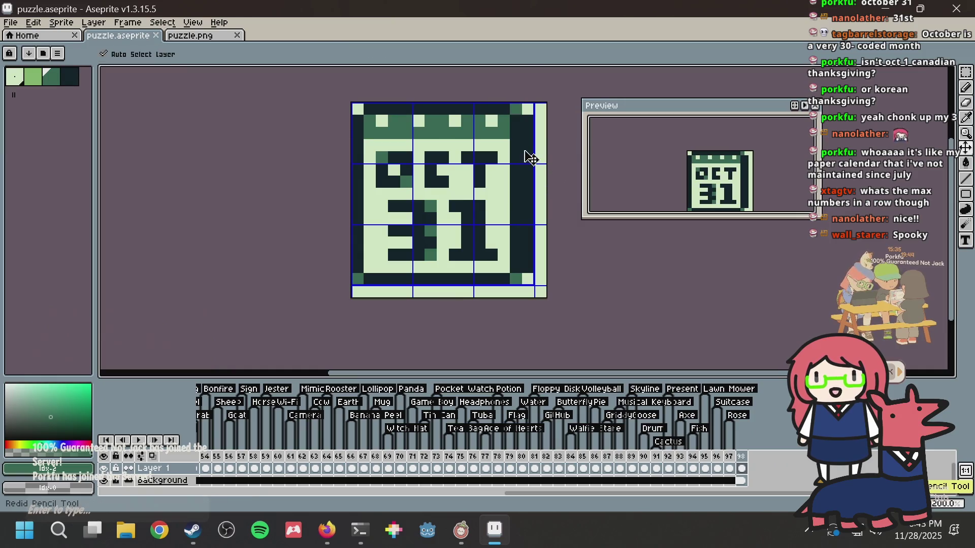
key(ctrl+s)
key(b)
scroll(452, 198, up, 1)
scroll(303, 156, up, 1)
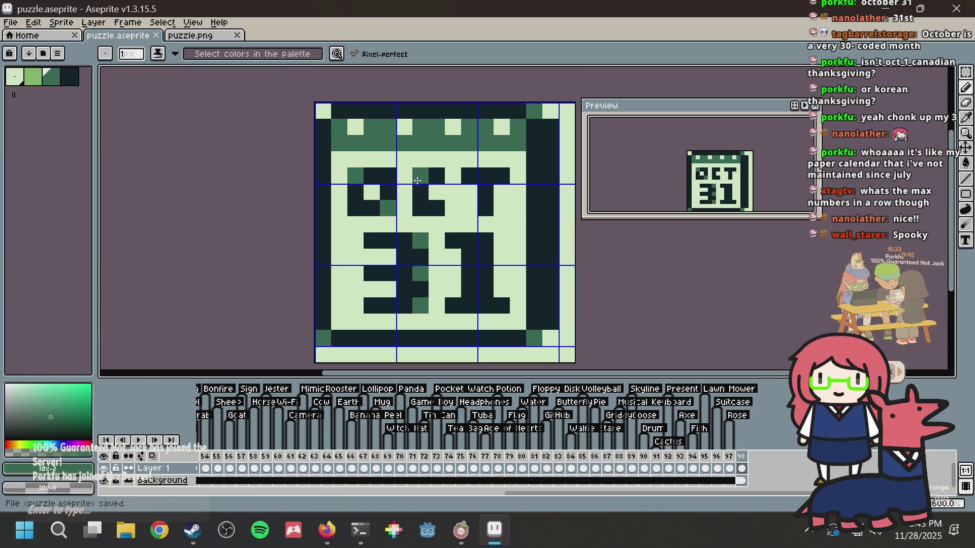
Step: Check the rose on frame 97 and undo the stray pencil change on frame 98
right_click(741, 460)
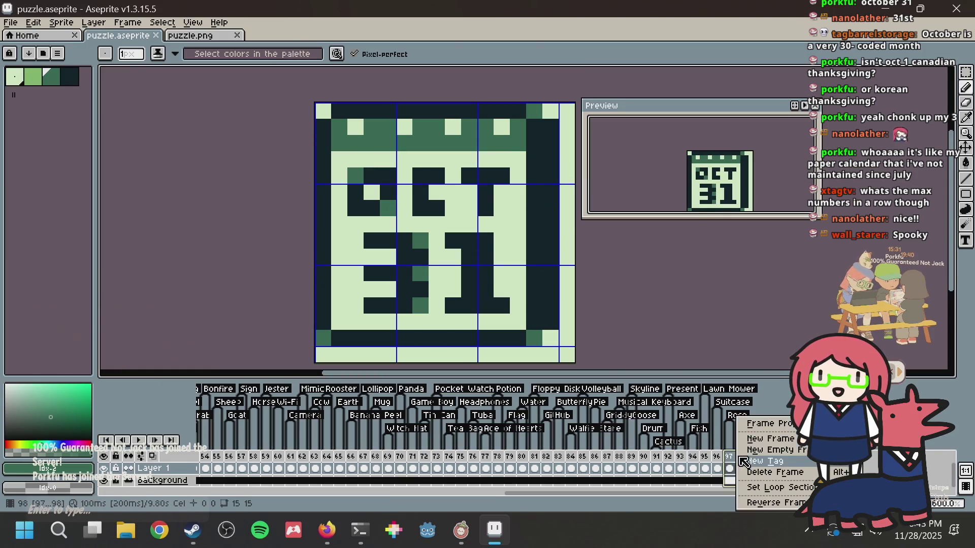
click(769, 439)
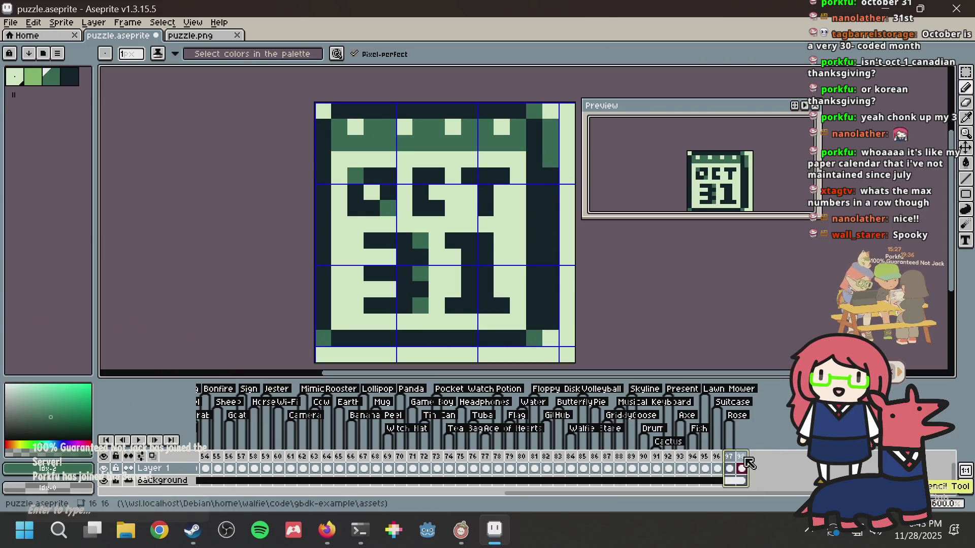
click(736, 458)
key(ctrl+z)
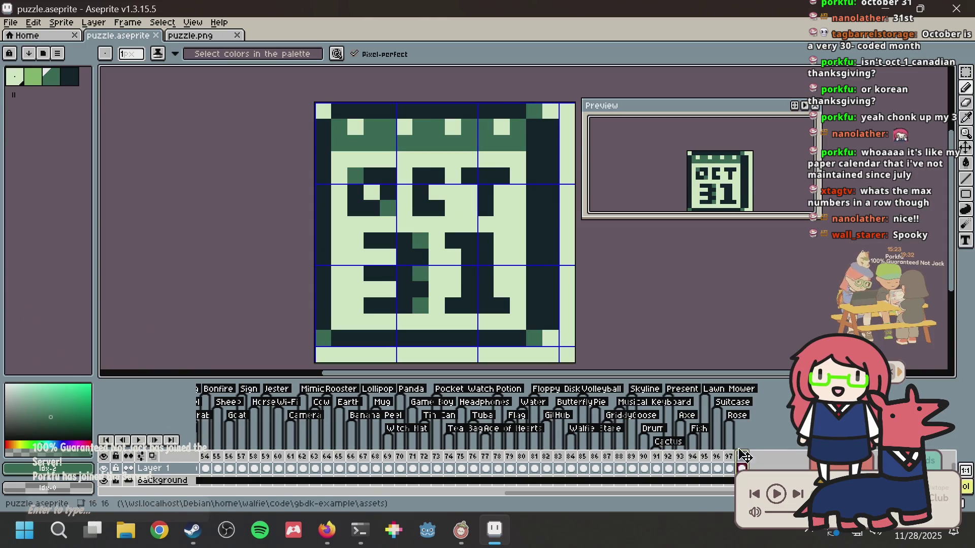
Step: Add a new tag named Calendar on frame 98 and save the file
right_click(742, 458)
click(763, 462)
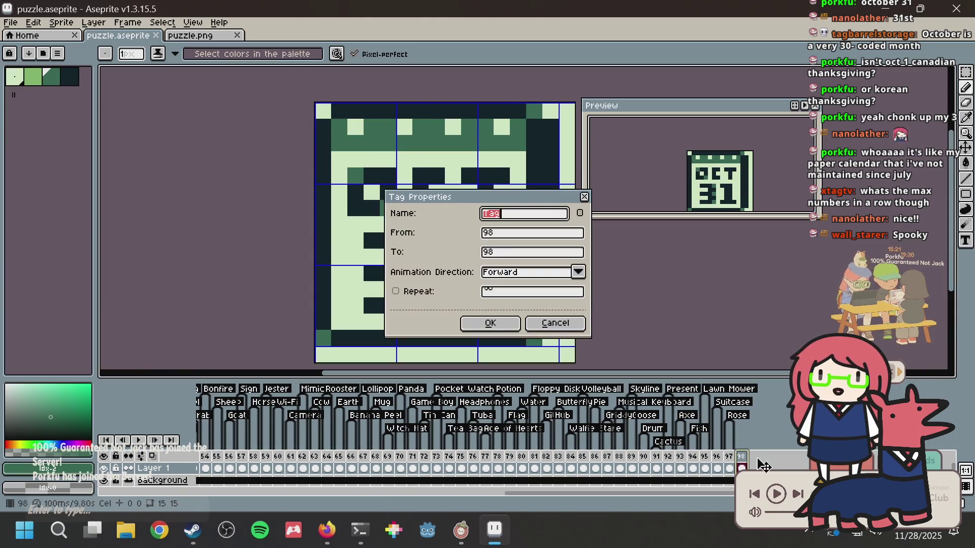
key(Return)
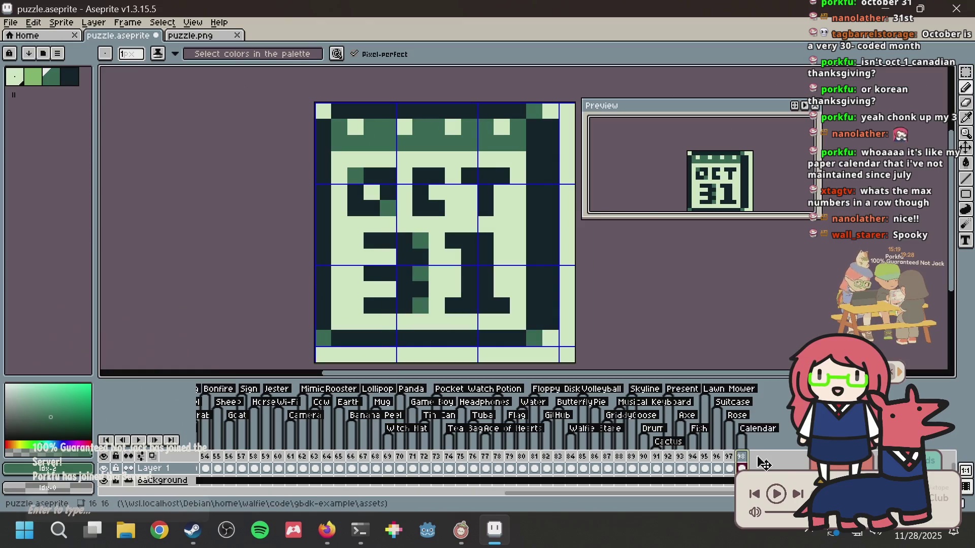
key(minus)
key(ctrl+s)
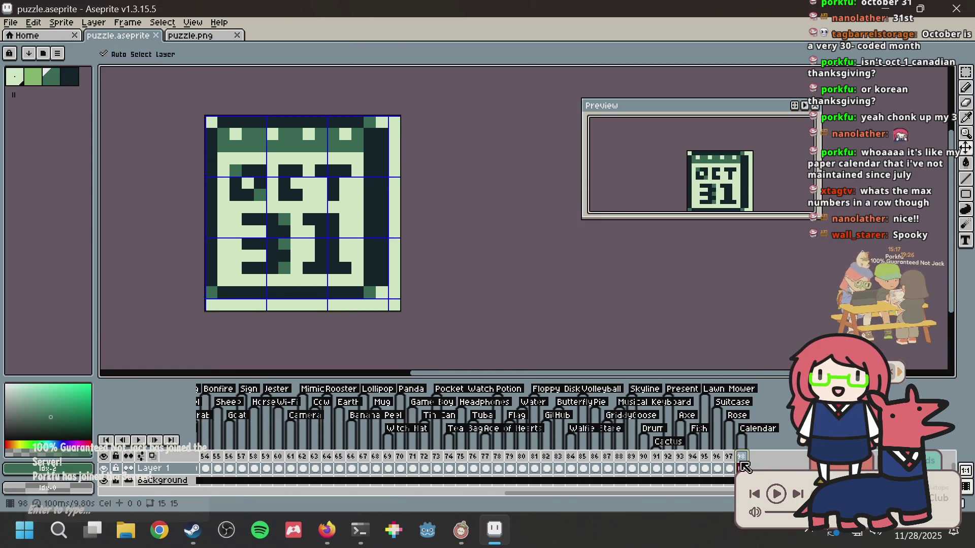
Step: Generate a 15x15 nonogram from puzzle.png in Nonogram Maker, zoom out, then return to puzzle.aseprite
click(195, 35)
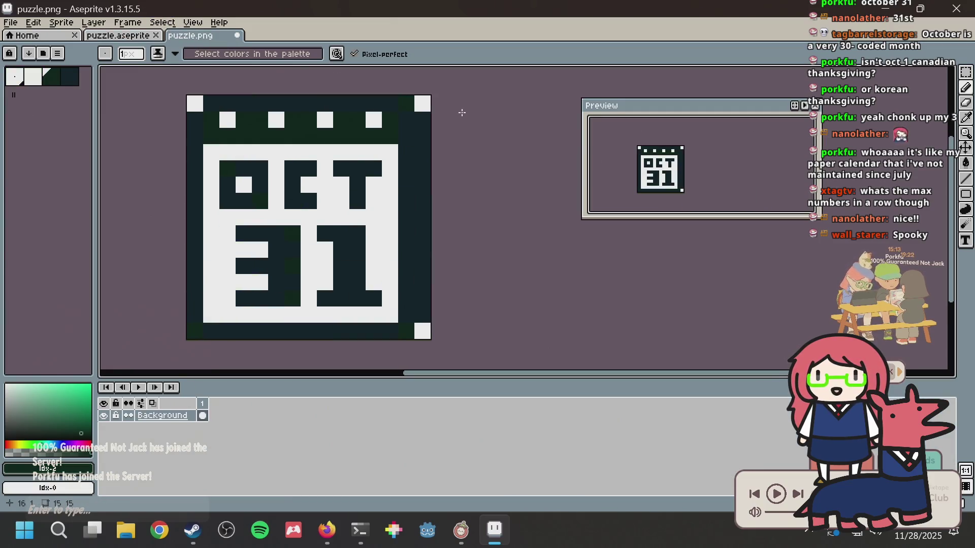
key(alt+Tab)
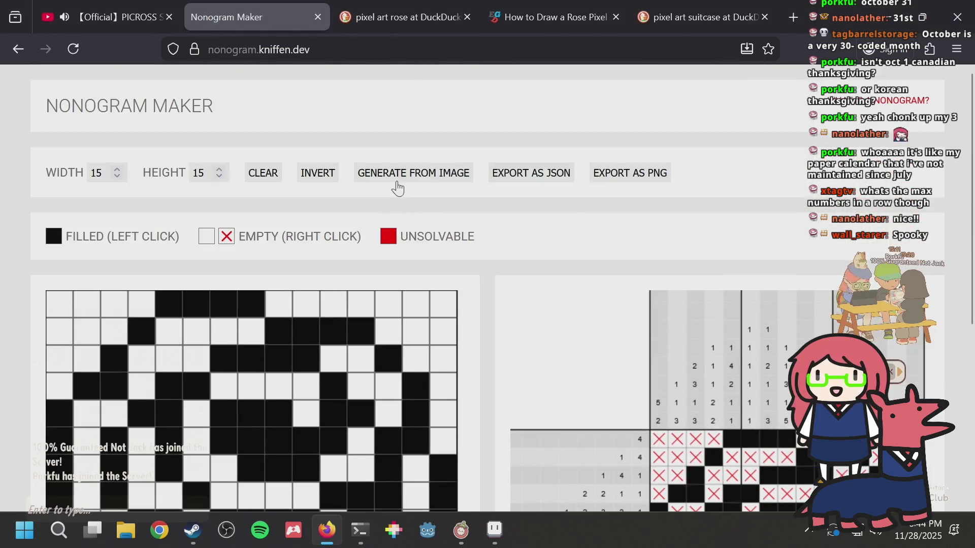
click(397, 189)
double_click(343, 172)
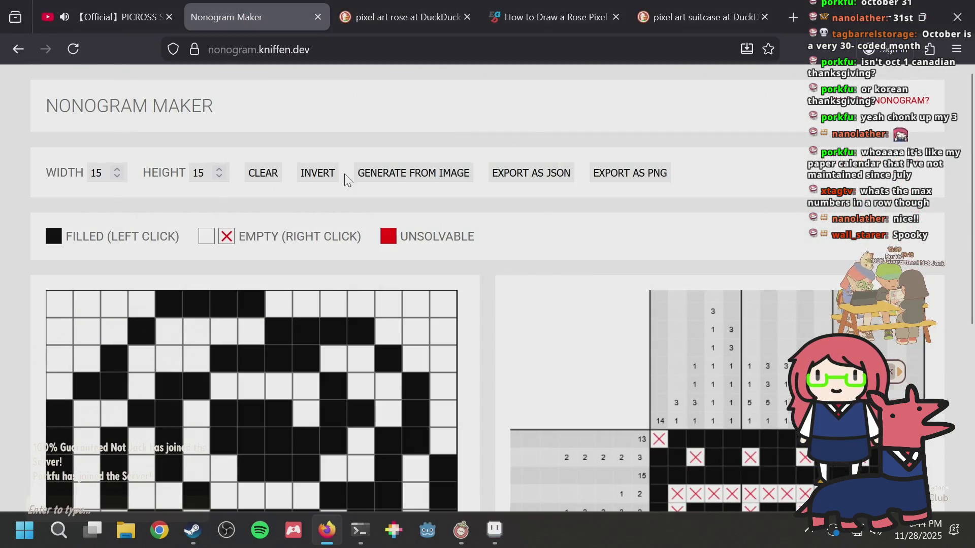
scroll(576, 285, down, 5)
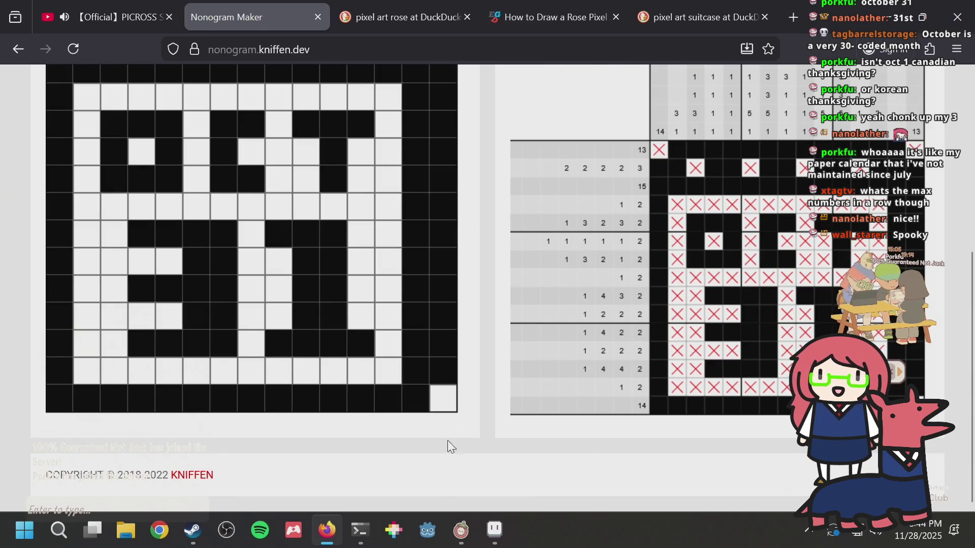
key(ctrl+minus)
key(ctrl+minus)
key(ctrl+minus)
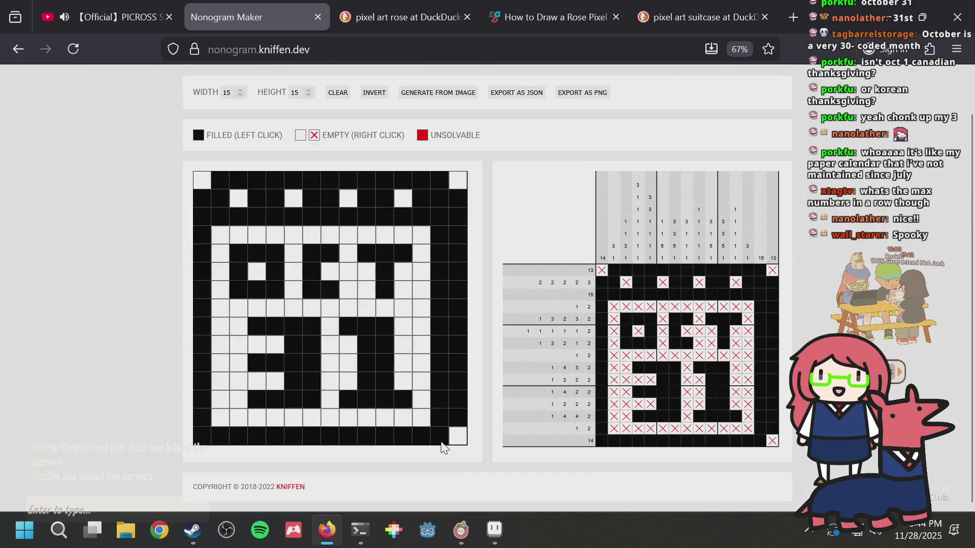
key(alt+Tab)
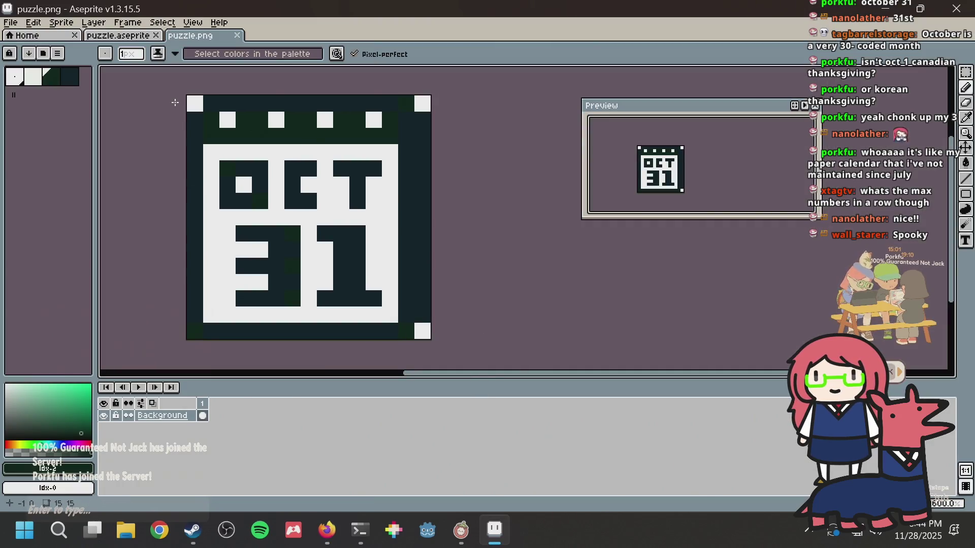
click(115, 35)
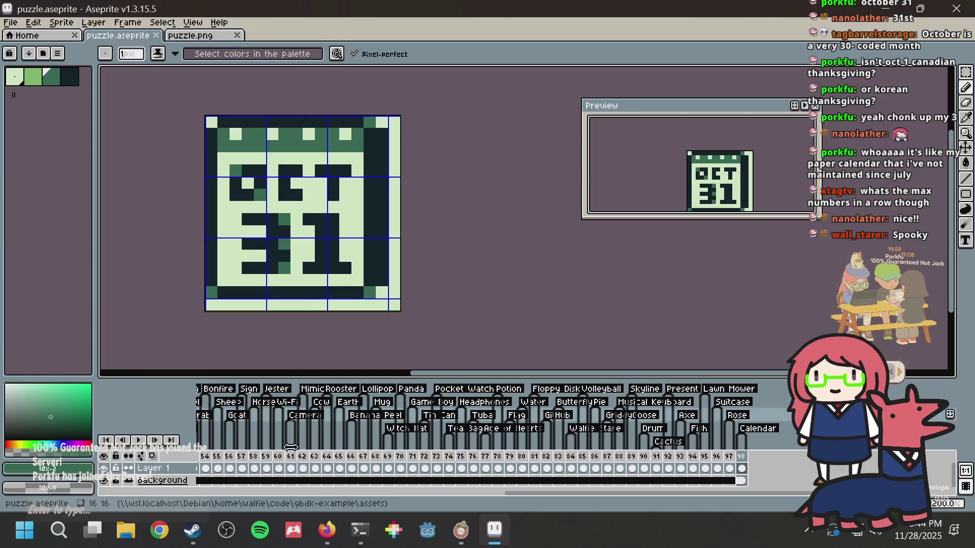
Step: Rerun bazel run //:emulator in tmux window 2, which fails with 7 clues on frame 98, column 3
click(355, 537)
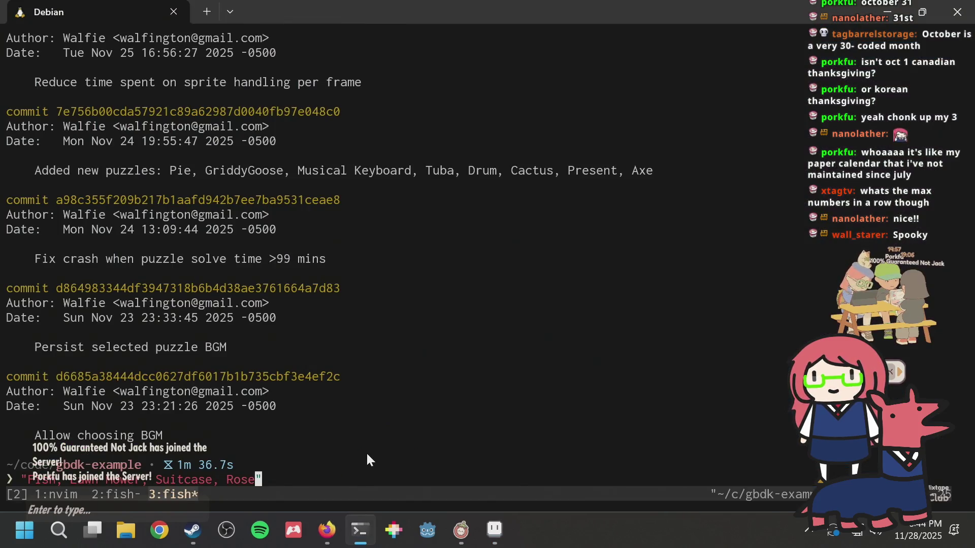
key(ctrl+b)
key(2)
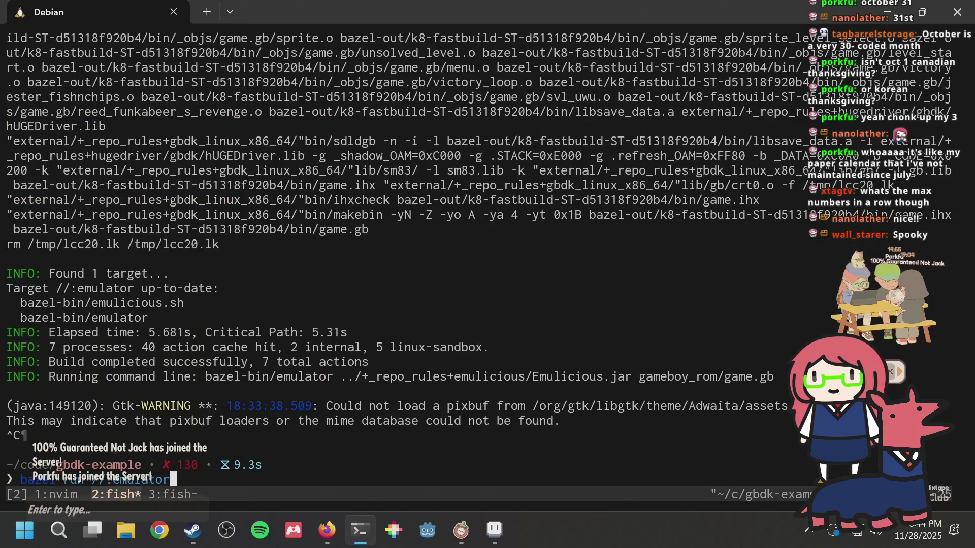
key(Up)
key(Return)
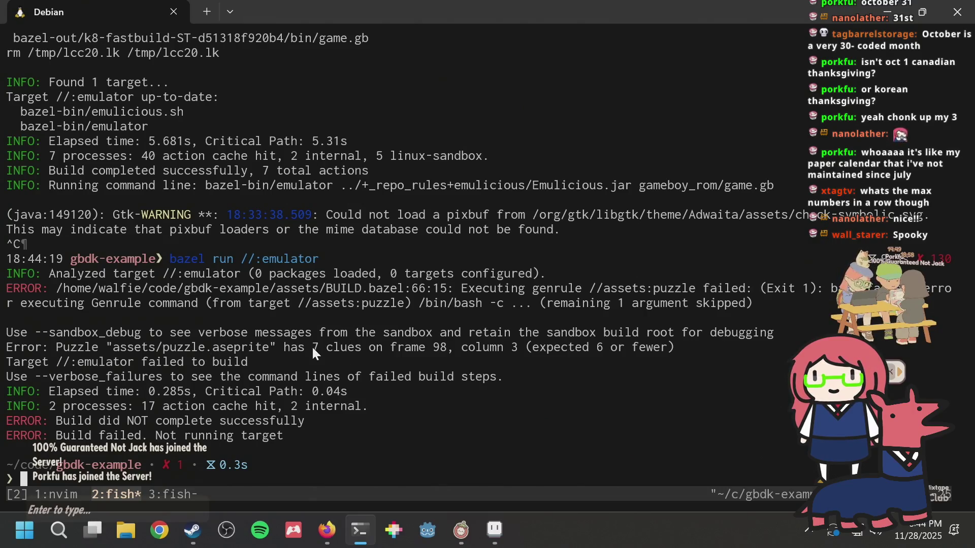
click(486, 338)
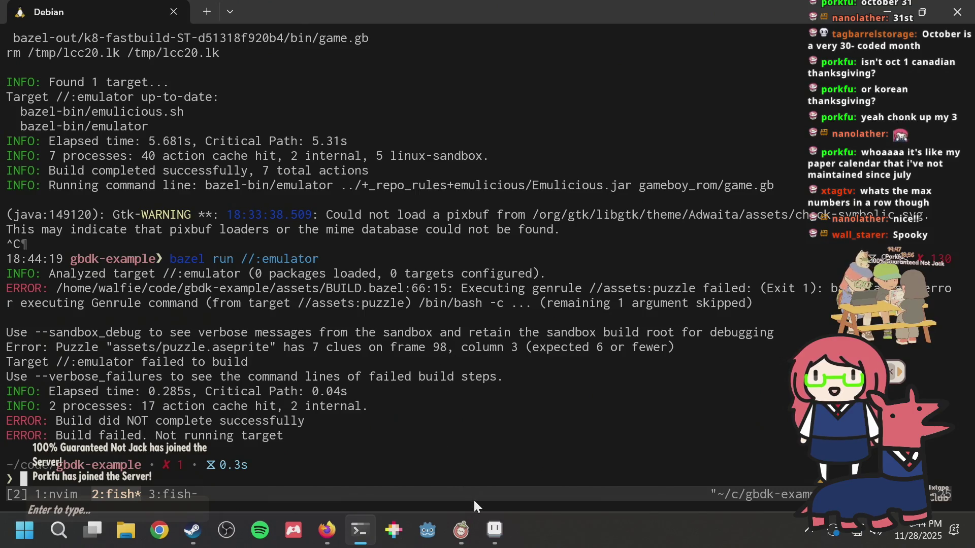
Step: Repaint a few calendar pixels light and mid green, lighten column 3 row 10, and save
click(495, 530)
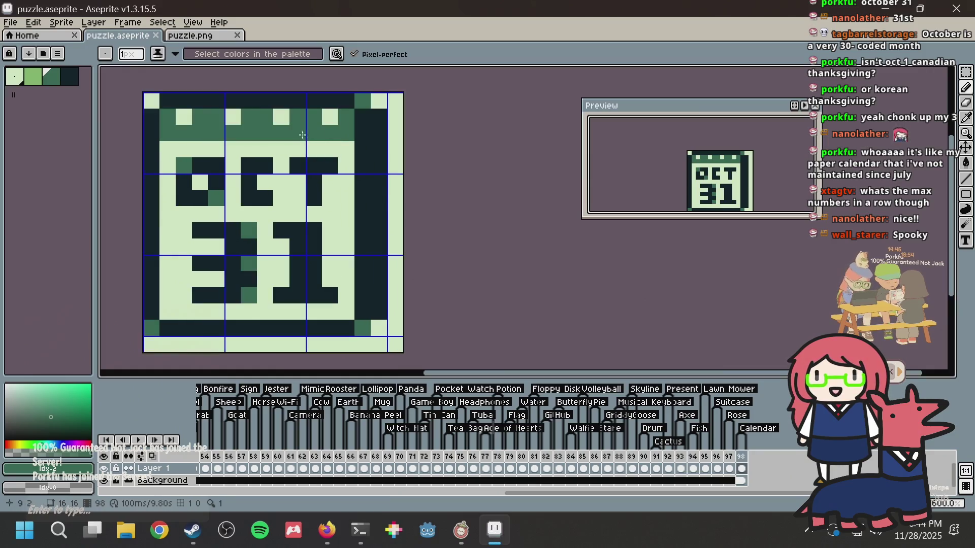
right_click(230, 114)
click(188, 106)
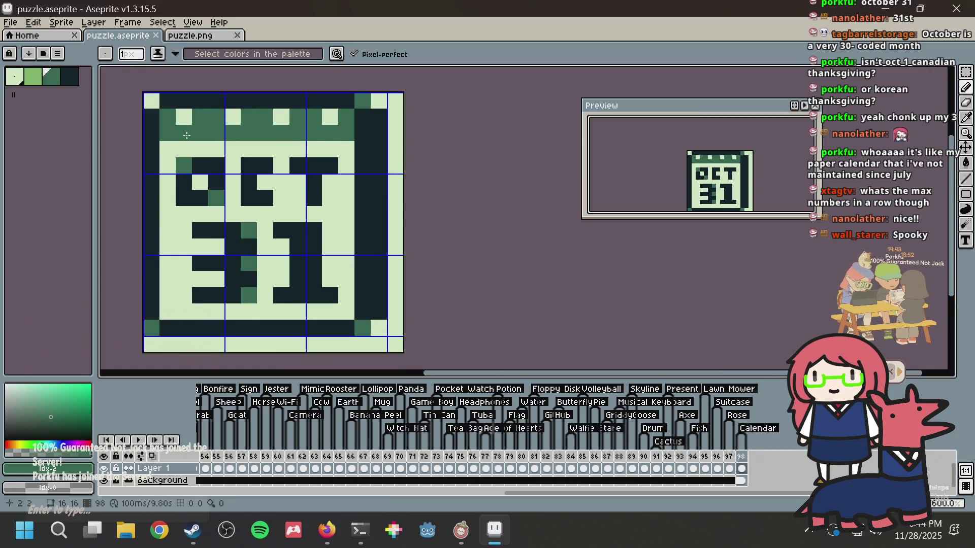
click(185, 181)
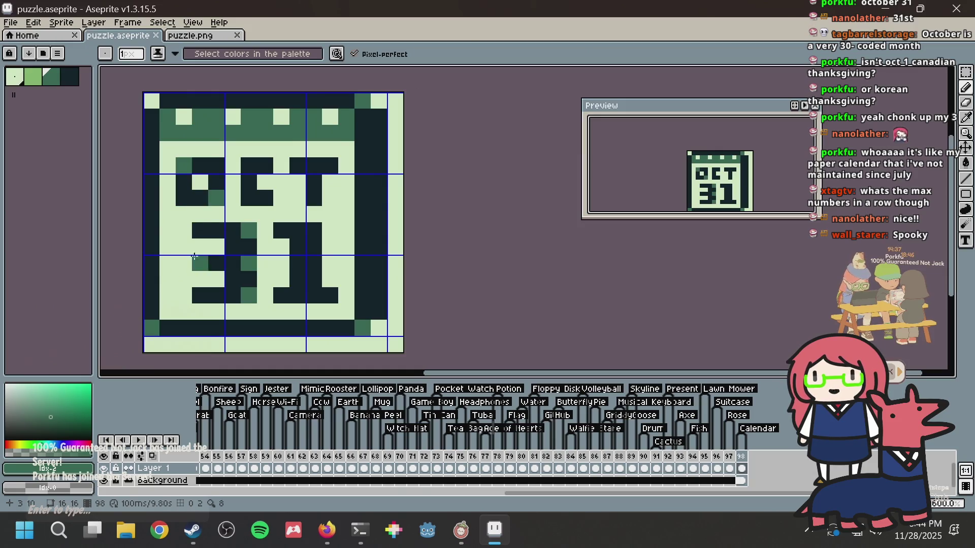
right_click(198, 261)
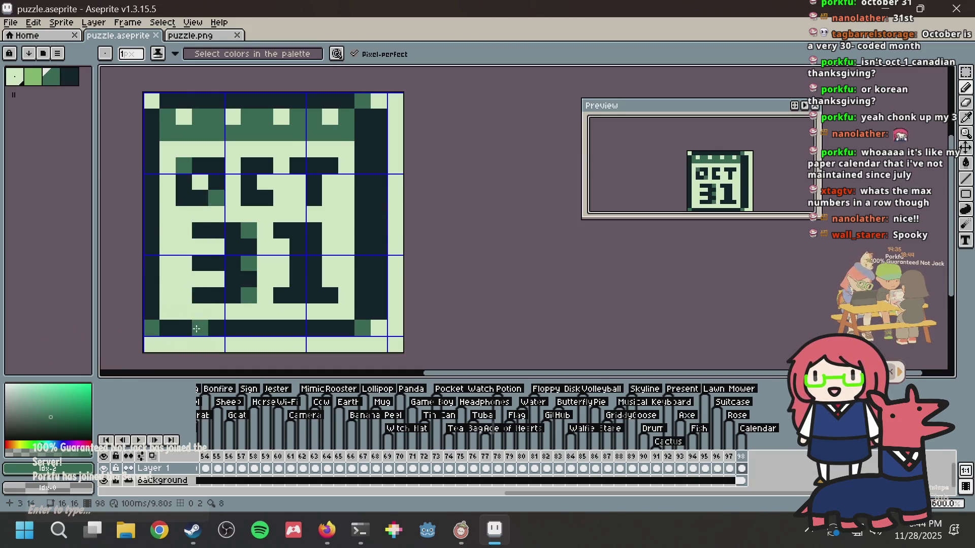
key(m)
key(ctrl+s)
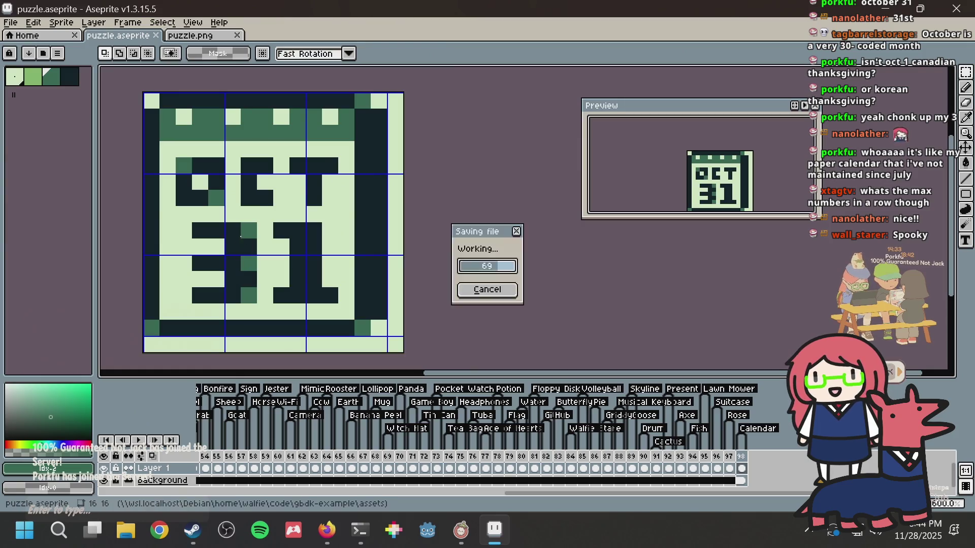
Step: Pick the calendar's light green with the eyedropper, then toggle between the Marquee and Pencil tools
scroll(273, 178, up, 1)
scroll(273, 179, down, 1)
key(b)
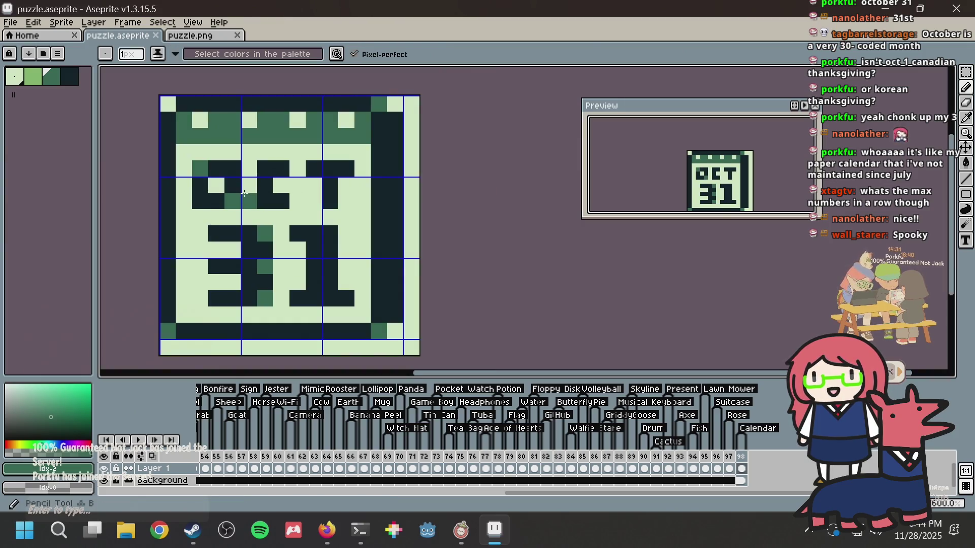
key(i)
click(219, 220)
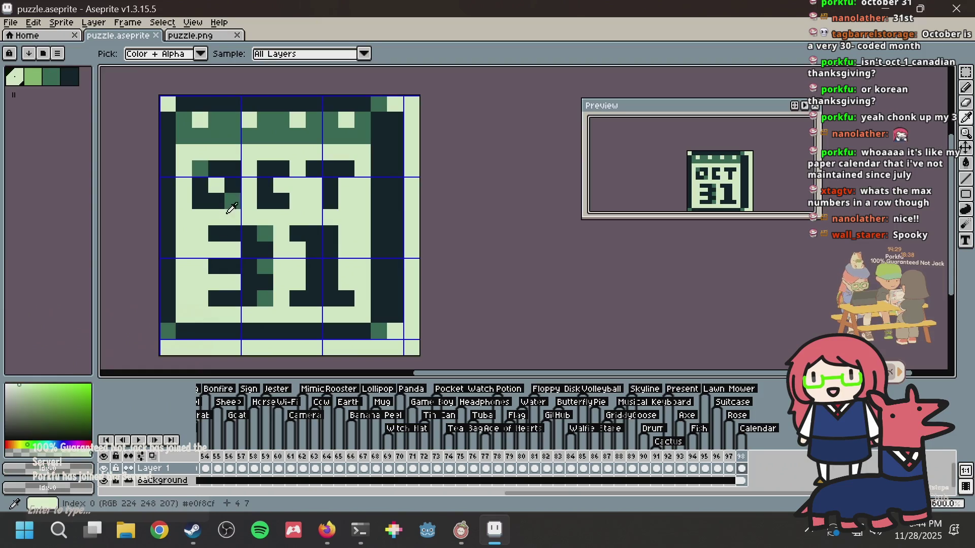
key(b)
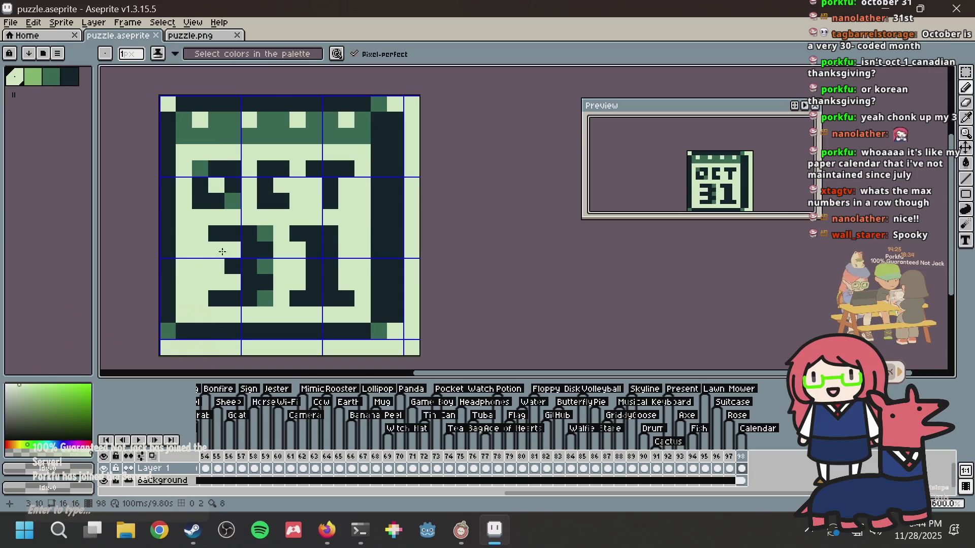
key(m)
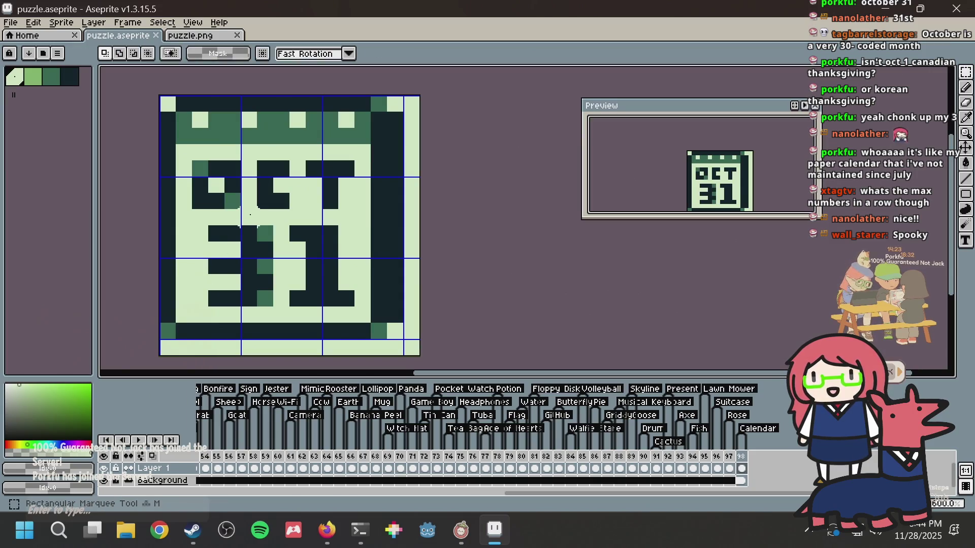
key(b)
scroll(239, 212, up, 1)
scroll(239, 212, down, 1)
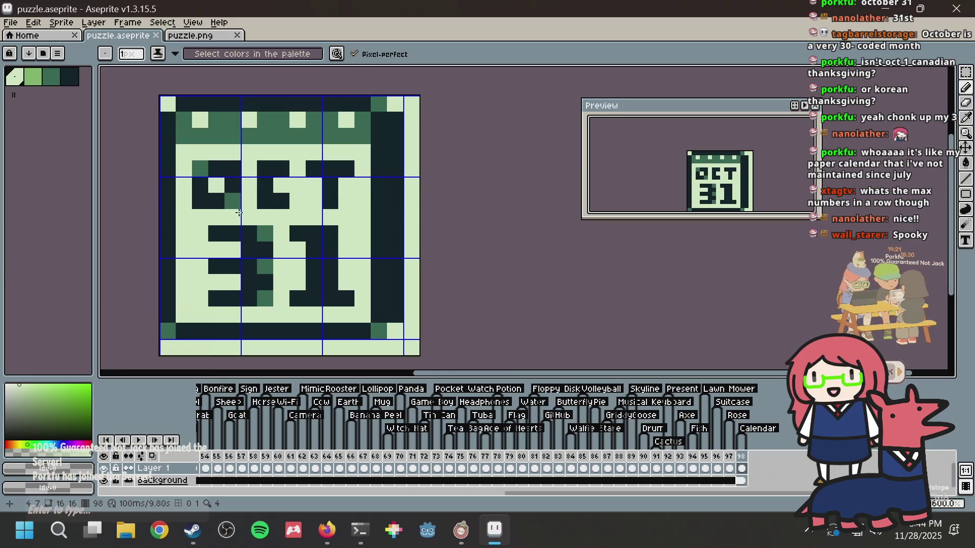
key(m)
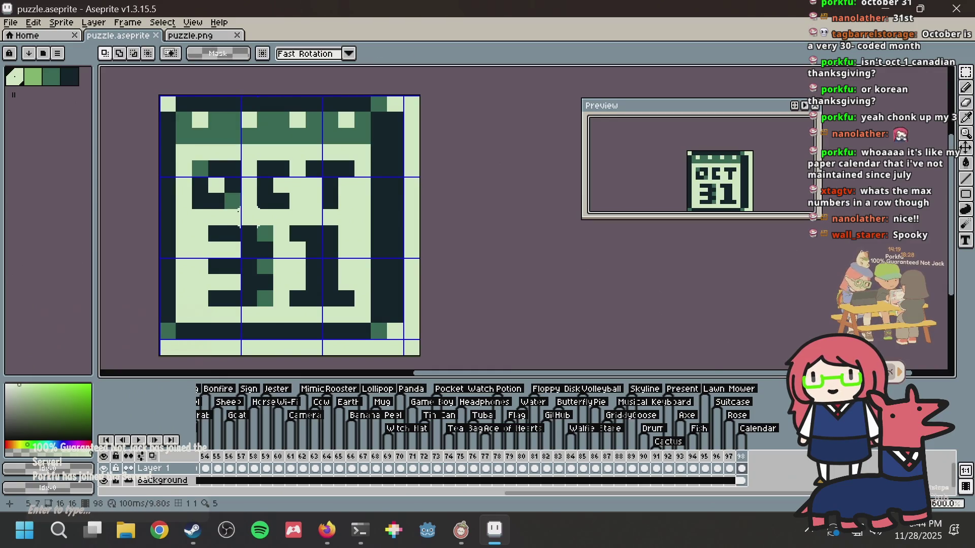
key(b)
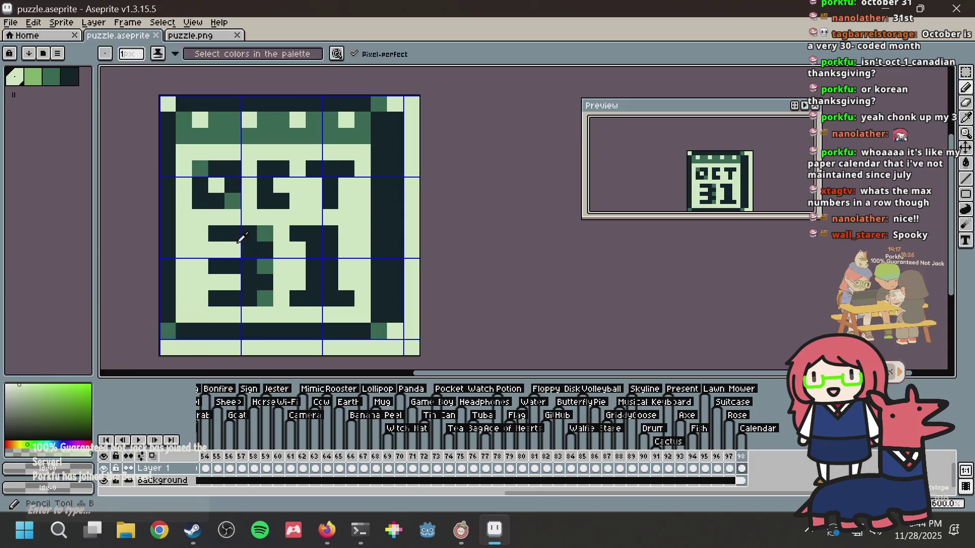
Step: Reshape the 3's lower pixels, two dark and two cleared to light, and save
alt+click(264, 234)
click(263, 223)
key(ctrl+z)
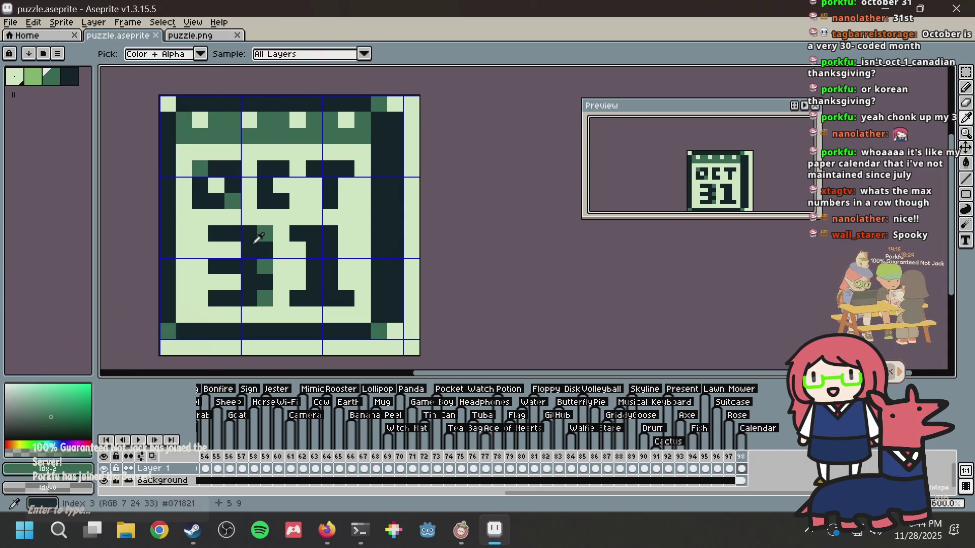
alt+click(217, 267)
click(216, 282)
click(232, 282)
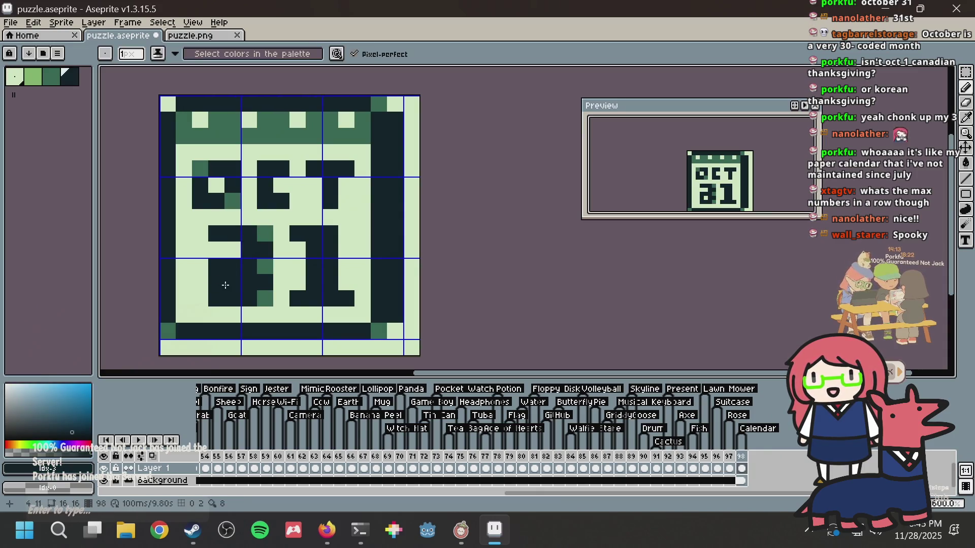
alt+click(224, 246)
click(248, 282)
click(265, 282)
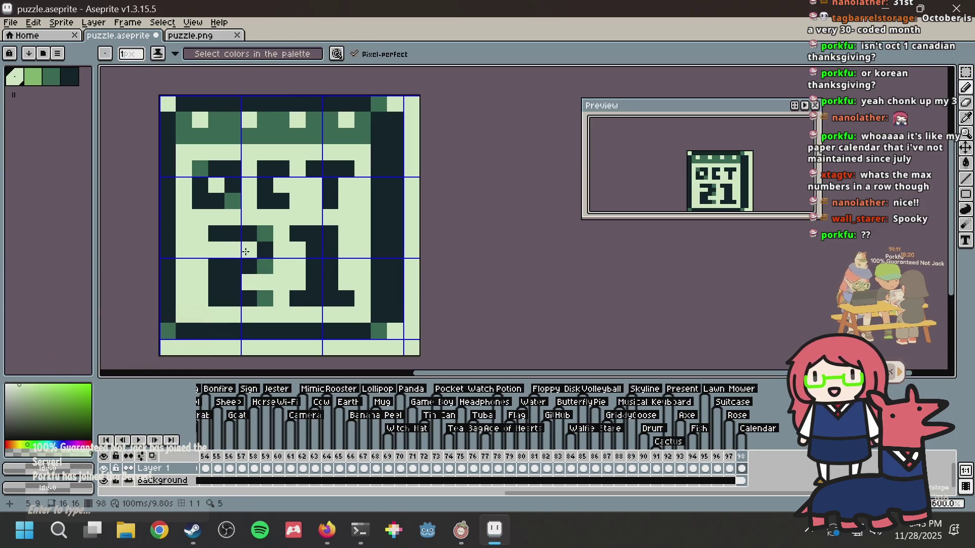
key(ctrl+s)
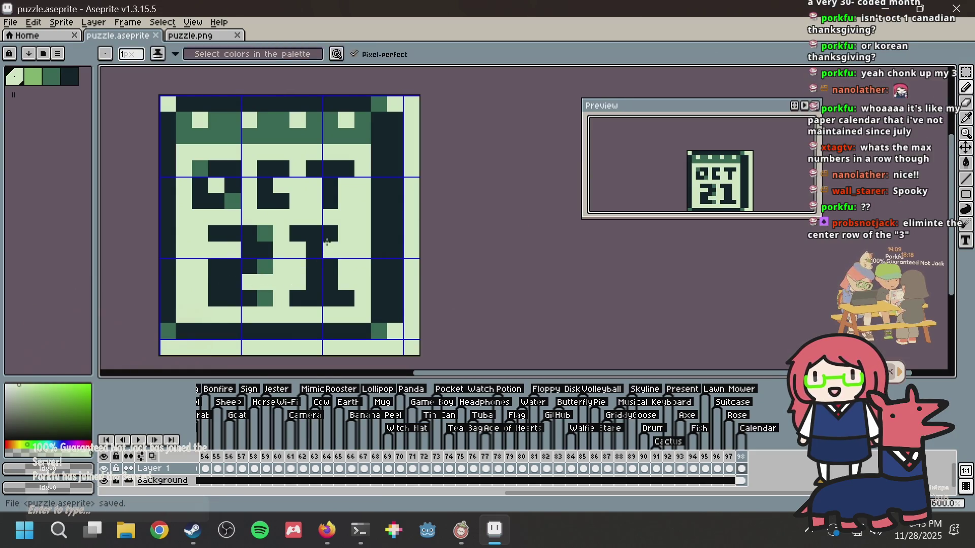
Step: Undo the last pencil strokes, clear one dark cell of the 3 to light, and save
key(v)
key(ctrl+z)
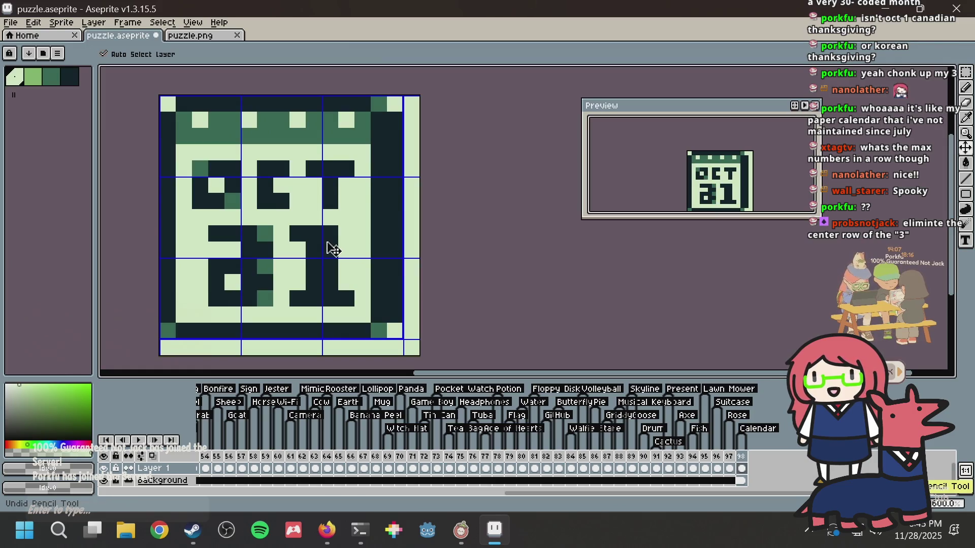
key(ctrl+s)
key(i)
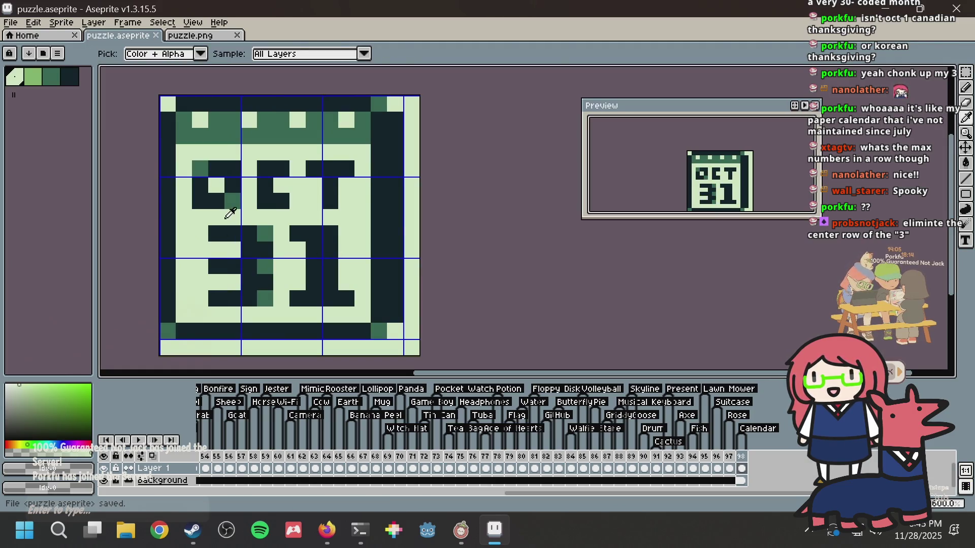
key(b)
click(217, 267)
key(ctrl+s)
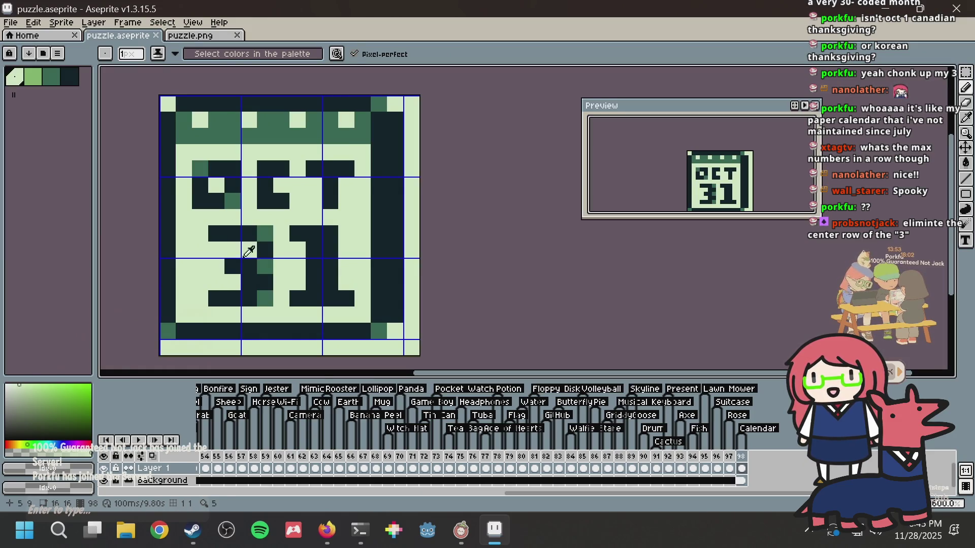
Step: Fill the dark cell right of the 3's middle bar and save
alt+click(246, 248)
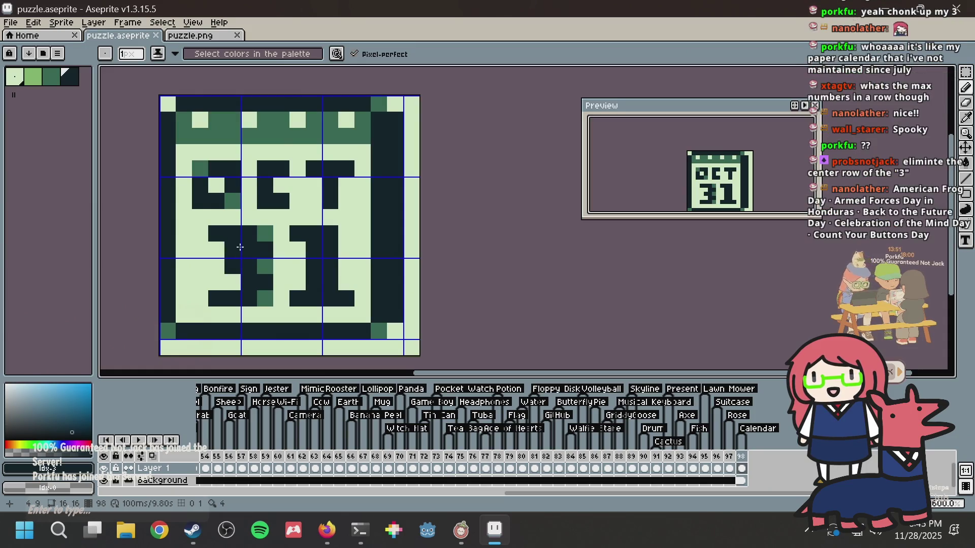
key(ctrl+s)
click(278, 251)
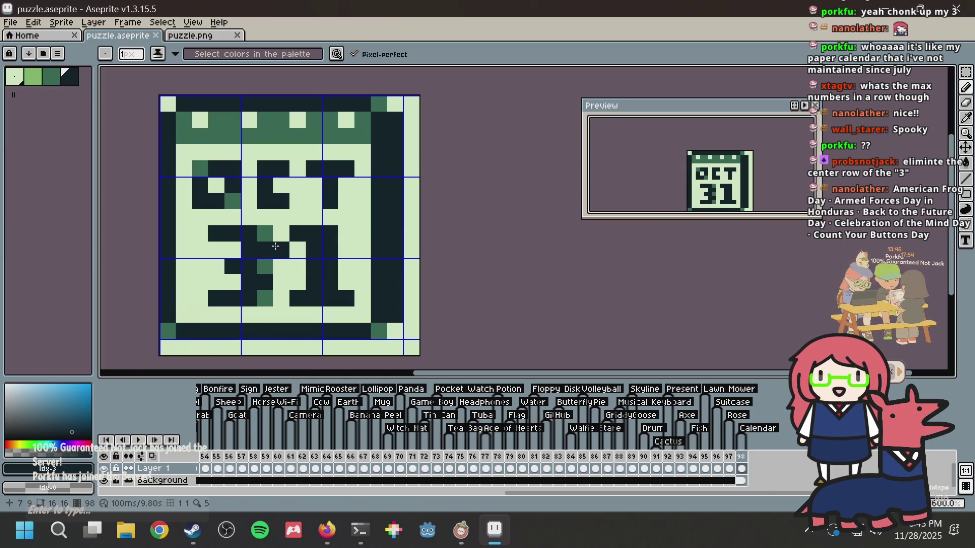
key(ctrl+s)
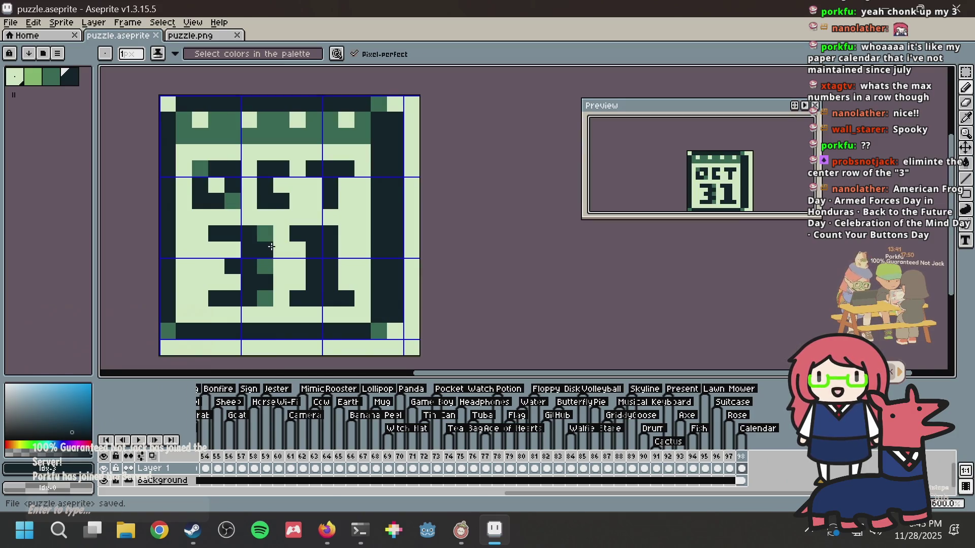
Step: Add dark-green shading, dark and green pixels to the 3, saving after each
key(alt)
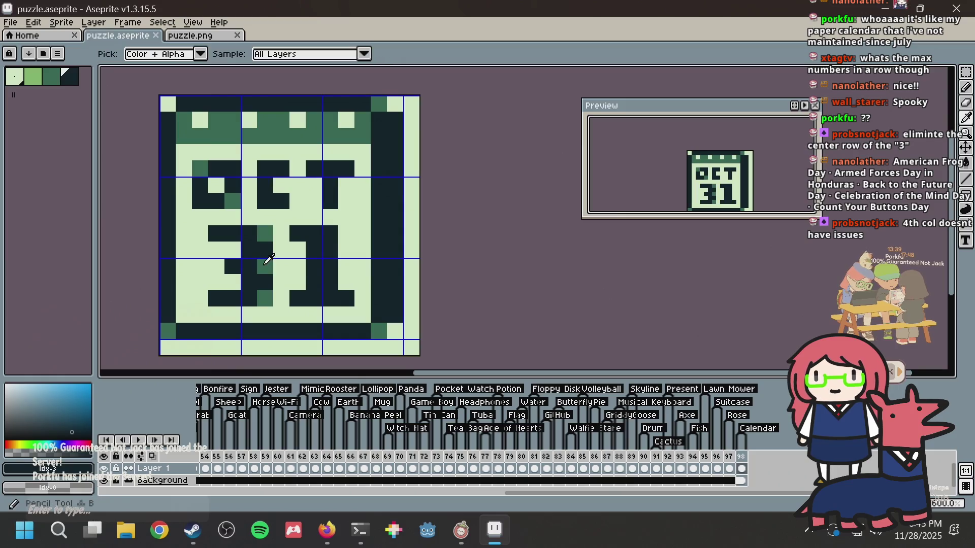
click(269, 259)
click(235, 284)
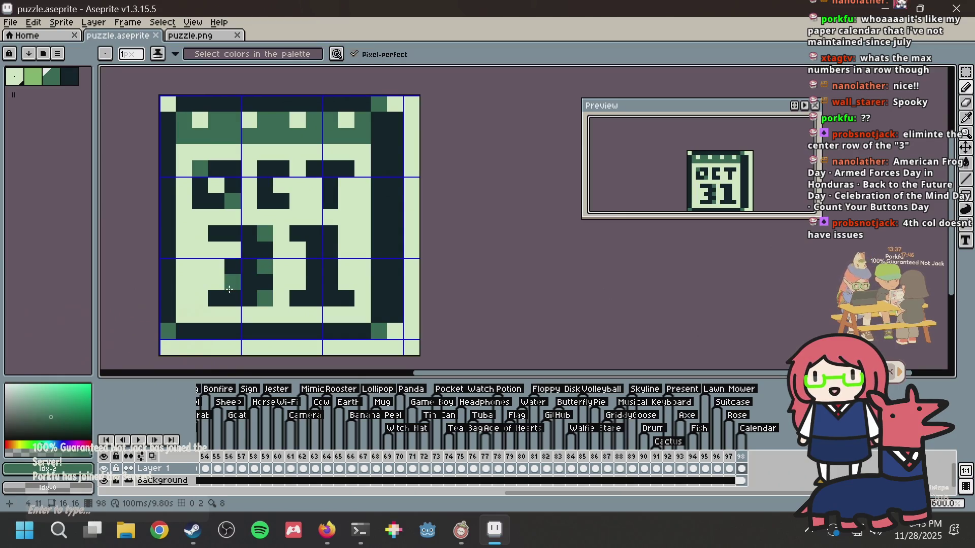
key(ctrl+s)
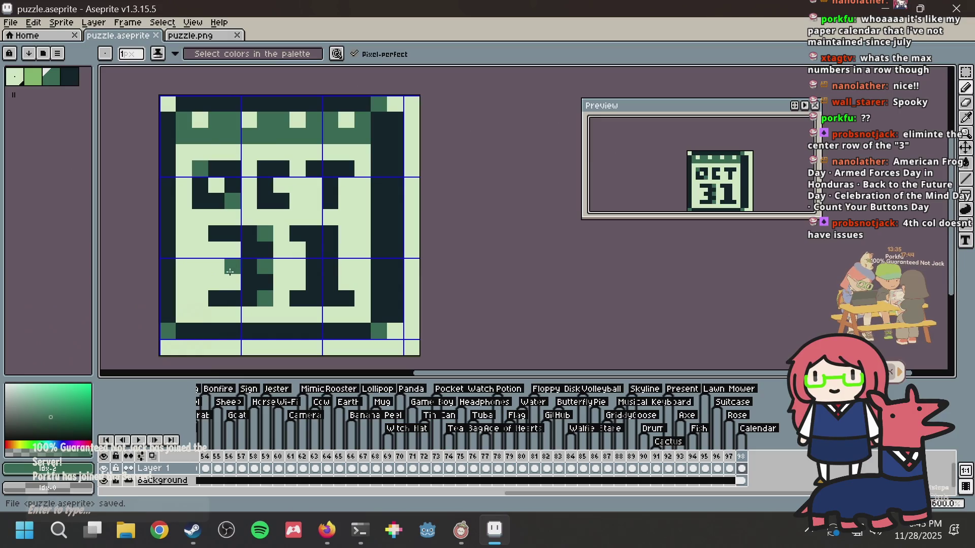
click(250, 254)
key(ctrl+s)
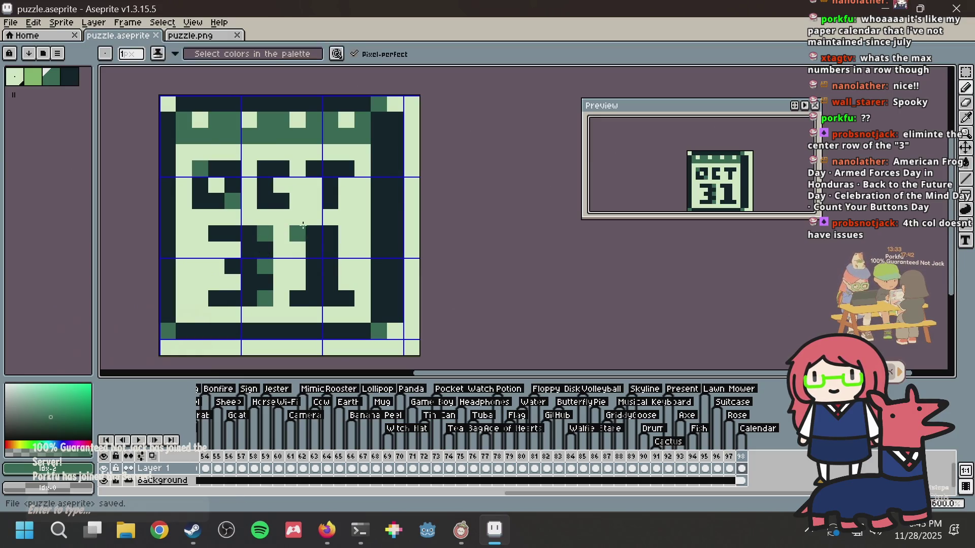
click(252, 239)
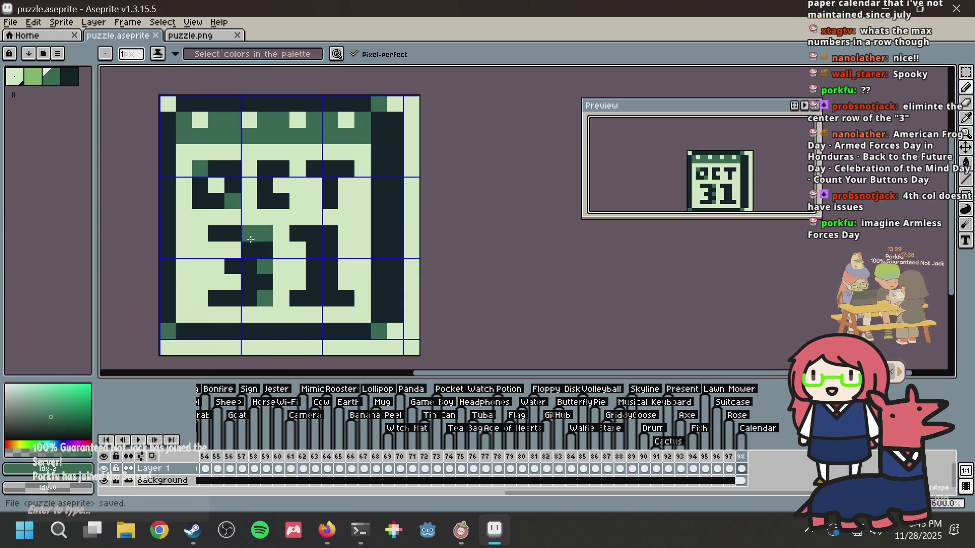
key(ctrl+s)
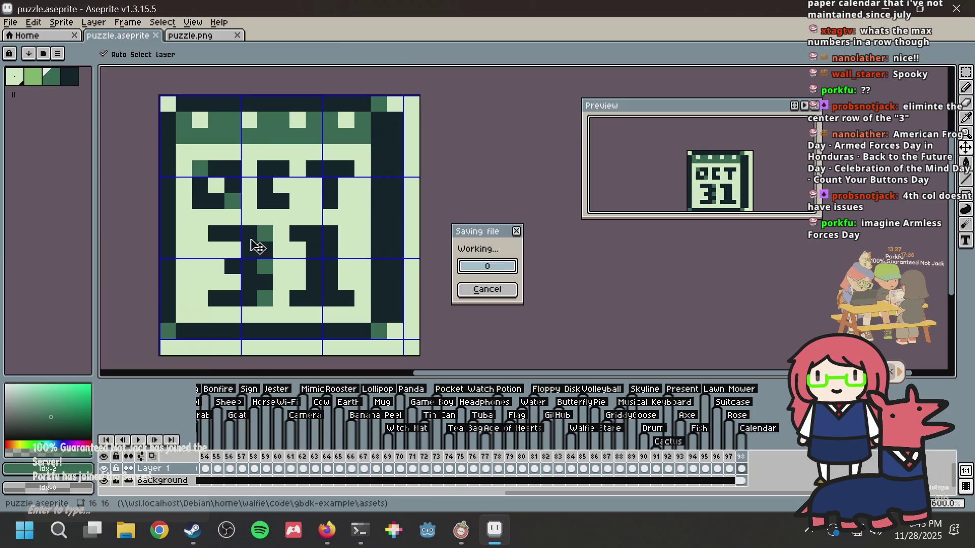
Step: Adjust shading near the 3's top, clear stray pixels left of it, and save
click(249, 234)
click(232, 217)
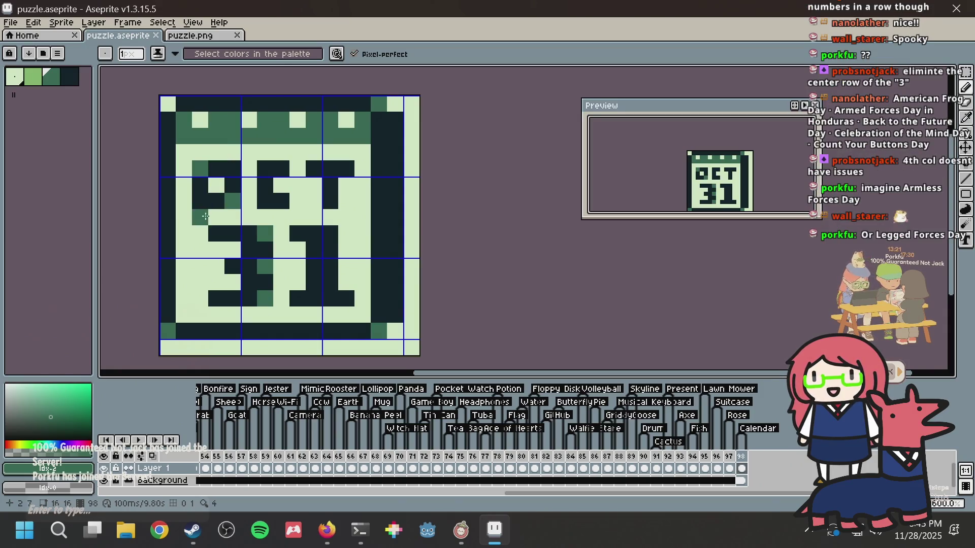
drag(222, 192, 233, 172)
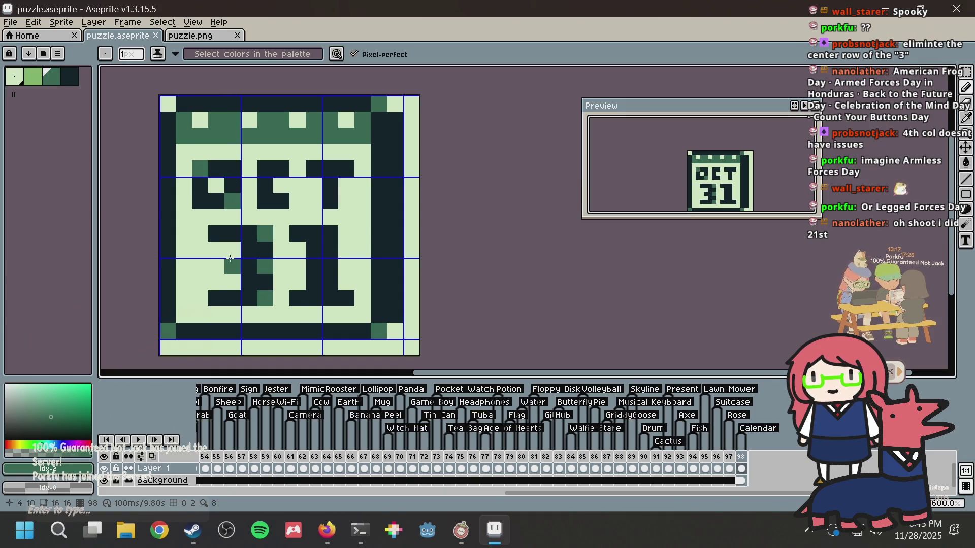
key(ctrl+s)
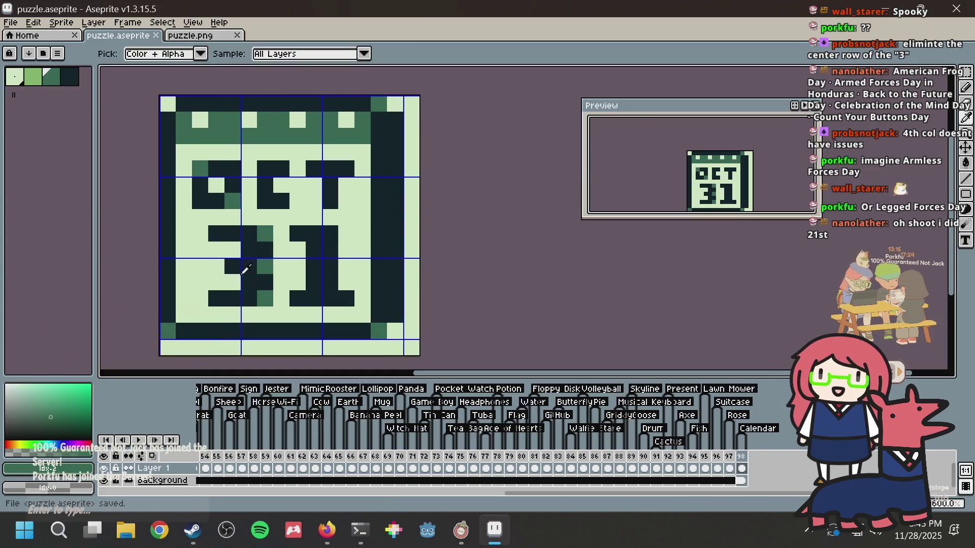
alt+click(245, 267)
key(ctrl+s)
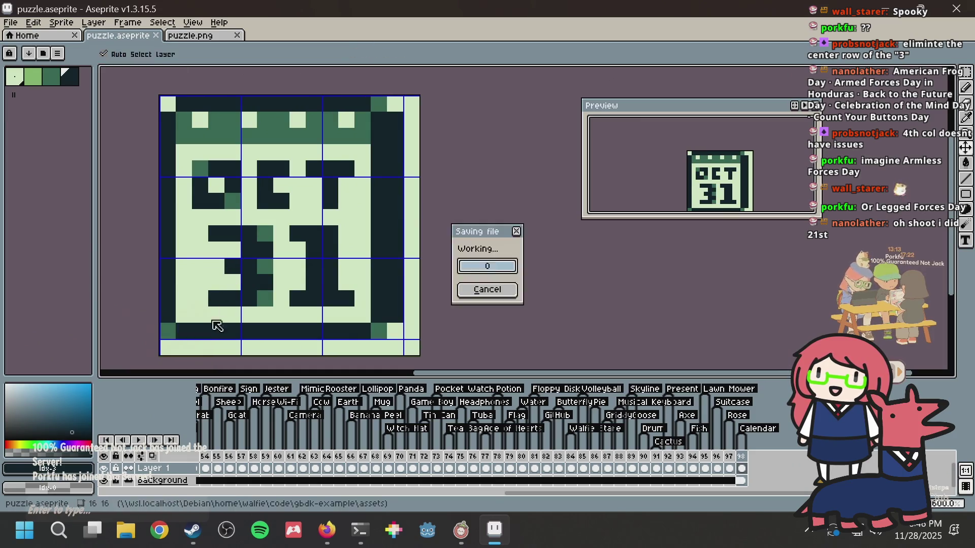
key(alt+Tab)
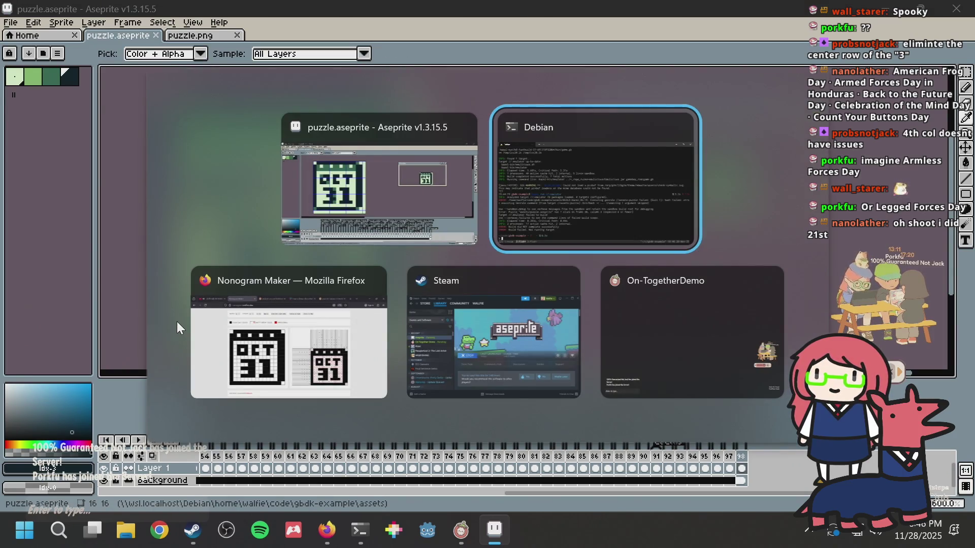
Step: Rebuild the emulator and skip to level 98 in Emulicious to see the Calendar icon
key(Up)
key(Return)
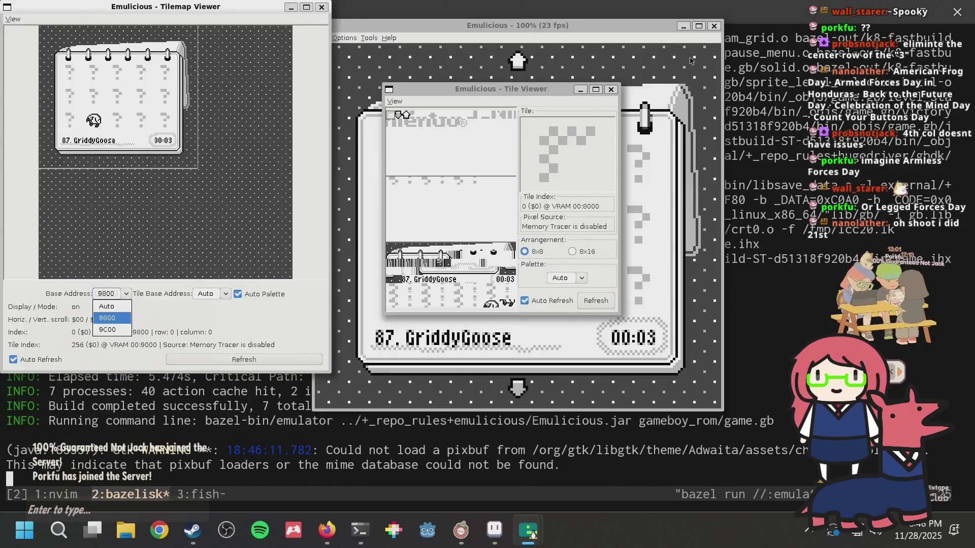
click(716, 233)
key(Down)
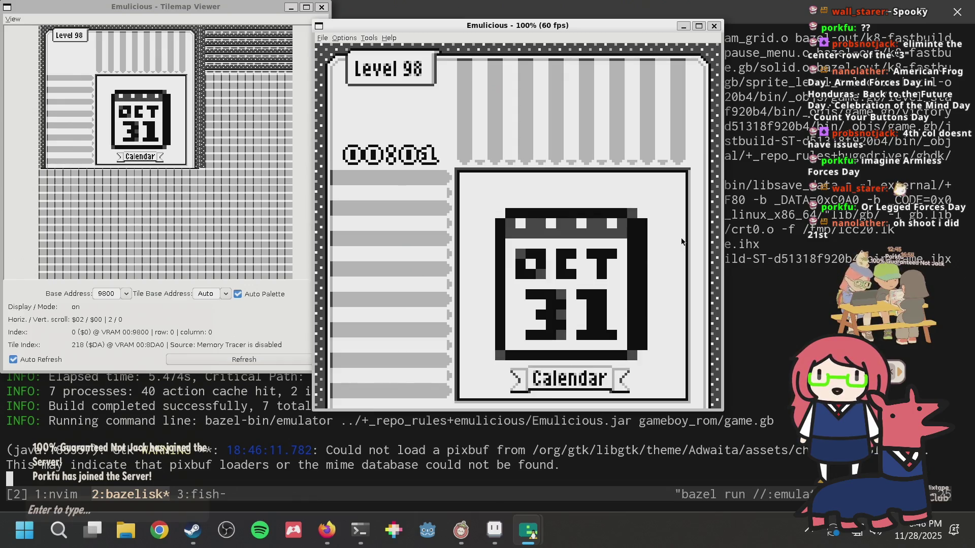
key(alt+Tab)
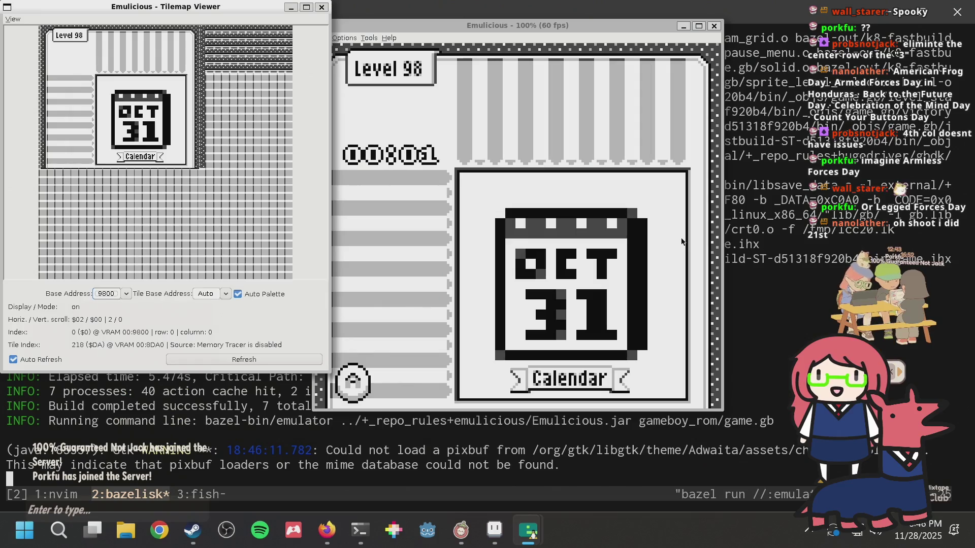
Step: Make the bottom-left corner pixel light green and the top-right corner navy, then save
click(494, 531)
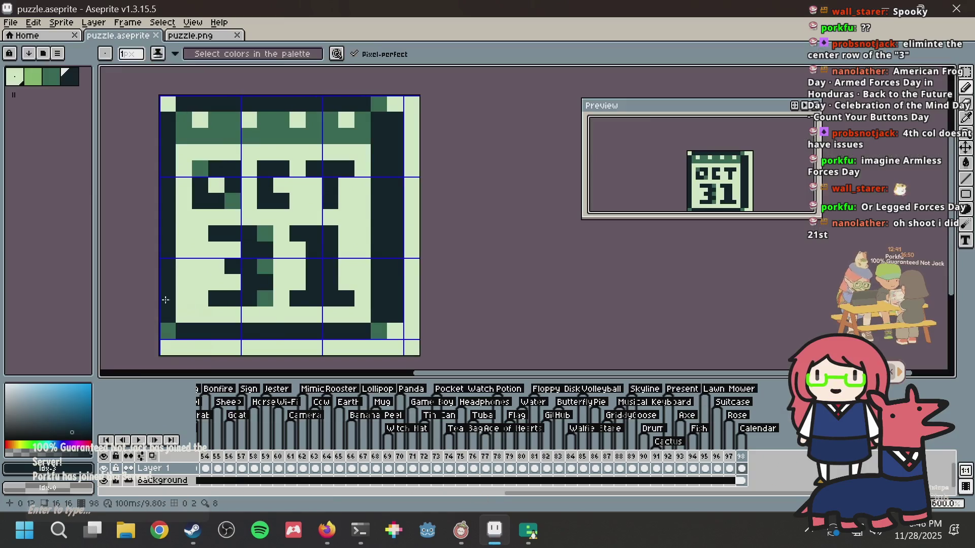
click(168, 331)
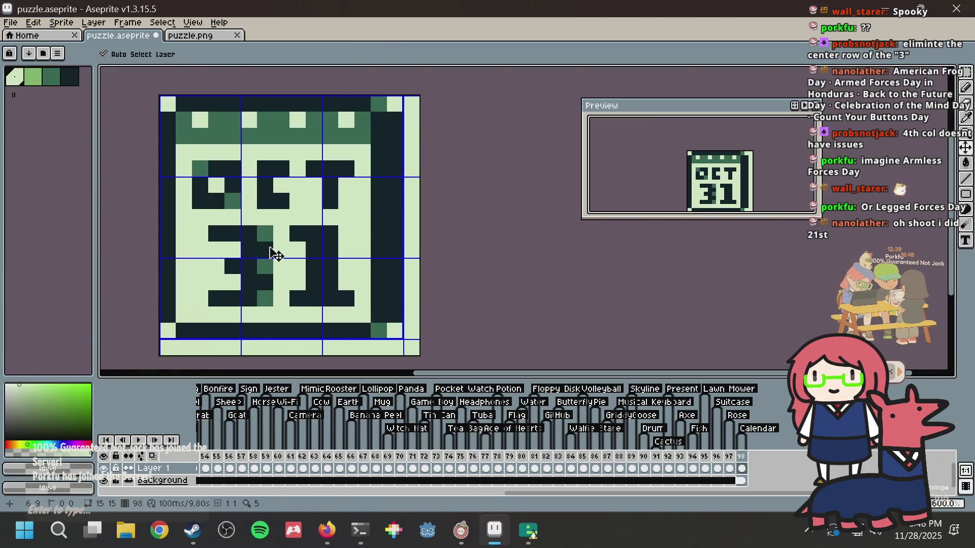
key(ctrl+s)
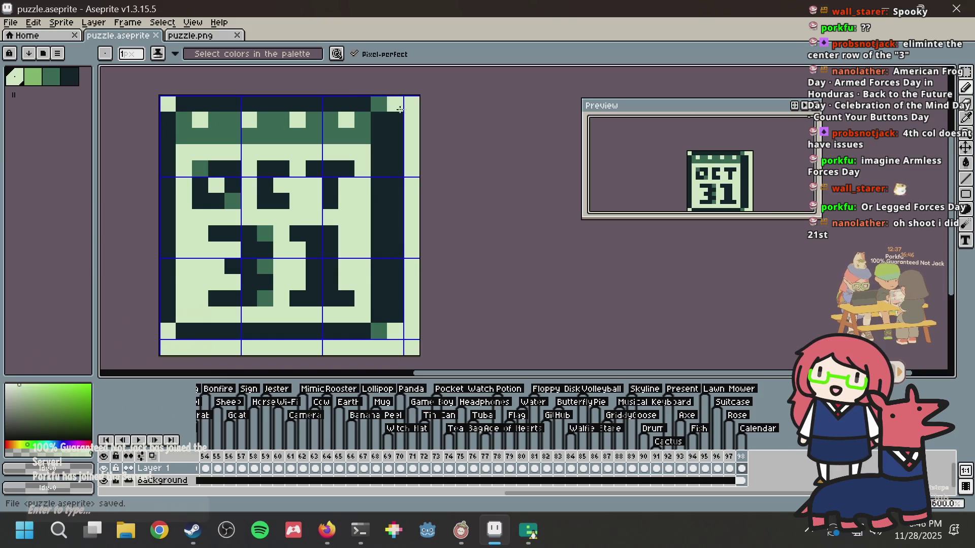
alt+click(383, 119)
click(376, 105)
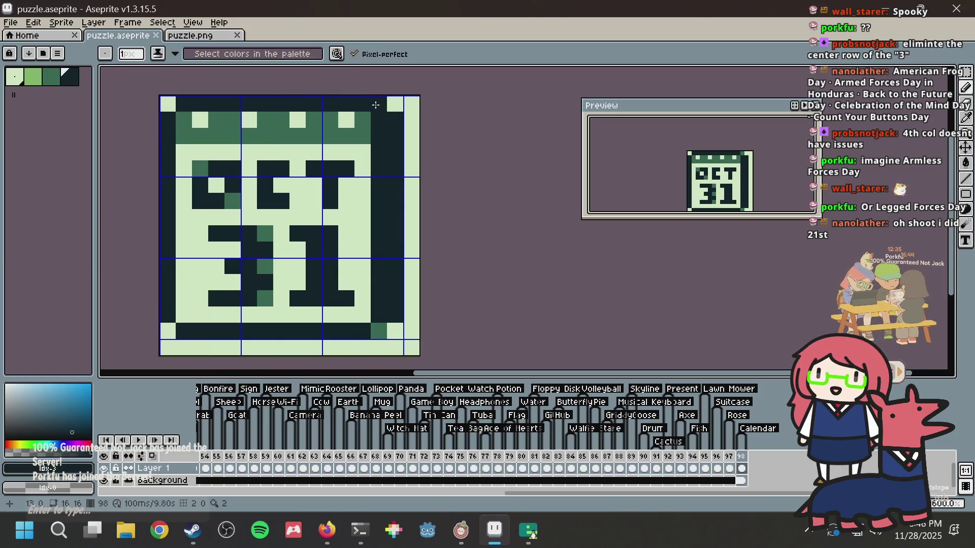
key(ctrl+s)
Step: Check the emulator and the exported puzzle.png, then bring Nonogram Maker forward
key(alt+Tab)
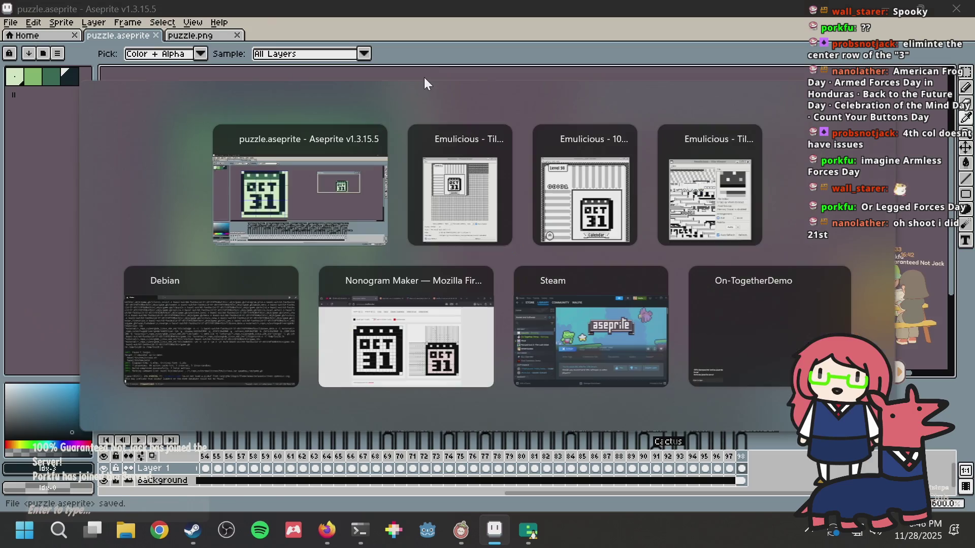
key(alt+Tab)
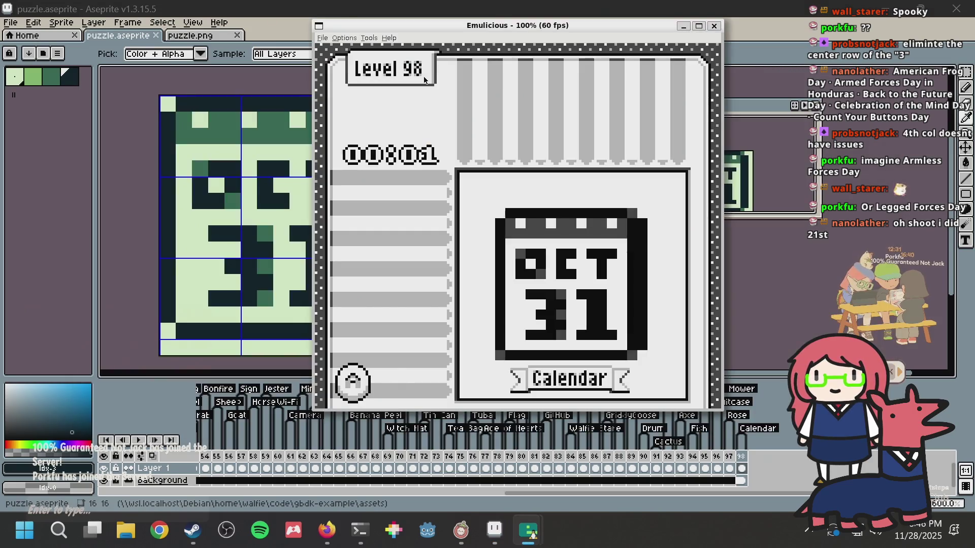
key(alt+Tab)
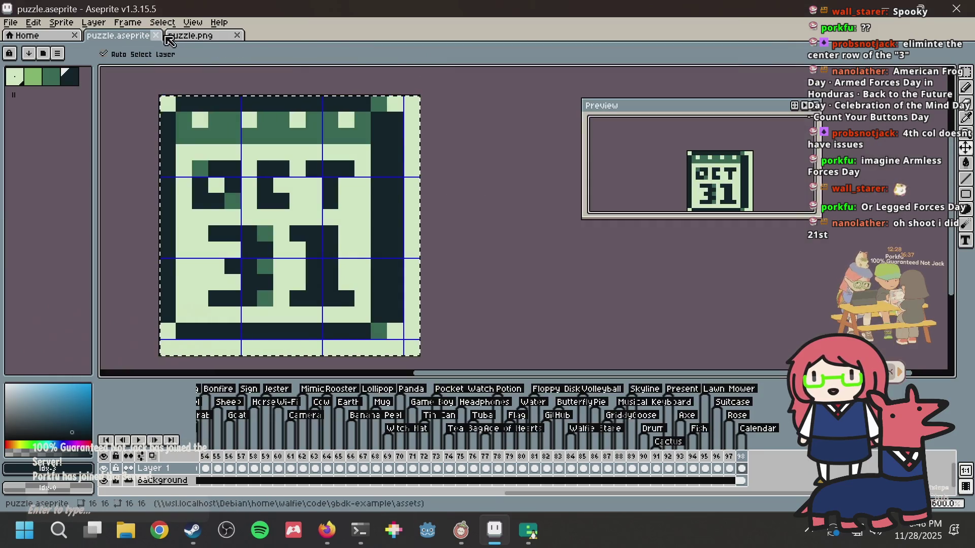
click(187, 38)
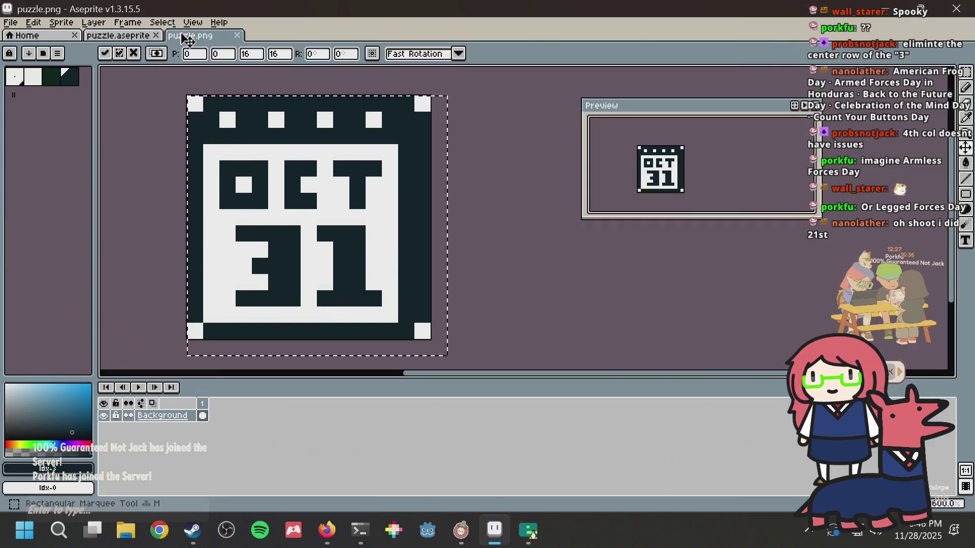
click(322, 529)
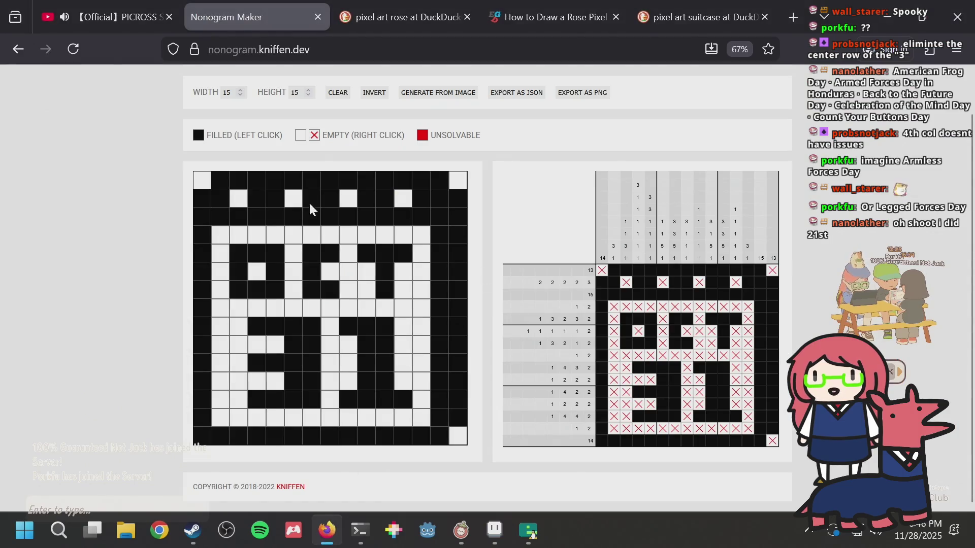
Step: Regenerate the calendar nonogram's clues from the updated puzzle.png
scroll(356, 160, up, 1)
click(415, 144)
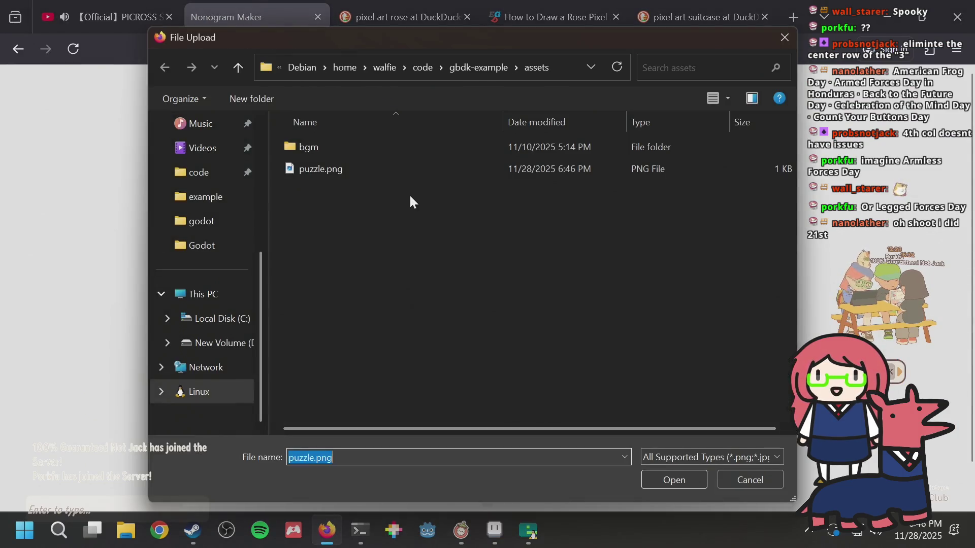
key(Return)
scroll(456, 213, down, 1)
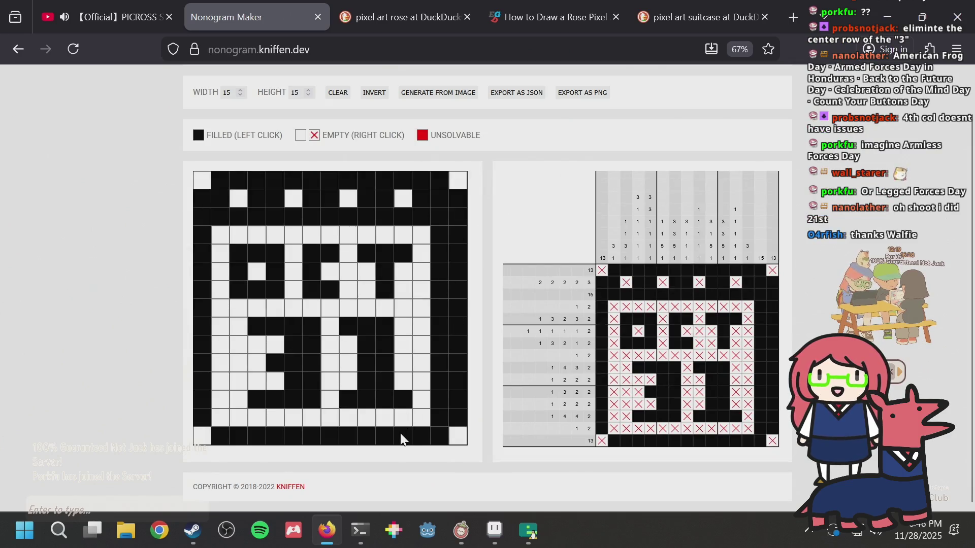
Step: Stop the running emulator with Ctrl+C in the terminal and return to Nonogram Maker
click(359, 530)
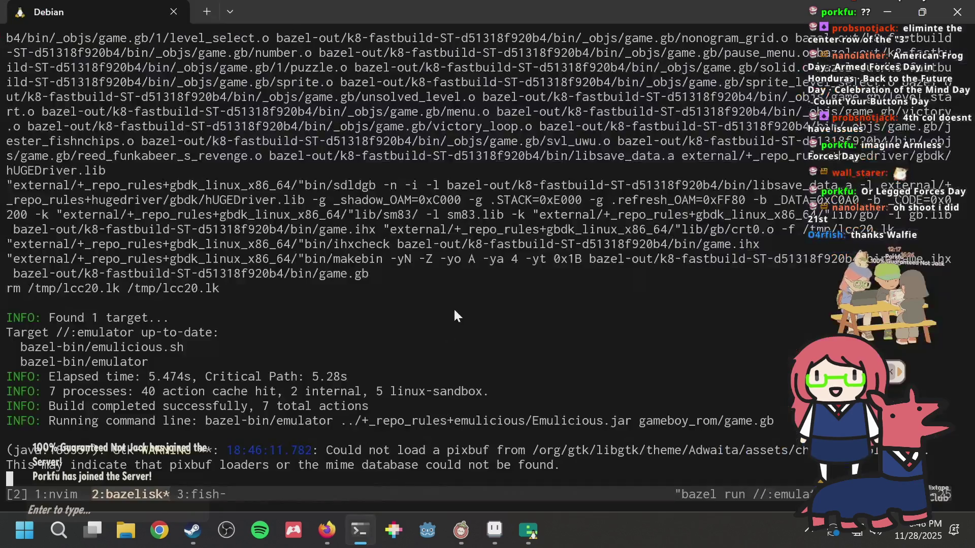
key(ctrl+c)
key(ctrl+b)
key(n)
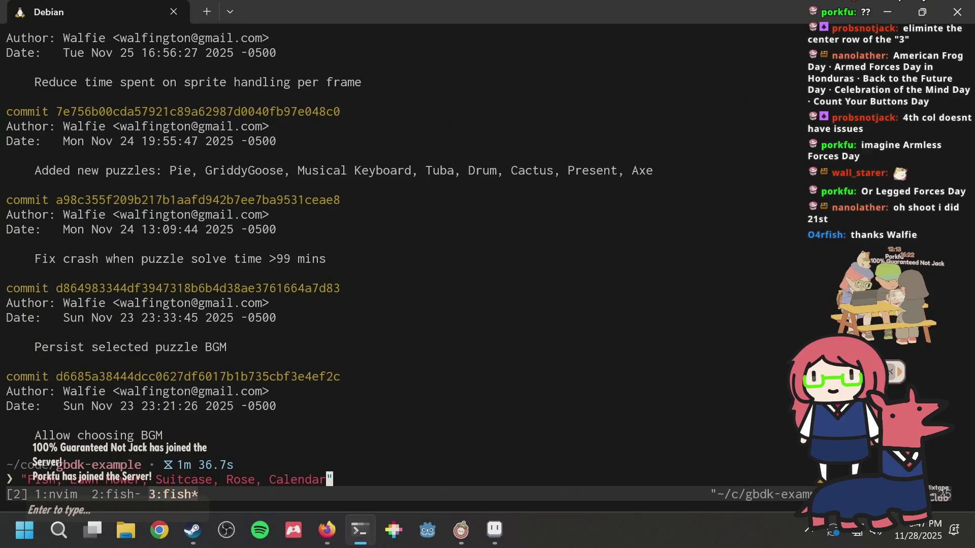
key(alt+Tab)
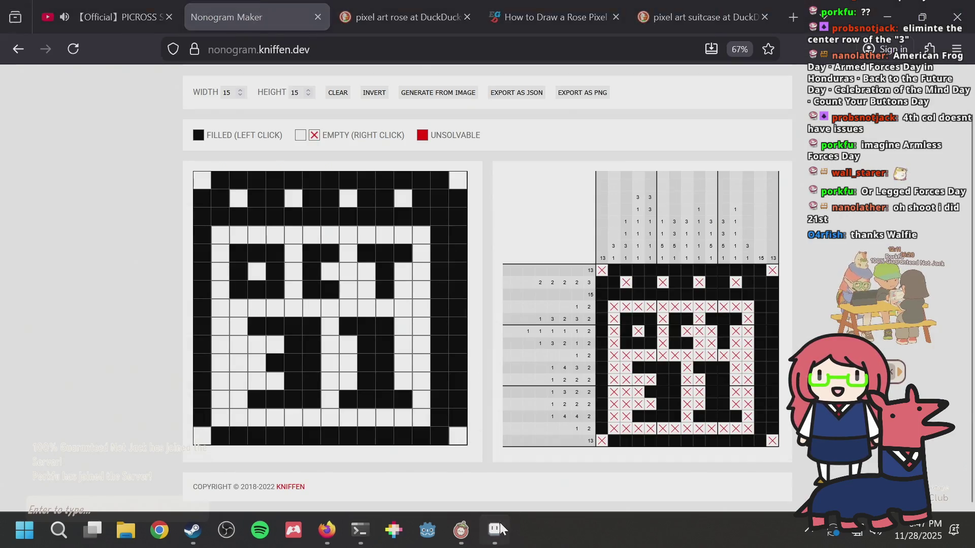
Step: Add a new frame 99 after frame 98 and clear its copied drawing
click(495, 529)
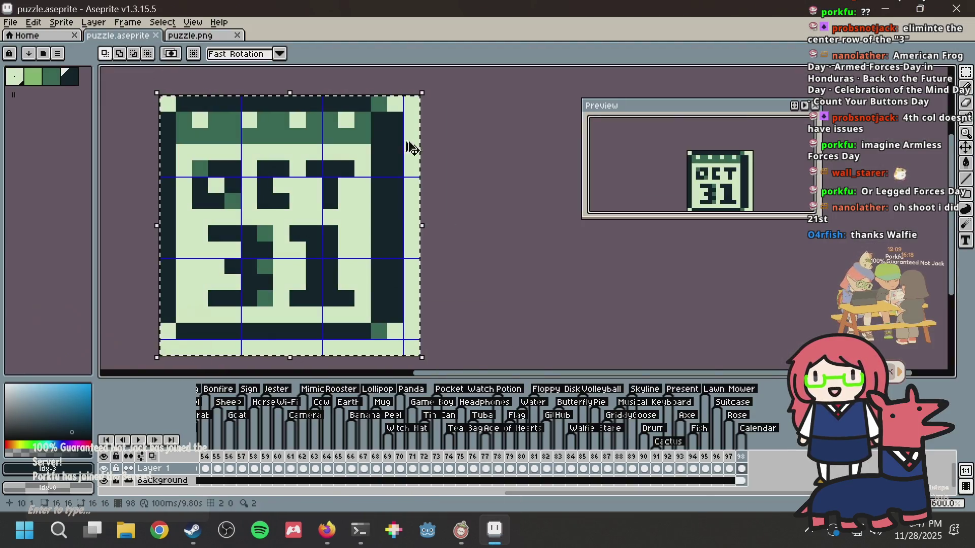
scroll(607, 272, down, 2)
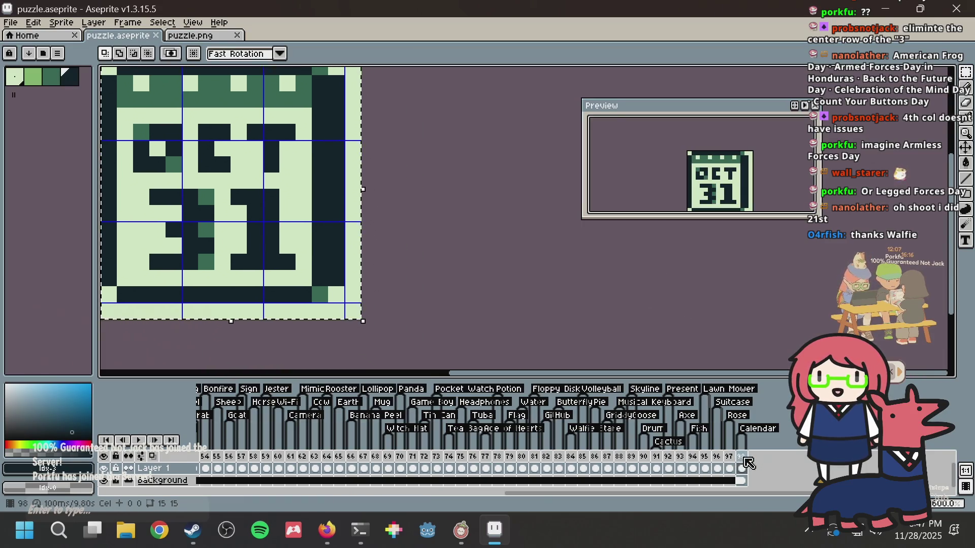
right_click(744, 458)
click(756, 440)
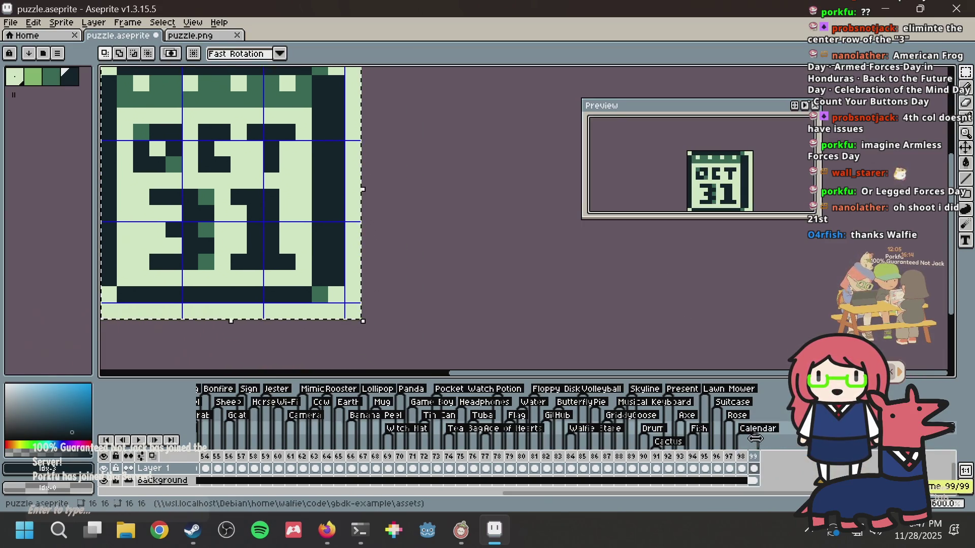
click(755, 468)
key(Delete)
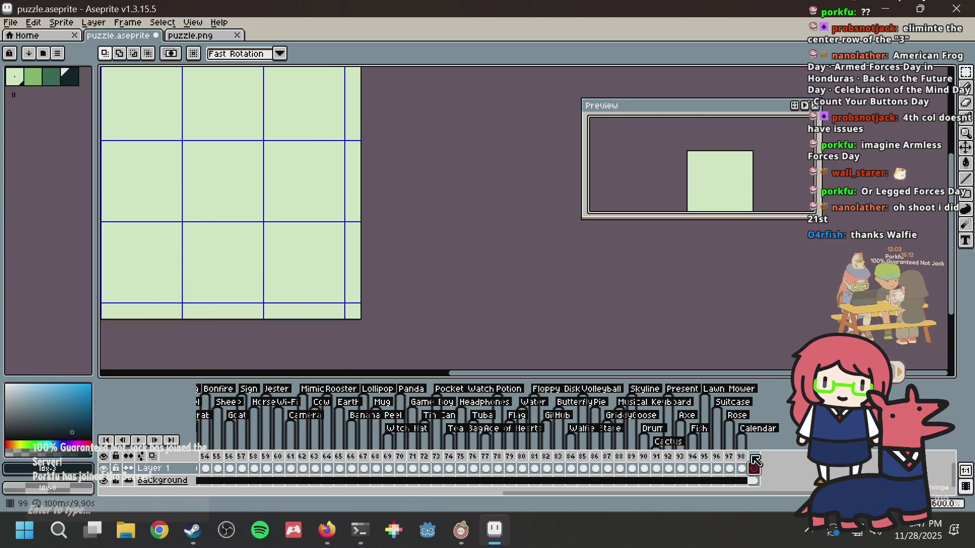
Step: Switch to the pencil, choose the darkest palette colour, and save the file
key(b)
mouse_move(461, 530)
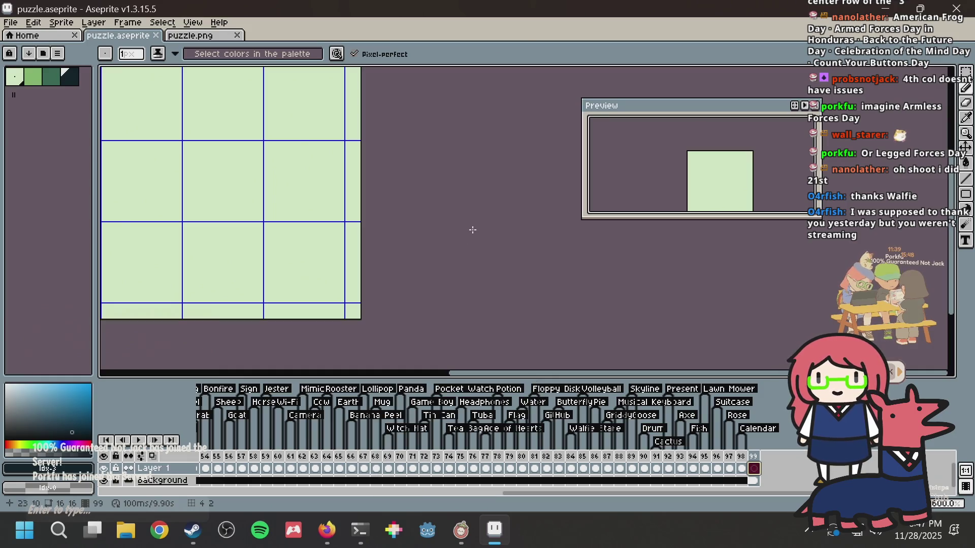
key(ctrl+s)
drag(458, 228, 538, 247)
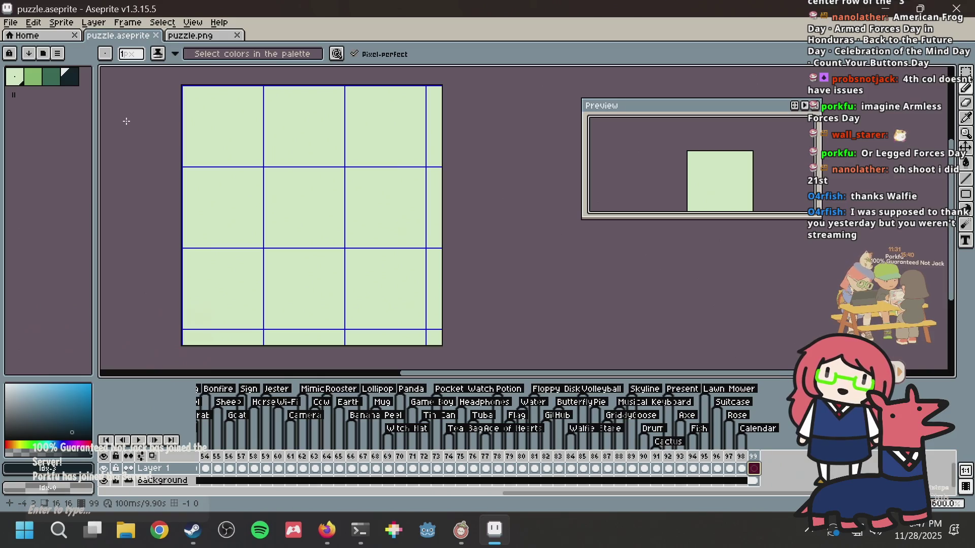
key(ctrl+s)
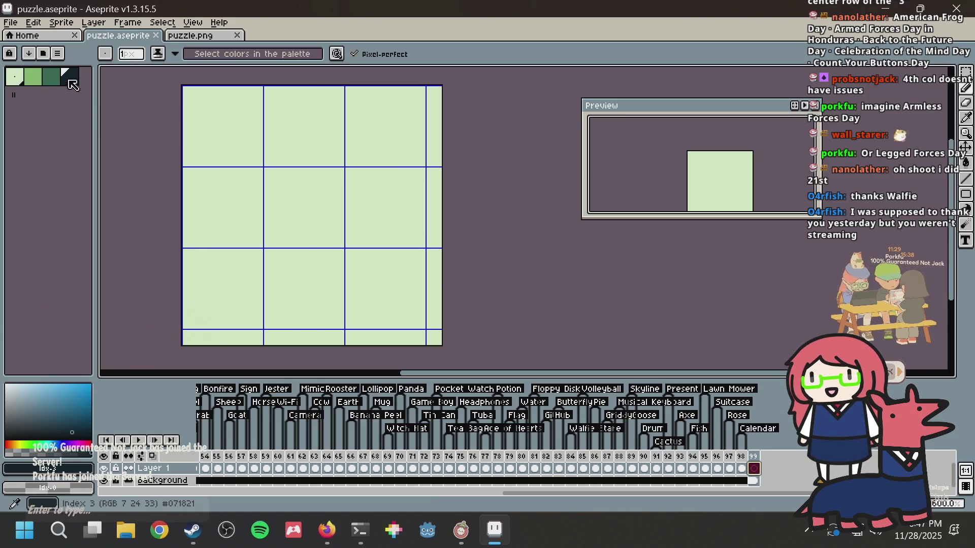
click(57, 76)
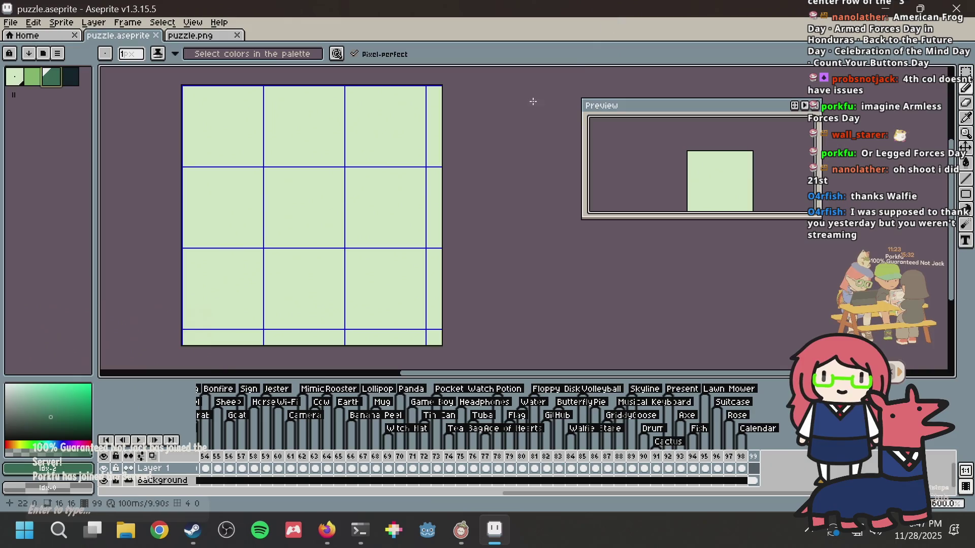
click(70, 77)
key(ctrl+s)
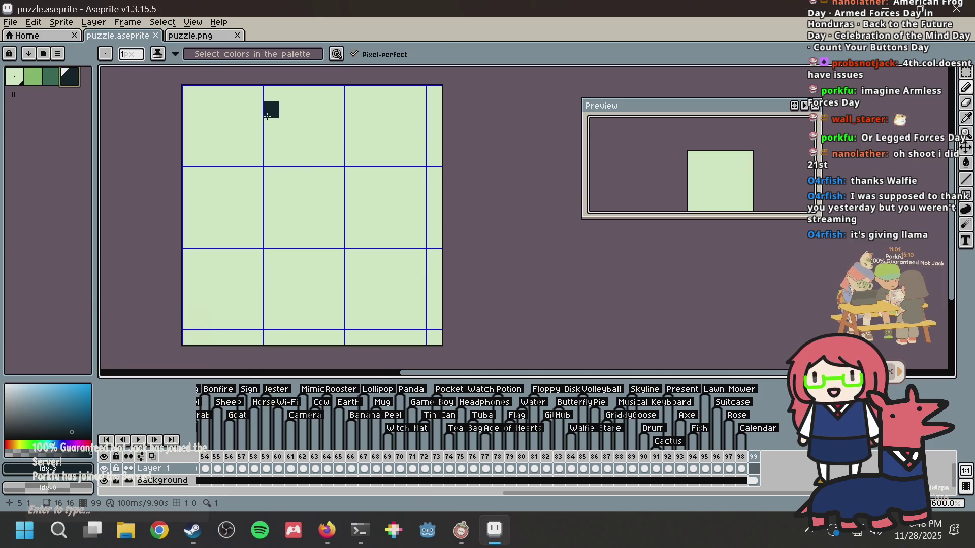
Step: Pencil the diamond outline's 2x2 top block and its diagonal edge down to the left corner
mouse_move(284, 109)
mouse_down()
mouse_move(287, 130)
mouse_move(302, 108)
mouse_move(294, 125)
mouse_move(305, 127)
mouse_move(305, 89)
mouse_up()
key(ctrl+z)
key(ctrl+z)
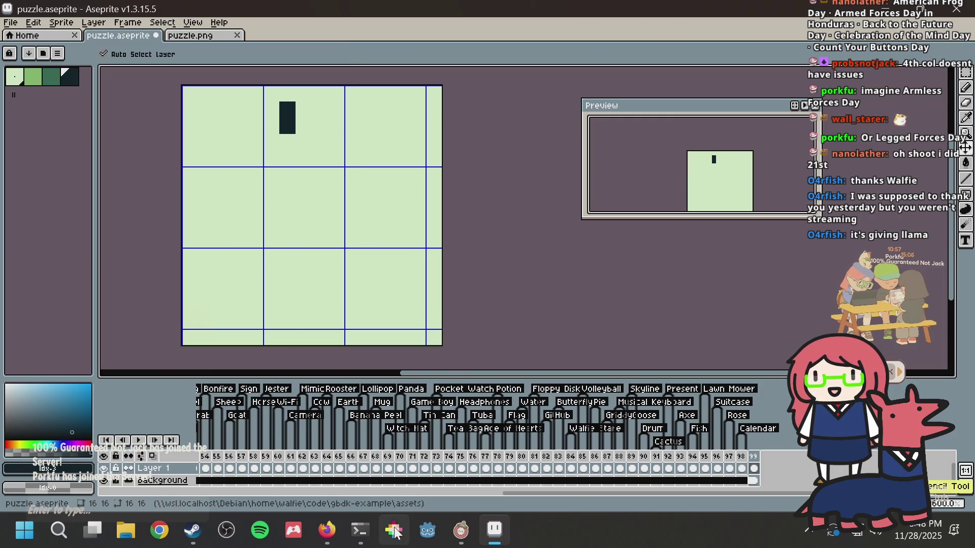
click(303, 126)
key(ctrl+z)
click(304, 109)
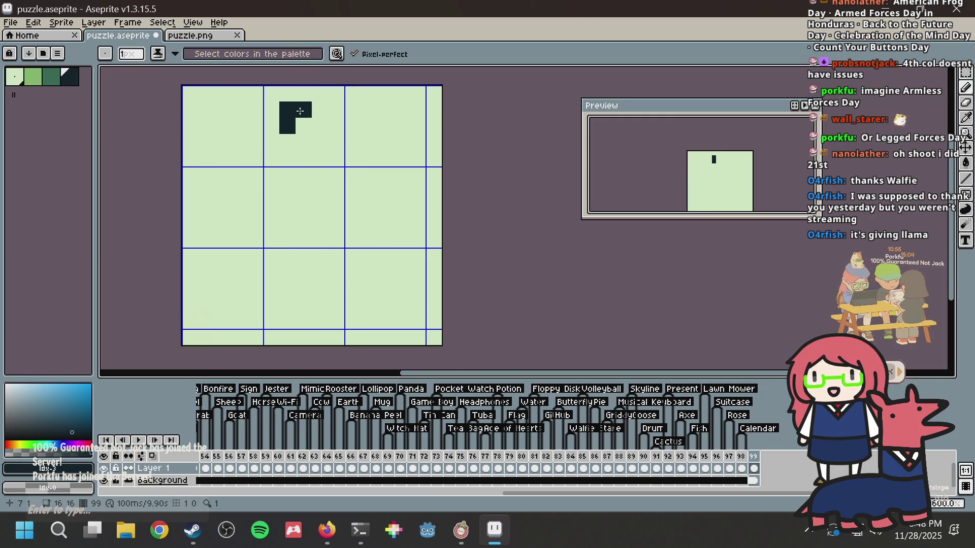
click(303, 126)
click(272, 142)
click(272, 158)
click(255, 142)
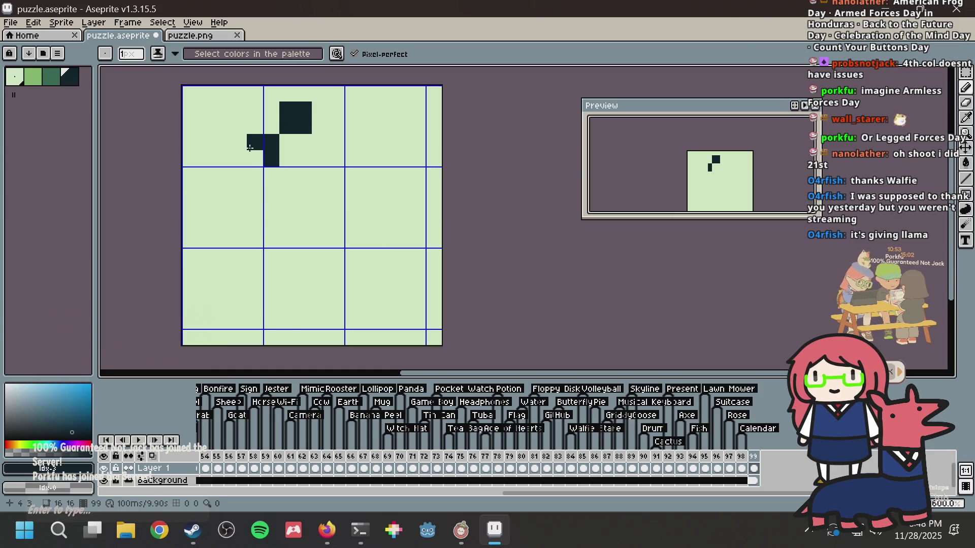
click(255, 158)
click(244, 170)
click(239, 191)
click(222, 191)
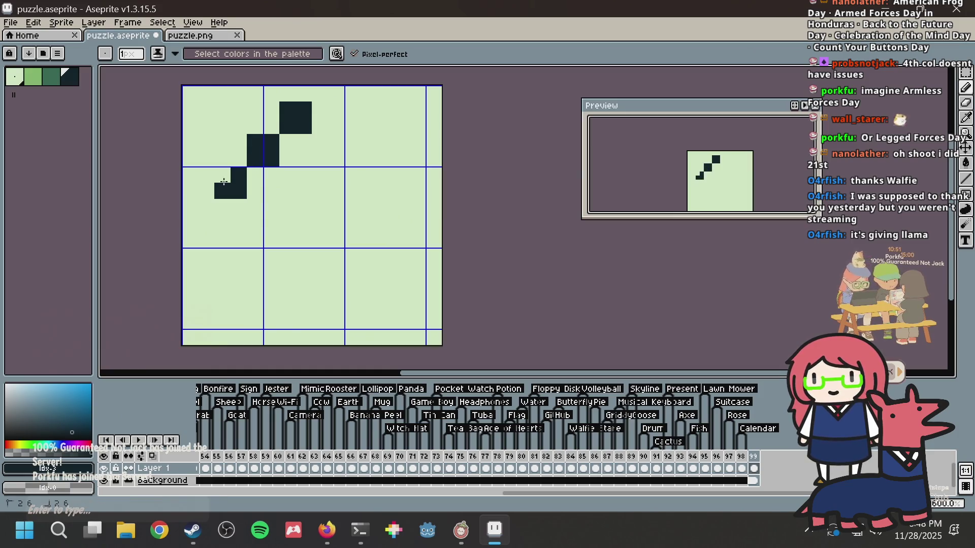
click(222, 175)
Step: Continue the outline along the lower-left edge to the bottom corner block
click(248, 208)
click(255, 223)
click(272, 207)
click(272, 224)
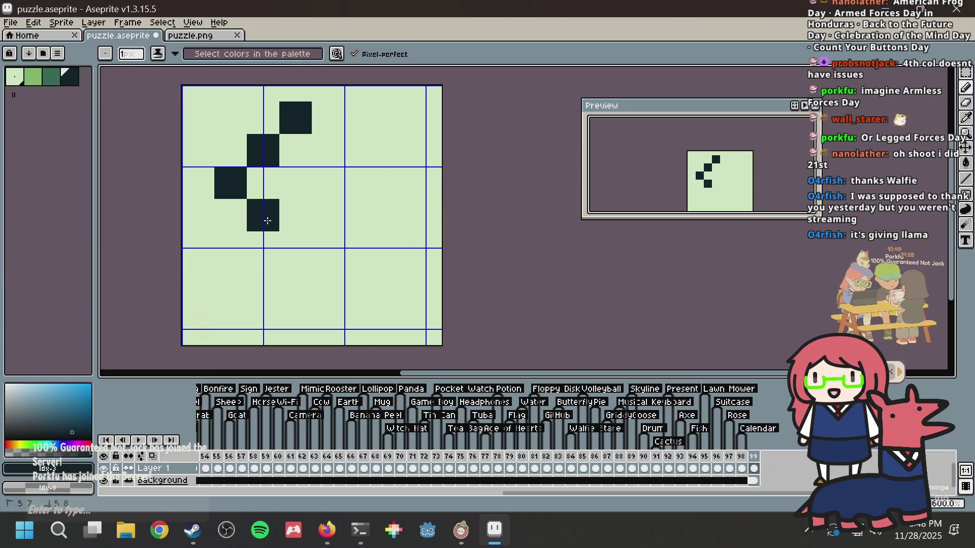
click(284, 241)
click(287, 256)
click(304, 240)
click(303, 256)
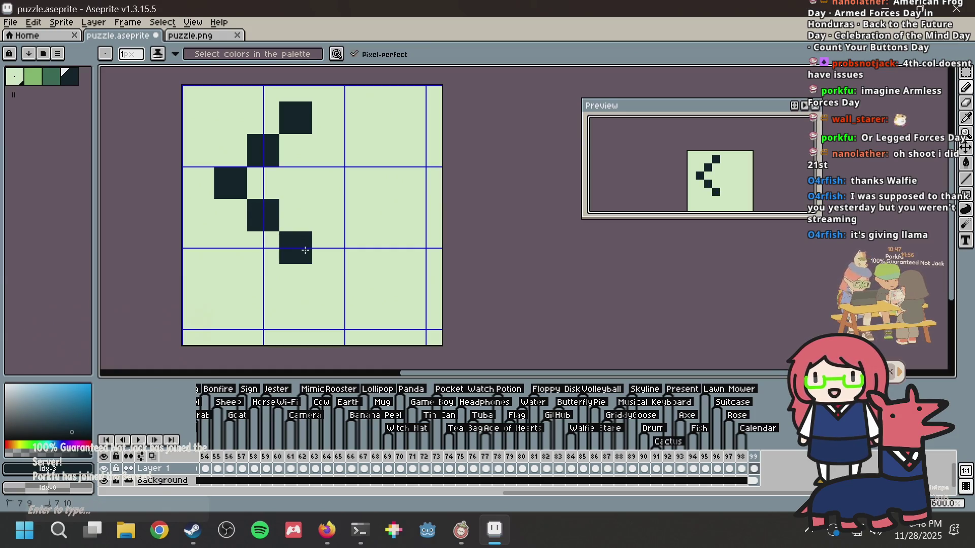
Step: Finish the diamond with the lower-right edge, right corner and upper-right blocks
click(320, 223)
click(320, 207)
click(336, 207)
click(336, 223)
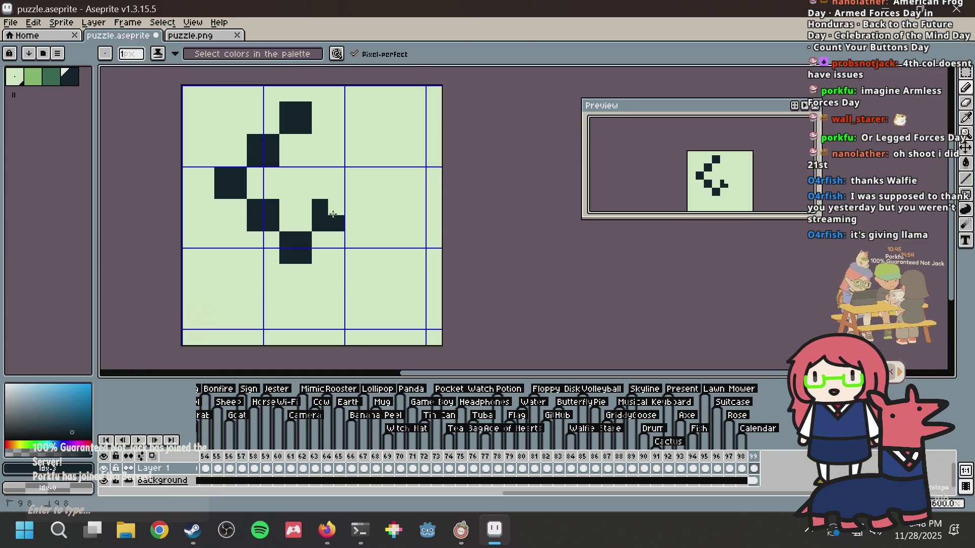
click(353, 191)
click(353, 174)
click(369, 191)
click(368, 174)
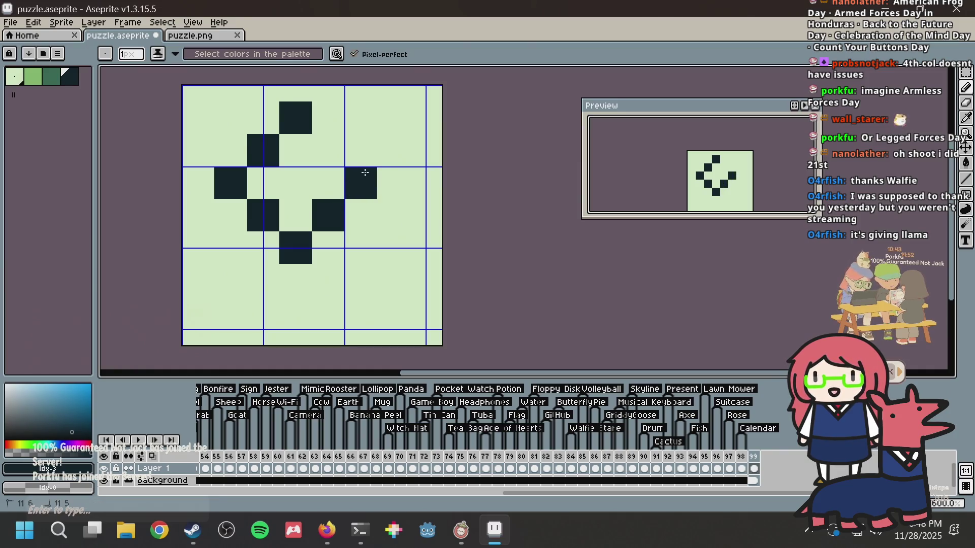
click(320, 142)
click(320, 158)
click(336, 158)
click(336, 142)
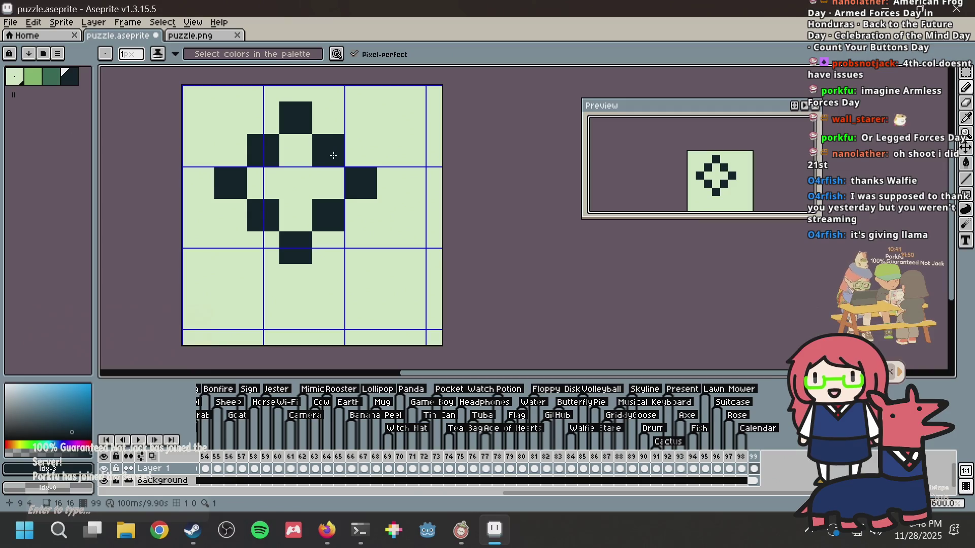
Step: Try filling the top block with dark green, then undo the fill and outline pixels
click(51, 76)
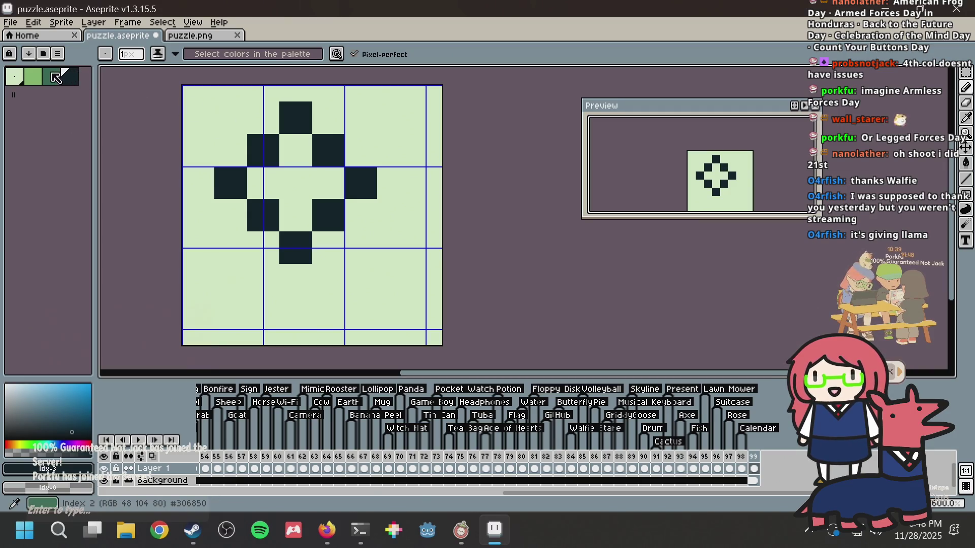
key(g)
click(295, 118)
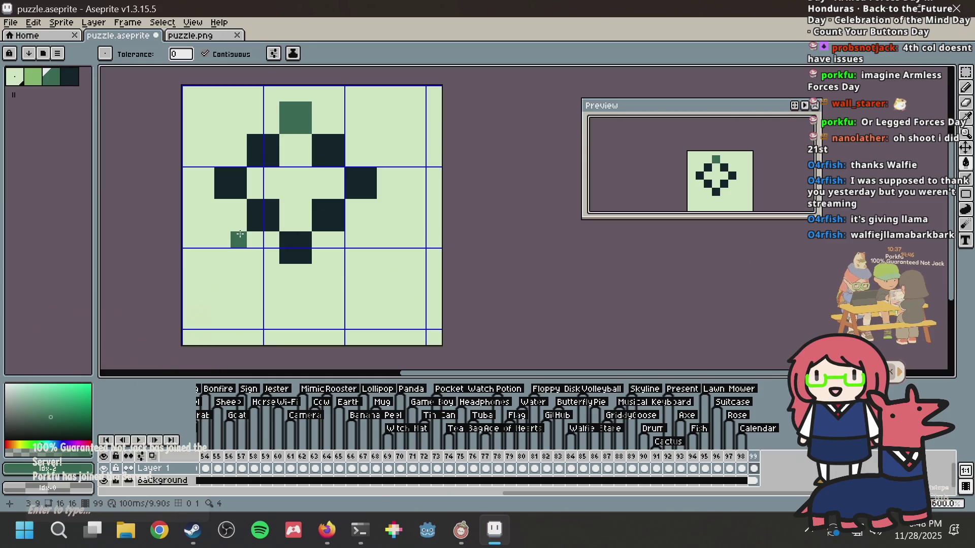
key(ctrl+z)
key(ctrl+z)
key(ctrl+z)
key(ctrl+z)
key(ctrl+z)
key(ctrl+z)
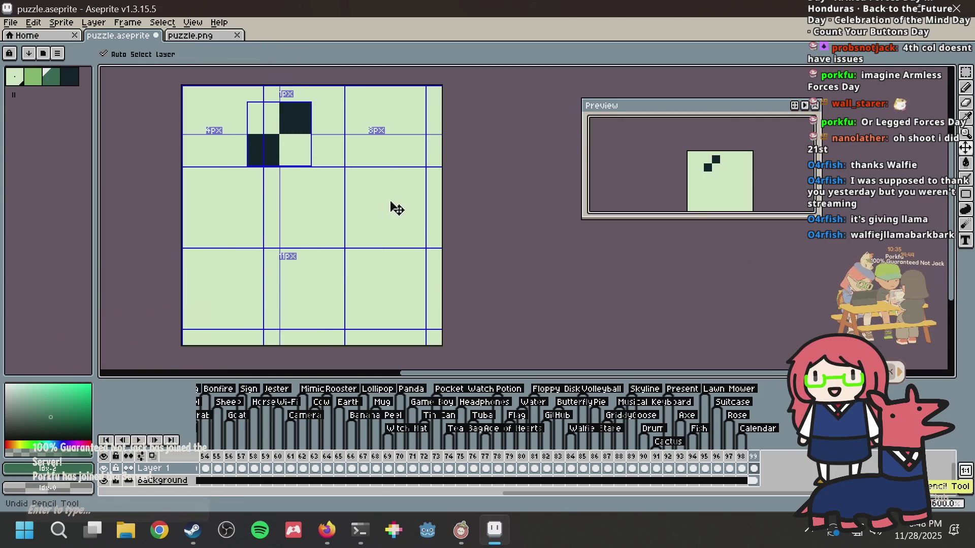
key(ctrl+s)
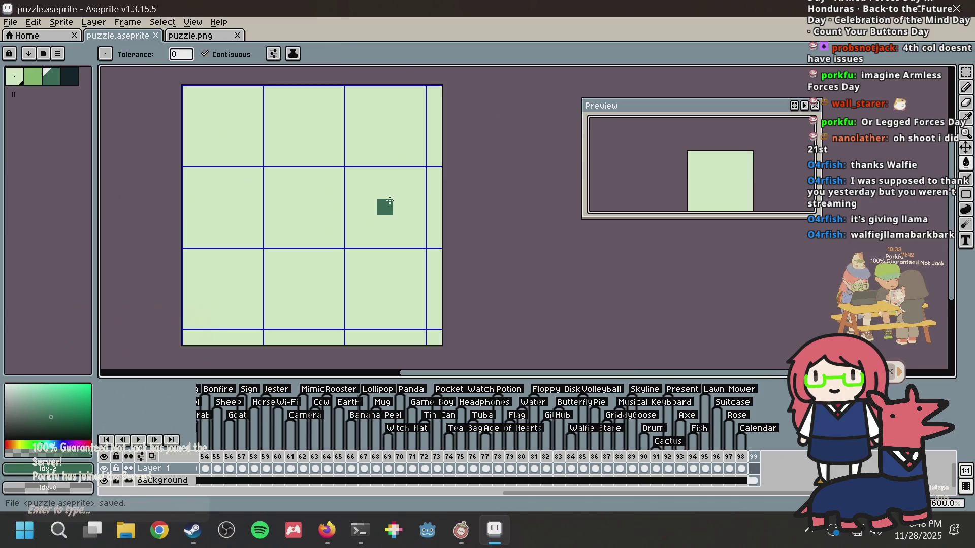
Step: Save puzzle.aseprite and switch to the browser's Nonogram Maker page
key(ctrl+s)
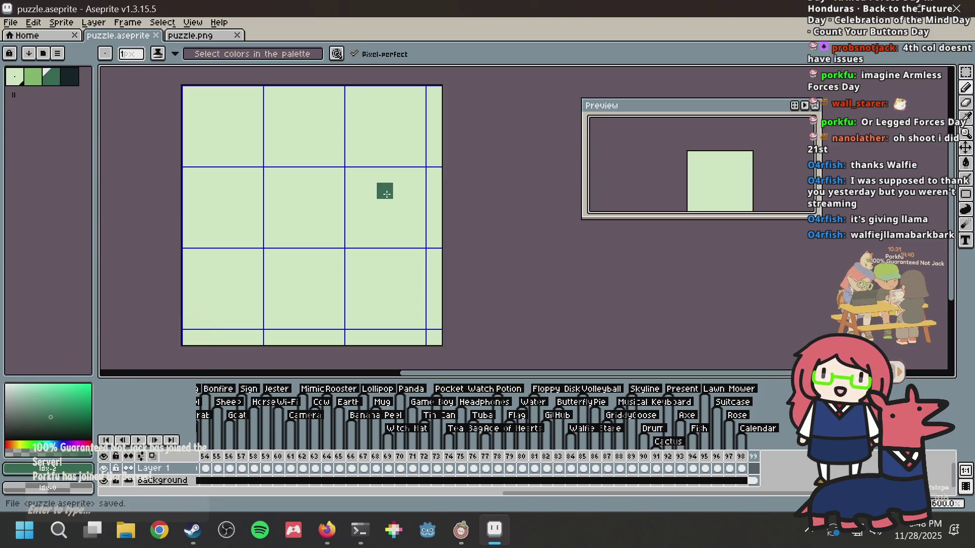
key(alt)
key(alt+Tab)
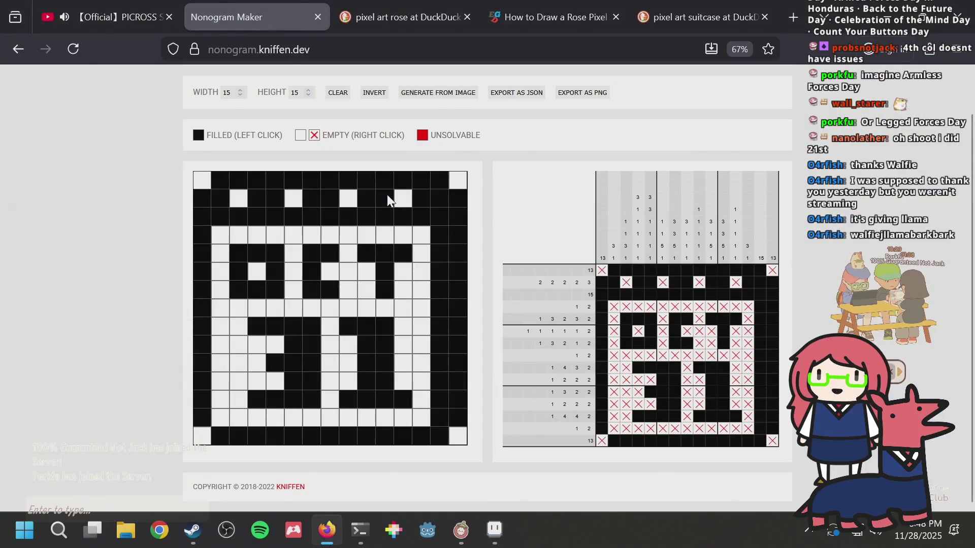
Step: Search DuckDuckGo images for 'jelpi pico-8', enlarge the first result, then return to Aseprite
click(410, 28)
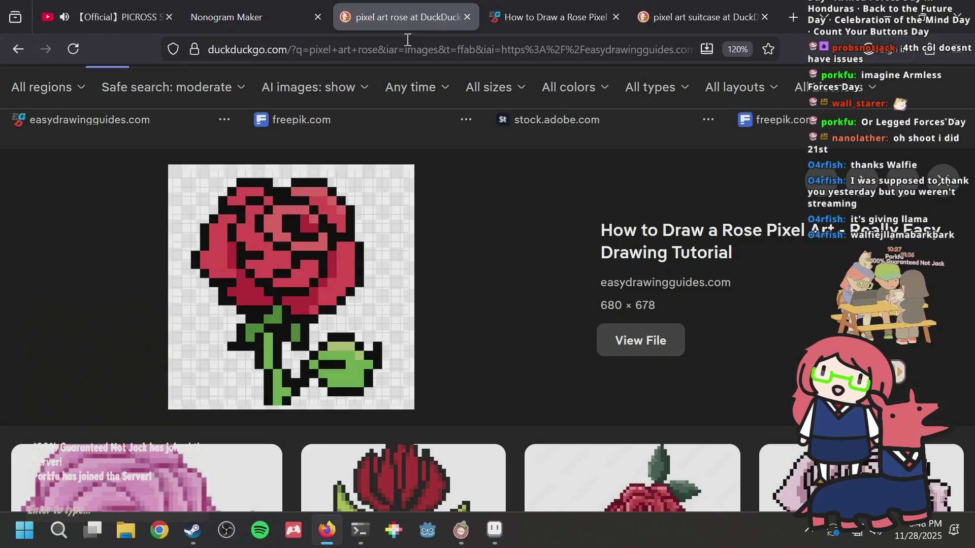
click(406, 46)
text(jelpi )
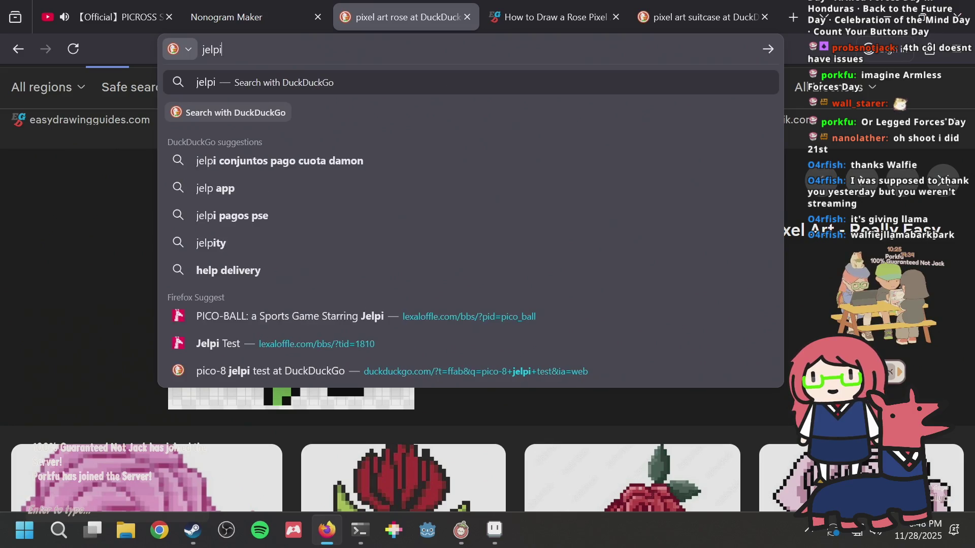
text(pico-8)
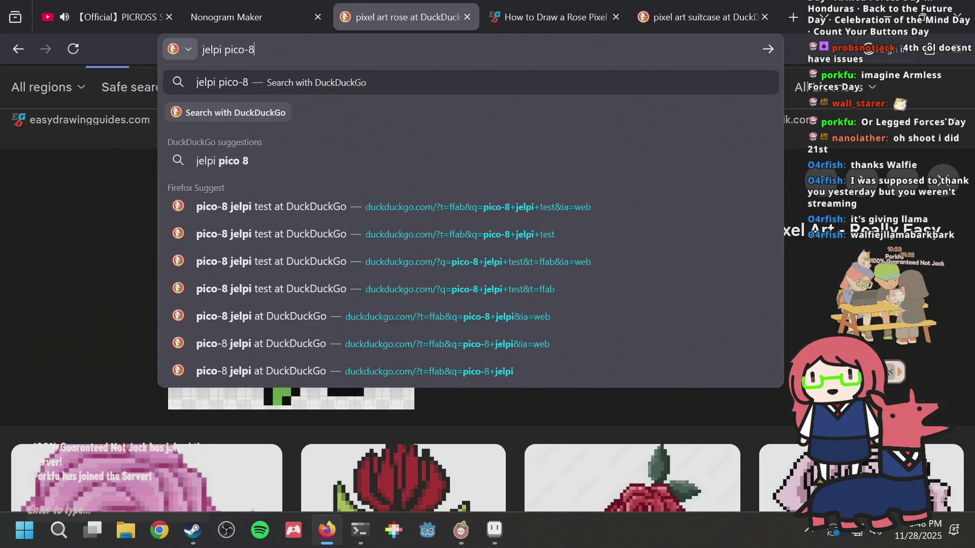
key(Return)
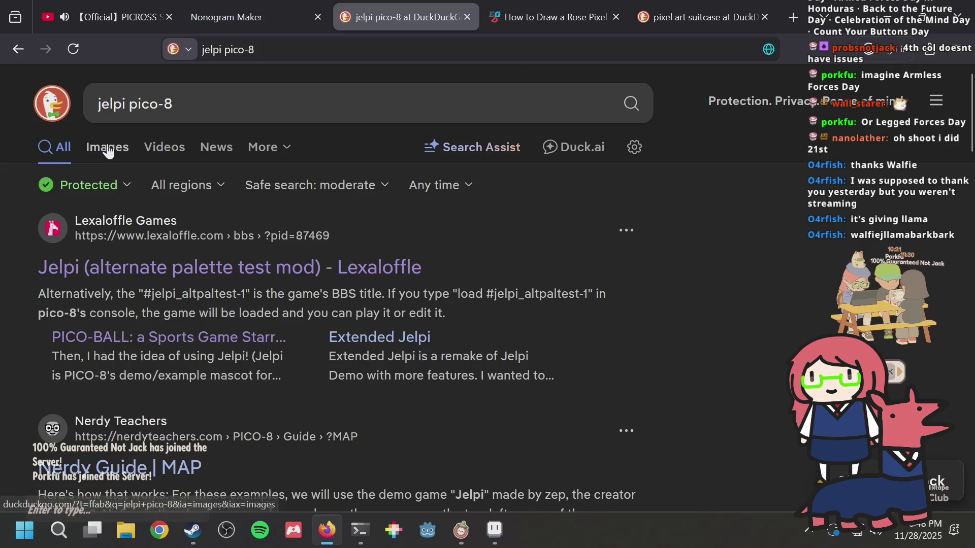
click(105, 148)
click(95, 327)
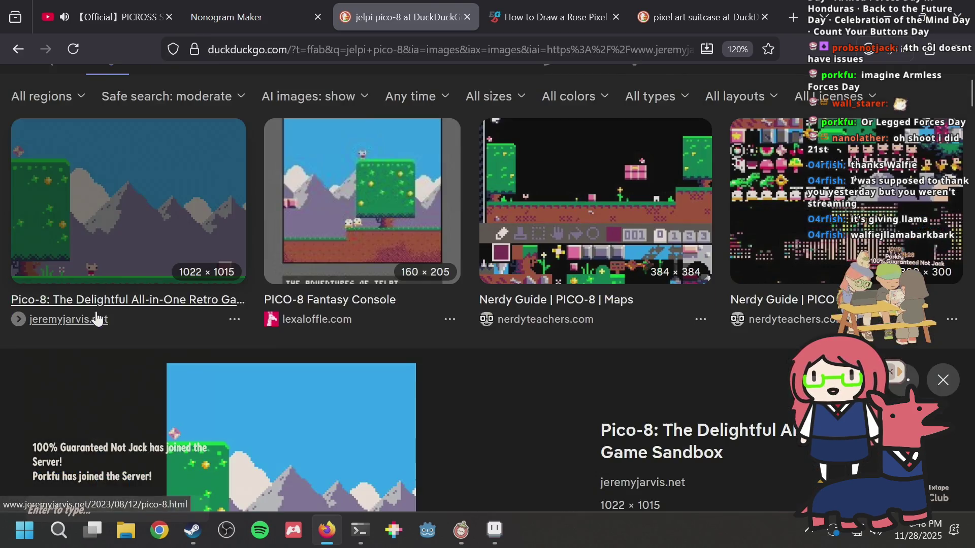
scroll(198, 287, down, 5)
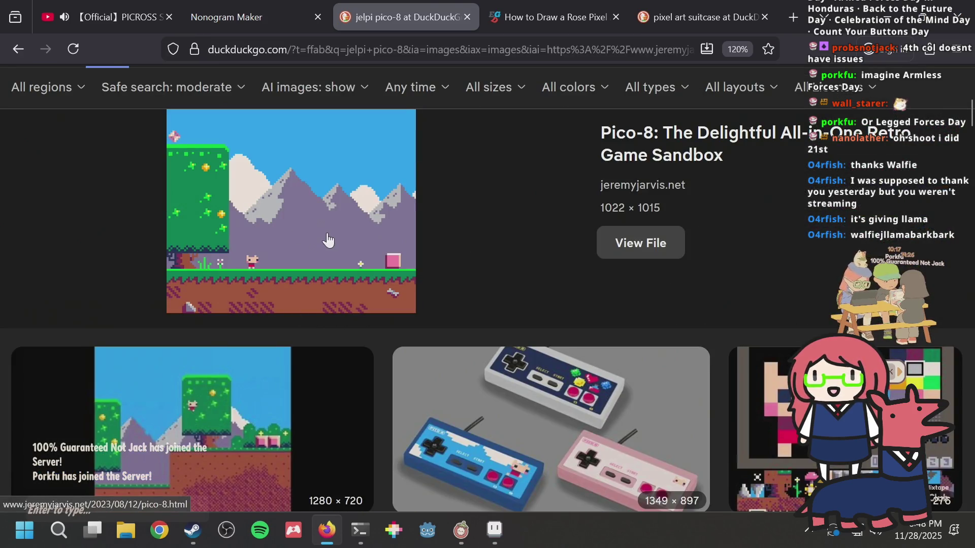
scroll(345, 222, down, 3)
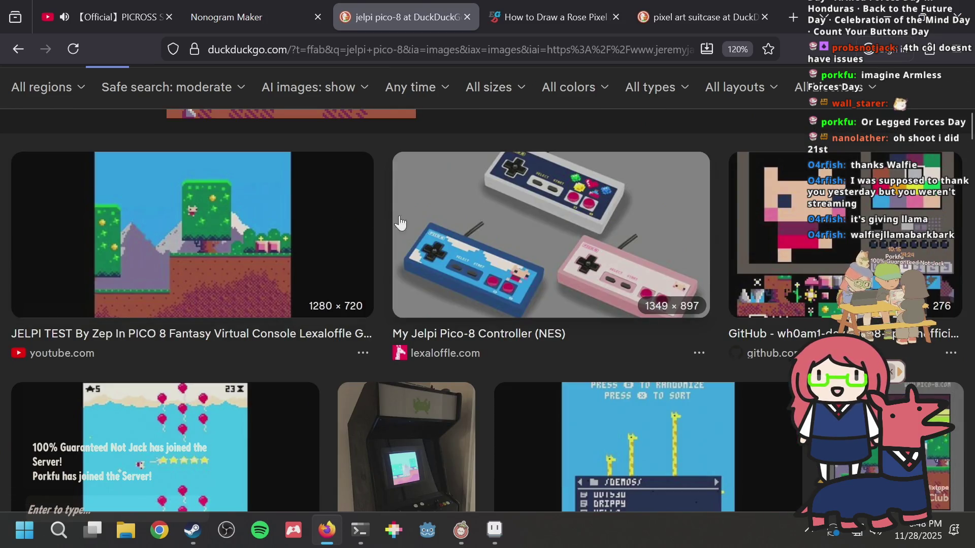
key(alt+Tab)
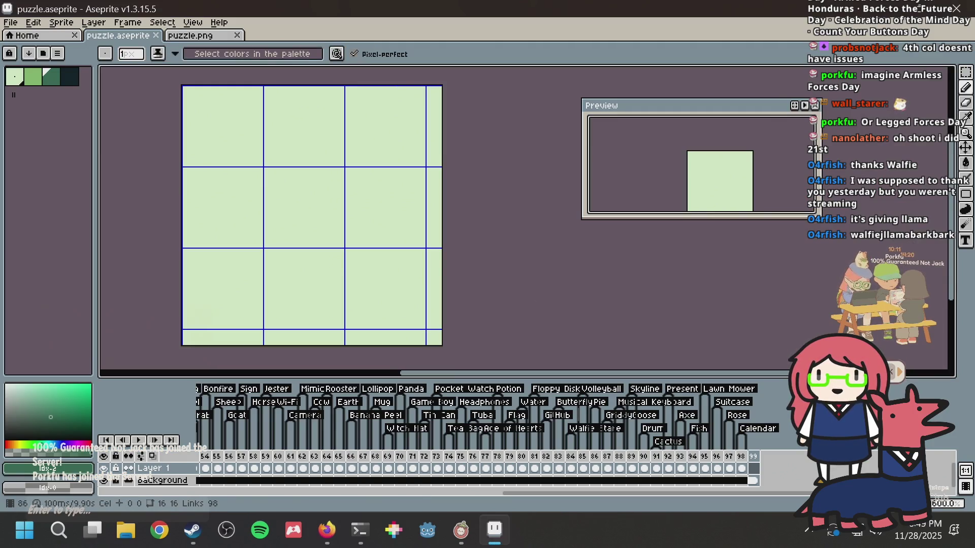
Step: Save the sprite and choose the darkest palette colour for drawing
key(ctrl+s)
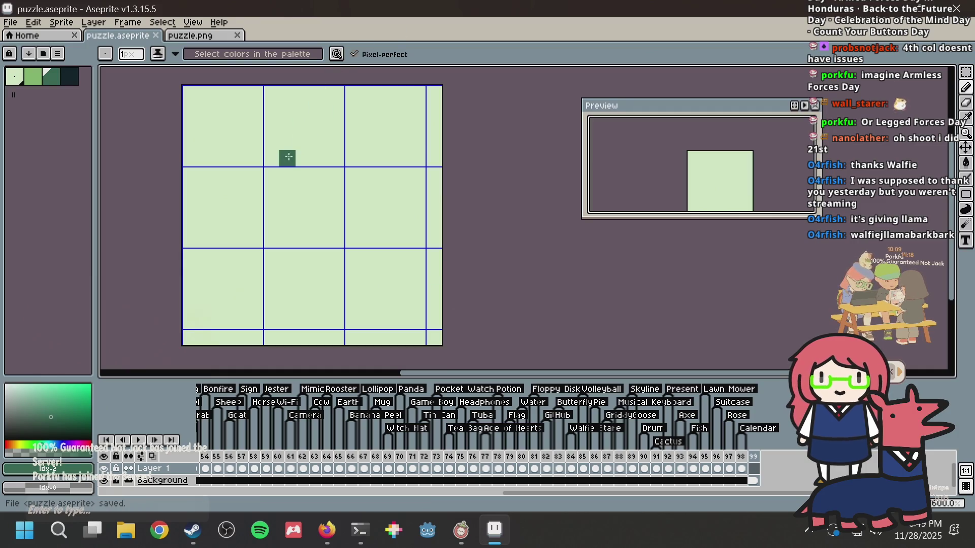
scroll(266, 147, down, 3)
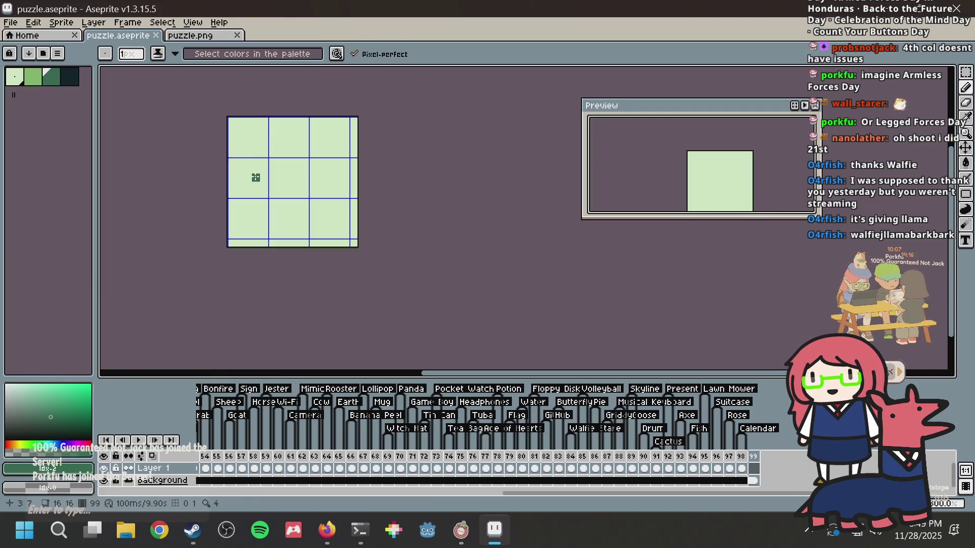
scroll(254, 176, up, 2)
click(69, 76)
scroll(271, 175, up, 2)
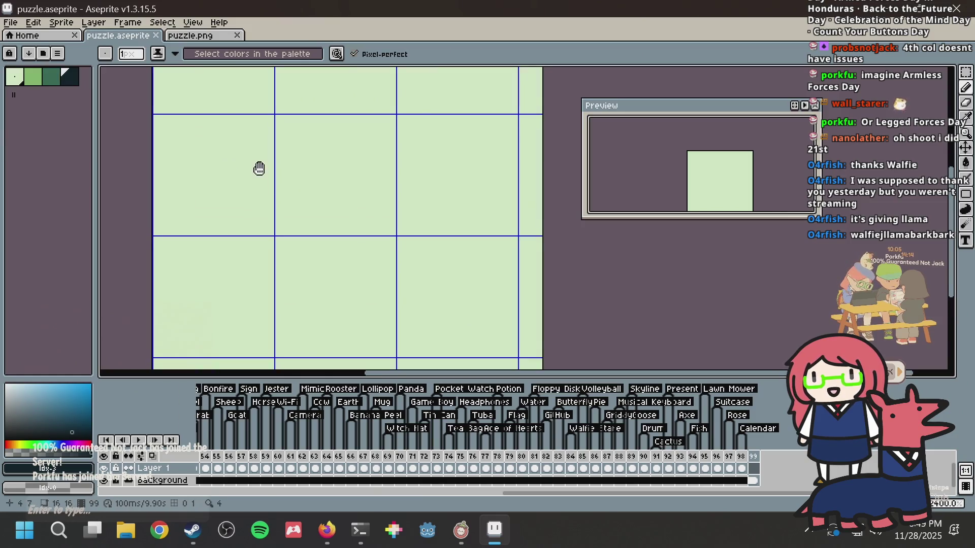
scroll(257, 167, down, 2)
Step: Pencil a dark arch outline with two legs and a short foot, then go to Firefox's address bar
mouse_move(213, 266)
mouse_down()
mouse_move(208, 203)
mouse_move(223, 187)
mouse_up()
key(ctrl+z)
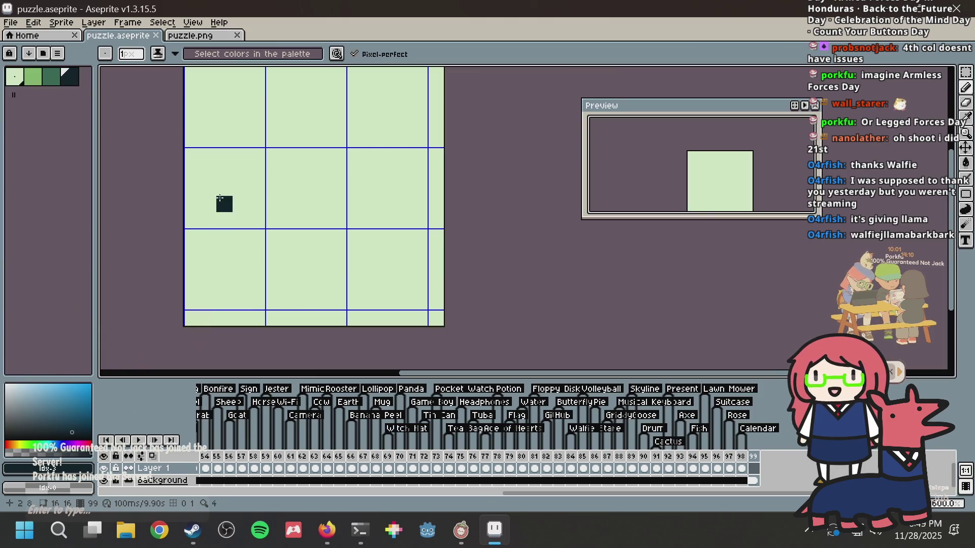
drag(208, 253, 205, 192)
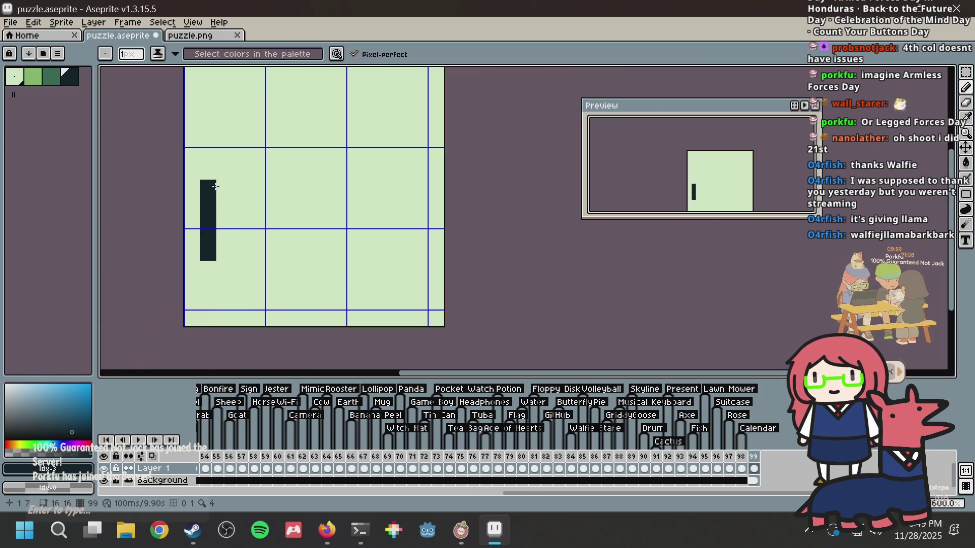
key(ctrl+z)
mouse_move(209, 253)
mouse_down()
mouse_move(208, 172)
mouse_move(244, 155)
mouse_move(378, 160)
mouse_move(402, 203)
mouse_move(401, 254)
mouse_move(388, 253)
mouse_move(401, 256)
mouse_move(370, 270)
mouse_move(382, 272)
mouse_up()
click(237, 270)
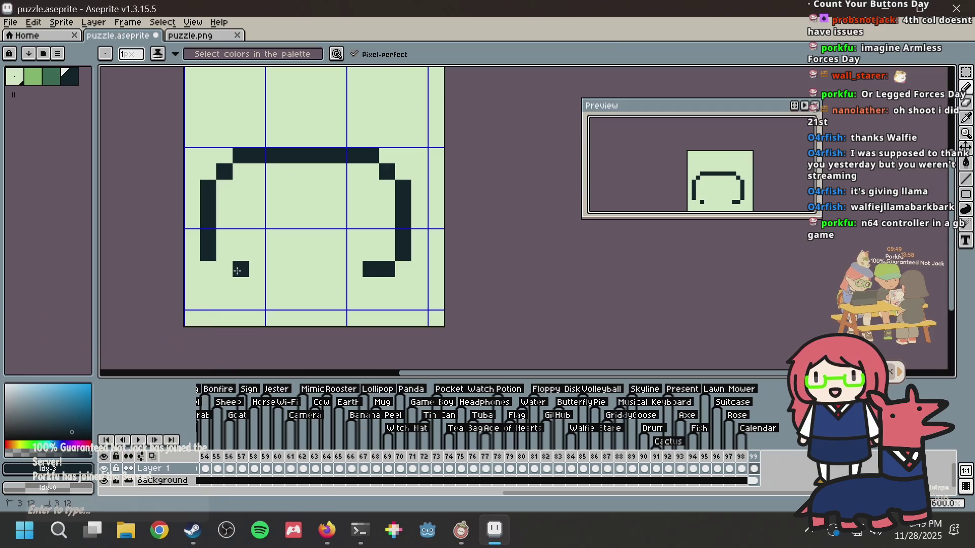
click(224, 269)
key(alt+Tab)
click(387, 49)
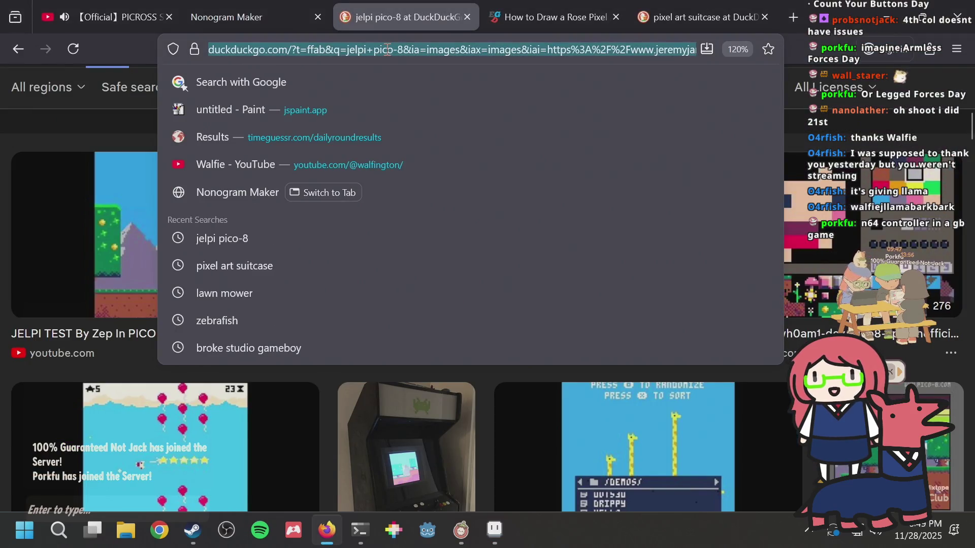
Step: Run a DuckDuckGo image search for '8bitdo sn30 pro+' and browse the results
text(8bitdo s)
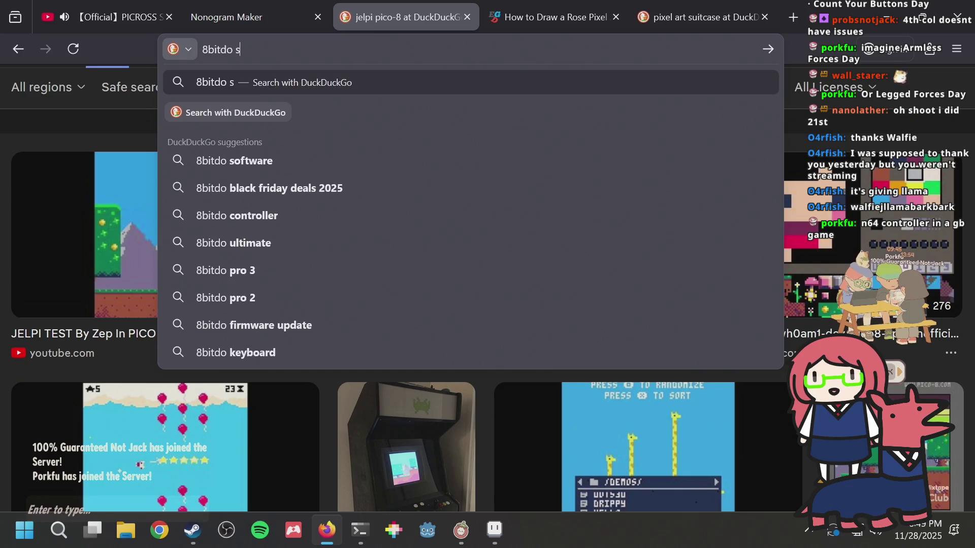
text(n30)
key(Down)
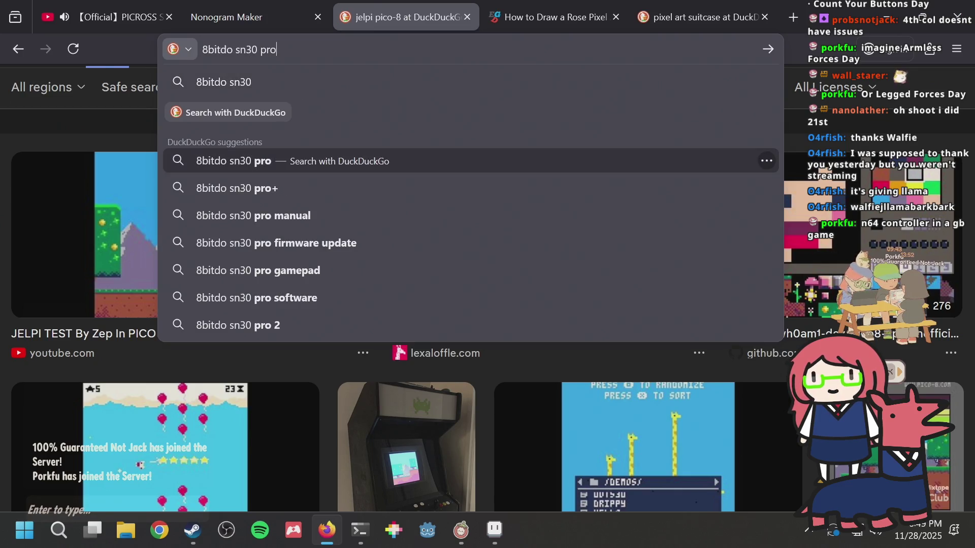
key(Down)
key(Return)
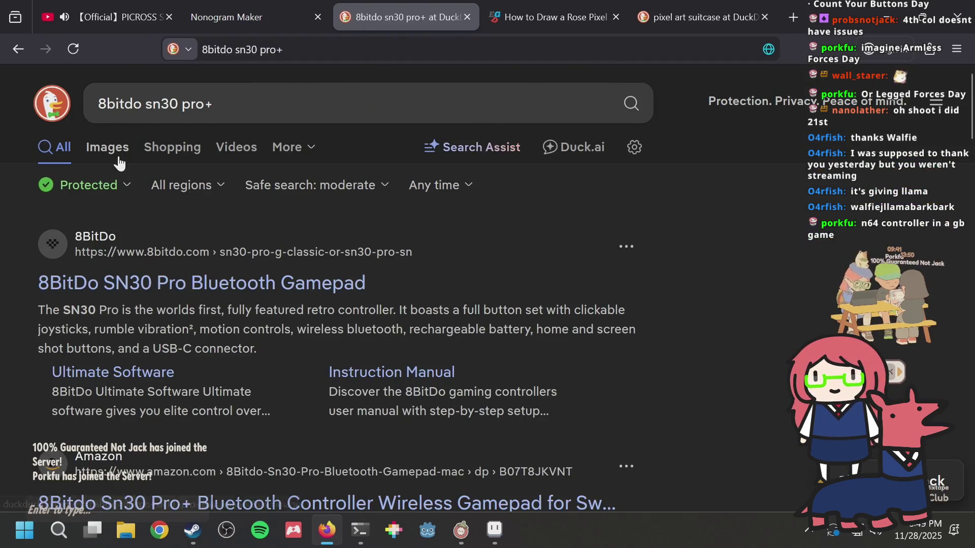
click(120, 162)
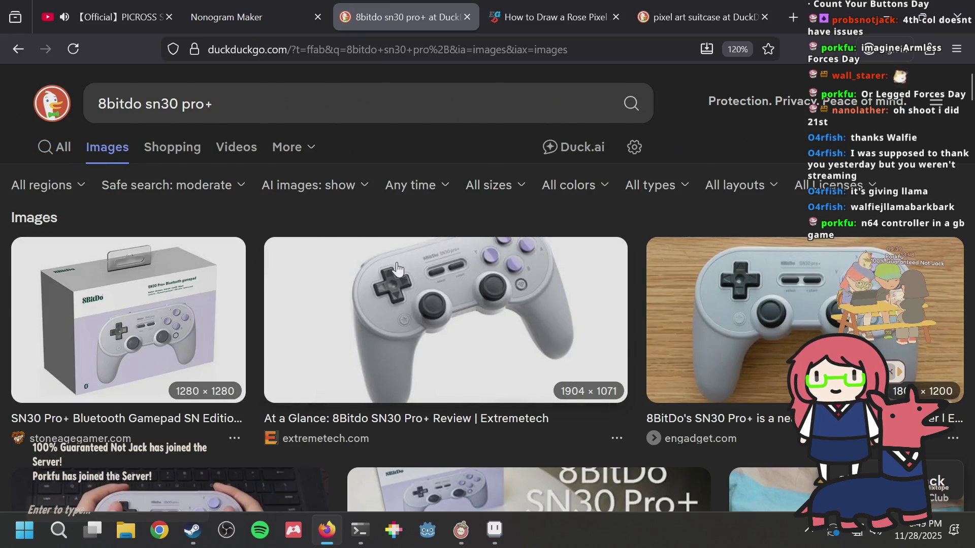
scroll(397, 269, down, 4)
scroll(397, 269, up, 2)
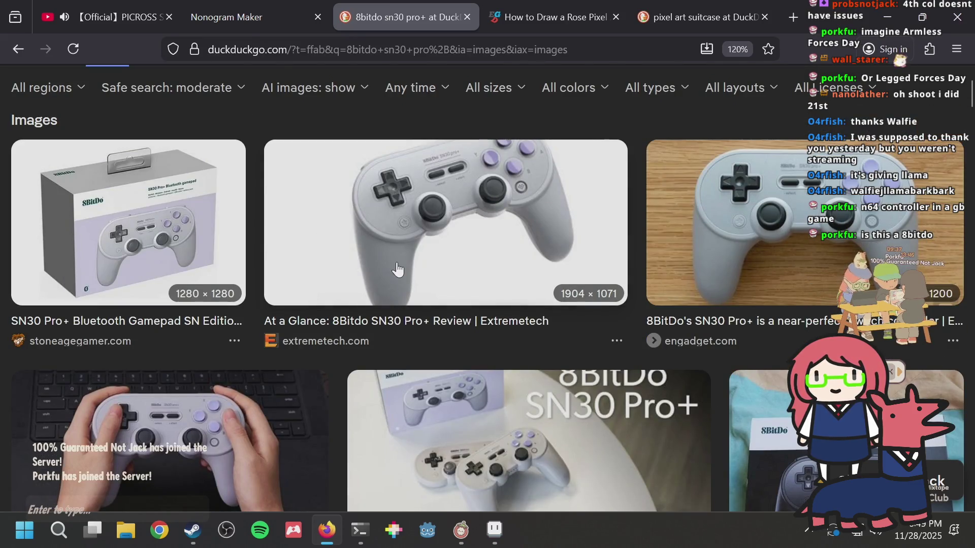
scroll(397, 269, down, 4)
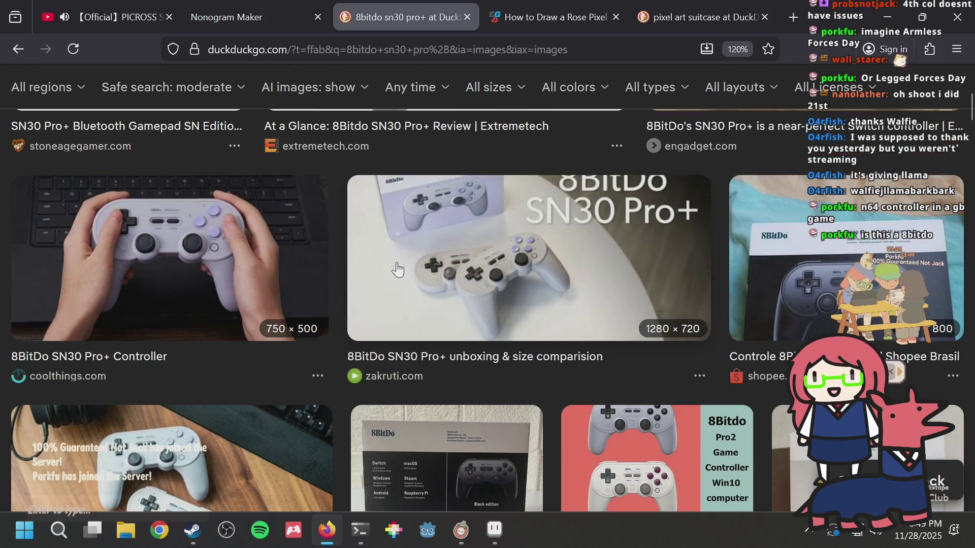
scroll(397, 269, down, 8)
scroll(397, 269, up, 3)
scroll(356, 295, down, 3)
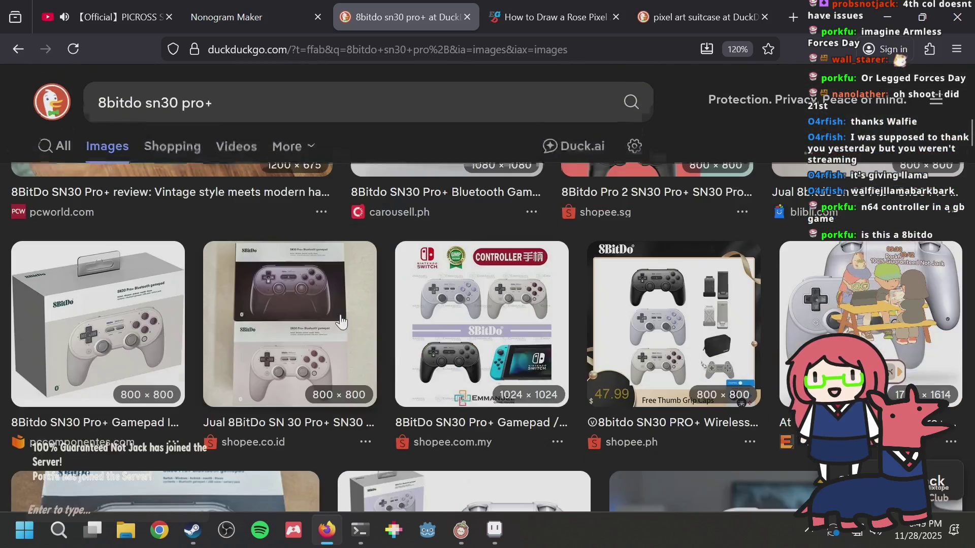
scroll(515, 295, up, 4)
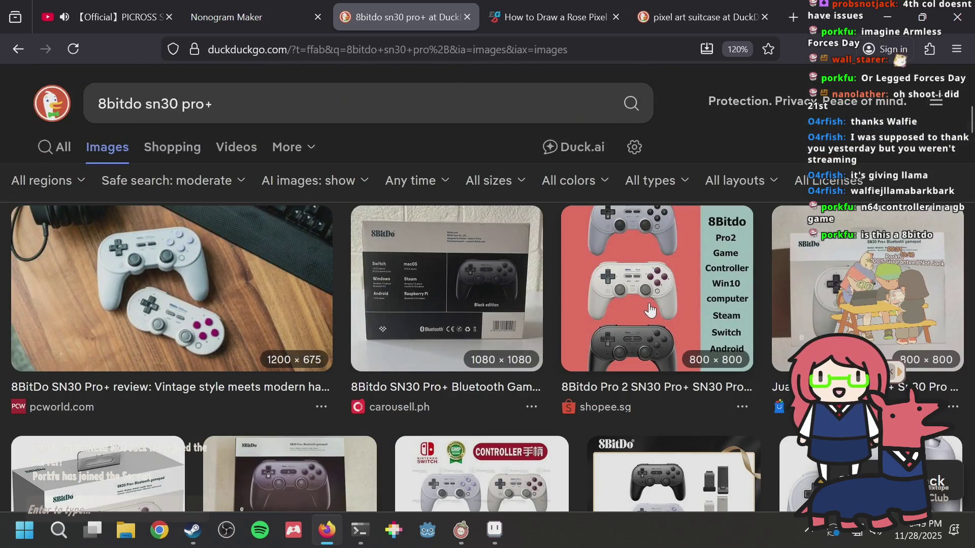
Step: Enlarge the 8Bitdo Pro 2 controller image, then undo recent arch pixels in Aseprite
click(650, 311)
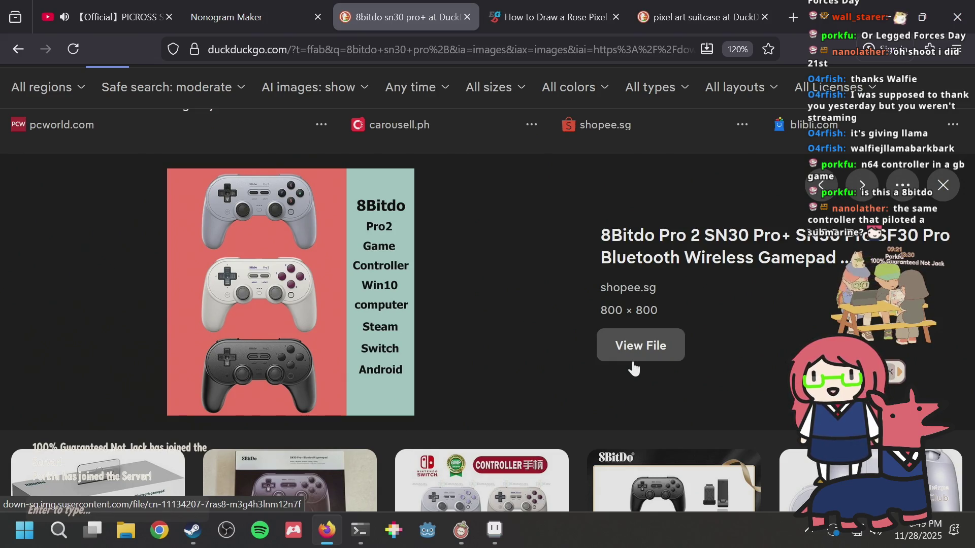
key(alt+Tab)
key(alt+Tab)
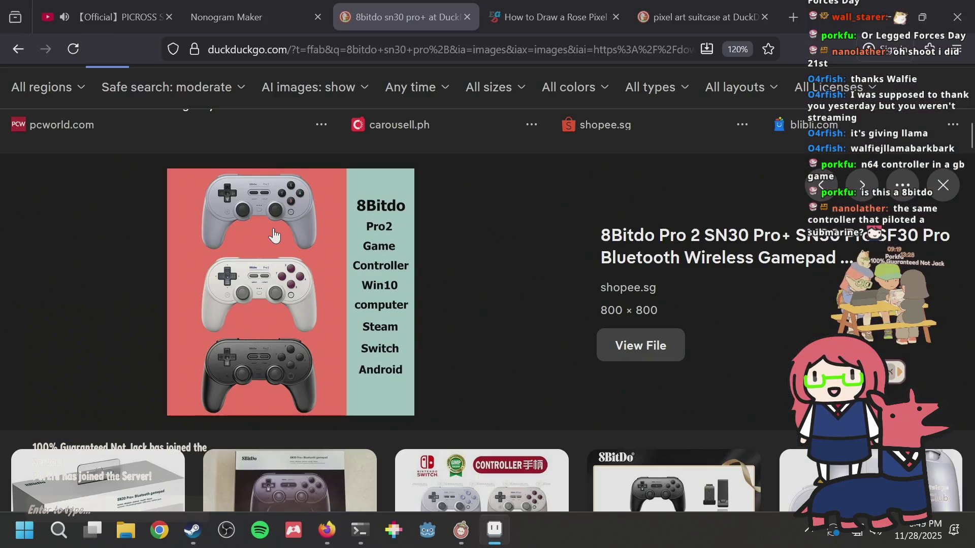
key(alt+Tab)
key(ctrl+z)
key(ctrl+z)
key(ctrl+z)
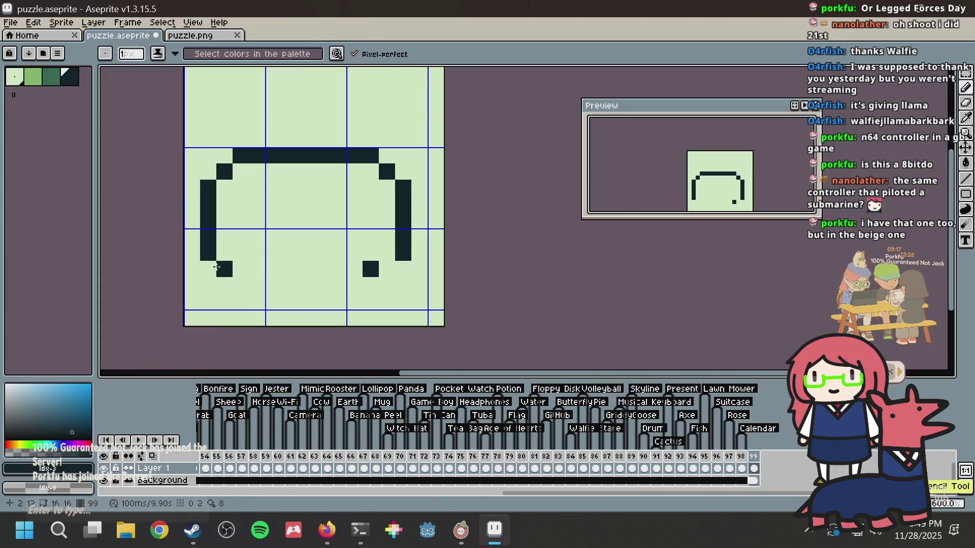
Step: Try lengthening both arch legs by a pixel, then erase those pixels with the background colour
click(209, 286)
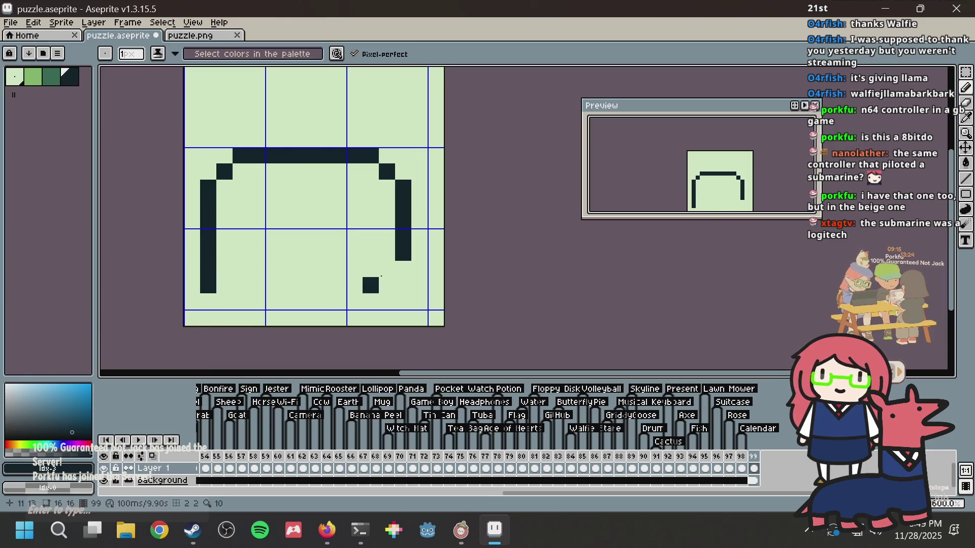
click(407, 274)
click(403, 283)
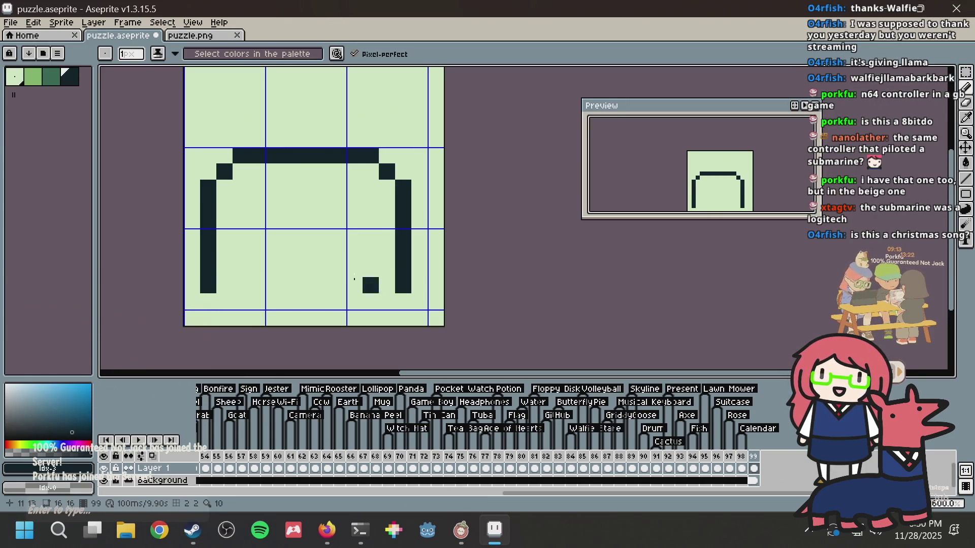
alt+click(243, 269)
click(209, 285)
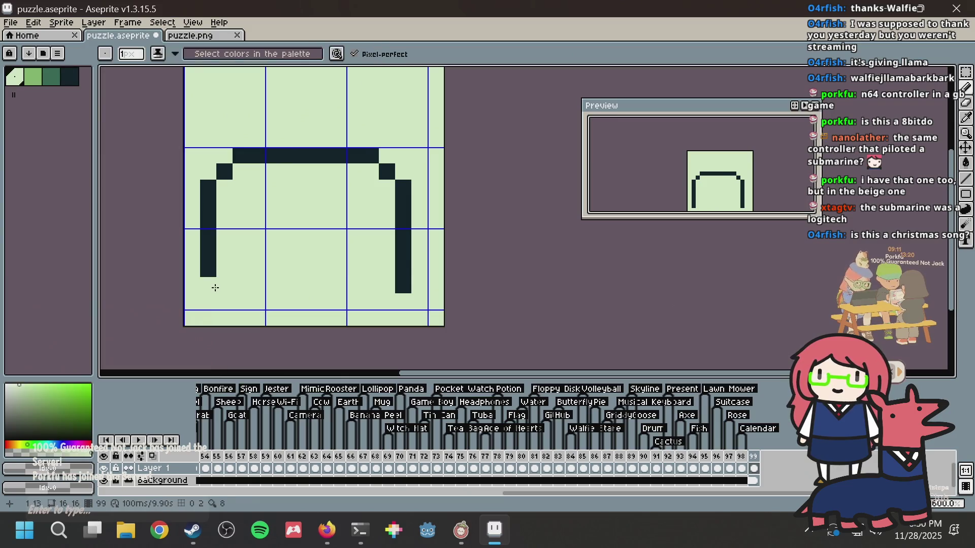
click(403, 286)
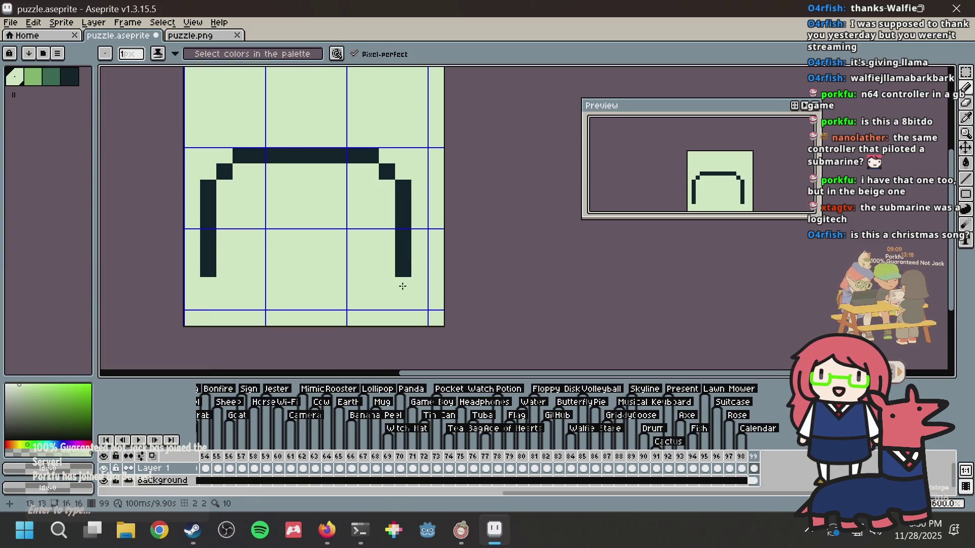
alt+click(206, 267)
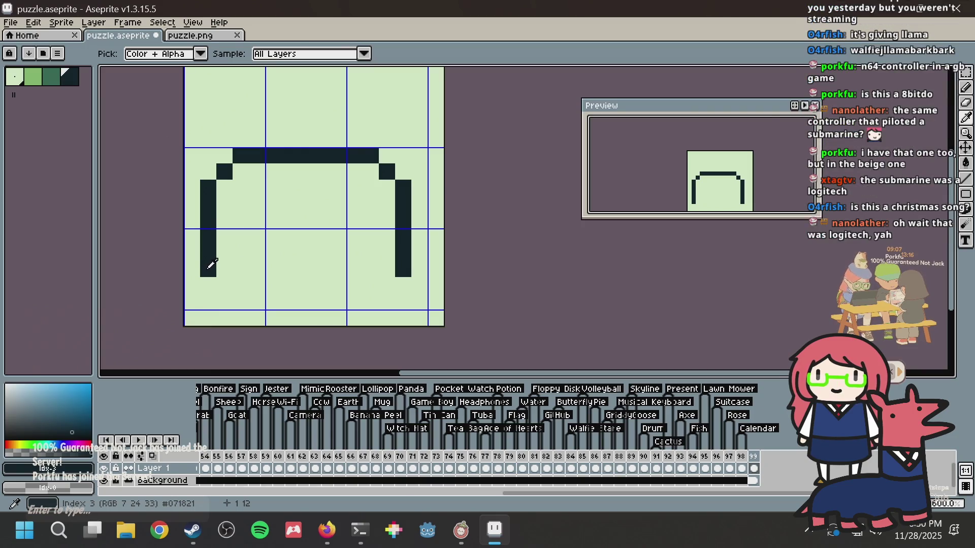
Step: Draw two-pixel left and right feet in the dark outline colour, fixing misplaced pixels
click(225, 285)
click(241, 285)
click(387, 295)
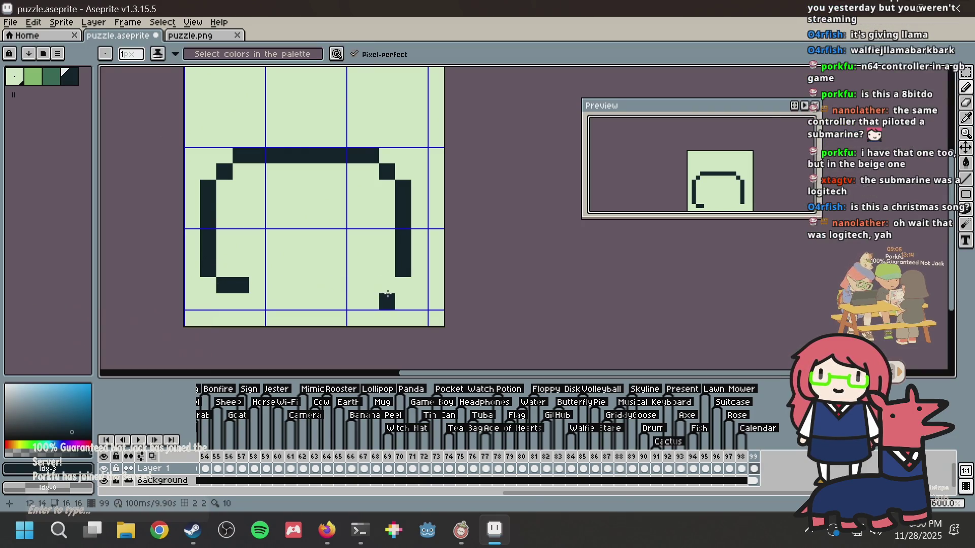
key(ctrl+z)
click(387, 286)
click(370, 285)
click(273, 269)
key(ctrl+z)
click(257, 269)
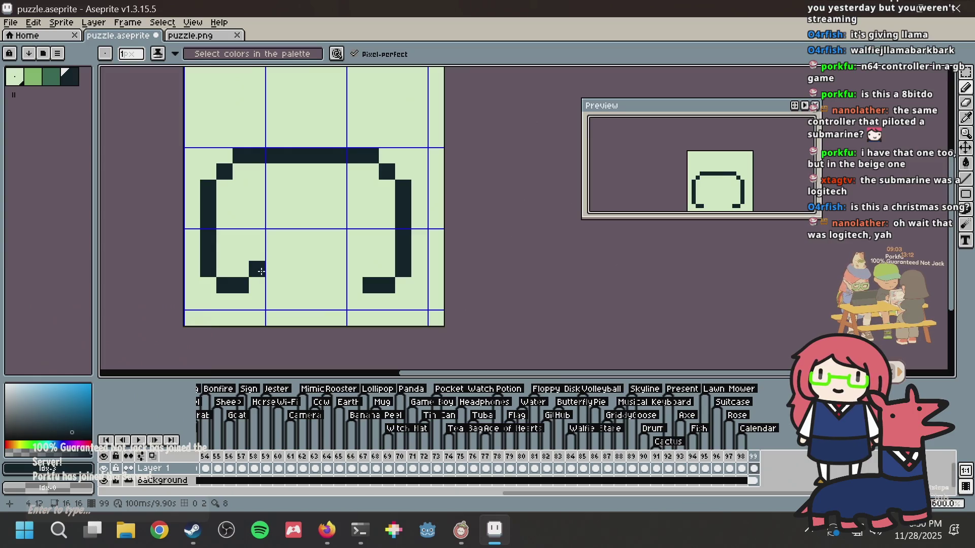
Step: Draw the inner bottom edge between the grips, save, and select the whole canvas
key(alt+Tab)
key(alt+Tab)
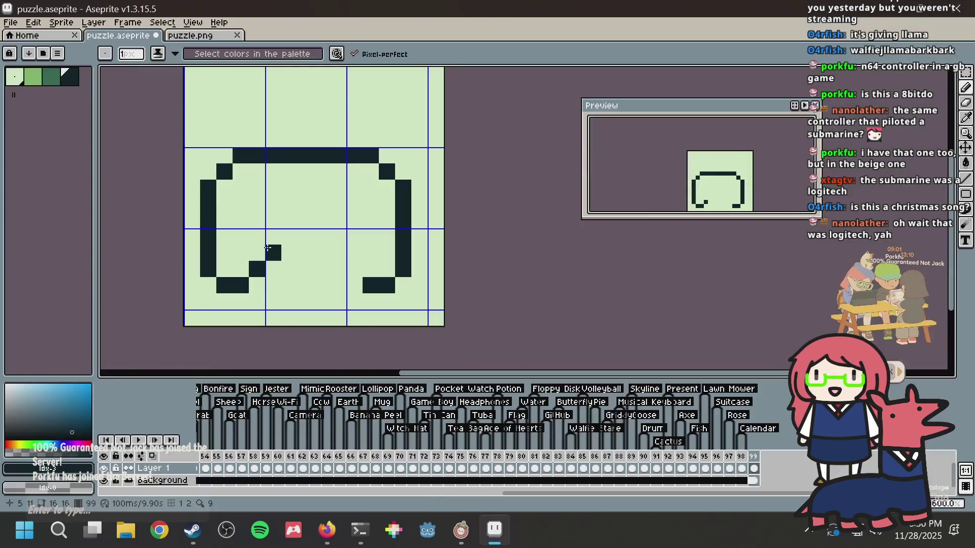
mouse_move(273, 252)
mouse_down()
mouse_move(340, 253)
mouse_move(358, 263)
mouse_up()
key(ctrl+s)
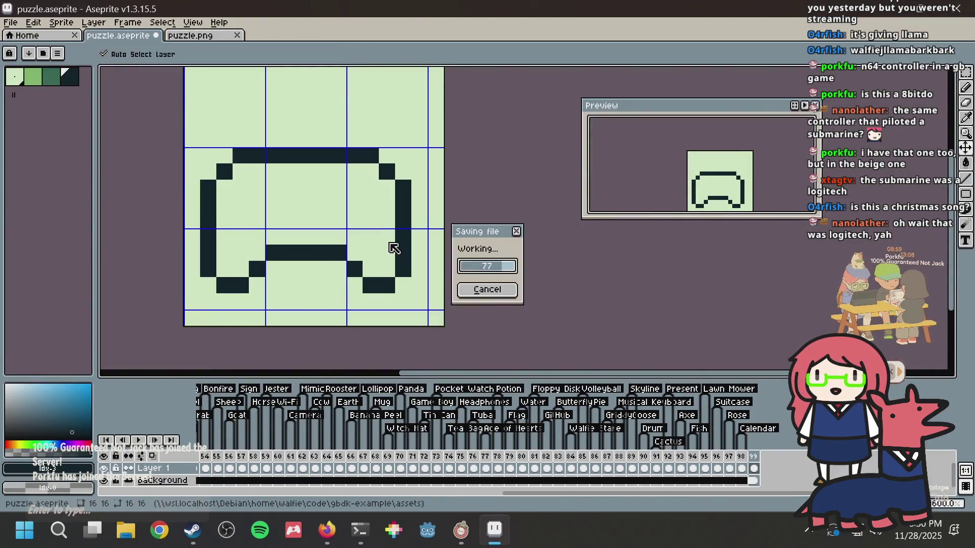
key(alt+Tab)
key(alt+Tab)
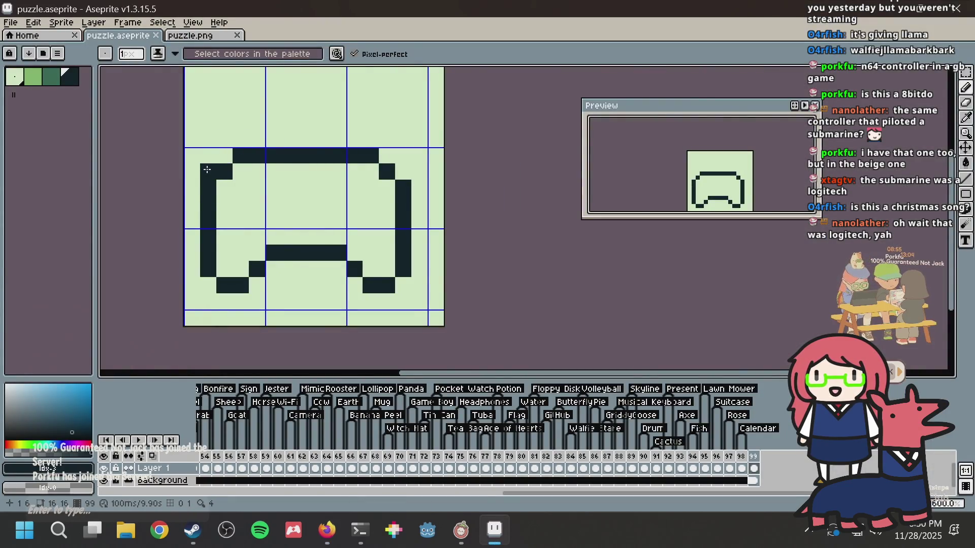
key(ctrl+a)
Step: Nudge the controller outline one pixel left, drop it in place, and save
key(Left)
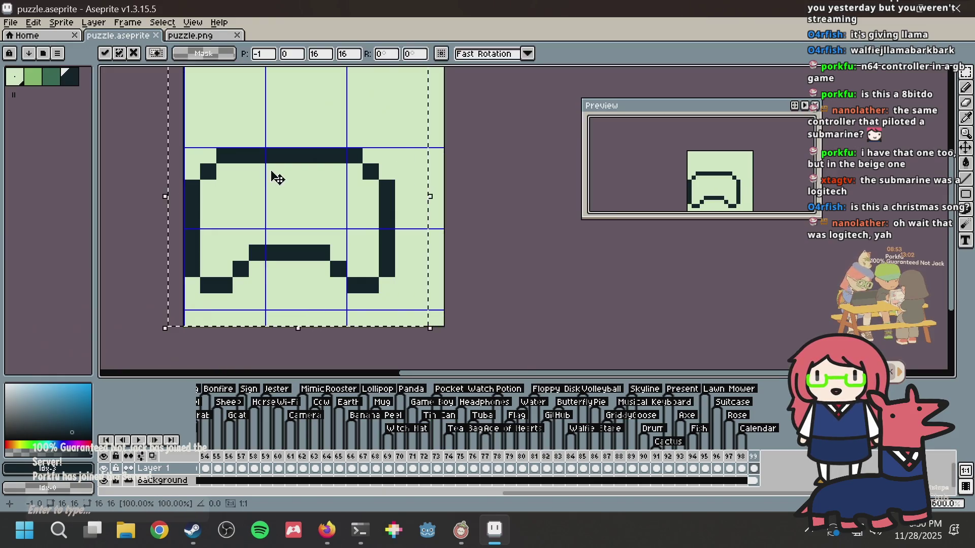
key(ctrl+d)
click(55, 80)
key(ctrl+s)
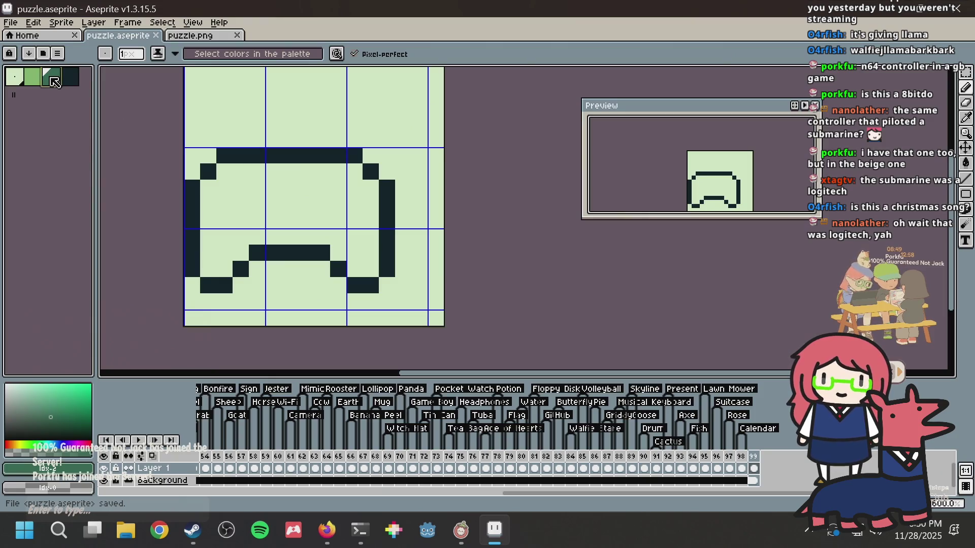
Step: Draw a plus-shaped d-pad on the left in the darkest colour
key(alt+Tab)
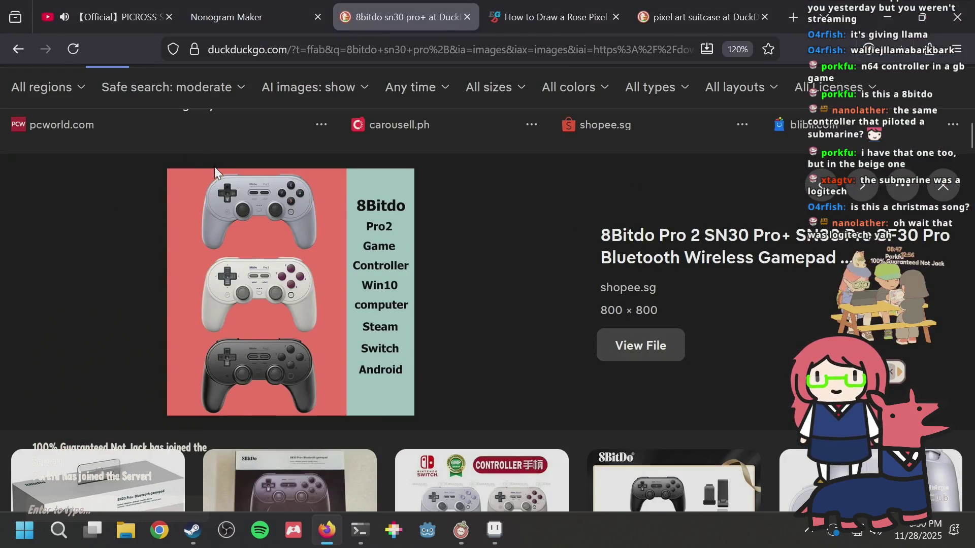
key(alt+Tab)
alt+click(195, 192)
drag(225, 188, 226, 221)
key(ctrl+z)
drag(241, 188, 241, 221)
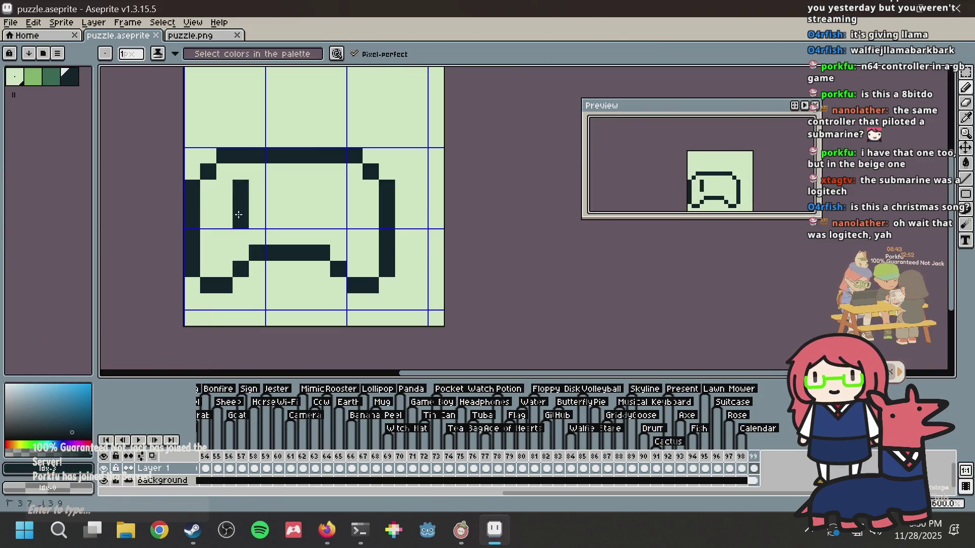
click(229, 204)
click(257, 204)
Step: Draw the diamond of face-button pixels on the right, undoing stray centre pixels
key(alt+Tab)
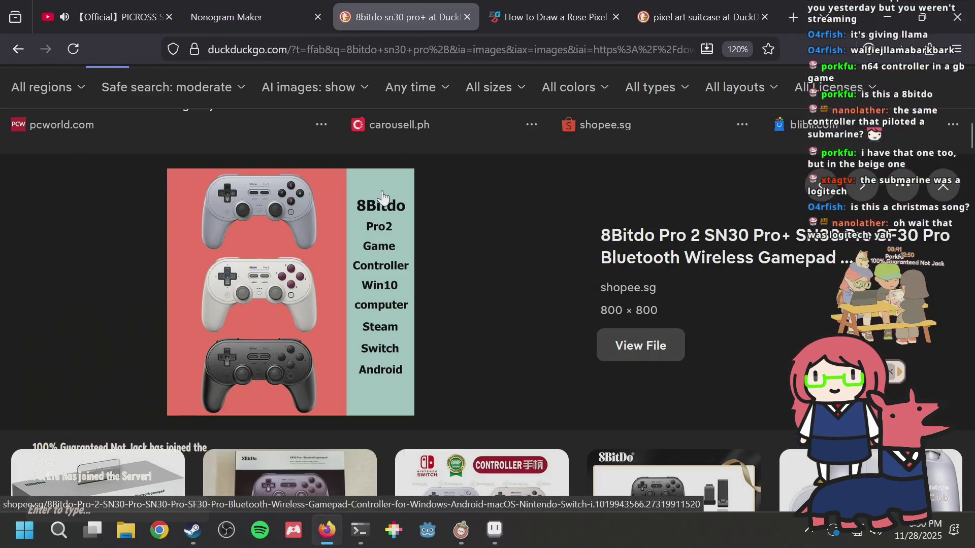
key(alt+Tab)
click(371, 188)
drag(373, 186, 356, 186)
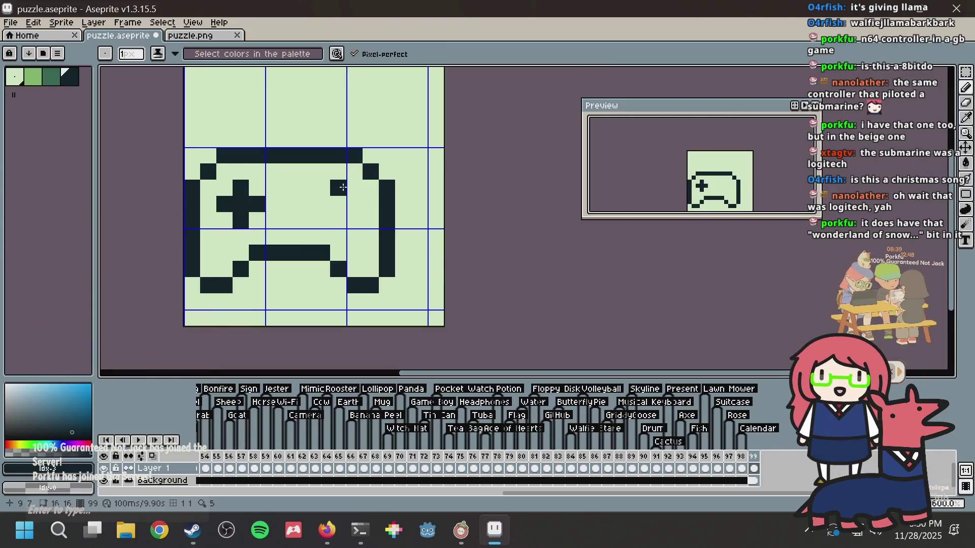
mouse_move(343, 188)
mouse_down()
mouse_move(322, 205)
mouse_move(336, 218)
mouse_up()
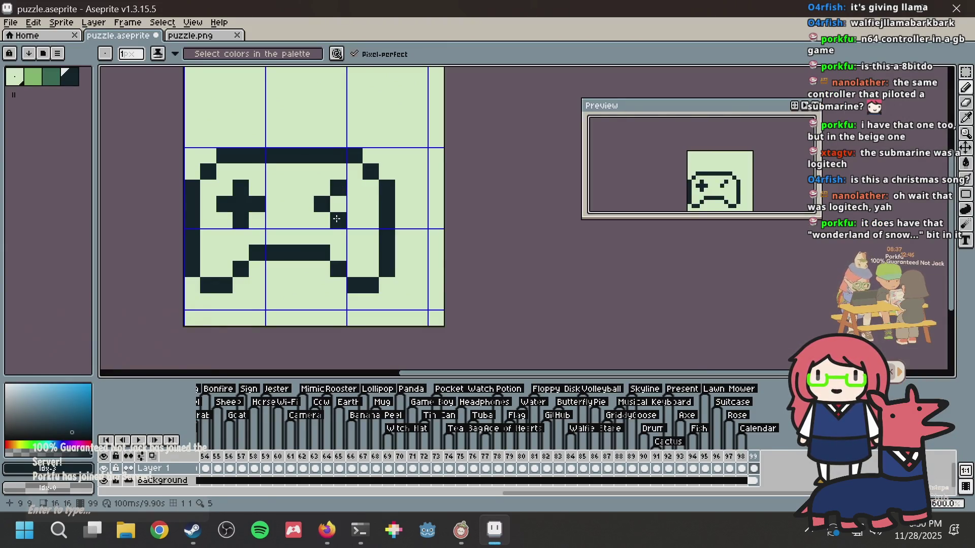
key(alt+Tab)
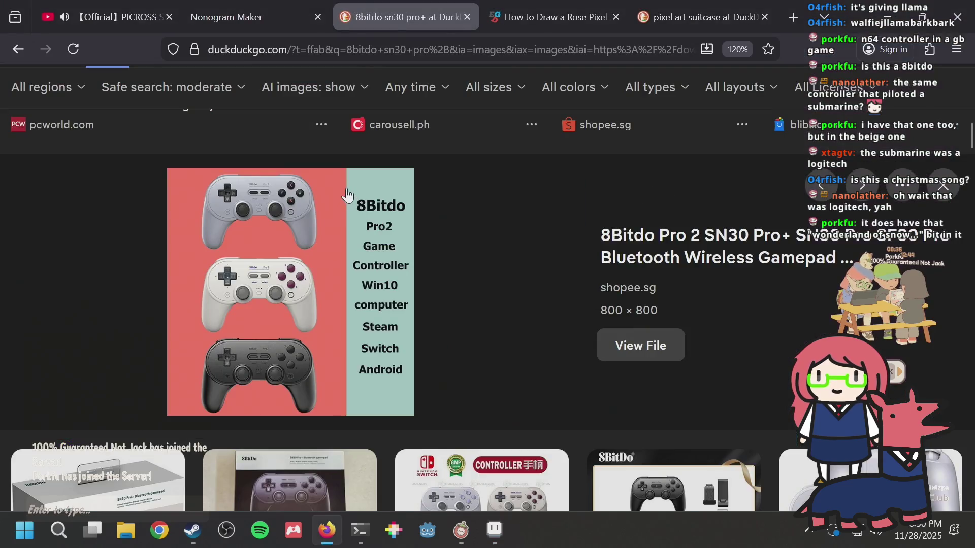
key(alt+Tab)
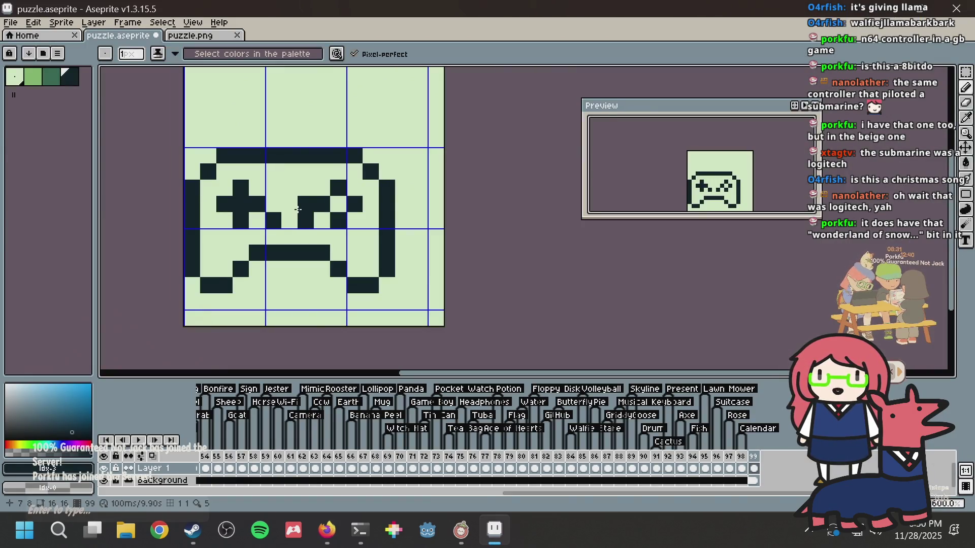
key(ctrl+z)
key(m)
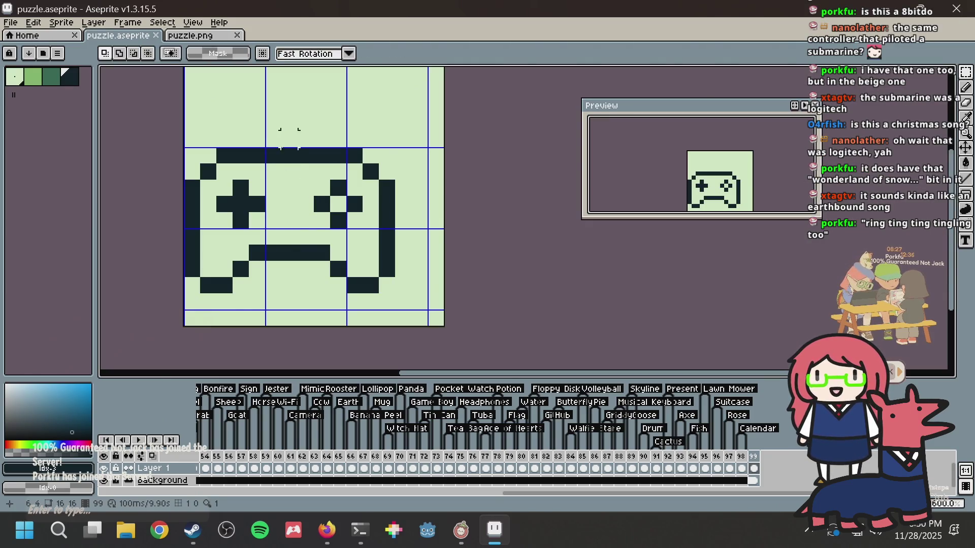
Step: Shift the controller's right half 2 px right and close the gaps in the top and bottom bars
drag(292, 153, 442, 325)
key(Right)
key(Right)
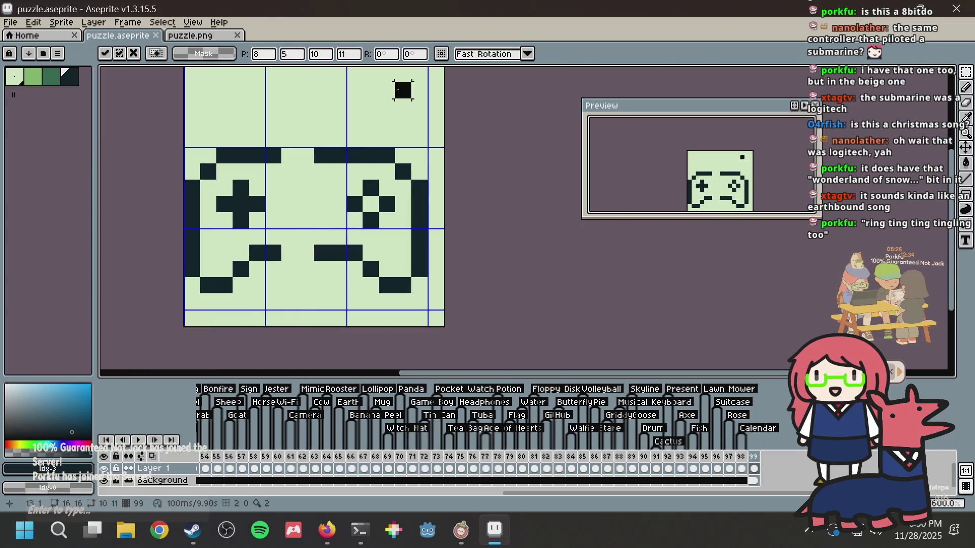
key(b)
drag(289, 252, 321, 248)
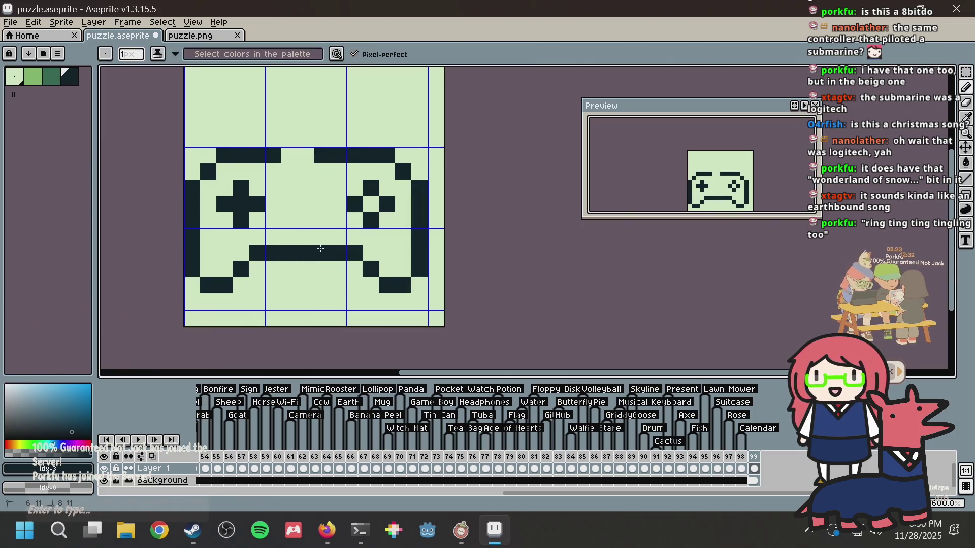
drag(289, 155, 306, 156)
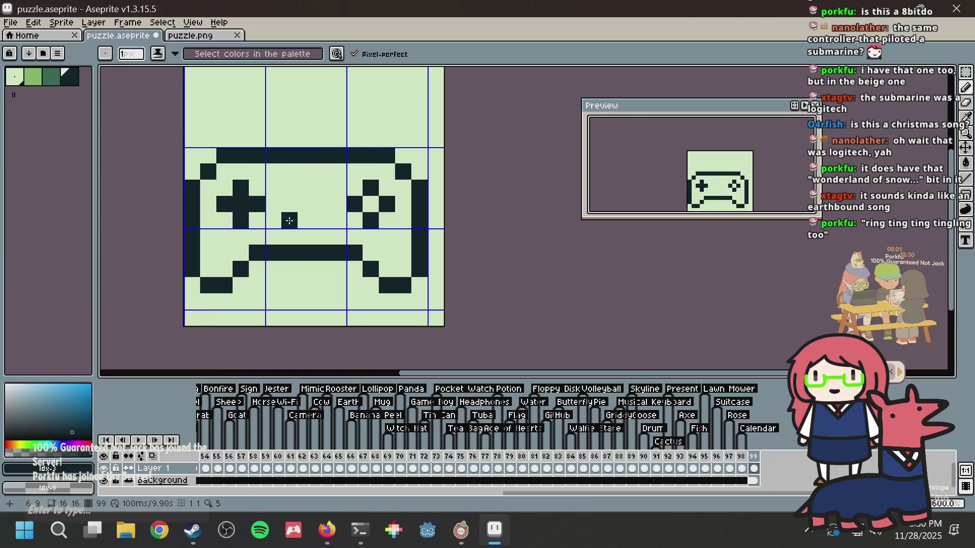
Step: After checking the reference, raise the controller's upper rows by one pixel
key(alt+Tab)
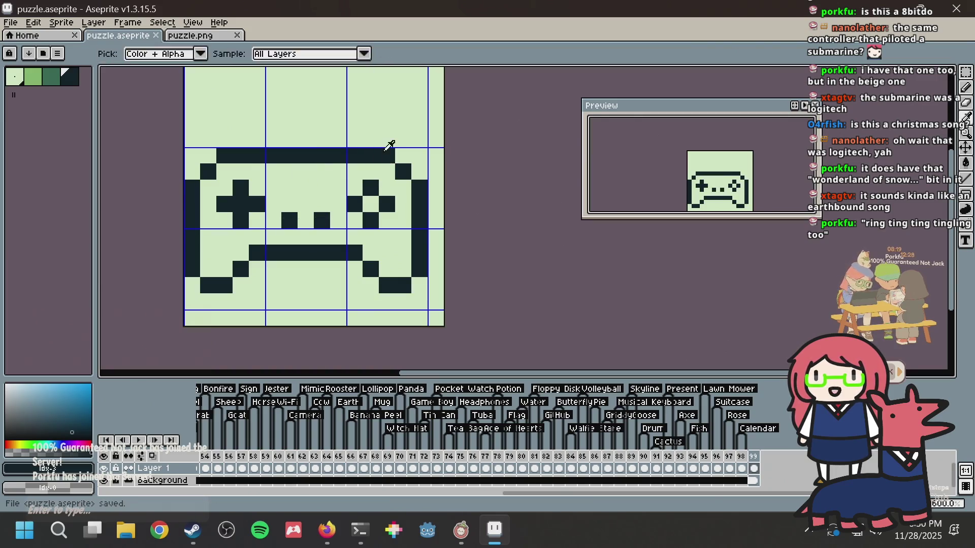
key(alt+Tab)
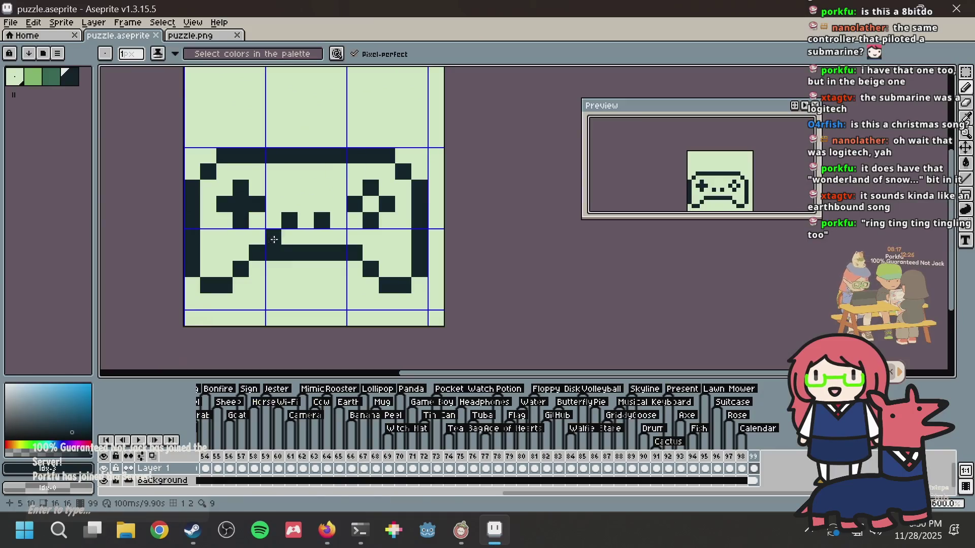
key(m)
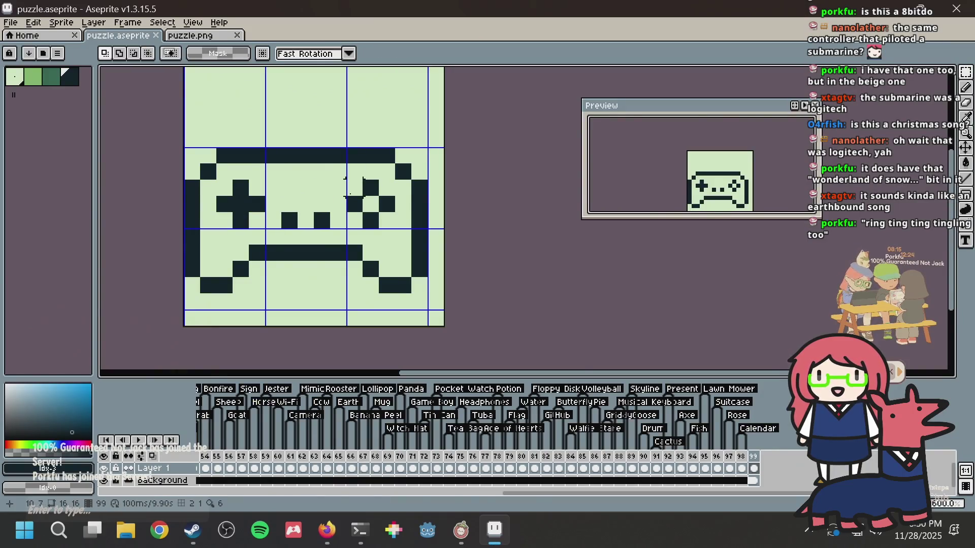
drag(426, 242, 163, 133)
key(Up)
key(Up)
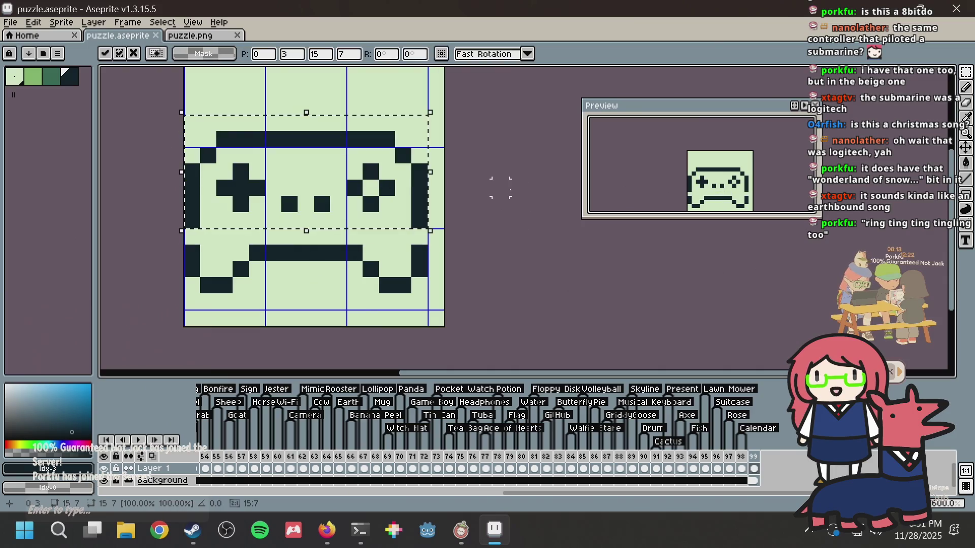
key(Escape)
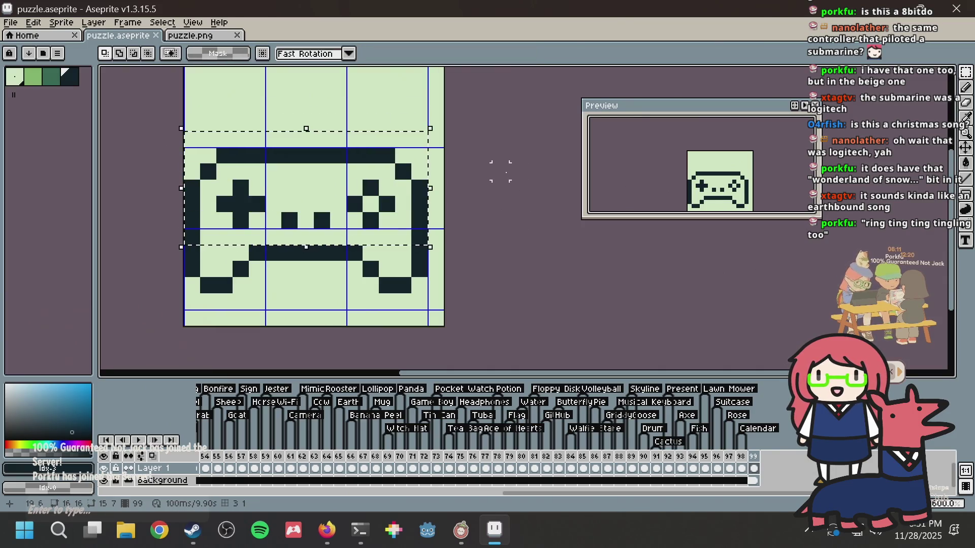
key(Up)
key(ctrl+d)
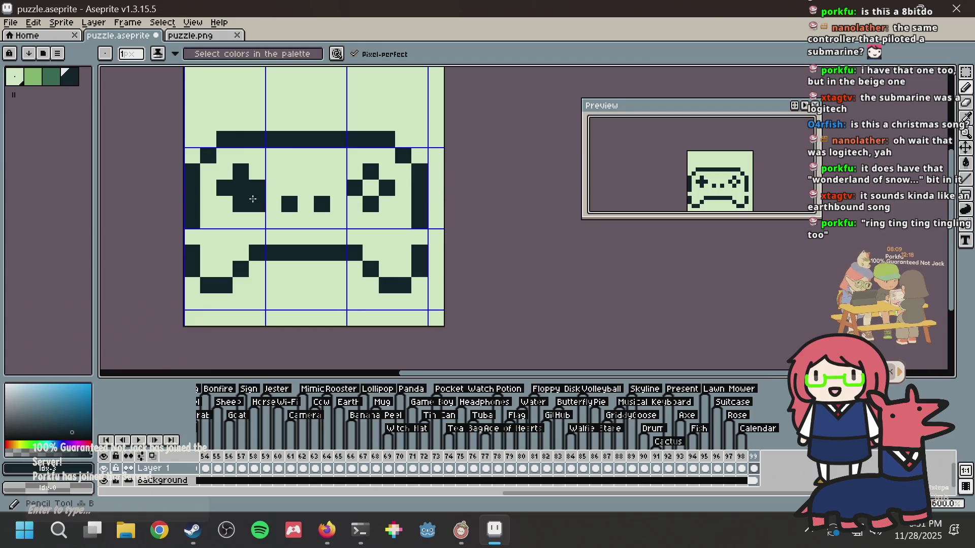
Step: Thicken the controller's lower centre with two light notches, and switch the browser to the soundtrack tab
key(i)
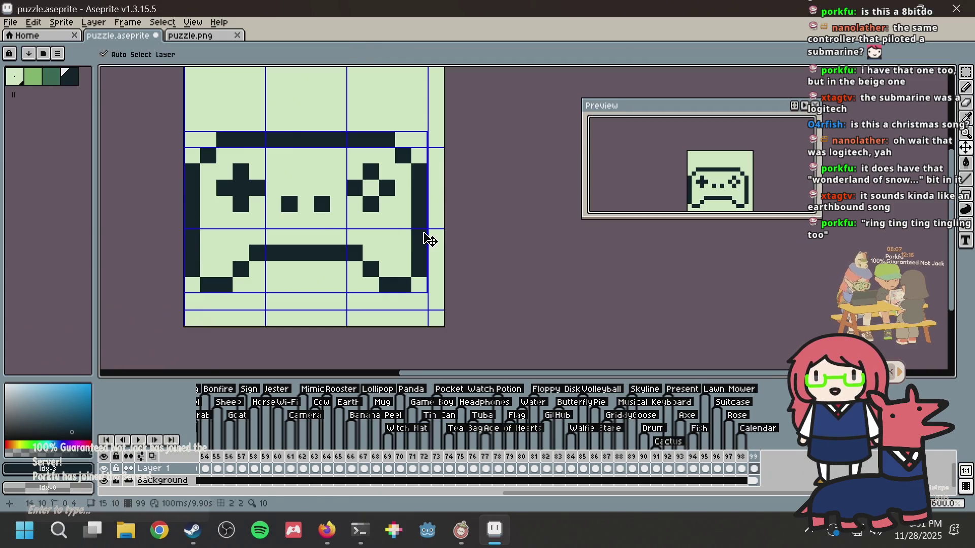
key(alt+Tab)
key(alt+Tab)
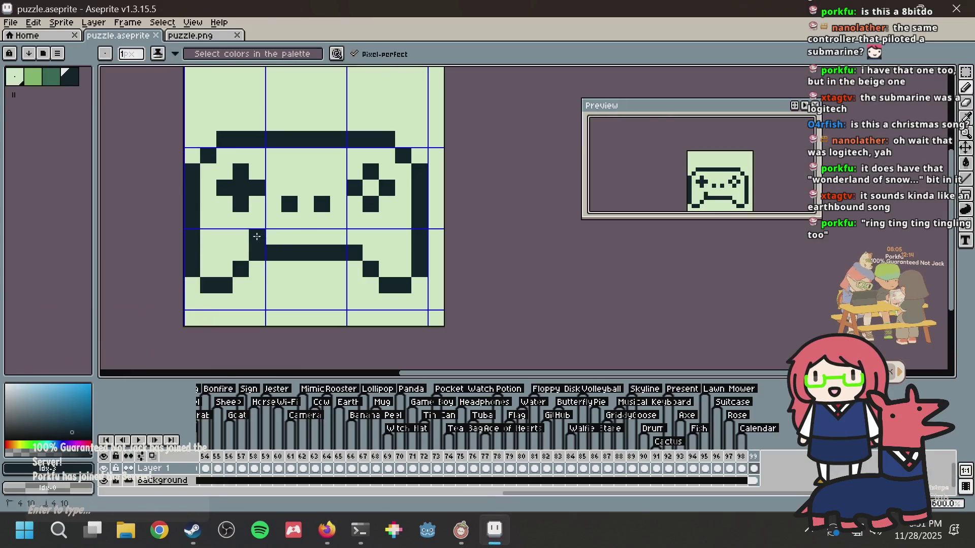
click(355, 233)
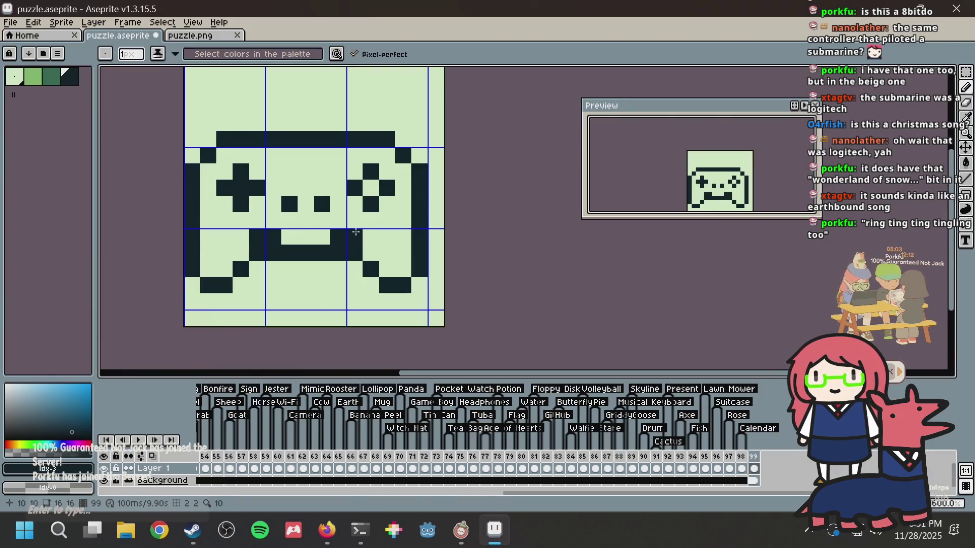
click(289, 238)
click(322, 237)
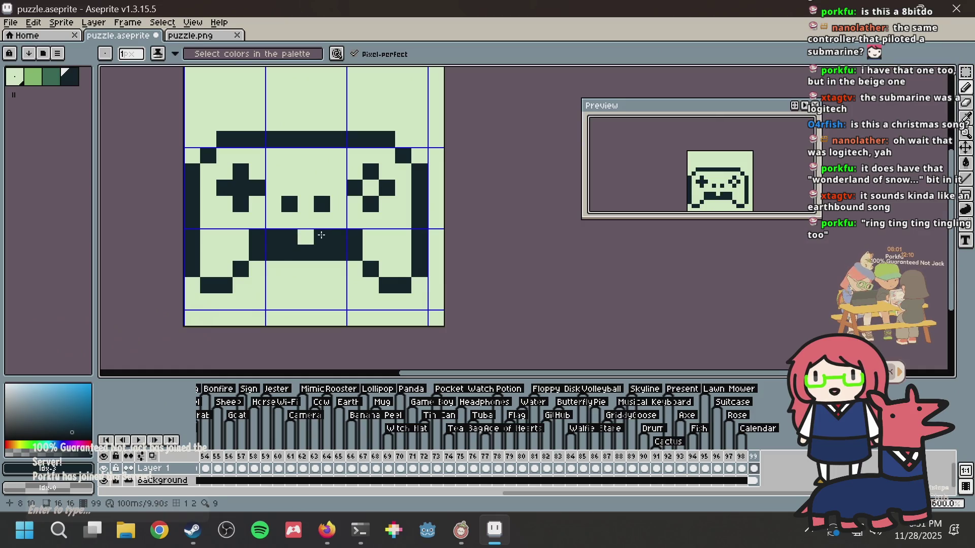
key(i)
alt+click(272, 263)
click(272, 259)
click(324, 251)
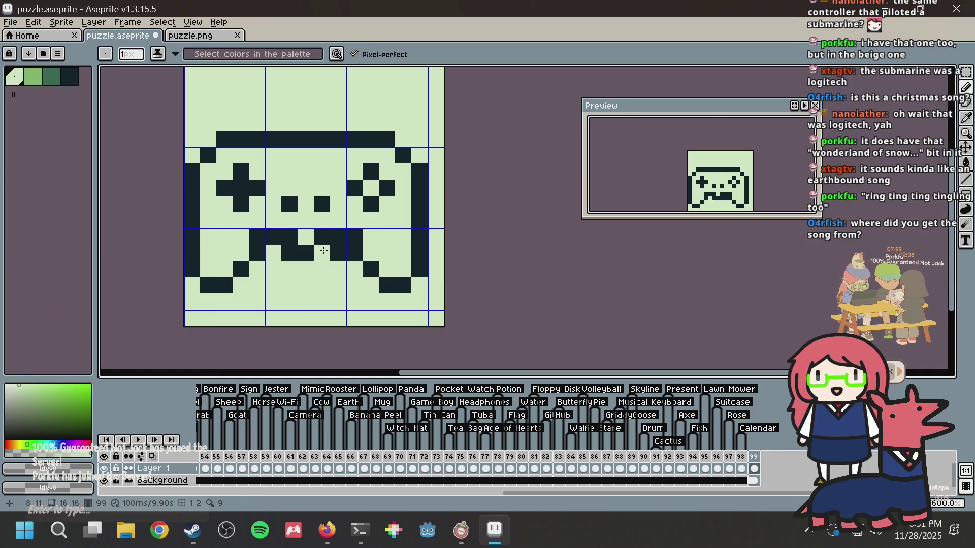
click(326, 530)
click(137, 20)
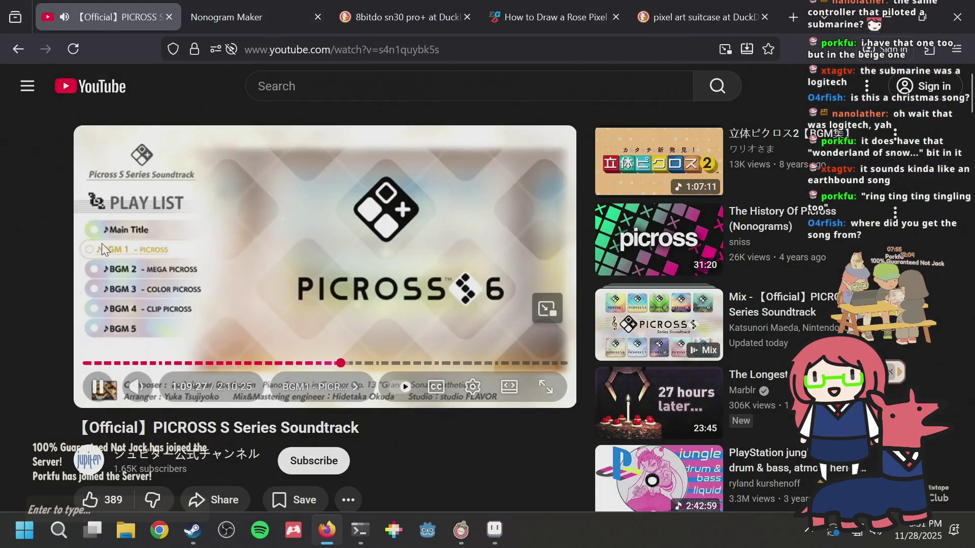
key(alt+Tab)
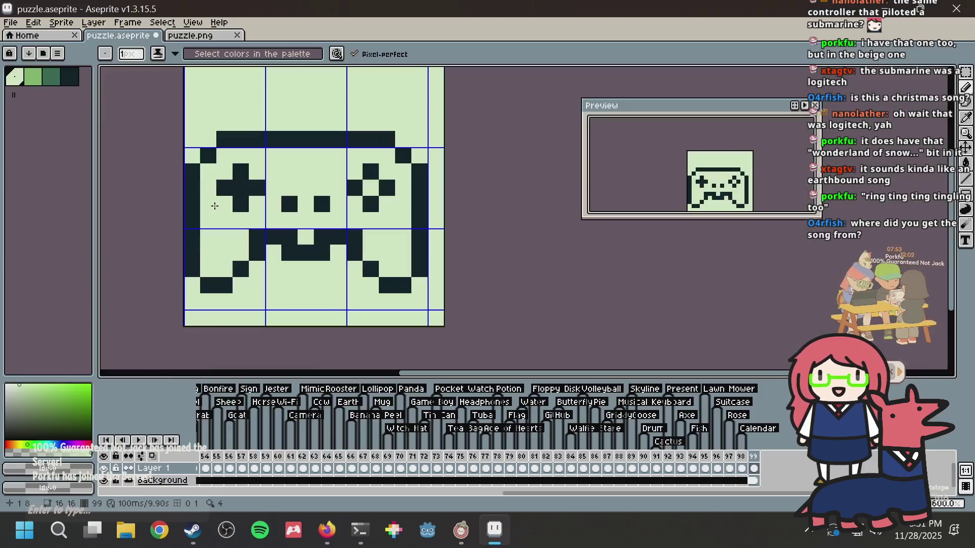
Step: Rework the centre pixels, alternating dark outline and light green pixels
drag(285, 256, 274, 269)
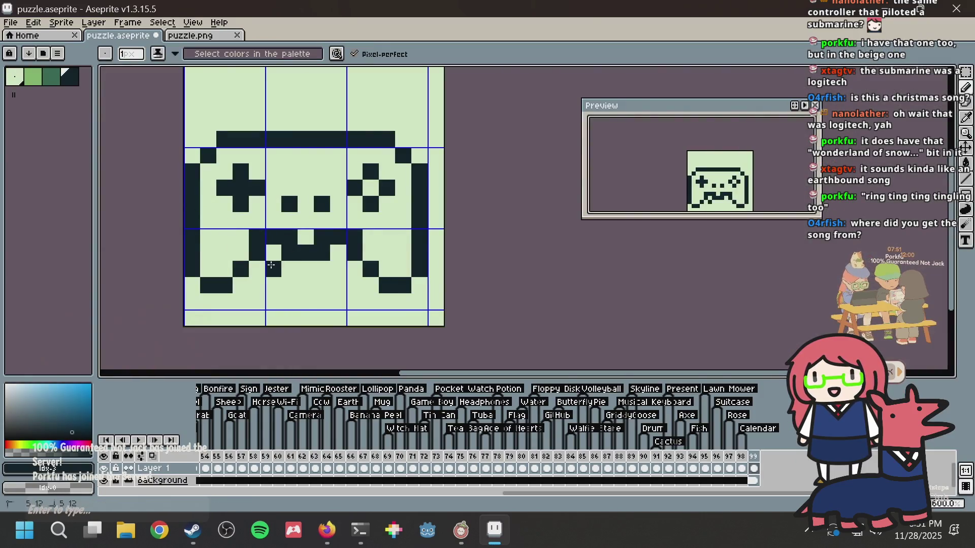
click(338, 269)
alt+click(383, 227)
click(355, 236)
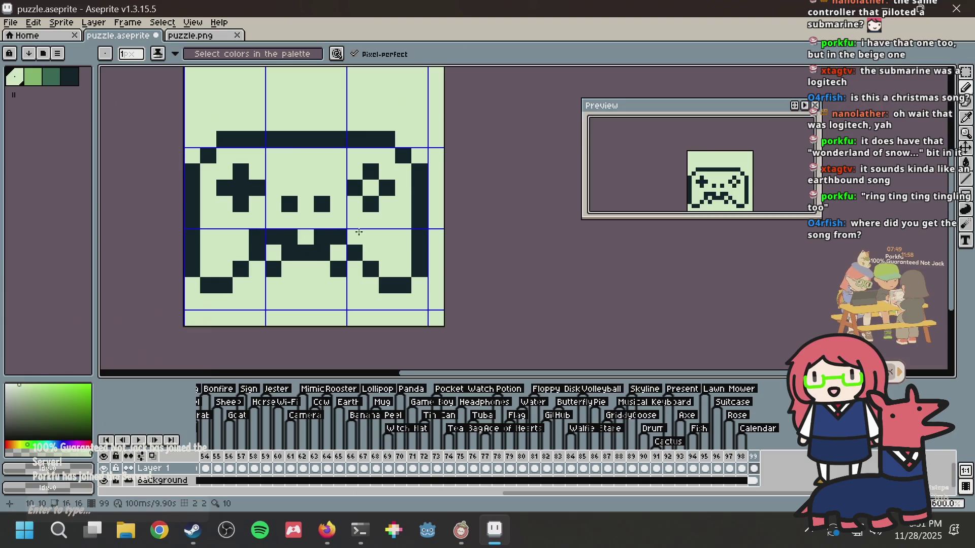
click(325, 234)
right_click(275, 238)
click(258, 238)
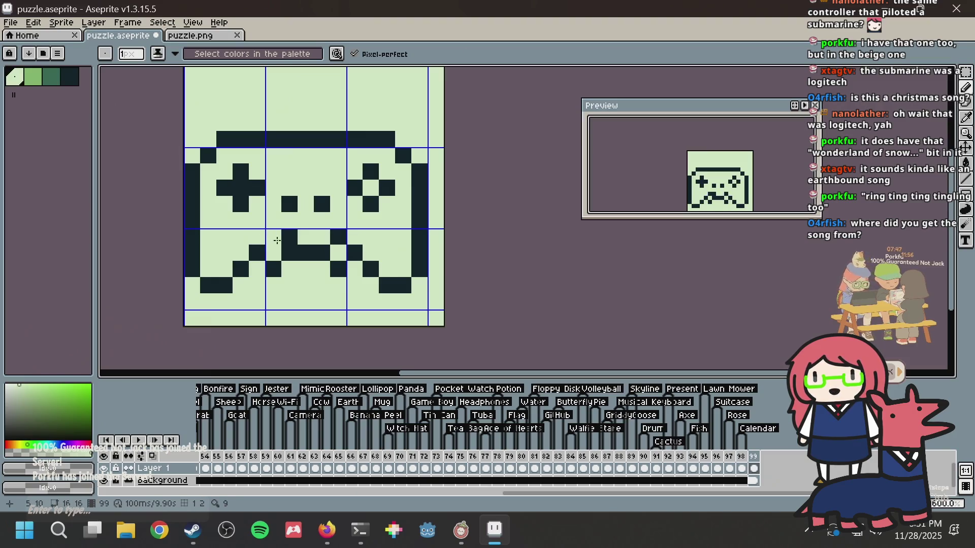
right_click(277, 240)
click(285, 241)
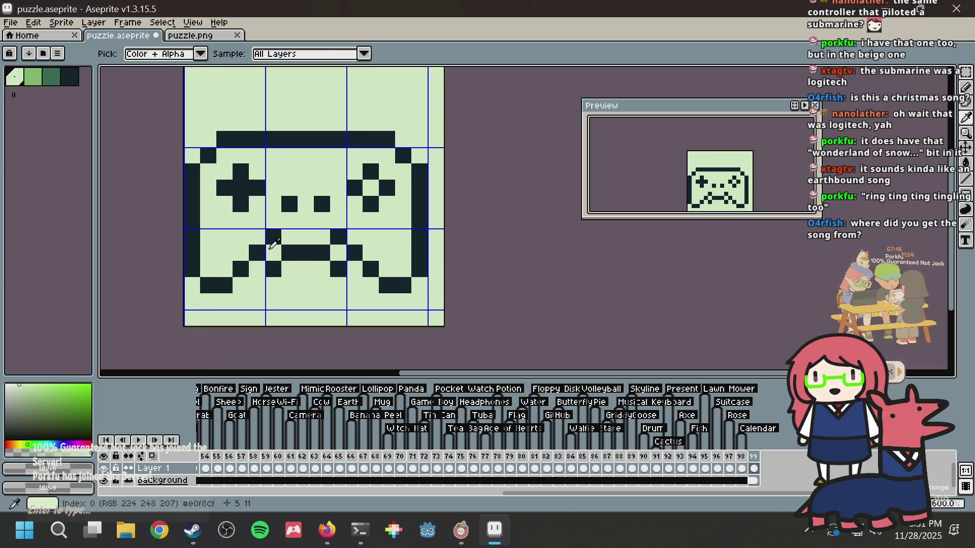
alt+click(273, 237)
click(259, 237)
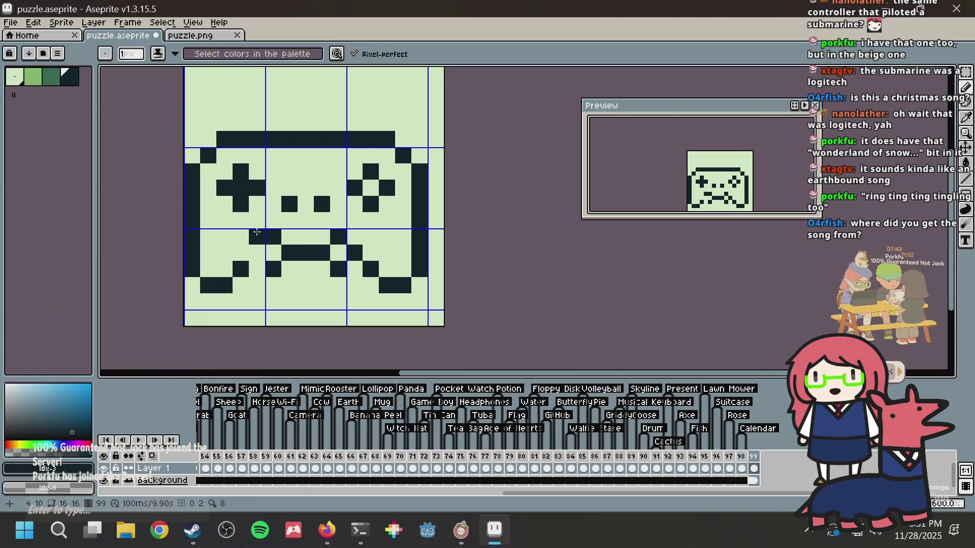
click(250, 263)
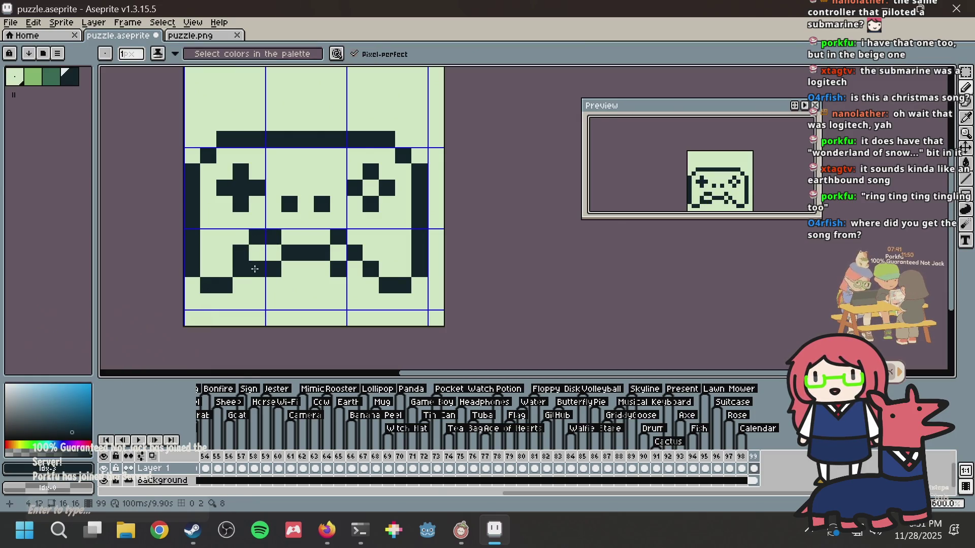
Step: Compare with the 8bitdo controller reference and undo the recent centre strokes
key(alt+Tab)
click(660, 17)
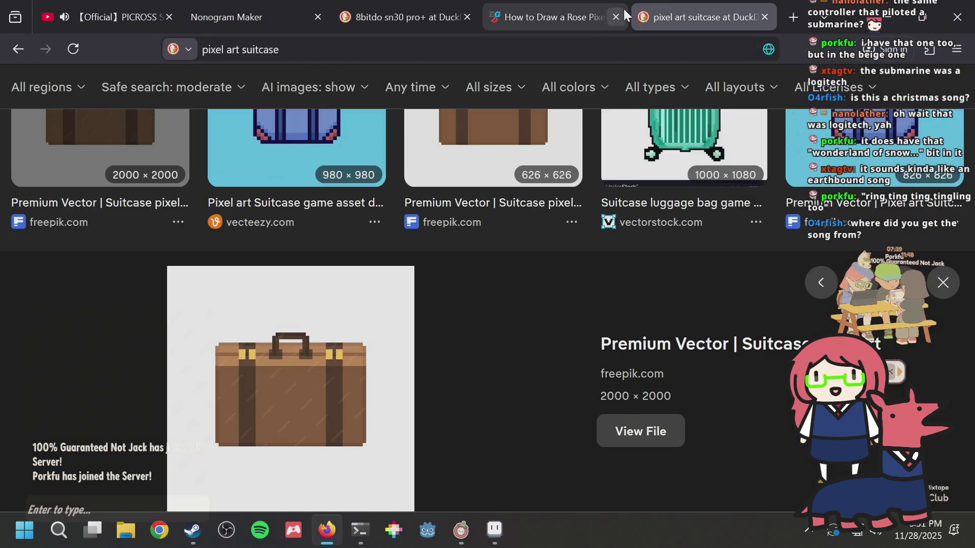
click(623, 9)
key(ctrl+shift+Tab)
key(alt+Tab)
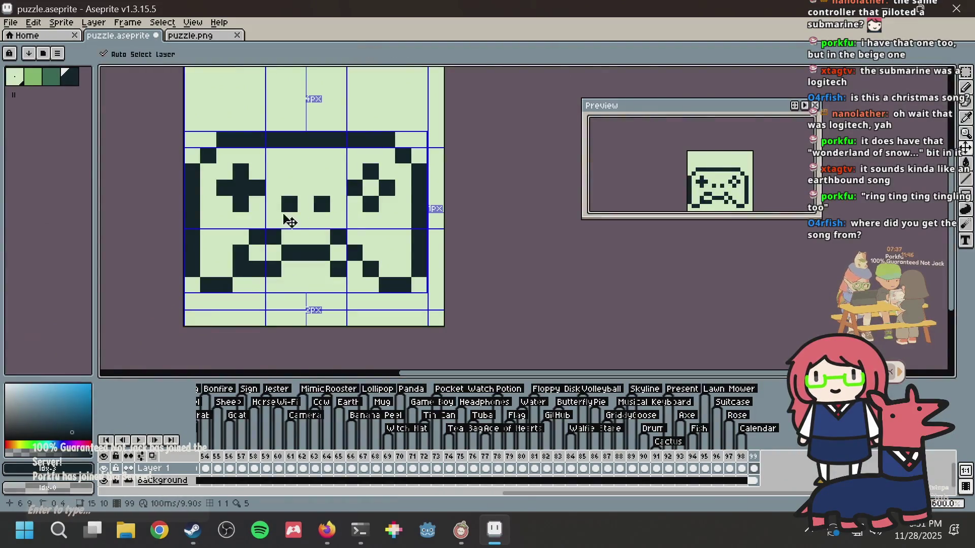
key(ctrl+z)
key(ctrl+z)
key(ctrl+z)
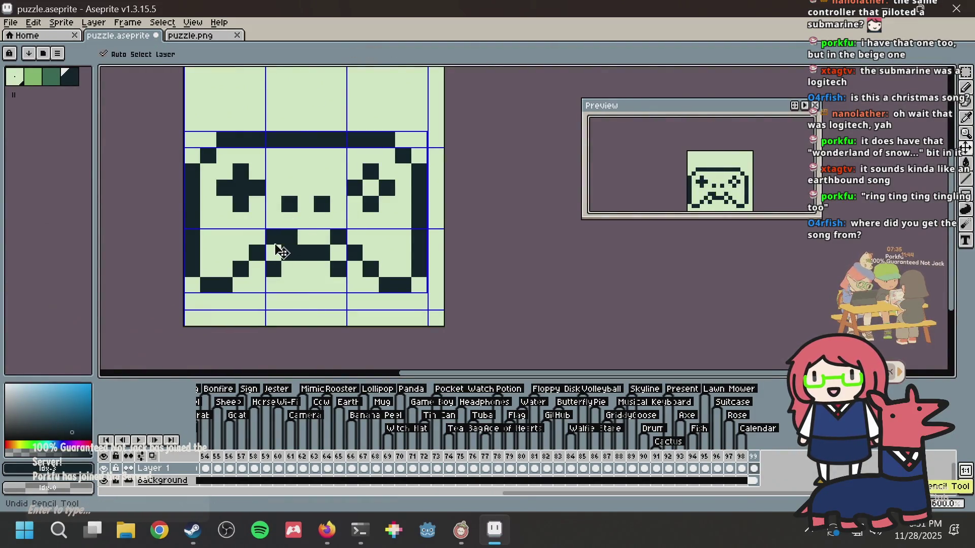
key(alt+Tab)
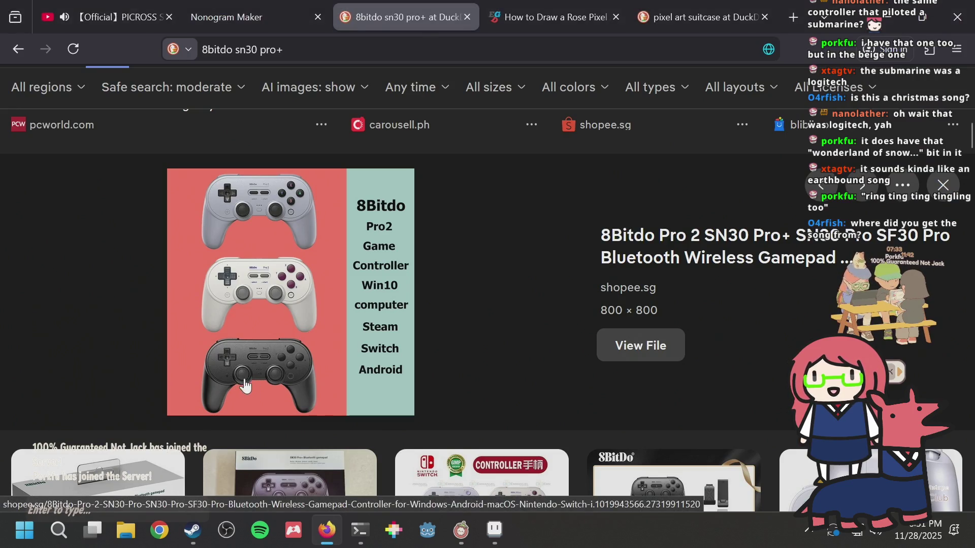
key(alt+Tab)
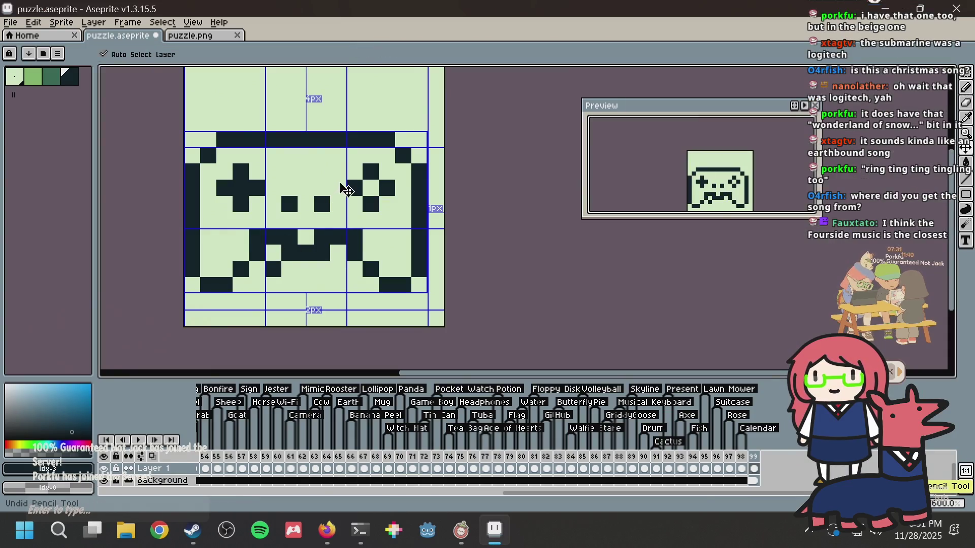
key(ctrl+z)
key(ctrl+z)
key(ctrl+z)
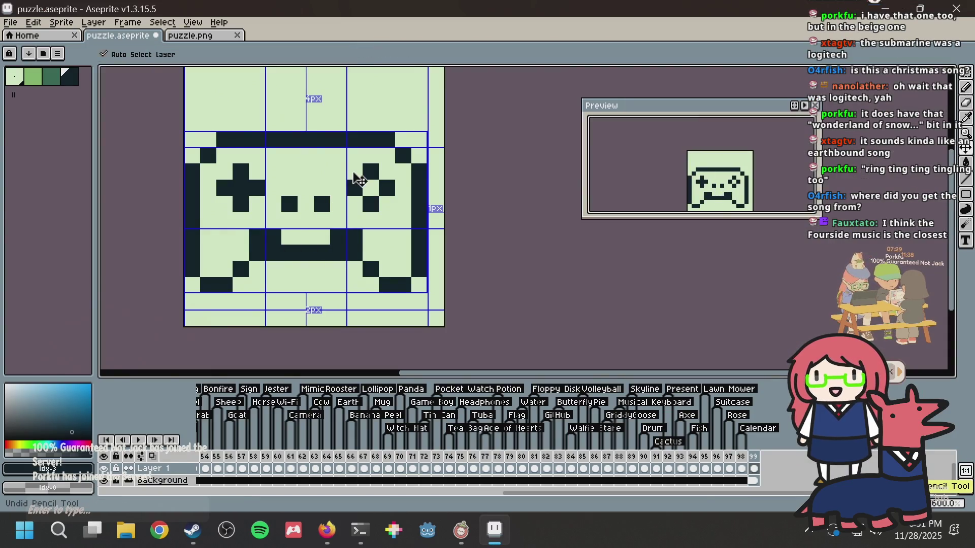
scroll(353, 172, down, 1)
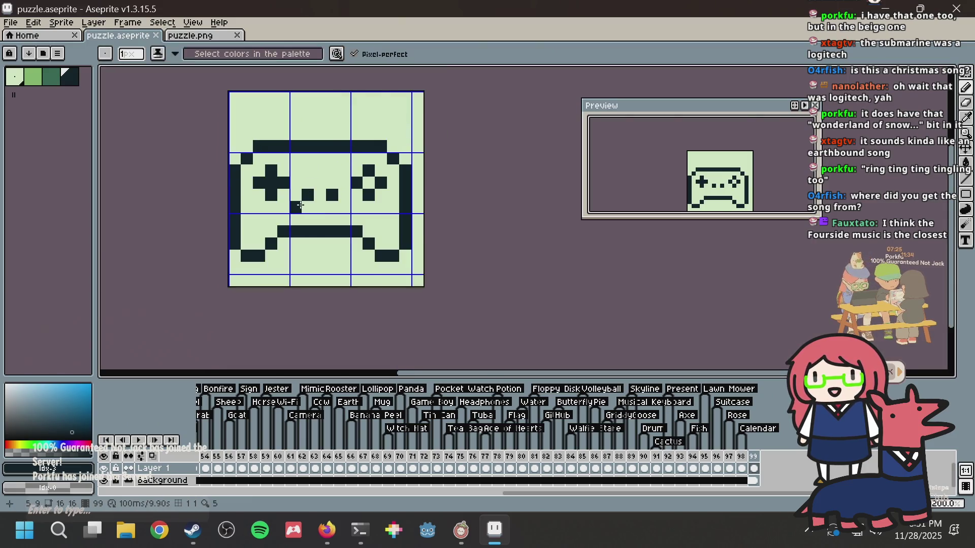
Step: Draw two dark centre blocks, repainting the middle dots light green
mouse_move(300, 206)
mouse_down()
mouse_move(329, 195)
mouse_move(344, 208)
mouse_up()
alt+click(322, 172)
alt+click(308, 207)
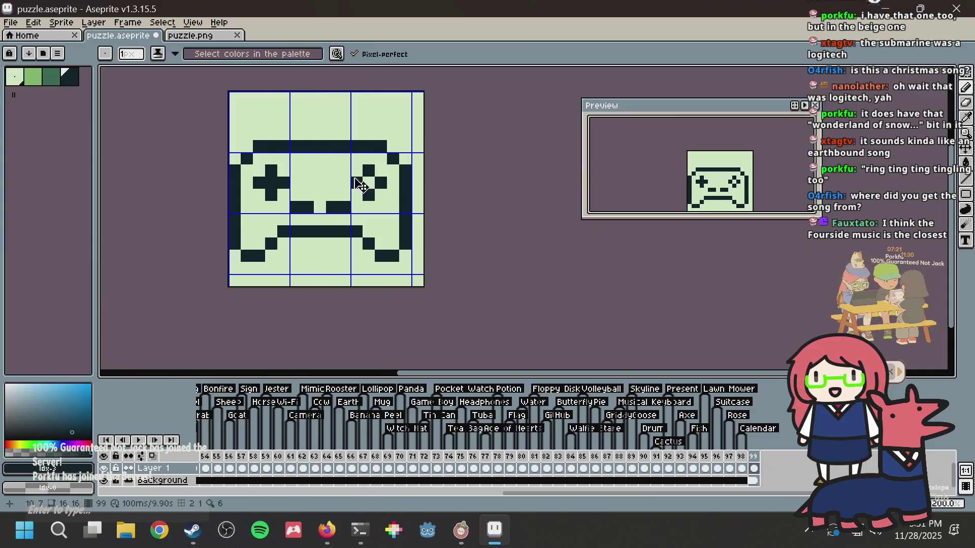
key(alt+Tab)
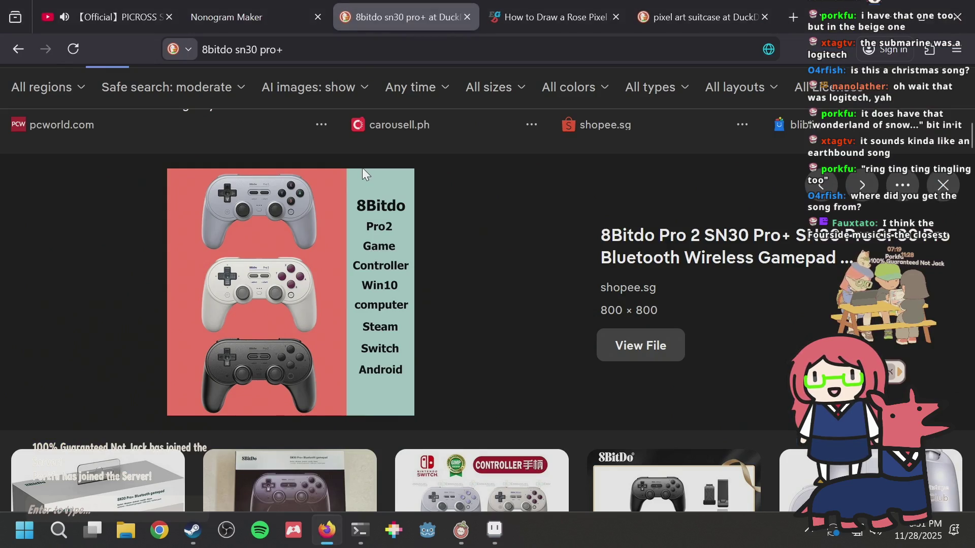
key(alt+Tab)
scroll(379, 148, up, 2)
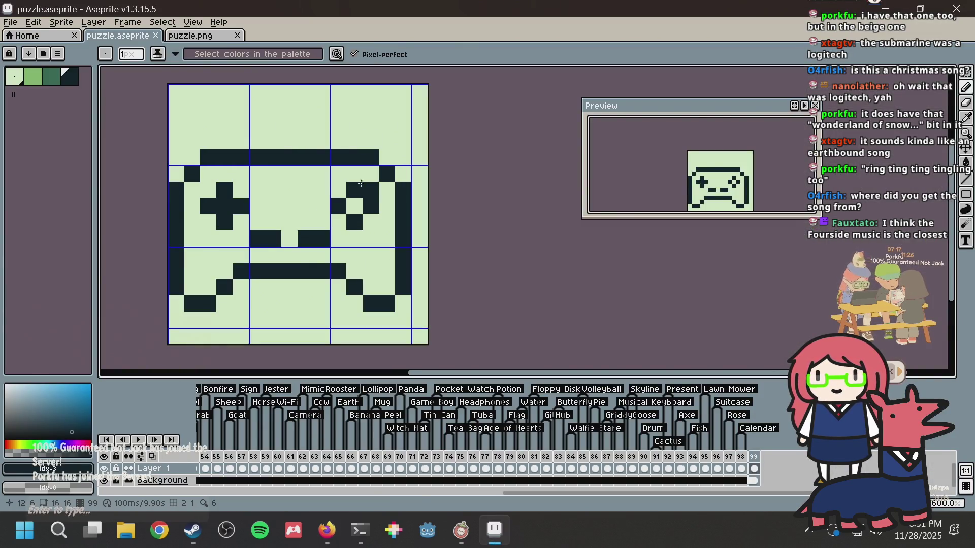
Step: Reshape the right buttons into a plus, save, and draw the stepped cable up from the top
mouse_move(361, 184)
mouse_down()
mouse_move(348, 212)
mouse_move(369, 196)
mouse_move(348, 198)
mouse_up()
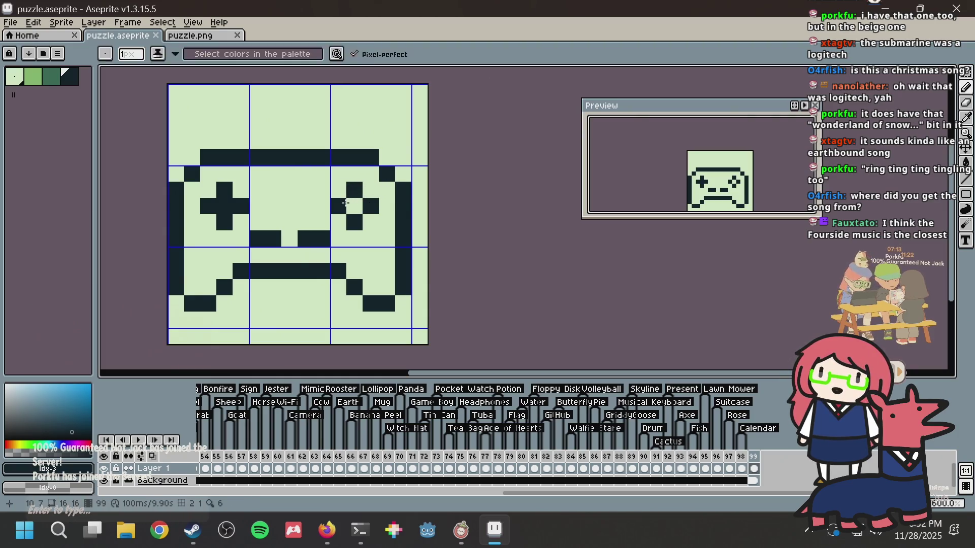
key(ctrl+s)
click(287, 158)
mouse_move(307, 146)
mouse_down()
mouse_move(300, 169)
mouse_move(283, 131)
mouse_move(299, 127)
mouse_move(296, 103)
mouse_up()
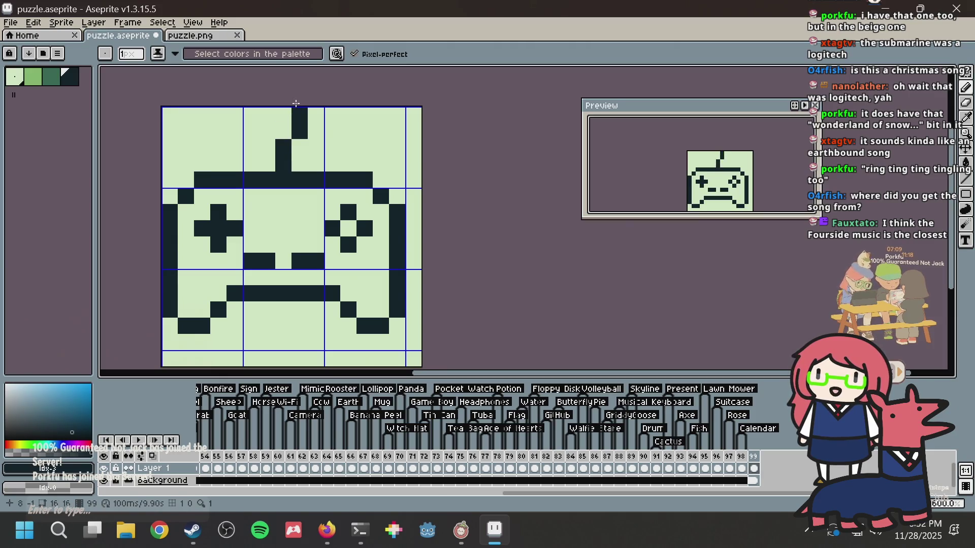
Step: Fill the controller body and right-button centre with medium green
key(g)
click(32, 77)
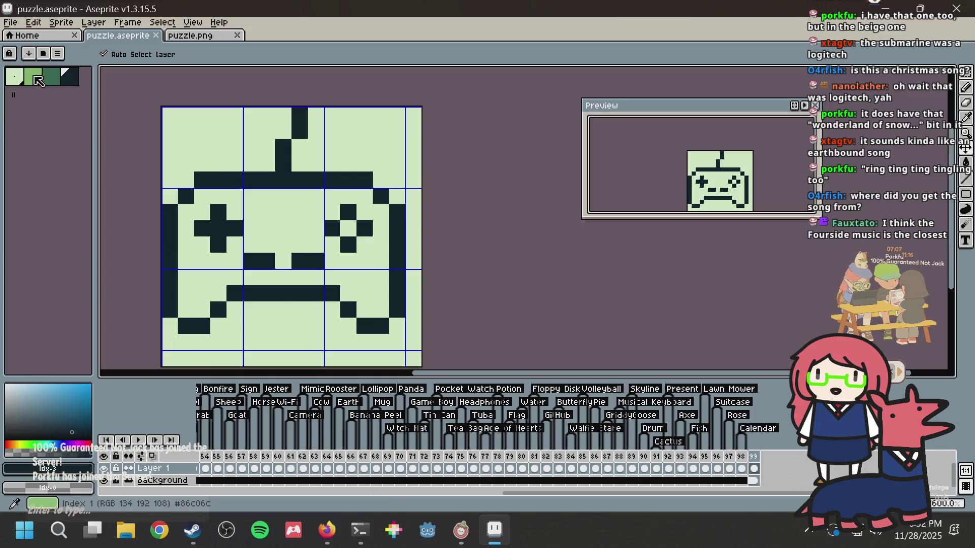
click(230, 201)
click(349, 229)
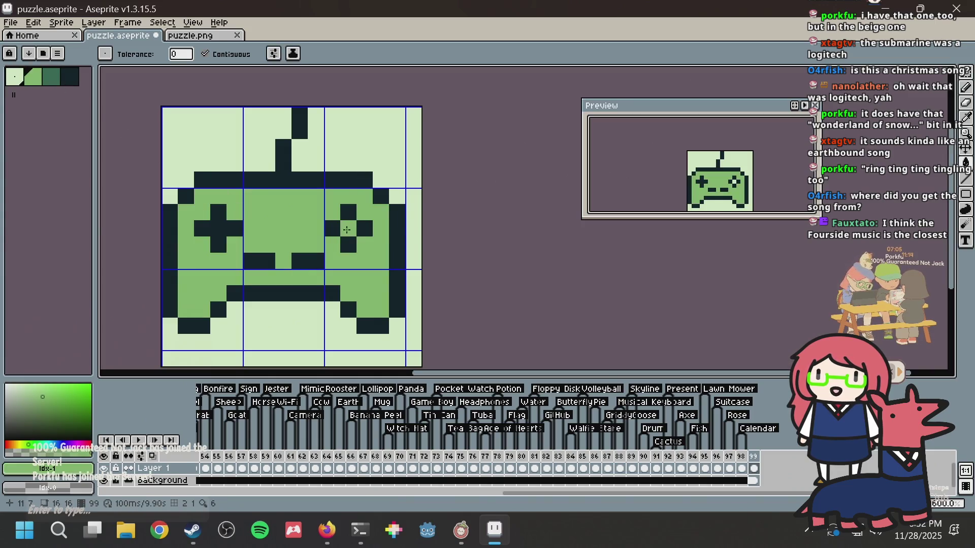
key(b)
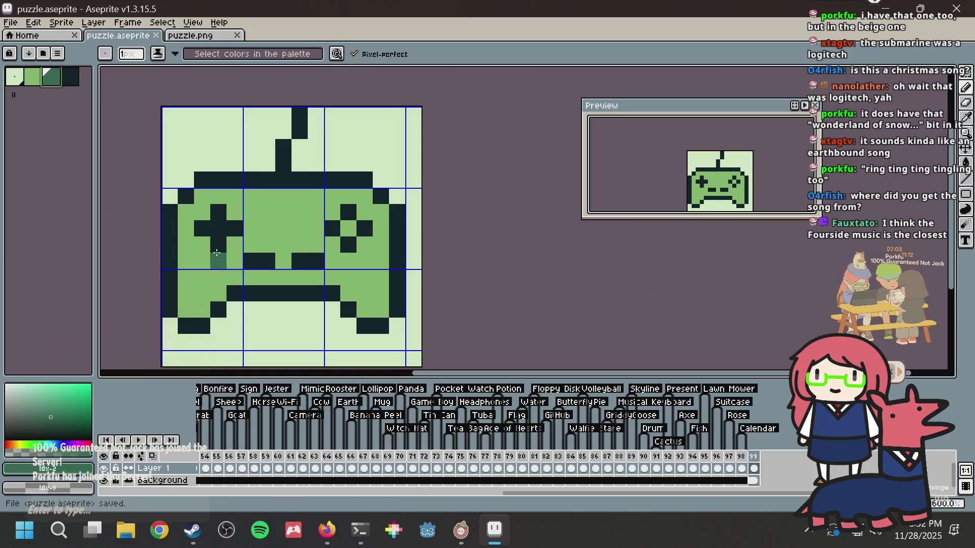
Step: Shade both grips and a row along the lower bar dark green, and save the file
key(alt+Tab)
key(alt+Tab)
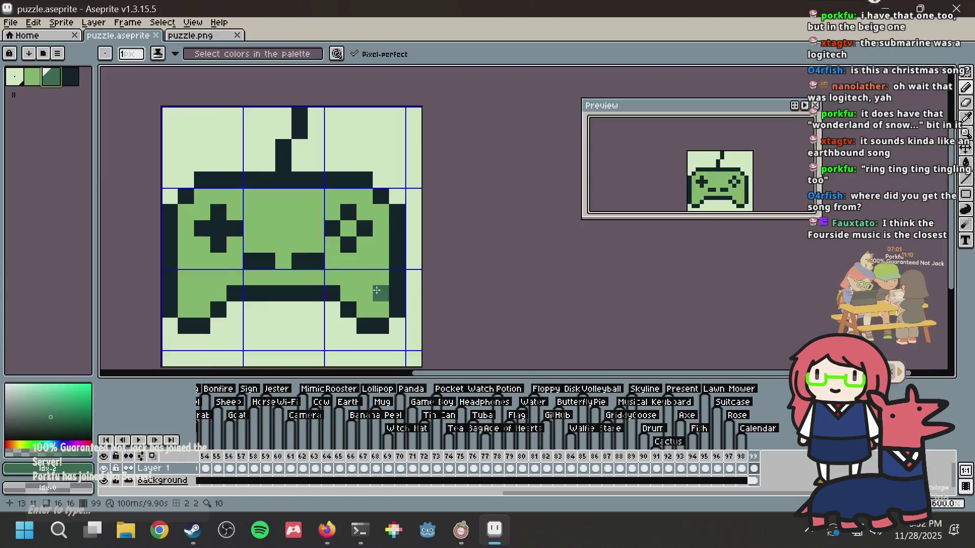
drag(365, 310, 381, 309)
click(348, 293)
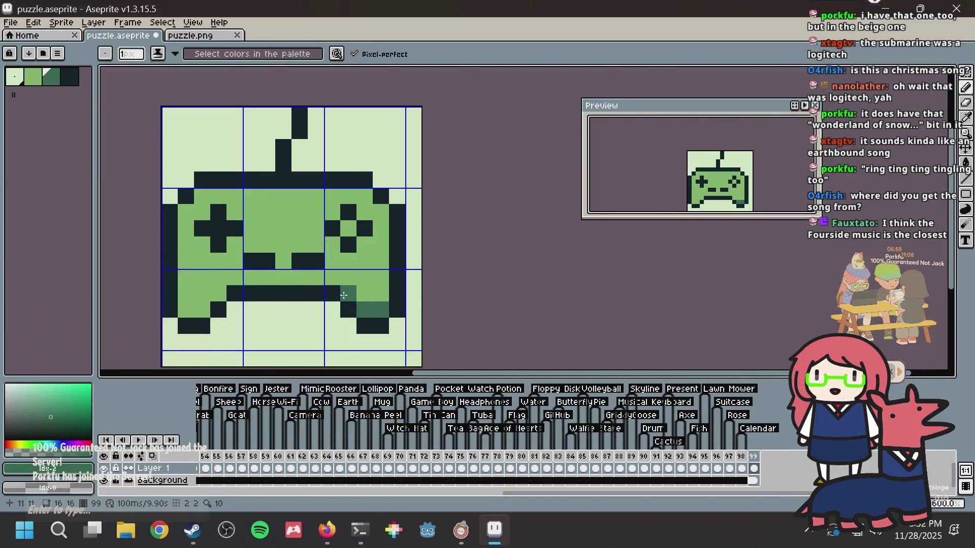
click(218, 292)
click(204, 307)
click(185, 310)
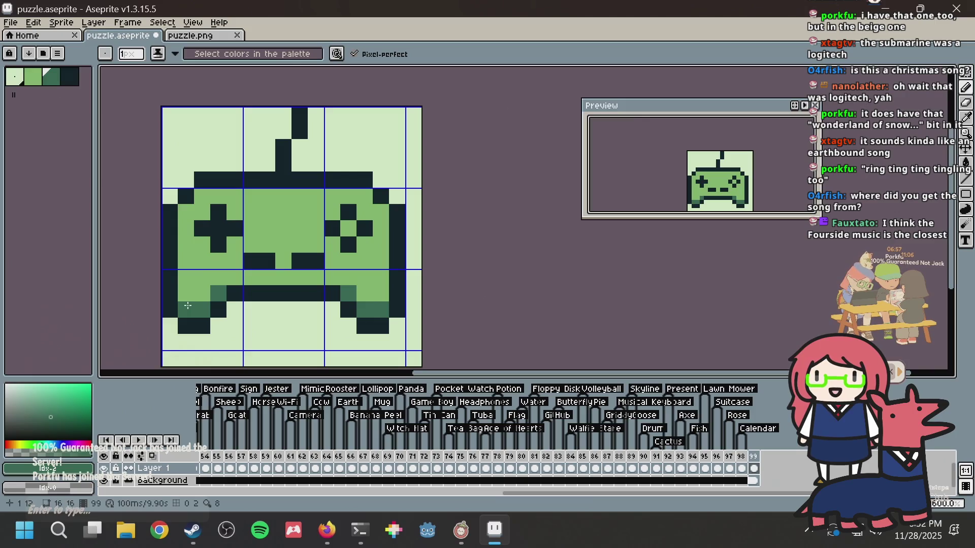
key(ctrl+s)
drag(234, 278, 299, 279)
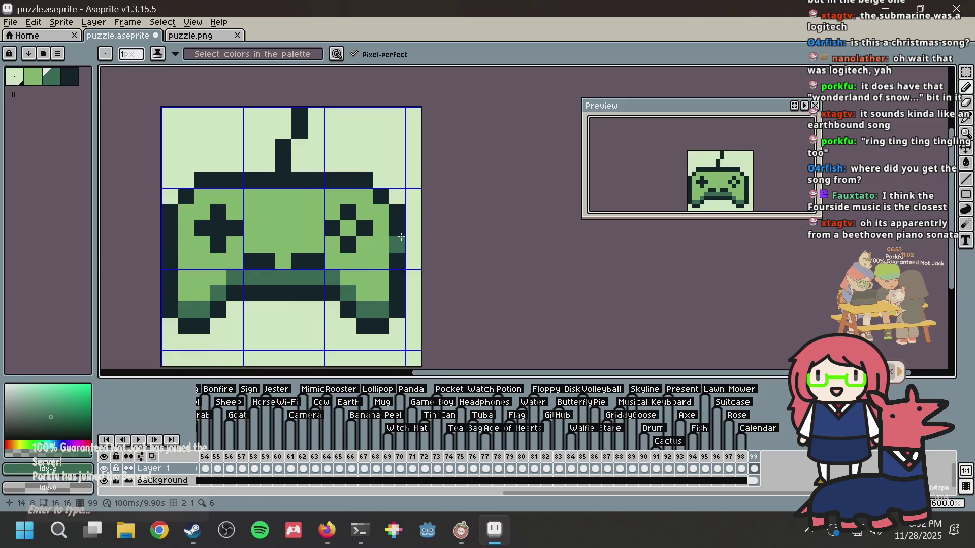
key(alt+Tab)
Step: Search DuckDuckGo for 'beethoven piano sonata' in a new tab, skim the results, then return to the controller canvas
key(ctrl+t)
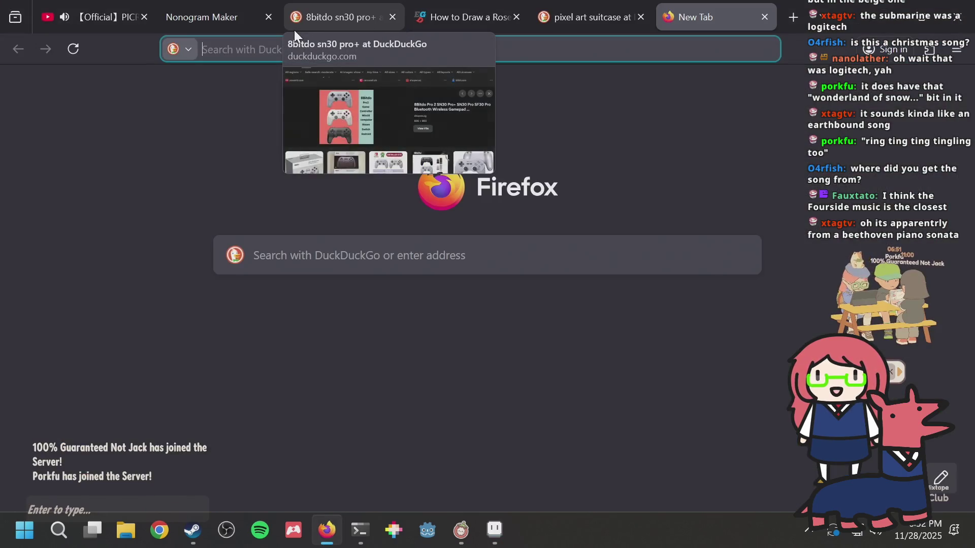
text(peethoven)
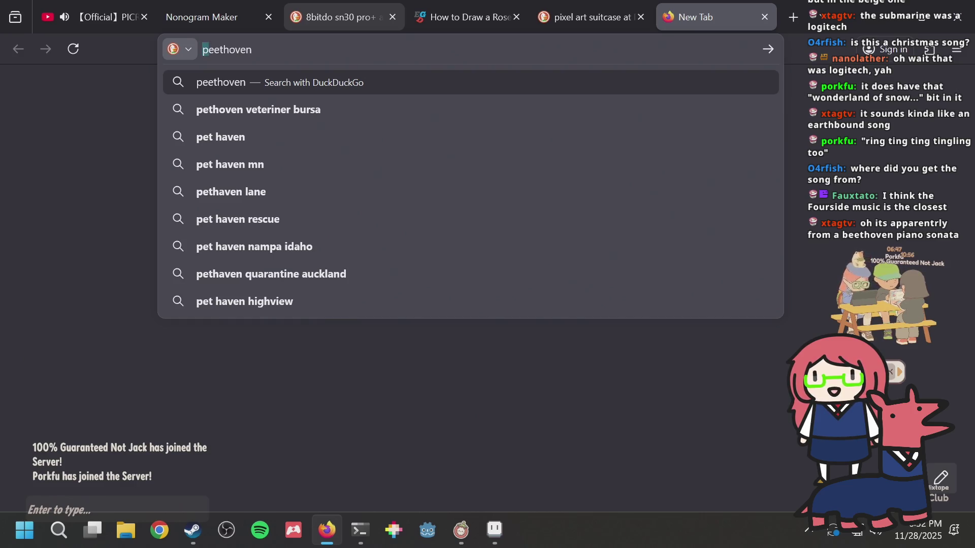
text(b)
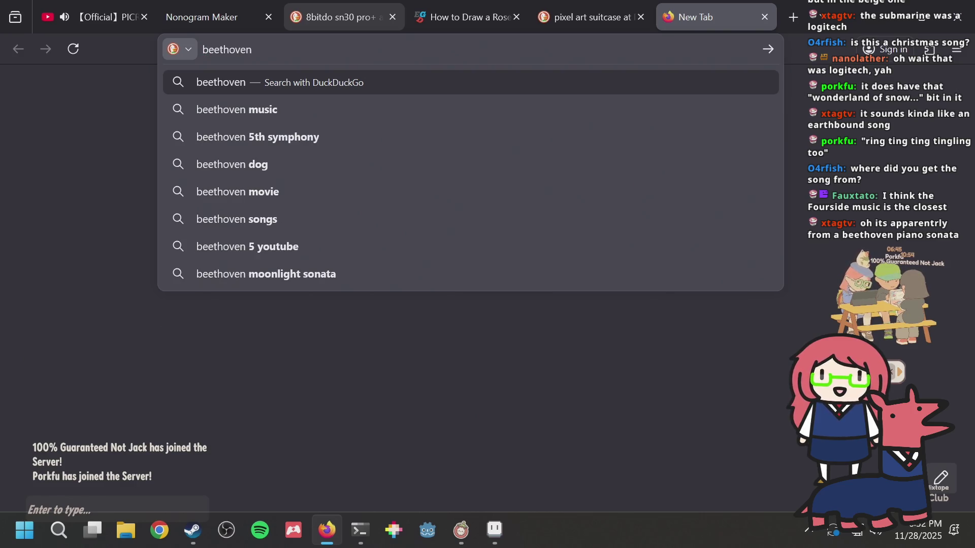
text( piano sonata)
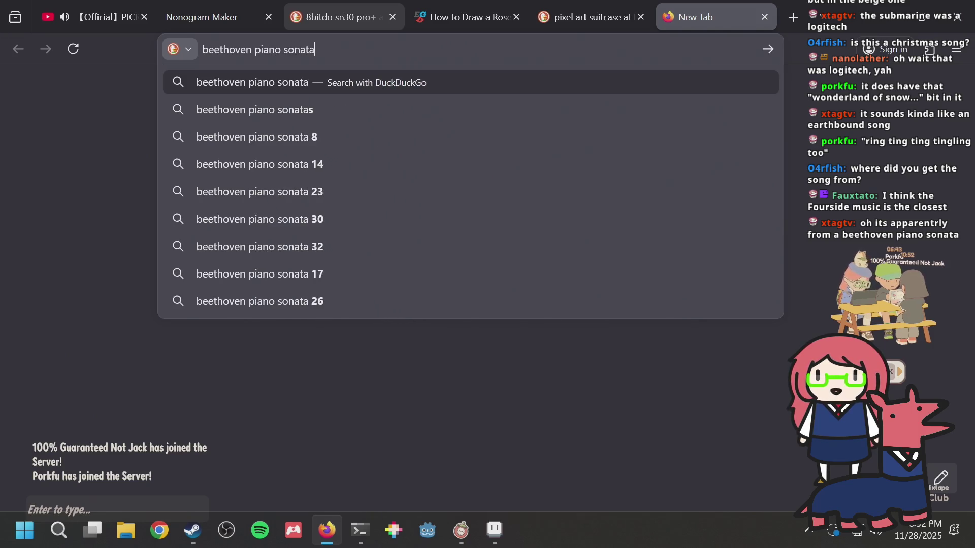
key(Return)
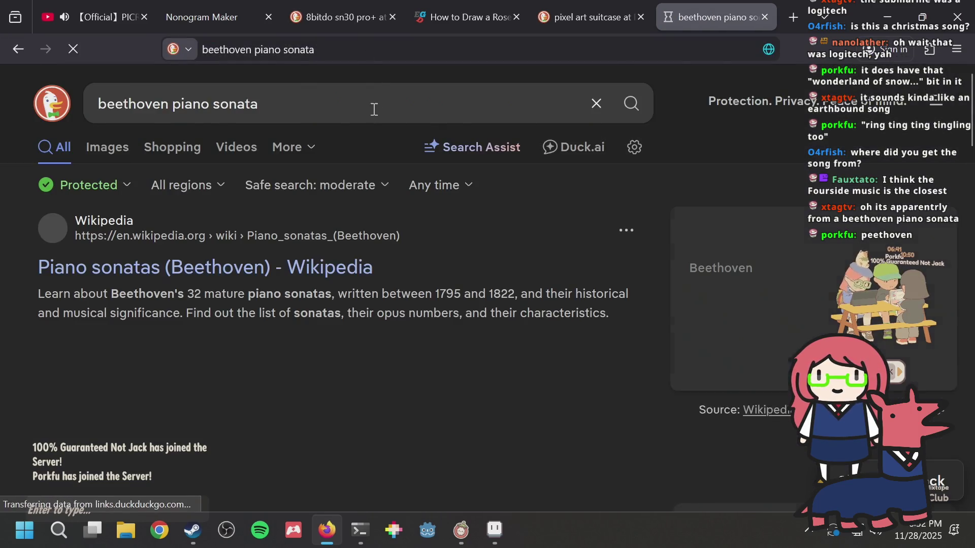
scroll(261, 220, down, 2)
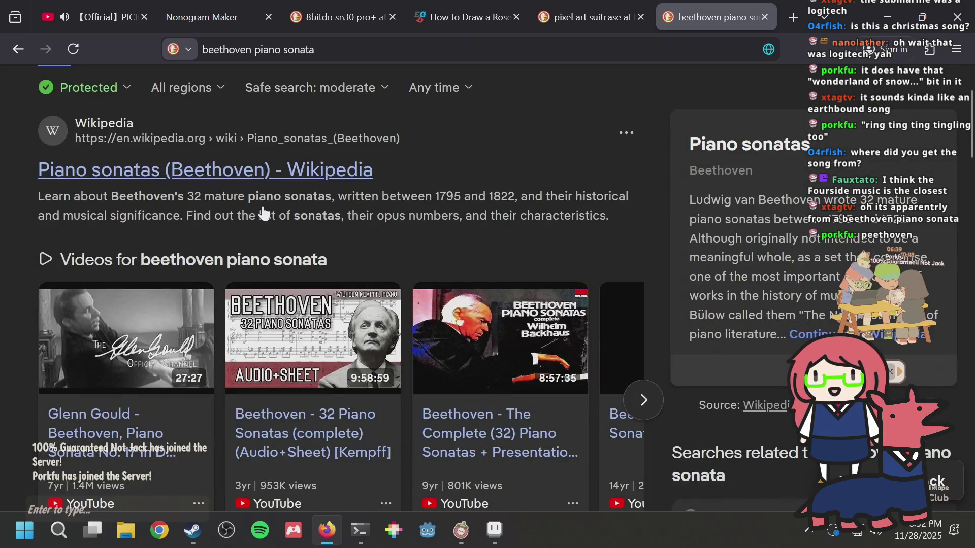
scroll(275, 173, down, 2)
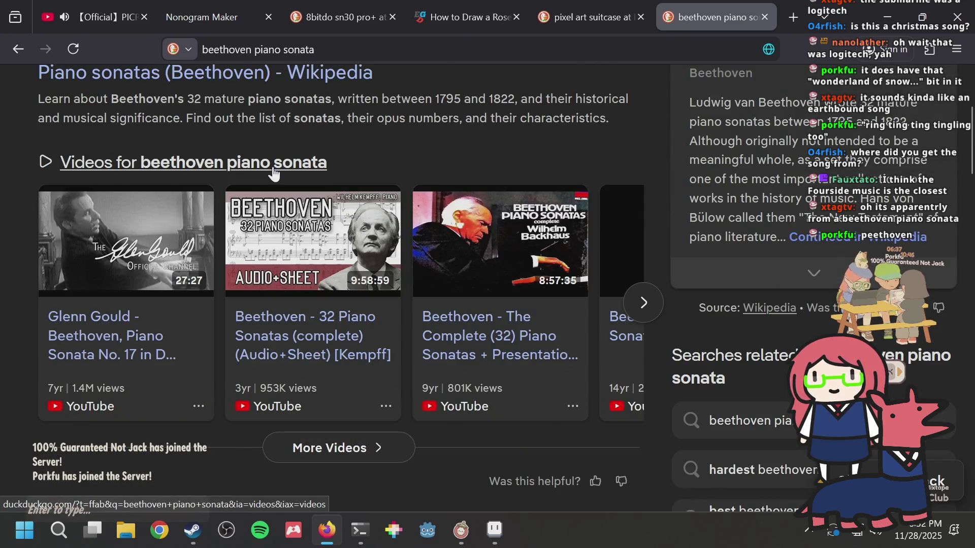
scroll(274, 175, down, 2)
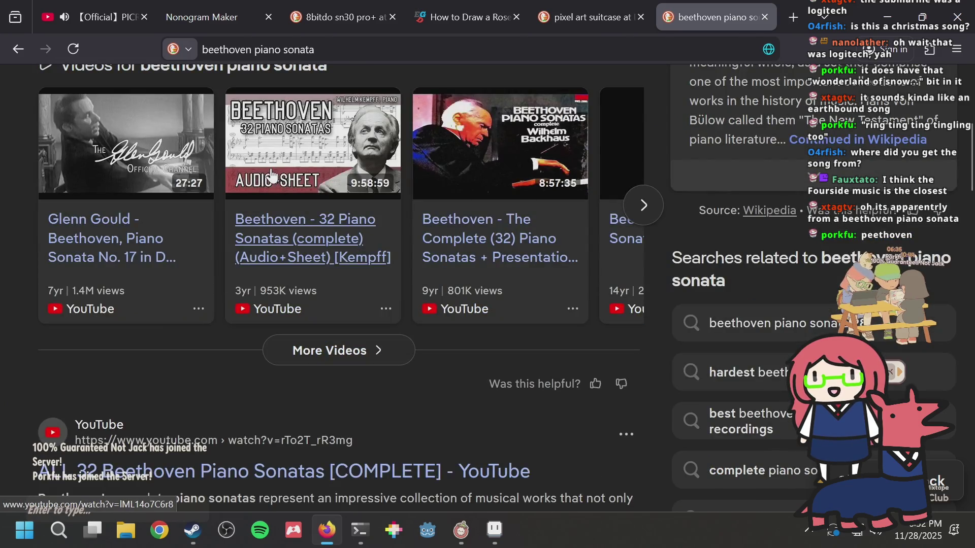
scroll(272, 174, down, 6)
scroll(273, 174, up, 12)
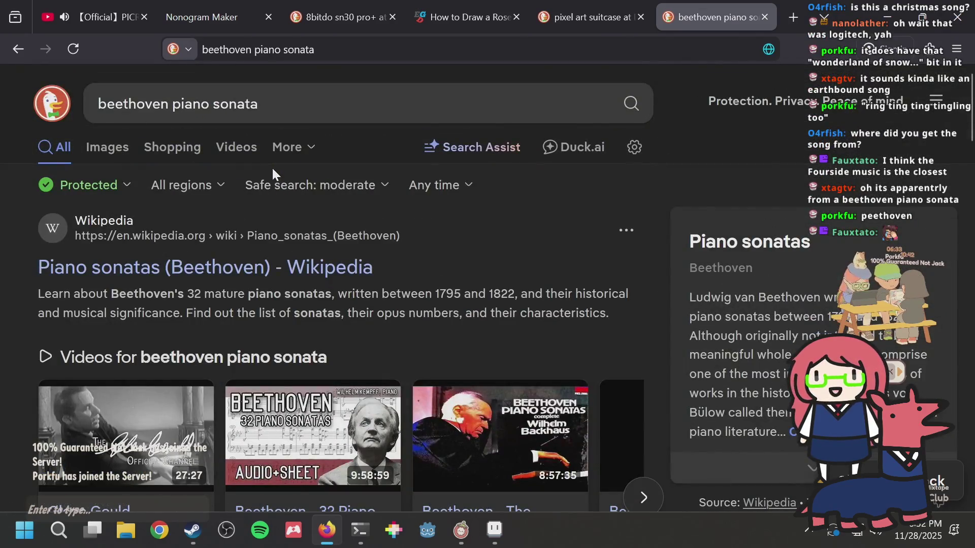
key(alt+Tab)
click(290, 234)
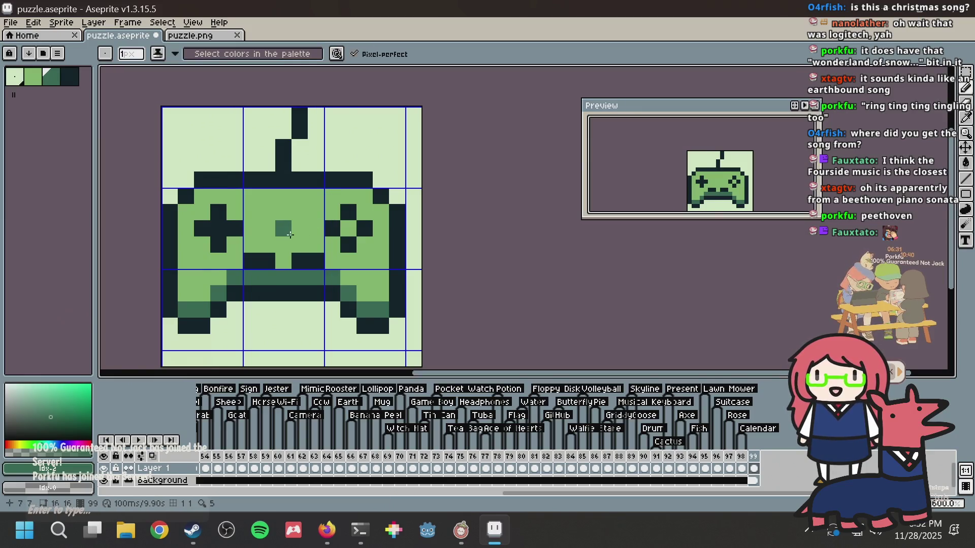
Step: Move the controller's lower rows down one pixel
key(m)
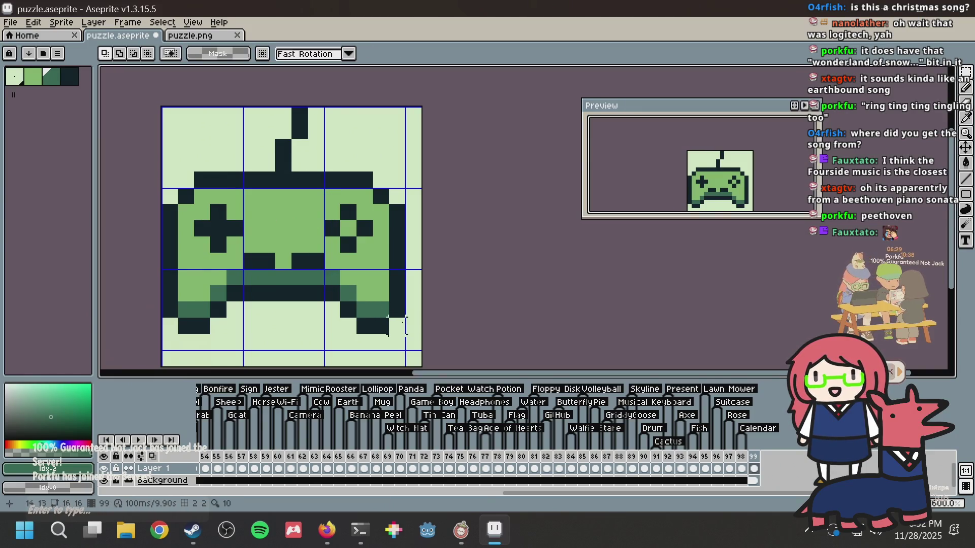
drag(161, 269, 405, 350)
drag(284, 315, 284, 331)
key(ctrl+d)
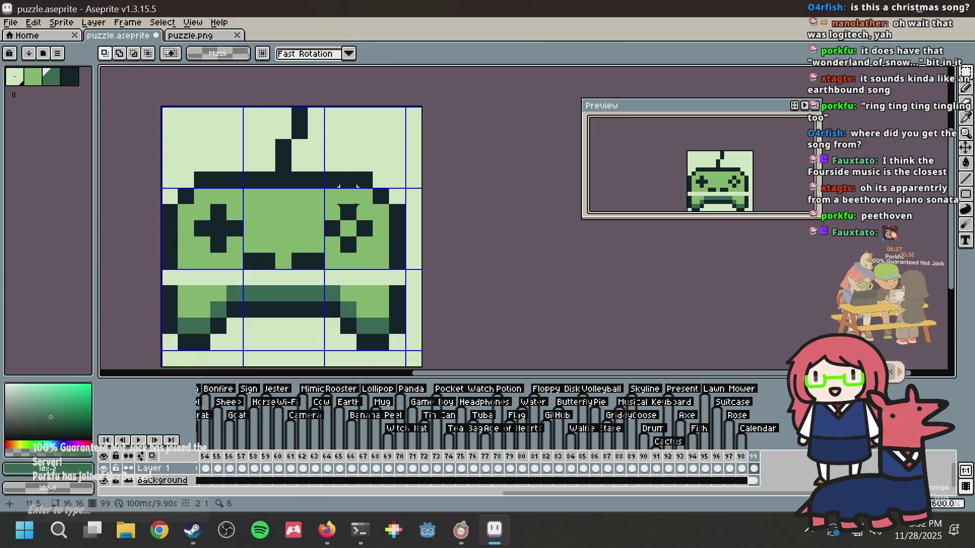
Step: Outline the new gap row in the darkest shade and fill it with mid-green
key(b)
alt+click(170, 295)
click(170, 278)
click(332, 278)
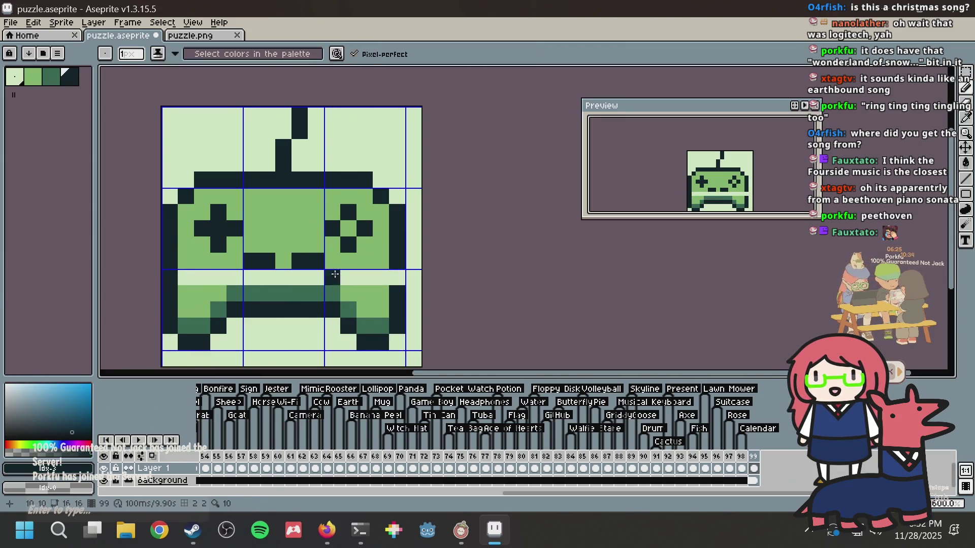
alt+click(373, 297)
key(g)
click(370, 280)
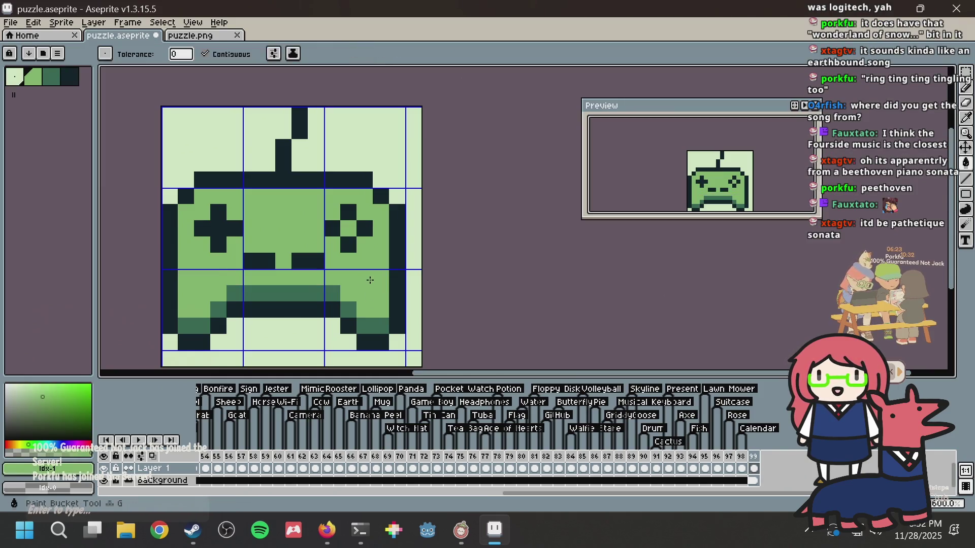
key(alt+Tab)
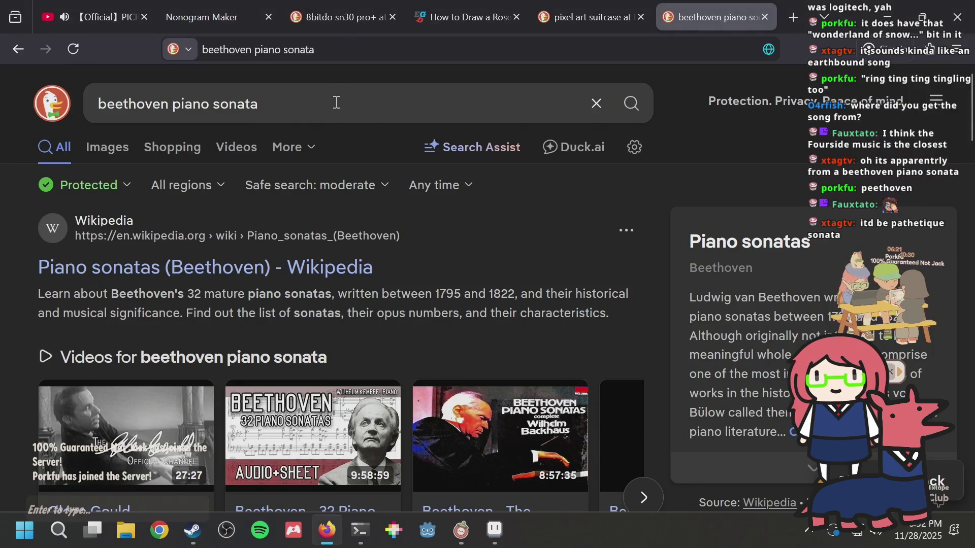
Step: Search DuckDuckGo for 'pathetique sonata' and scroll the results
click(336, 102)
text(pat)
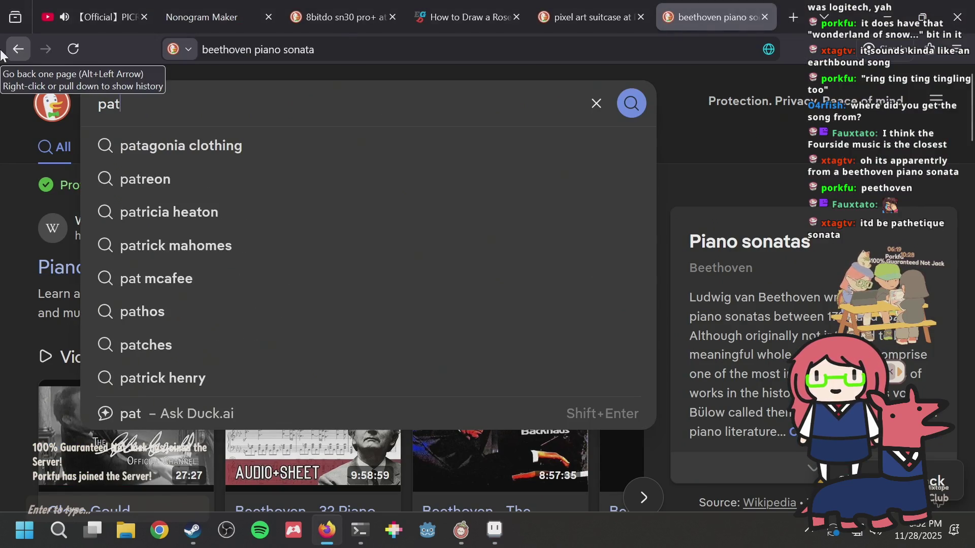
text(h)
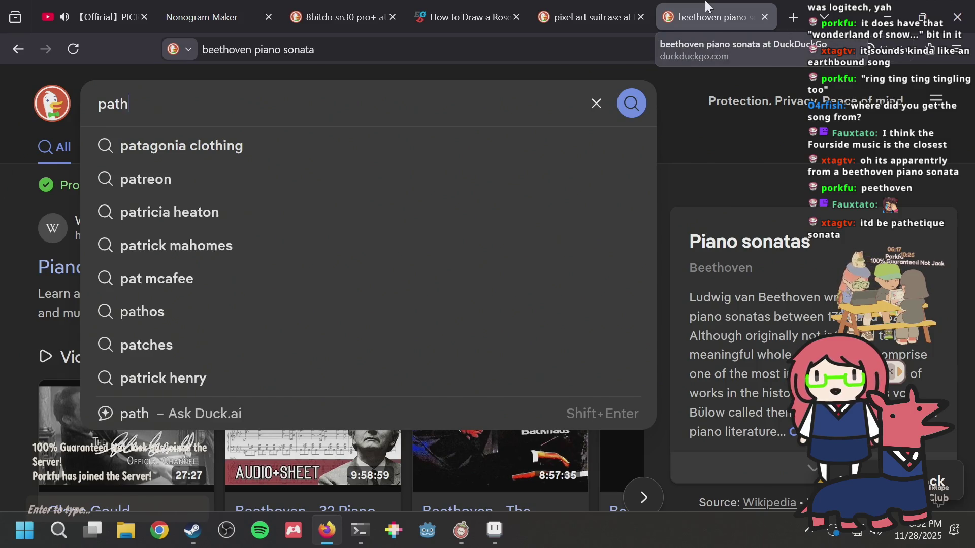
text(etique sonata)
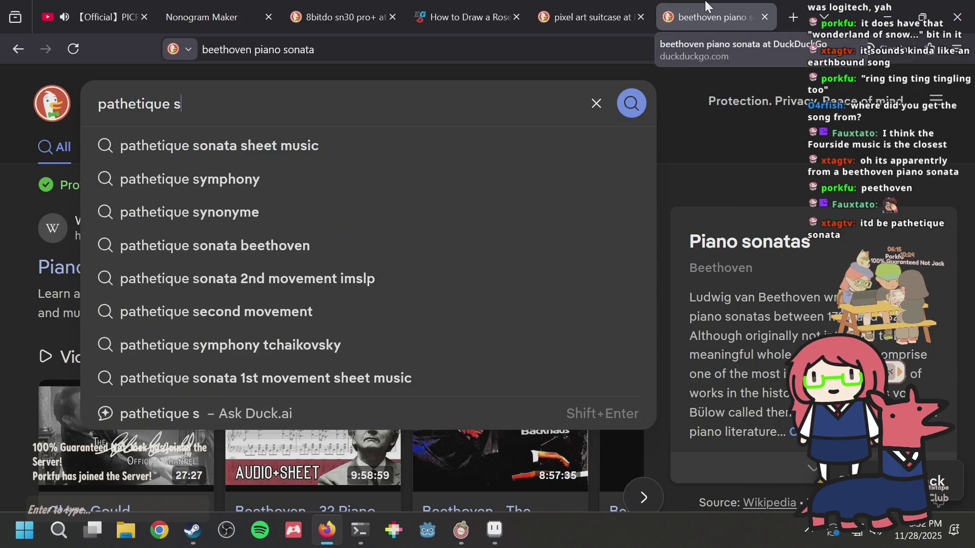
key(Return)
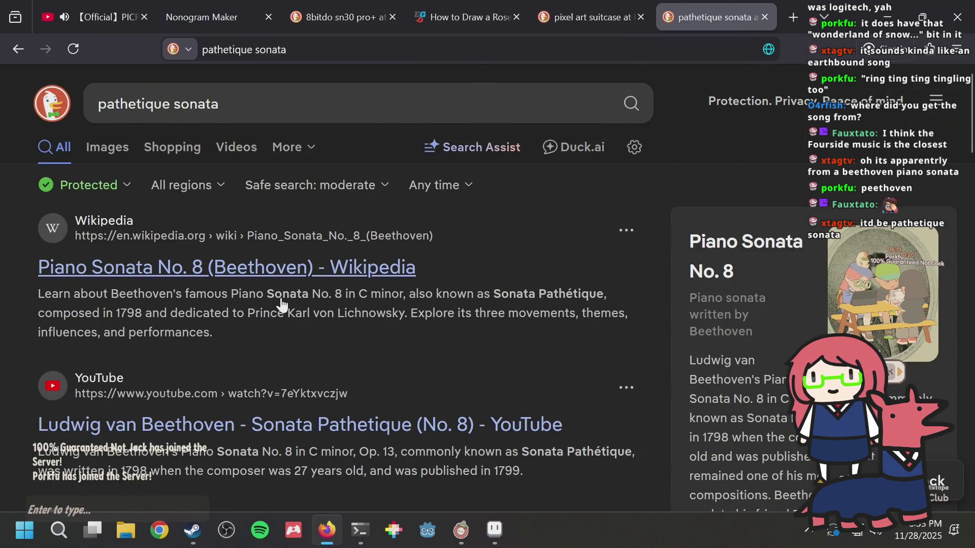
scroll(282, 305, down, 2)
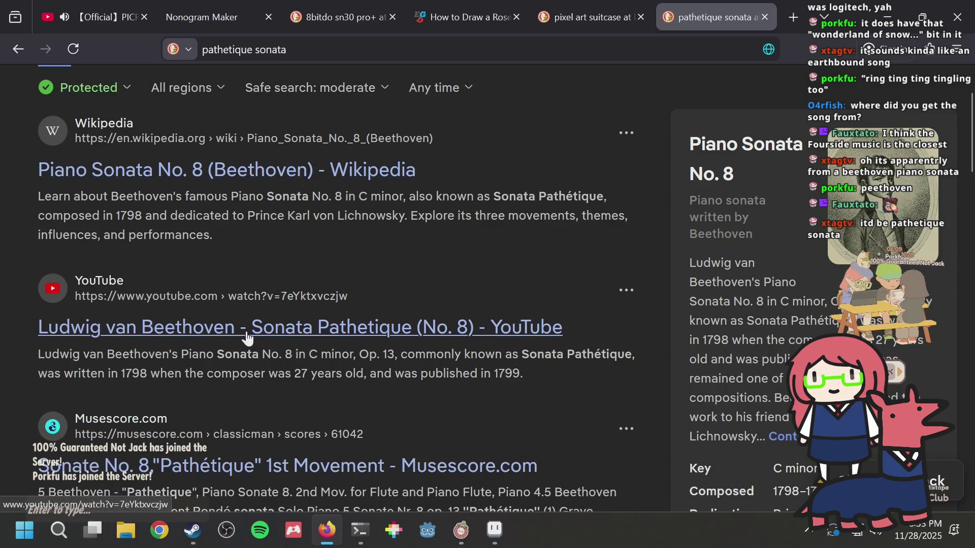
scroll(247, 338, down, 2)
Step: Open the YouTube Sonata Pathetique video and expand its full description
click(235, 230)
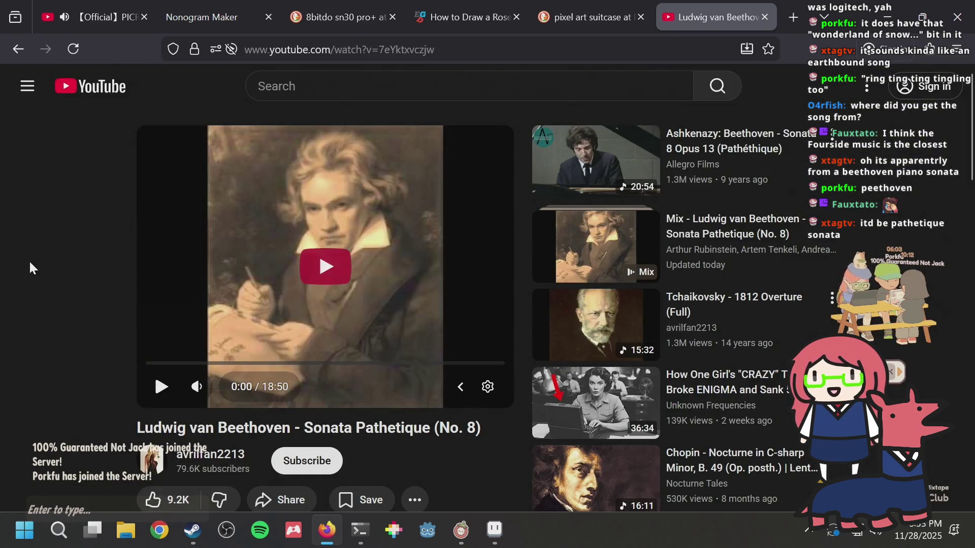
scroll(55, 277, down, 8)
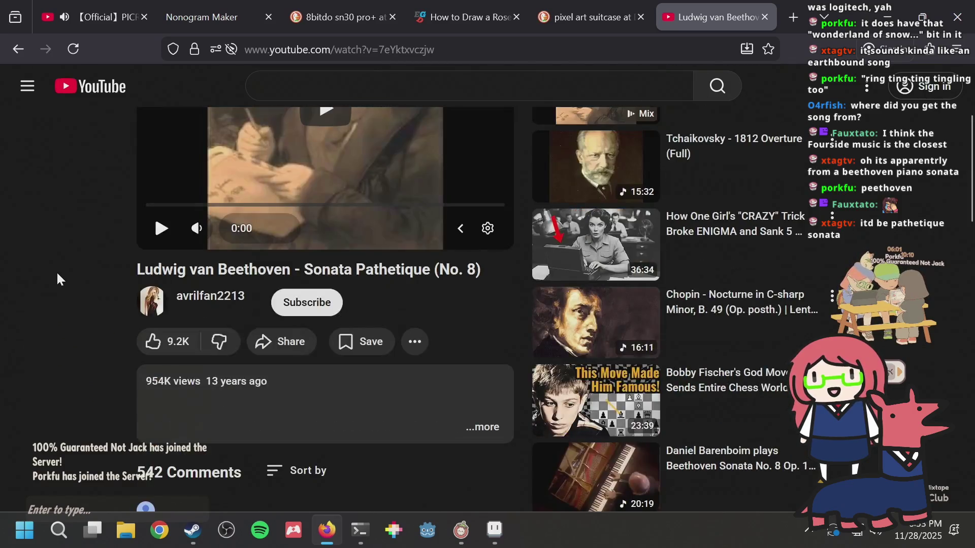
scroll(57, 278, up, 3)
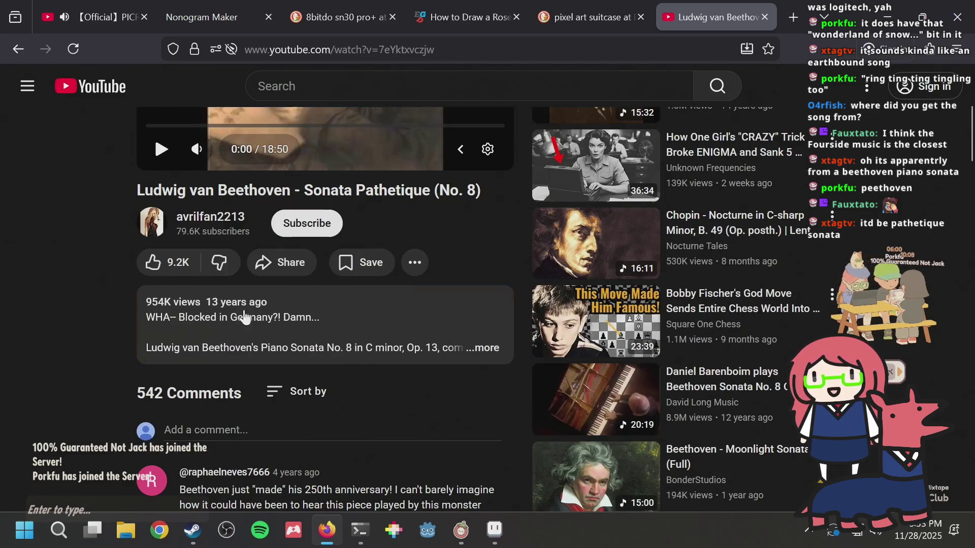
click(332, 325)
mouse_move(200, 319)
mouse_down()
mouse_move(287, 321)
mouse_move(217, 319)
mouse_up()
click(298, 319)
click(210, 314)
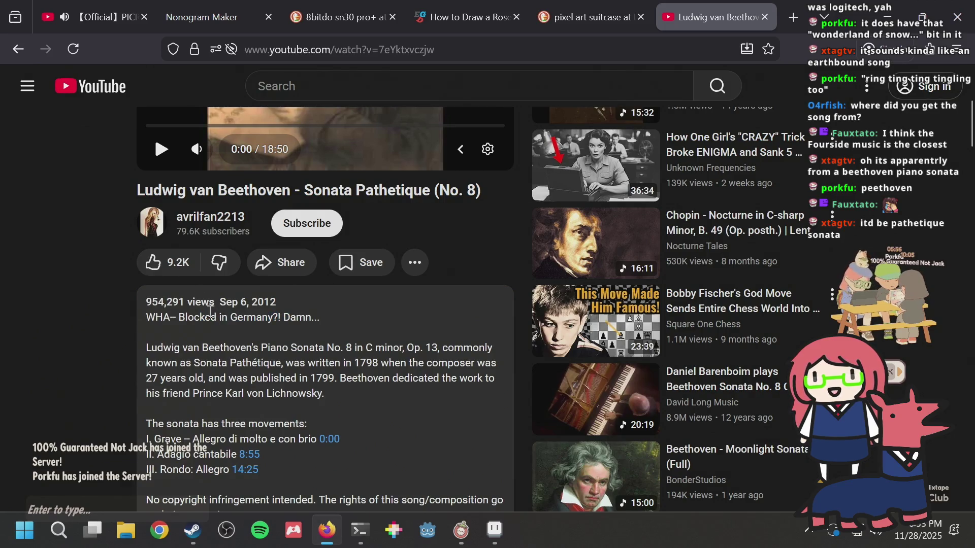
Step: Return to the results and search for 'pathetique sonata midi'
click(8, 50)
scroll(335, 238, down, 5)
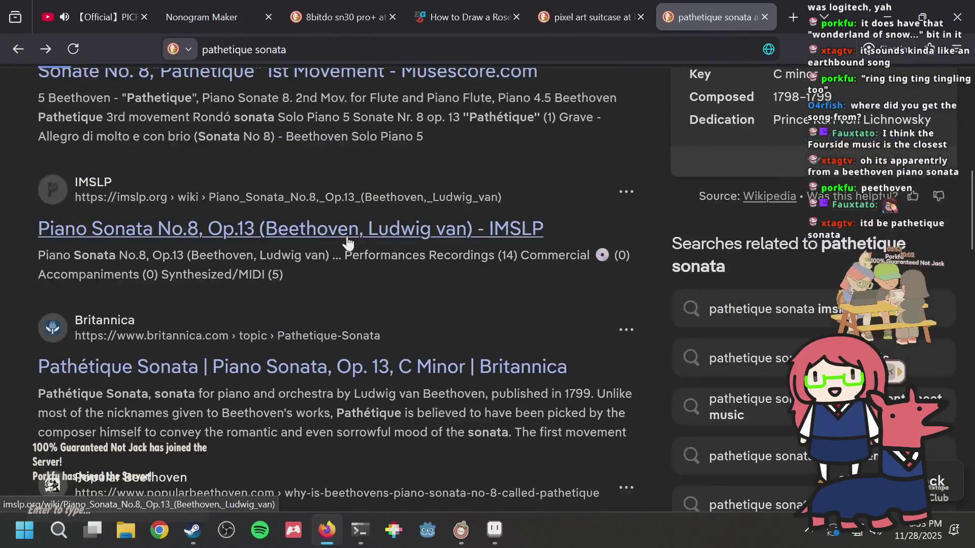
scroll(347, 238, down, 8)
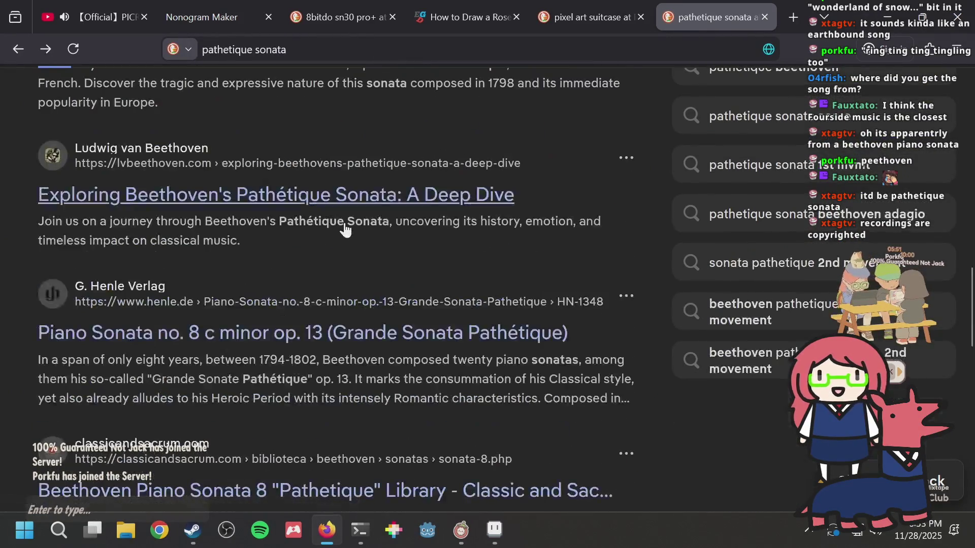
scroll(343, 228, down, 7)
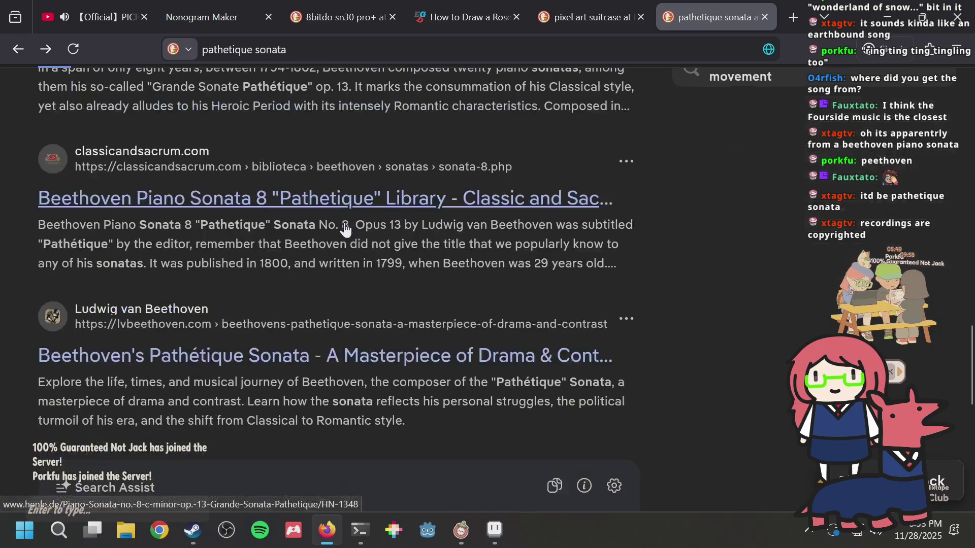
scroll(311, 174, up, 10)
scroll(311, 174, up, 5)
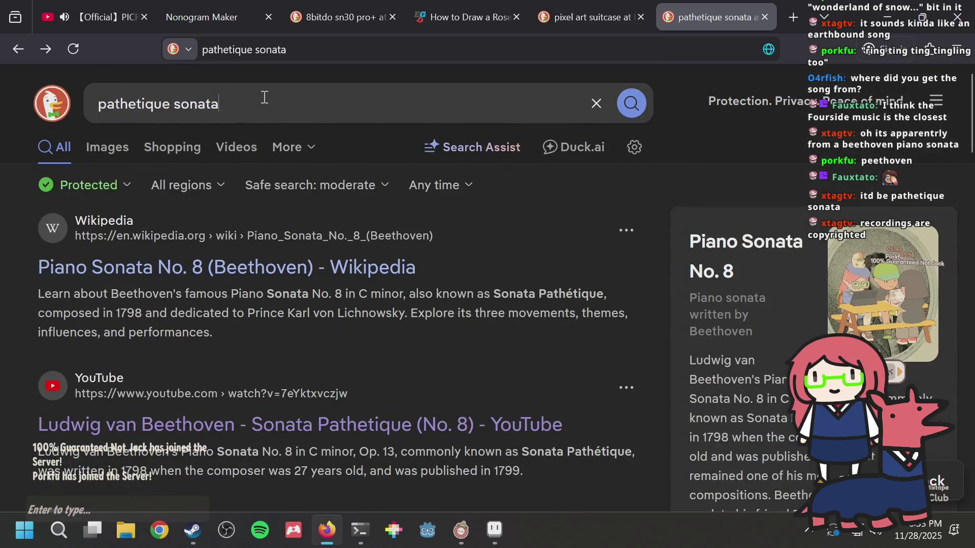
key(Return)
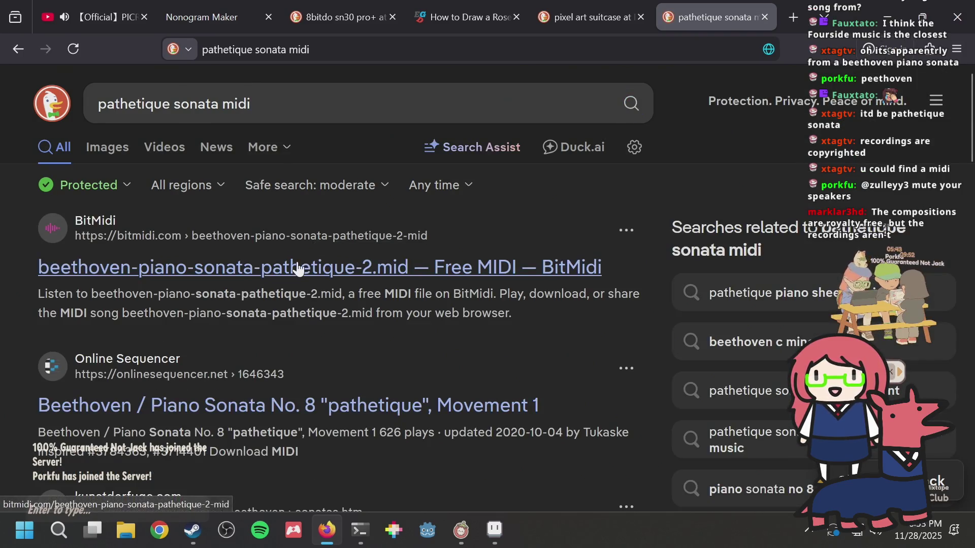
Step: Play beethoven-piano-sonata-pathetique-2.mid on BitMidi and pause the Picross soundtrack video
click(298, 266)
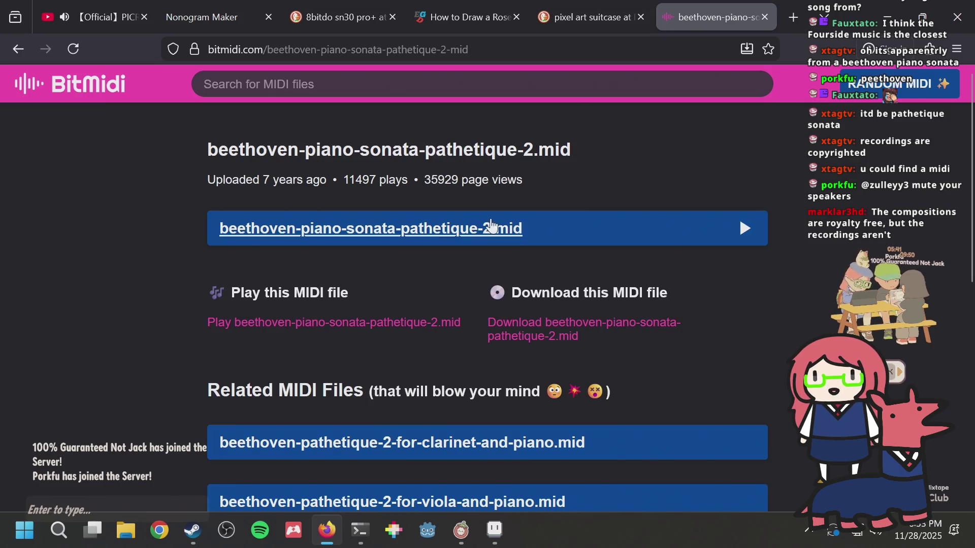
click(477, 231)
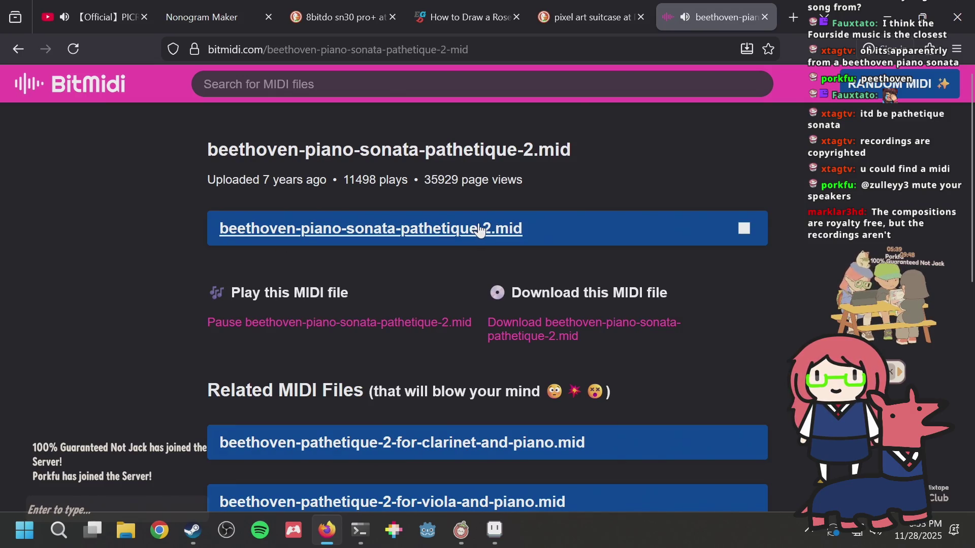
click(101, 16)
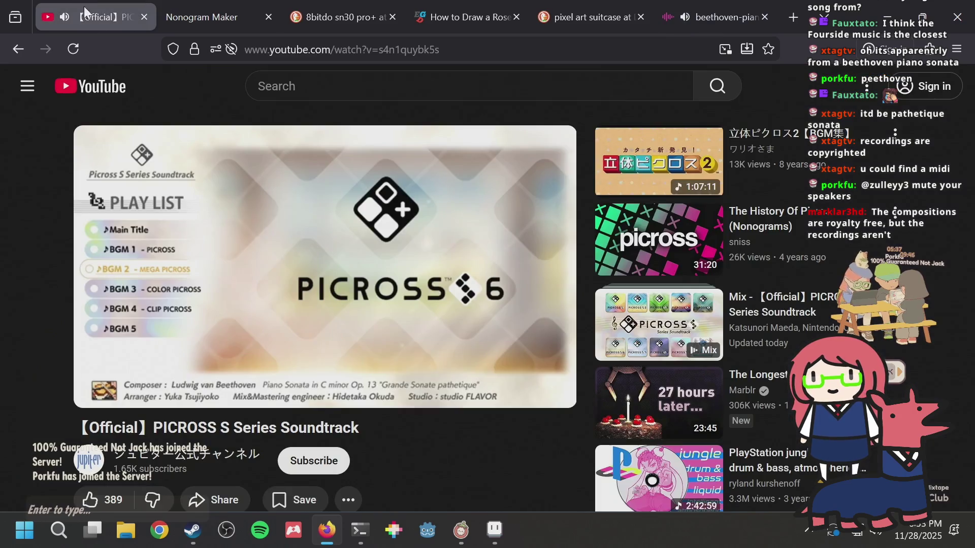
click(221, 211)
click(717, 1)
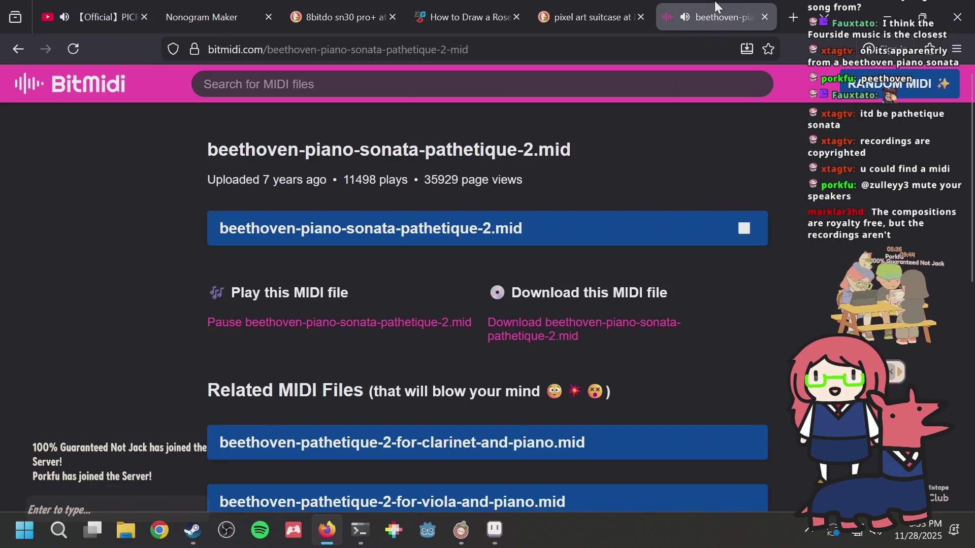
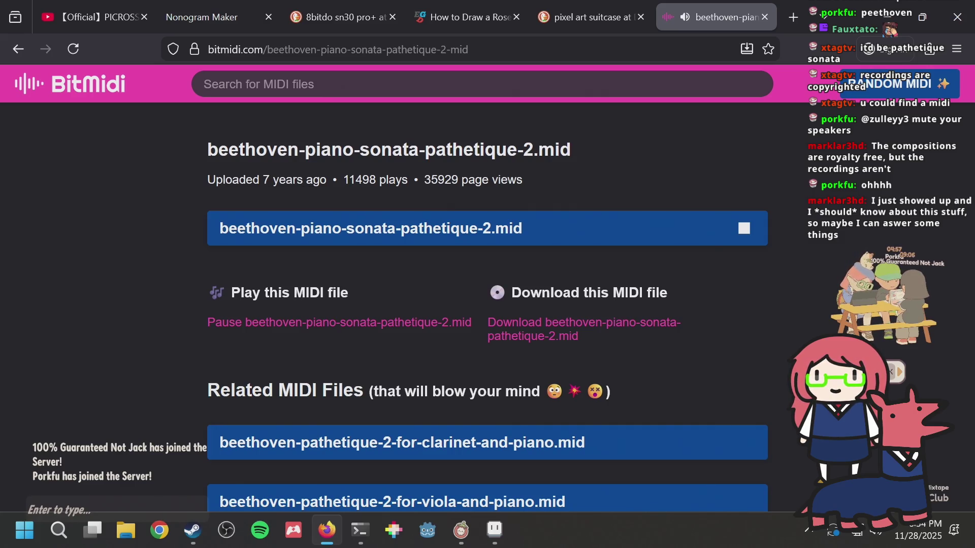
Step: Close the BitMidi MIDI tab in Firefox
click(81, 20)
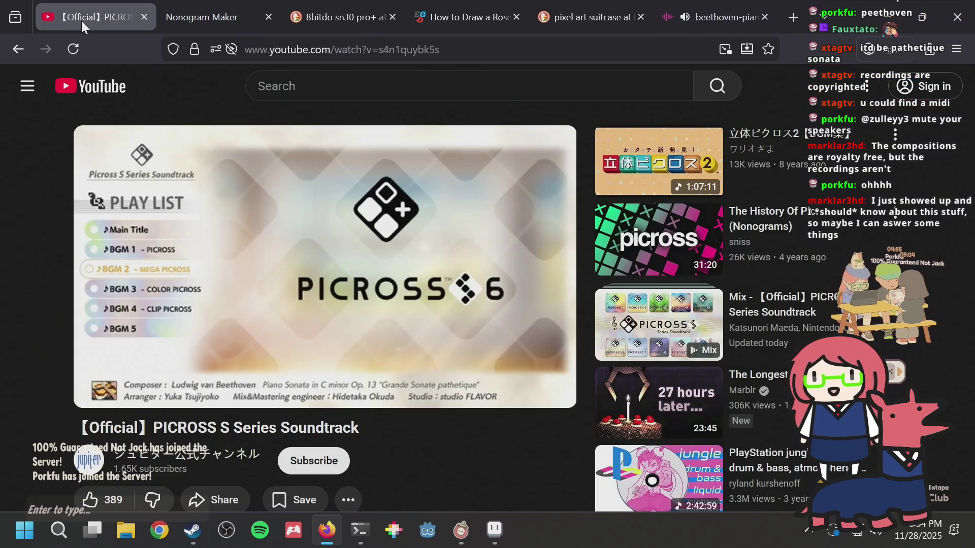
key(alt+Tab)
key(alt+Tab)
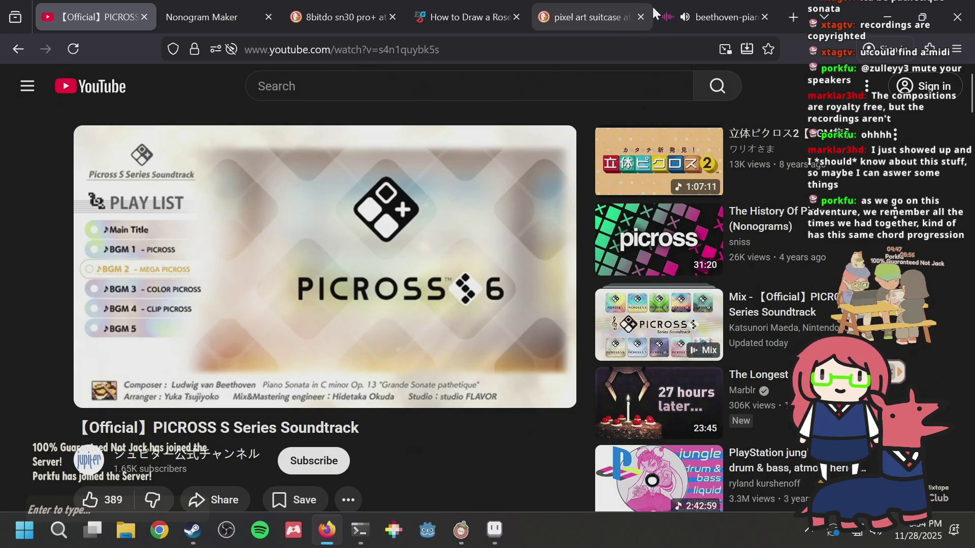
mouse_move(650, 7)
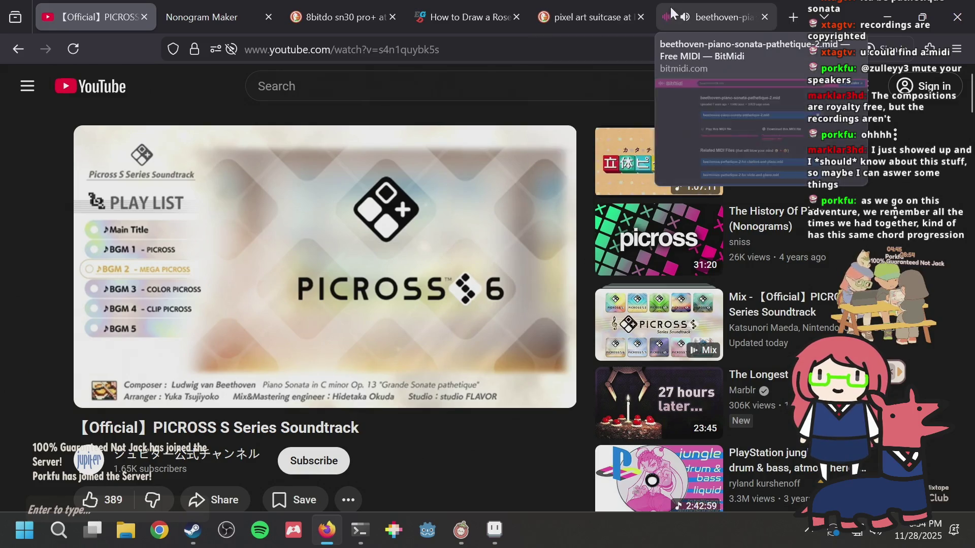
click(711, 7)
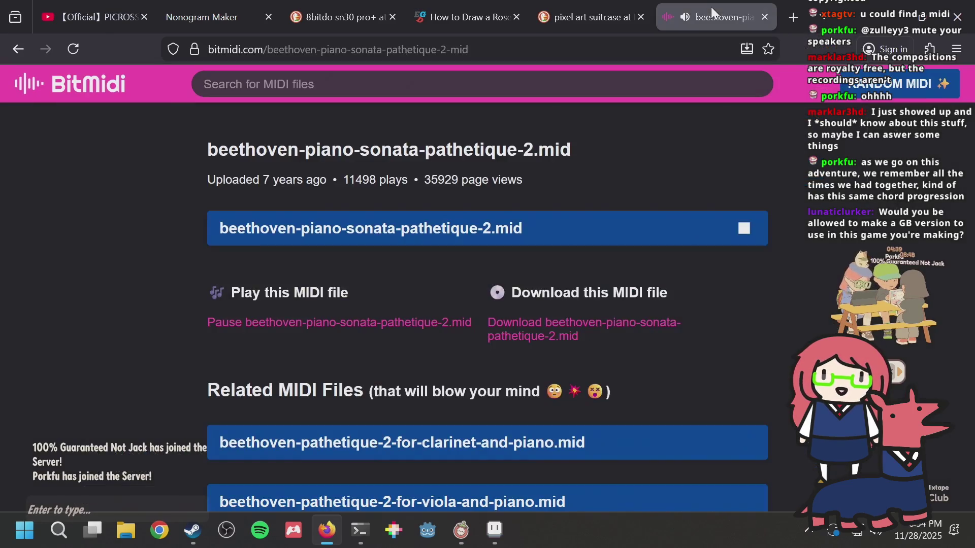
key(ctrl+w)
Step: Bring up the 'pixel art suitcase' image search results
mouse_move(236, 4)
click(116, 11)
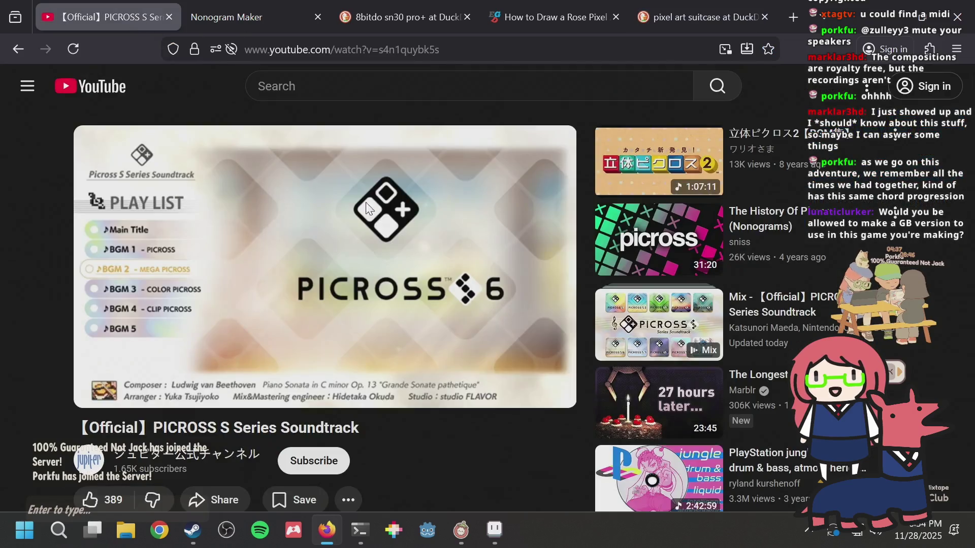
click(715, 6)
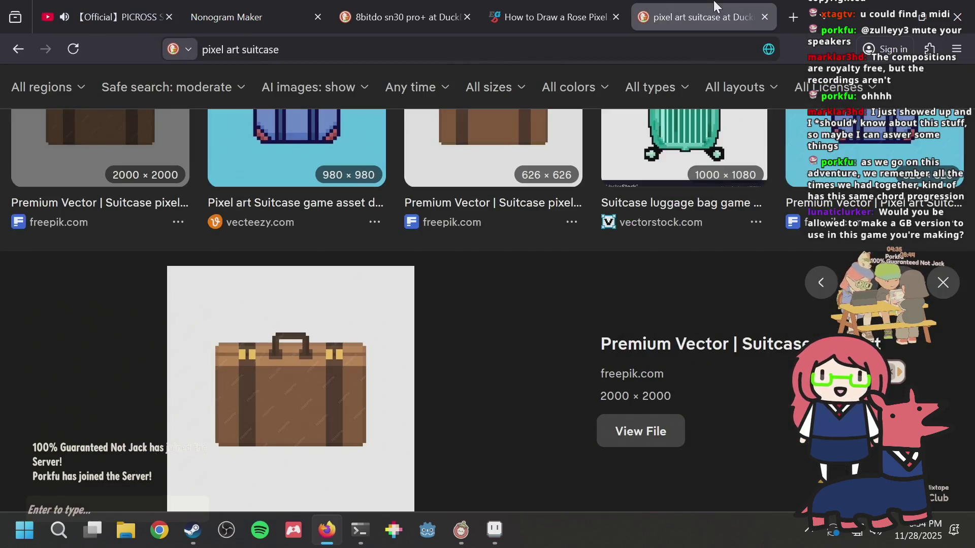
Step: Save puzzle.aseprite, add a light-green pixel near the top-right, and save again
key(alt+Tab)
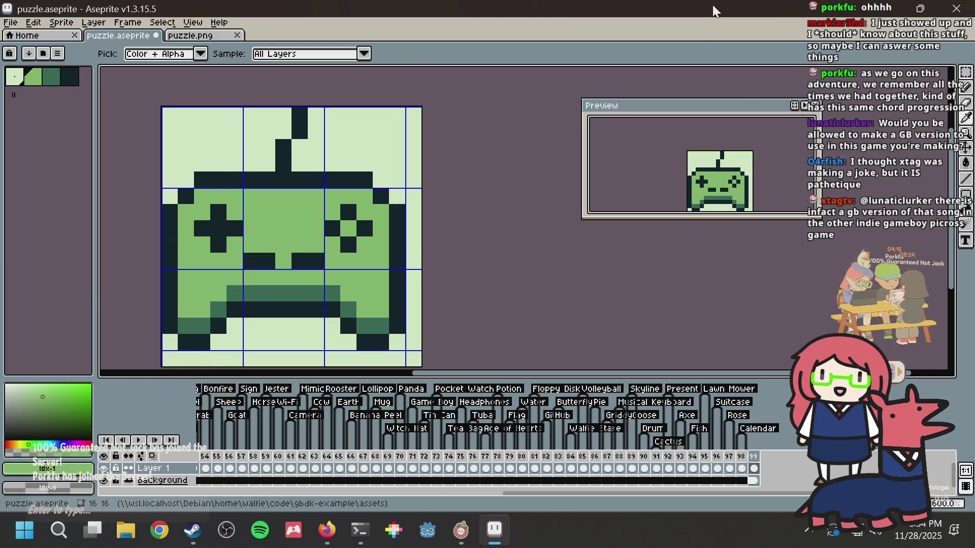
key(ctrl+s)
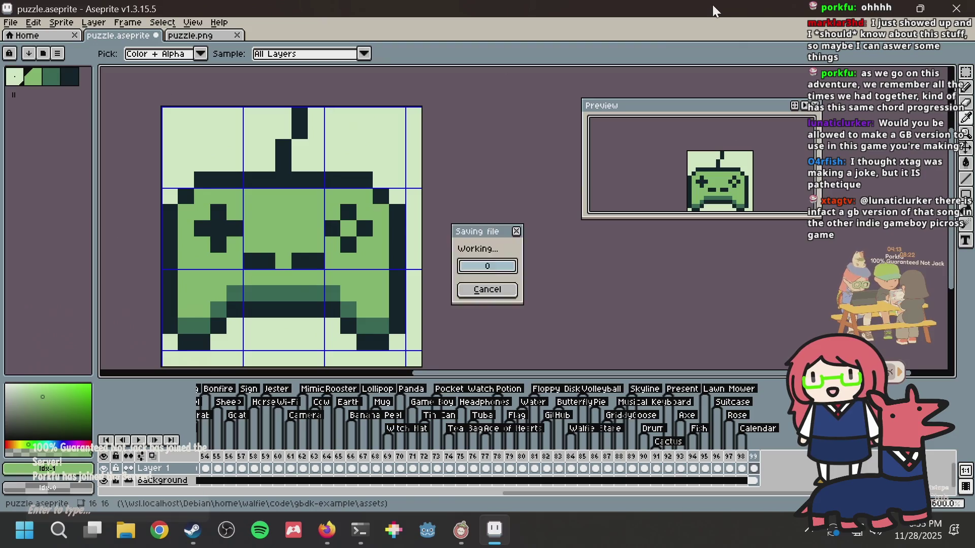
key(g)
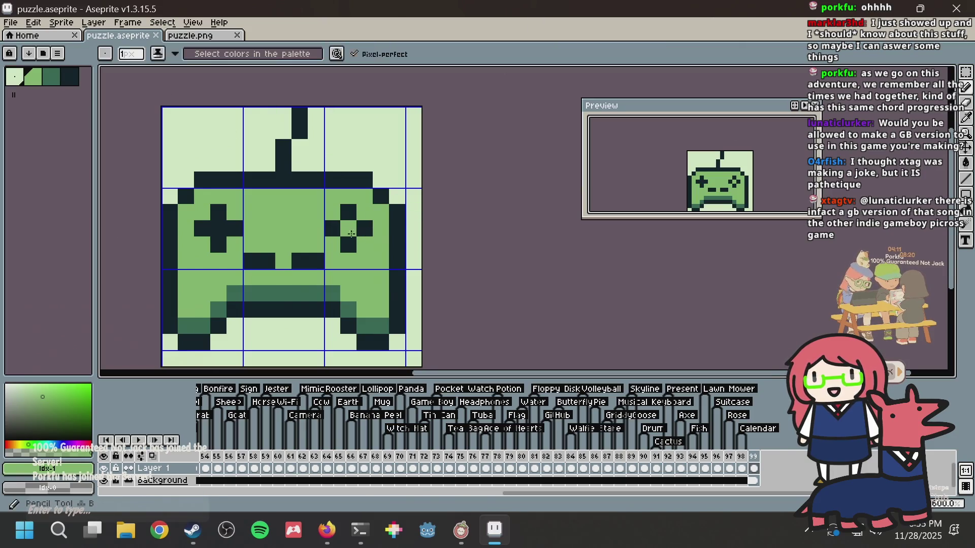
key(i)
key(b)
click(397, 147)
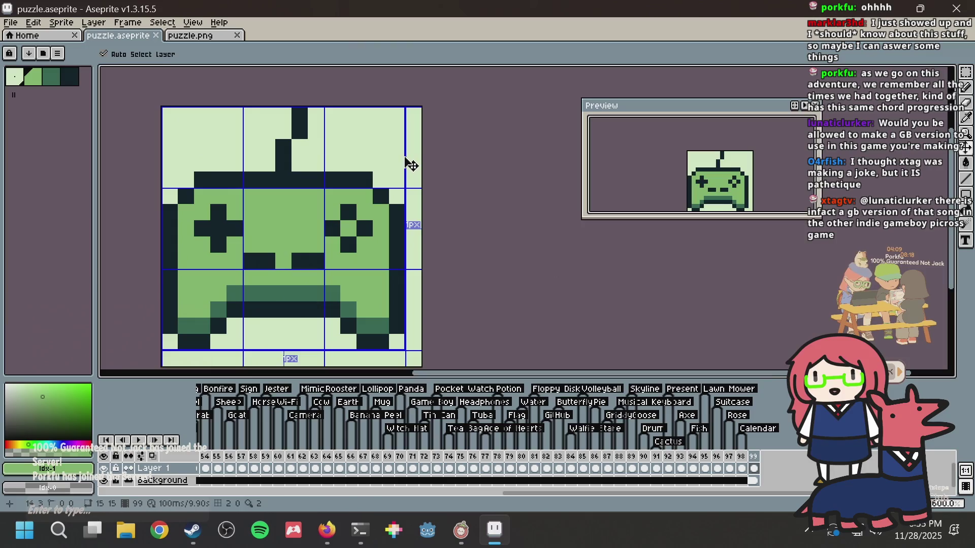
key(ctrl+s)
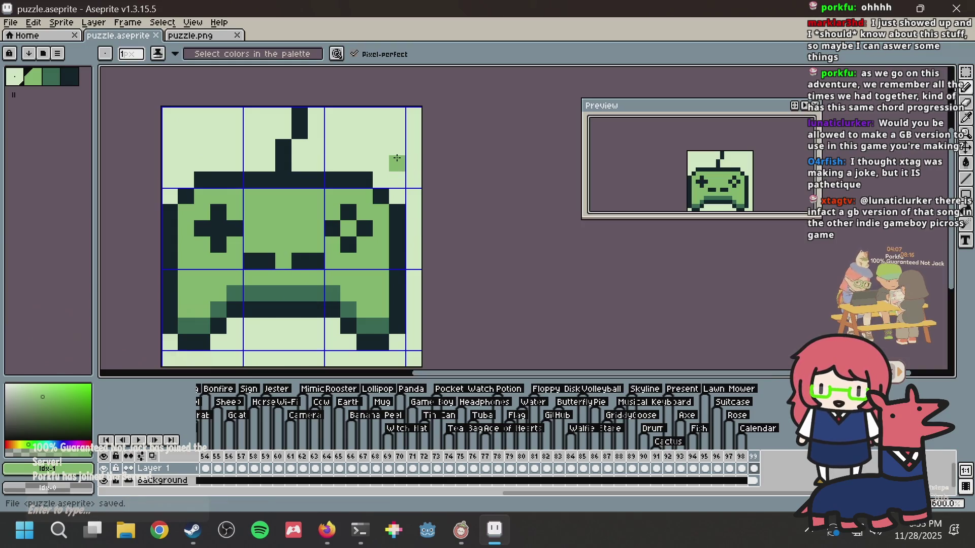
key(alt+Tab)
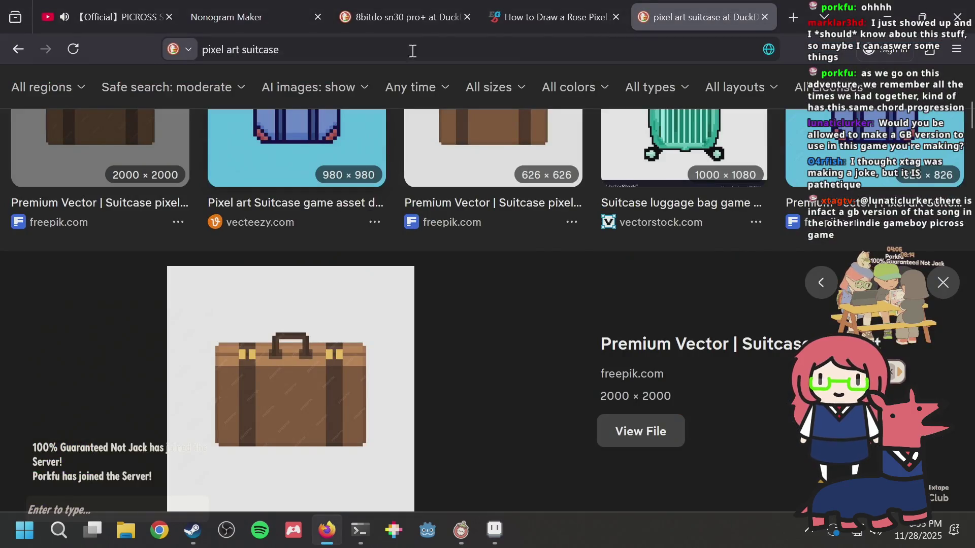
Step: Load the Taiyaki Fabulous Museum of Fish itch.io page and go to its creator's page
key(ctrl+t)
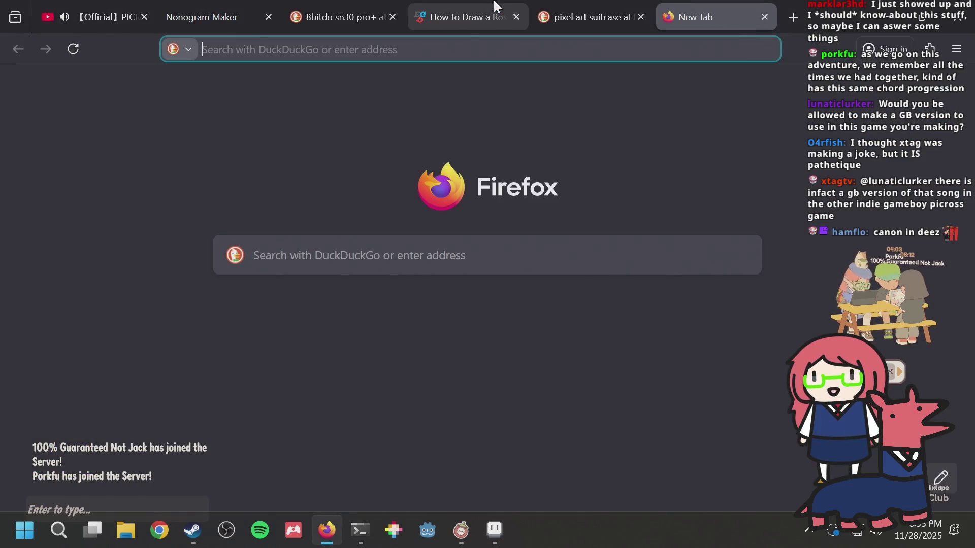
text(taiyaki)
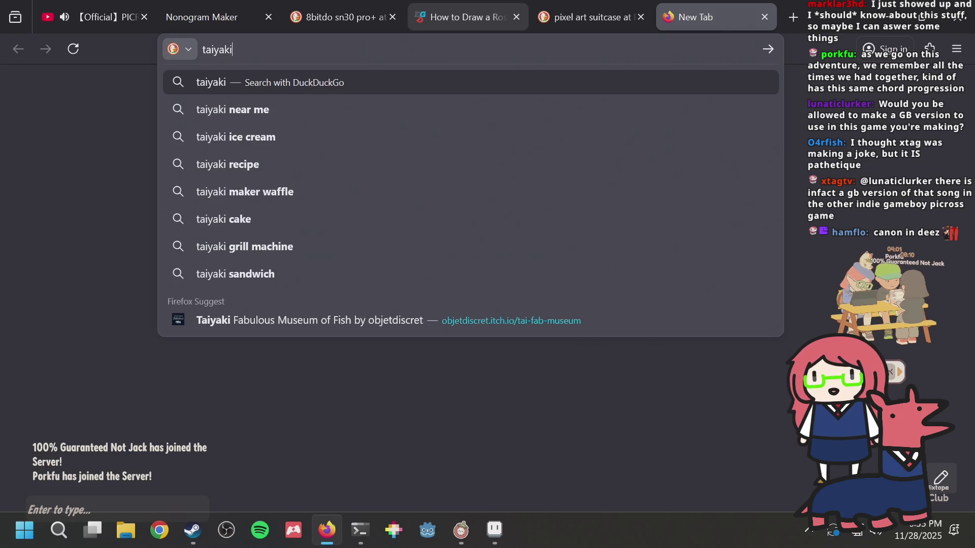
key(Up)
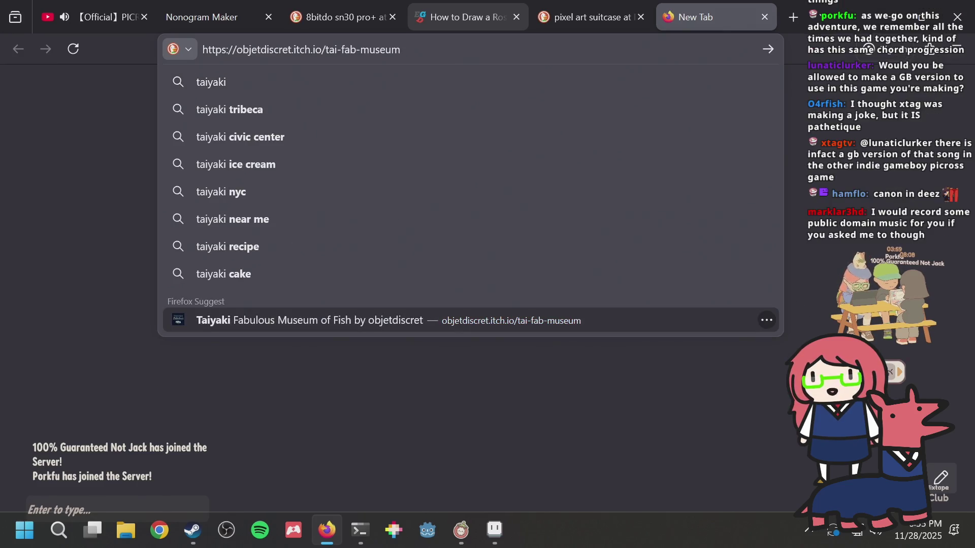
key(Return)
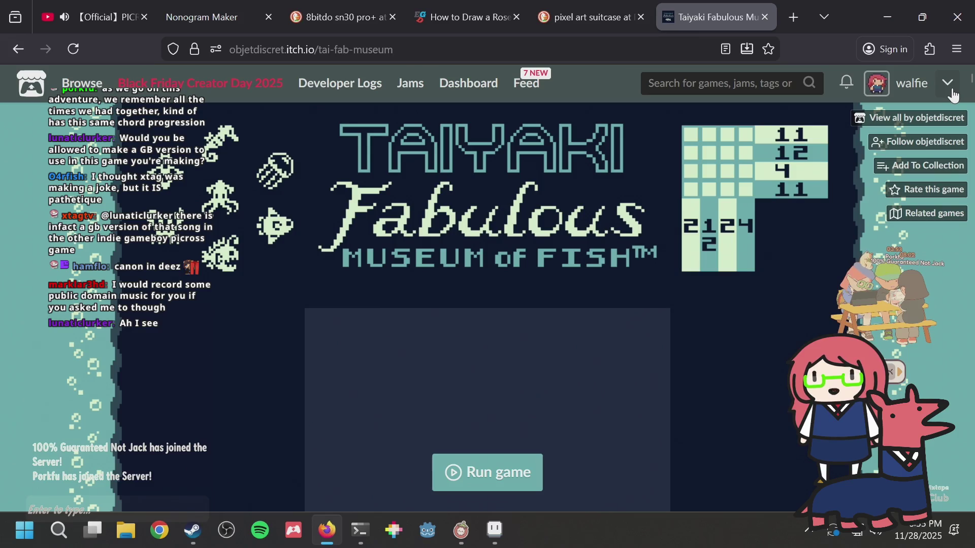
click(945, 129)
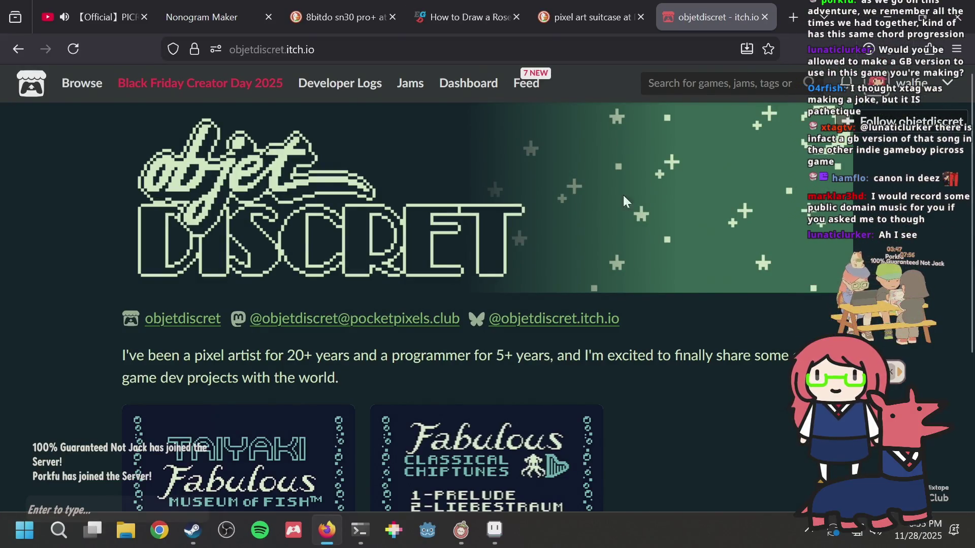
Step: Open the Fabulous Classical Chiptunes pack and play 3-PATHETIQUE in its player
scroll(647, 338, down, 3)
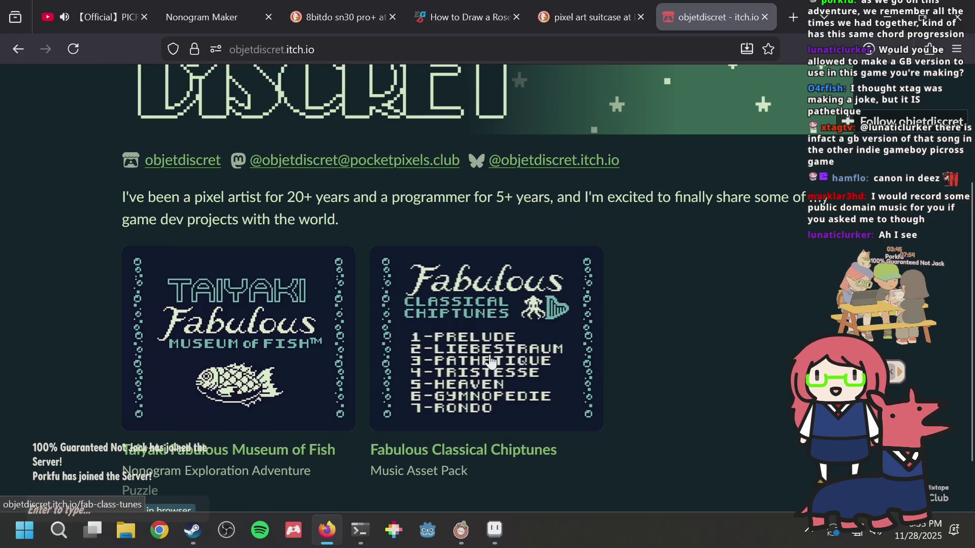
click(492, 360)
scroll(587, 325, down, 7)
scroll(456, 318, up, 3)
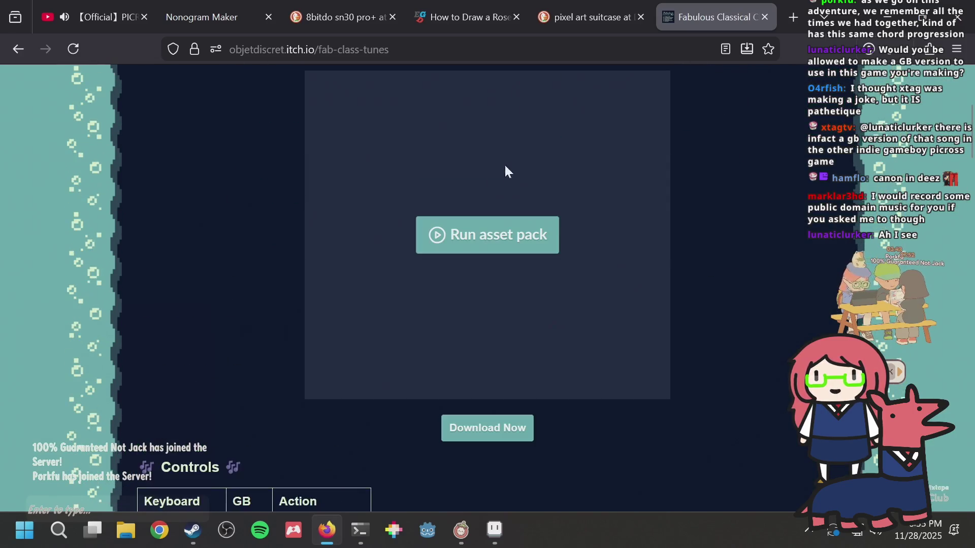
click(475, 253)
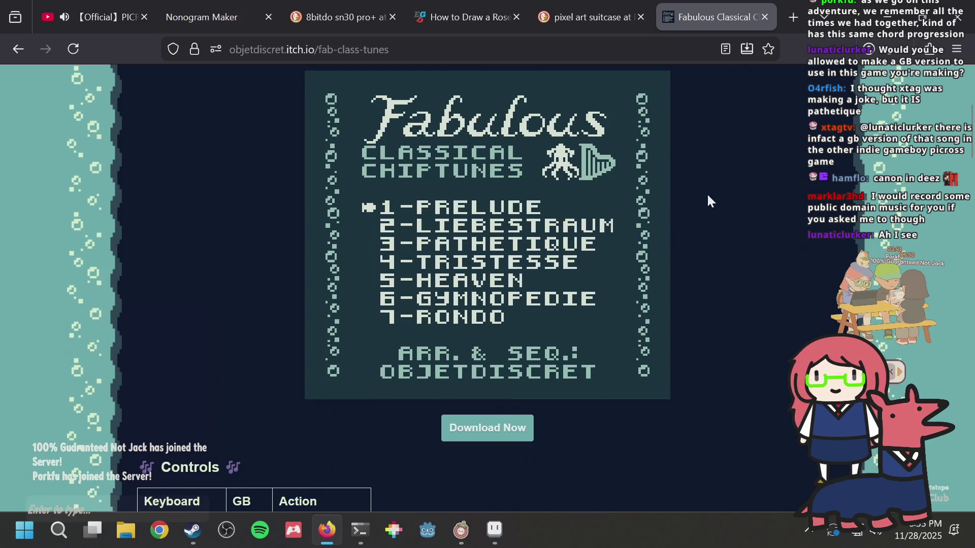
scroll(672, 214, up, 2)
key(Down)
key(Down)
key(Down)
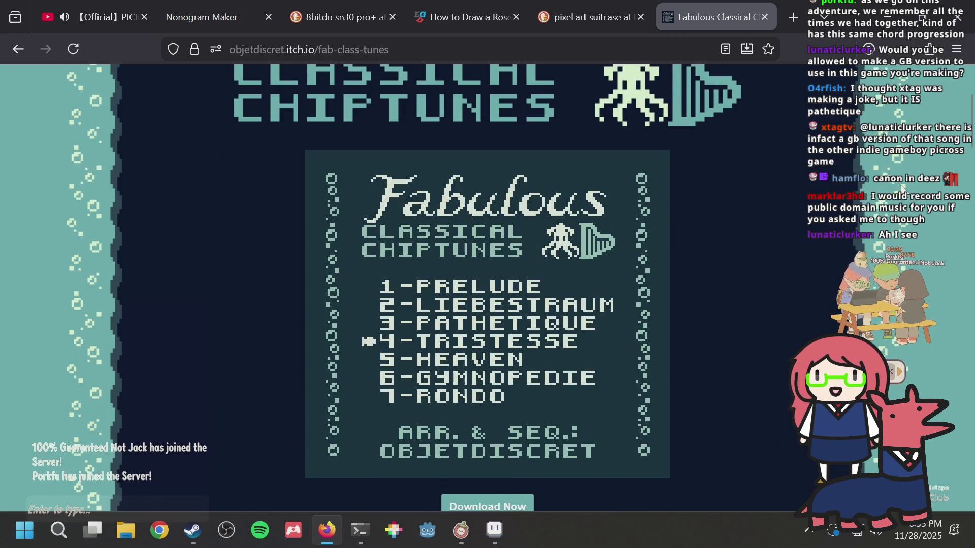
key(Up)
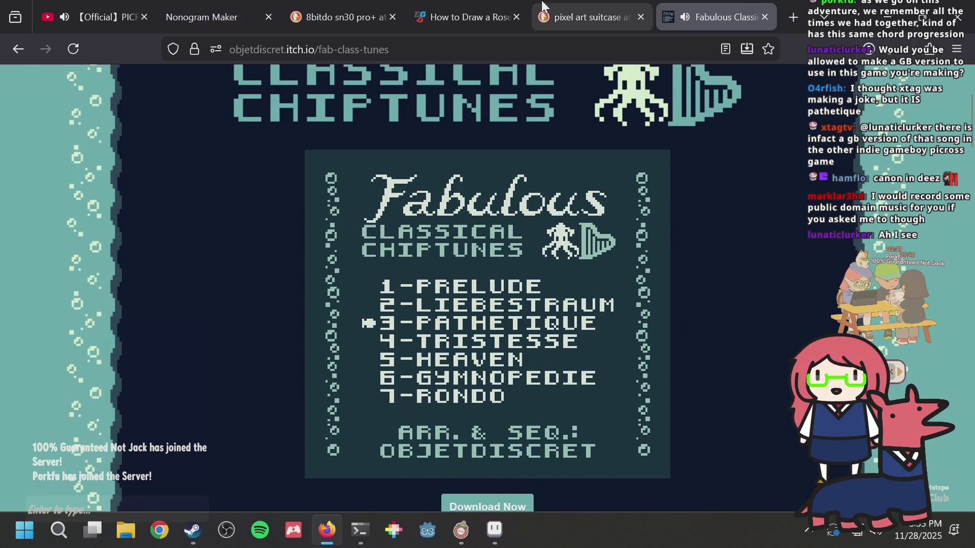
Step: Pause the PICROSS soundtrack video and return to the chiptunes page
click(96, 15)
click(282, 235)
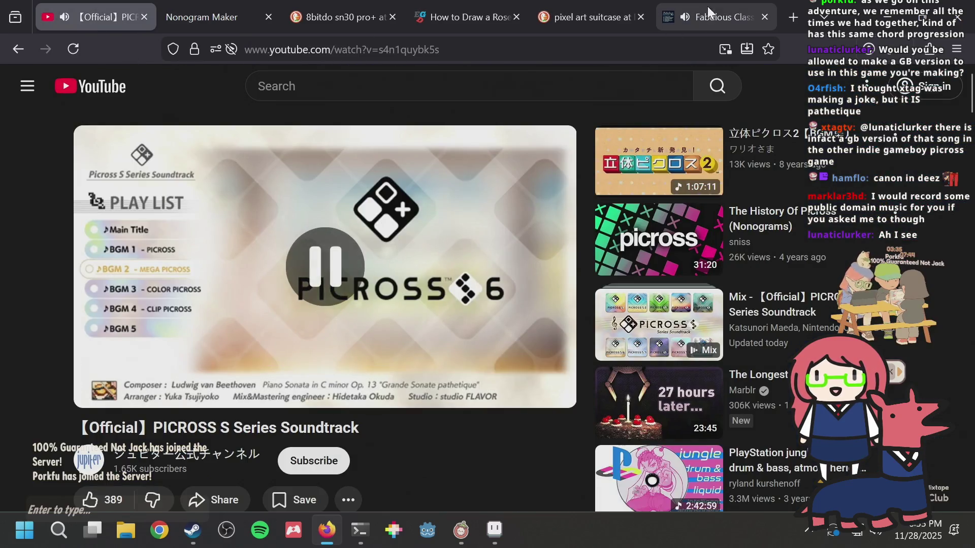
click(706, 16)
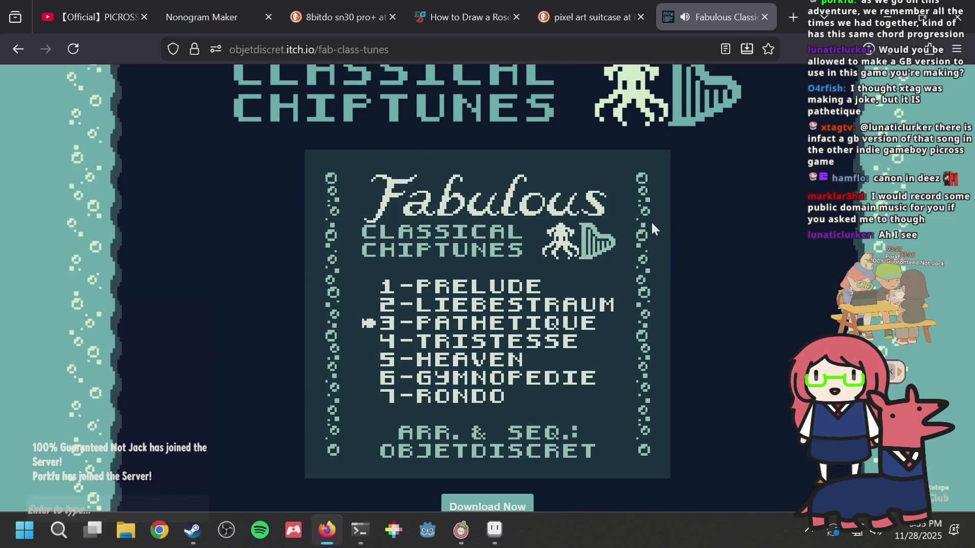
Step: Browse the chiptunes page, then go back to the objetdiscret creator page
scroll(707, 218, up, 2)
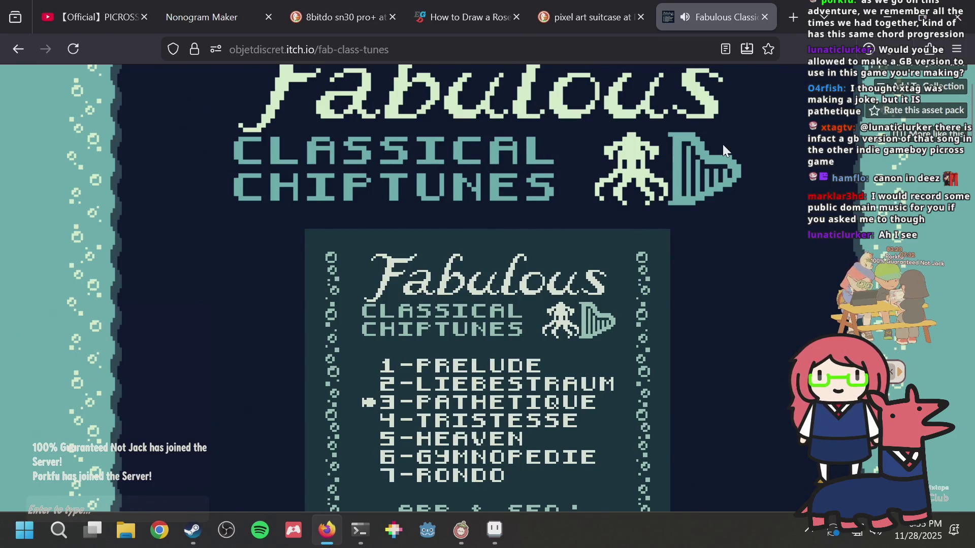
scroll(747, 208, down, 4)
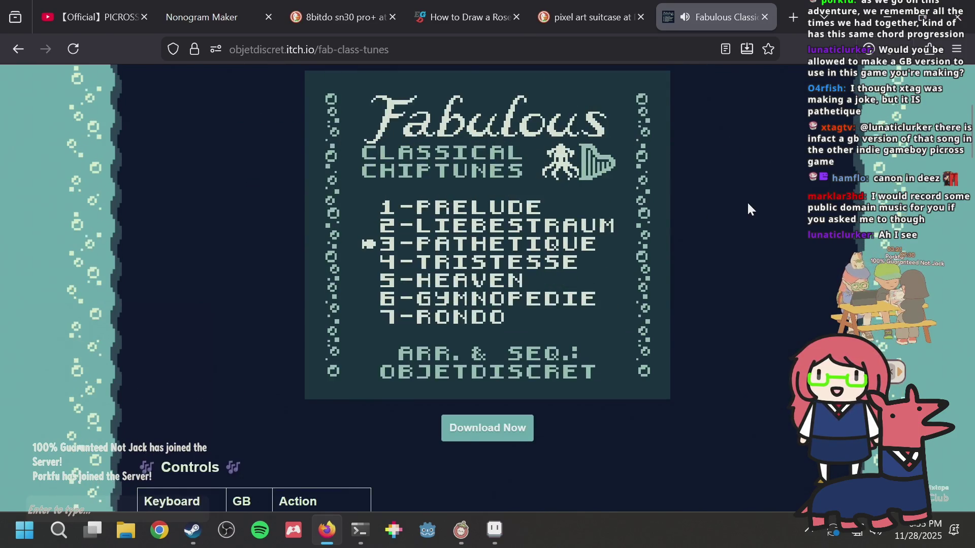
scroll(748, 204, up, 2)
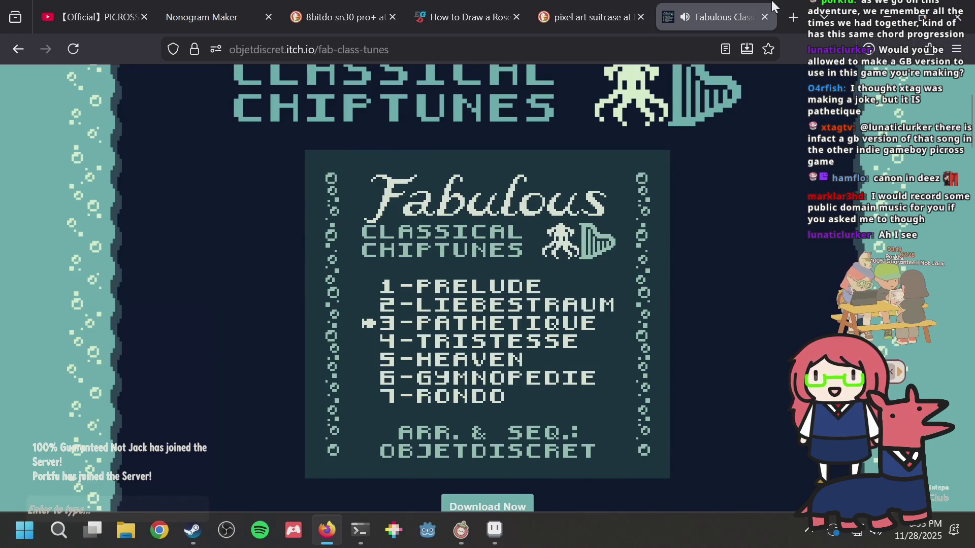
scroll(627, 162, up, 2)
scroll(626, 160, down, 2)
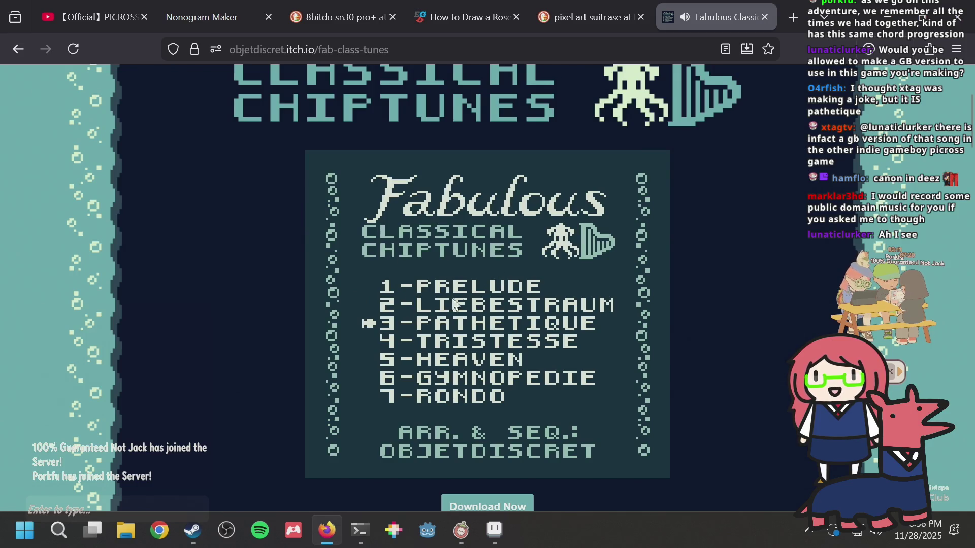
click(14, 50)
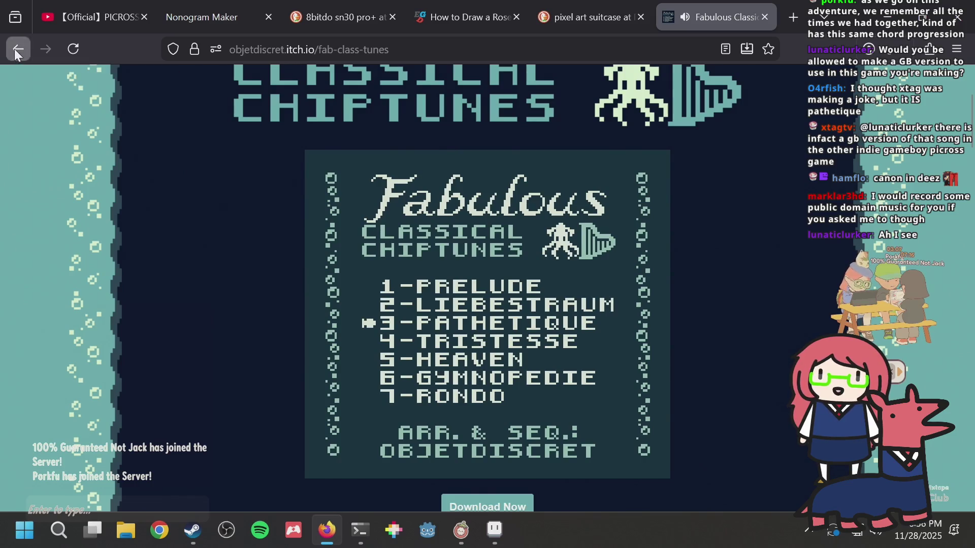
click(90, 20)
click(675, 19)
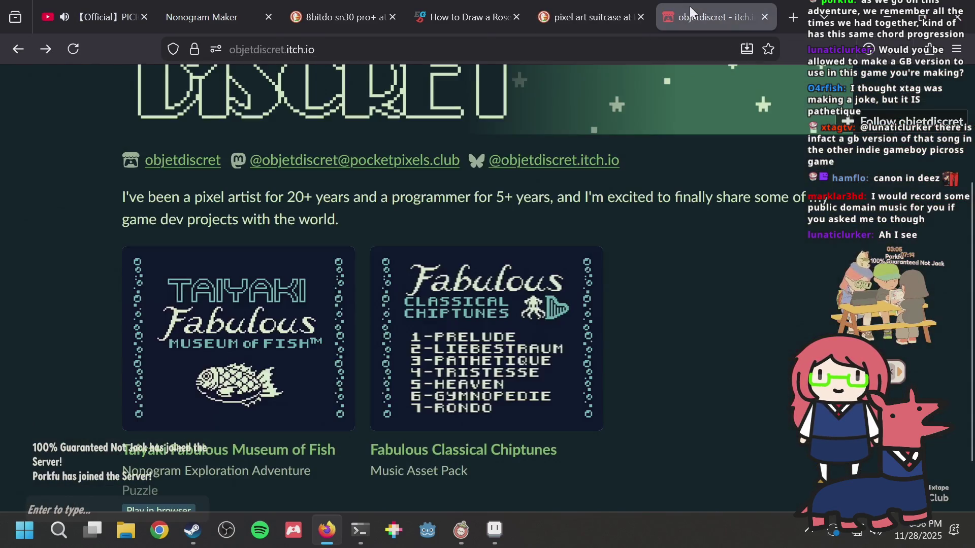
Step: Play the PICROSS S6 BGM4 – CLIP PICROSS track from the 1:15:23 description timestamp
click(78, 23)
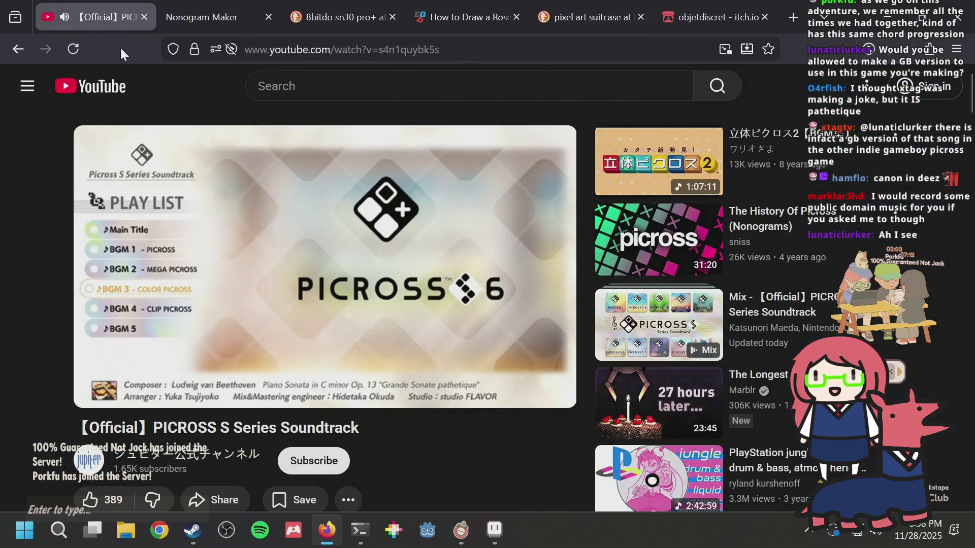
scroll(370, 348, down, 6)
scroll(364, 347, up, 6)
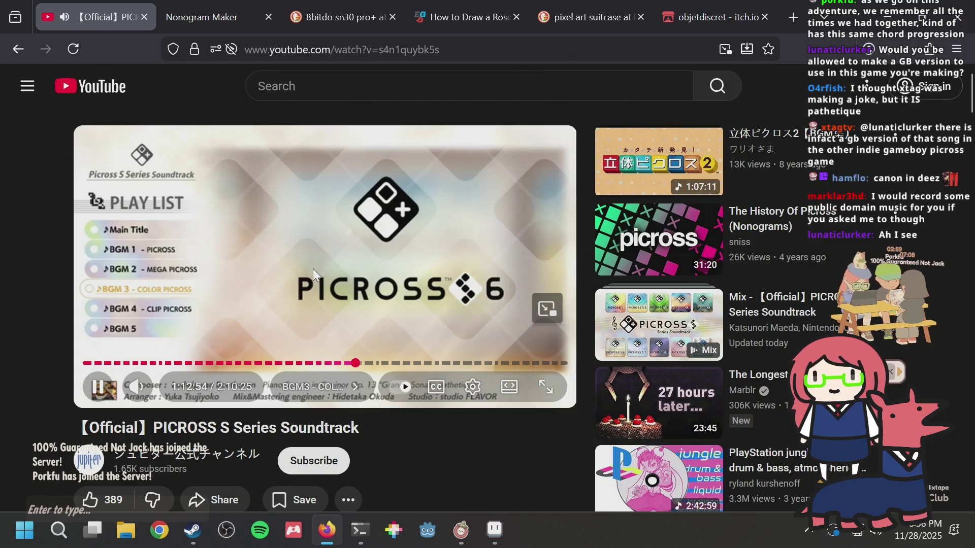
scroll(294, 278, down, 6)
scroll(254, 297, down, 3)
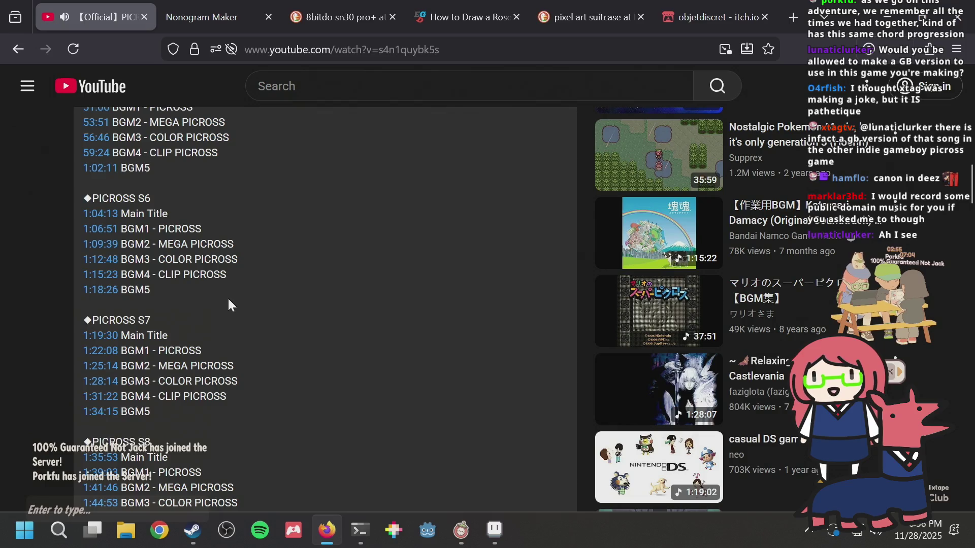
click(89, 286)
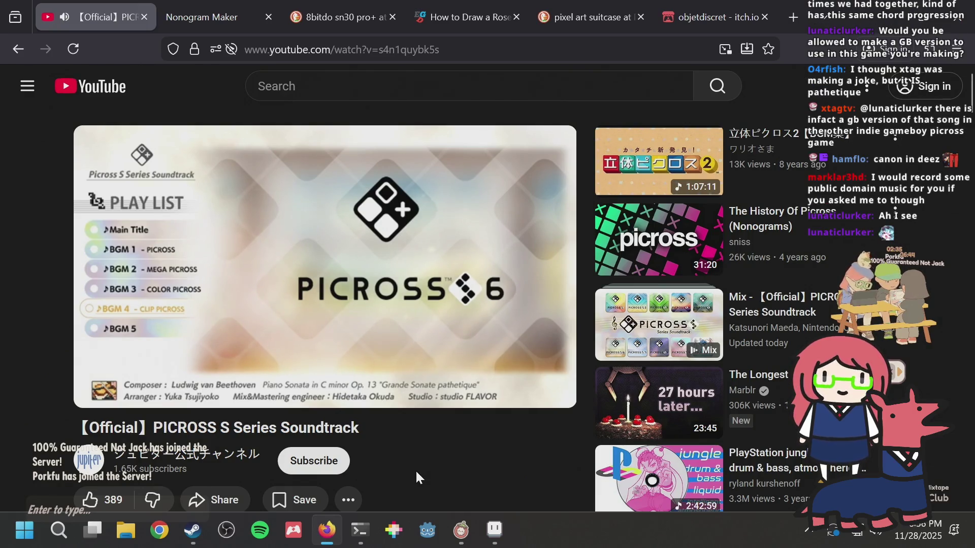
key(alt+Tab)
Step: Paint the mouth pixels and lower left and right sides dark teal, then save
key(ctrl+s)
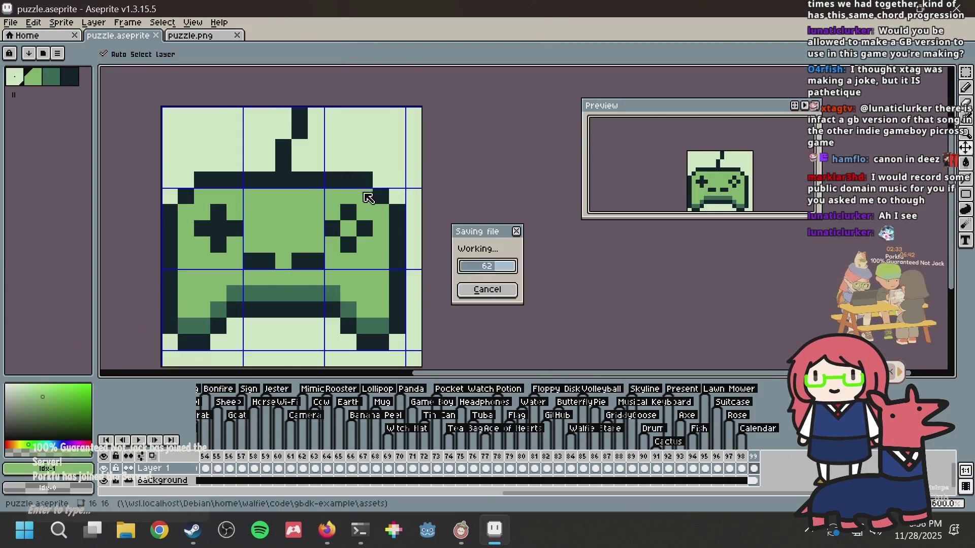
click(244, 297)
alt+click(234, 294)
click(251, 293)
click(202, 310)
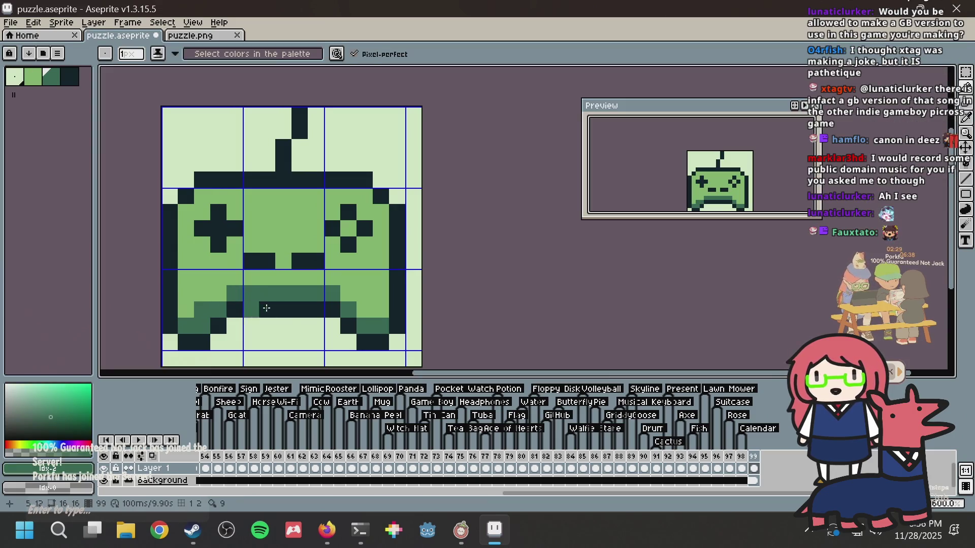
drag(183, 321, 186, 293)
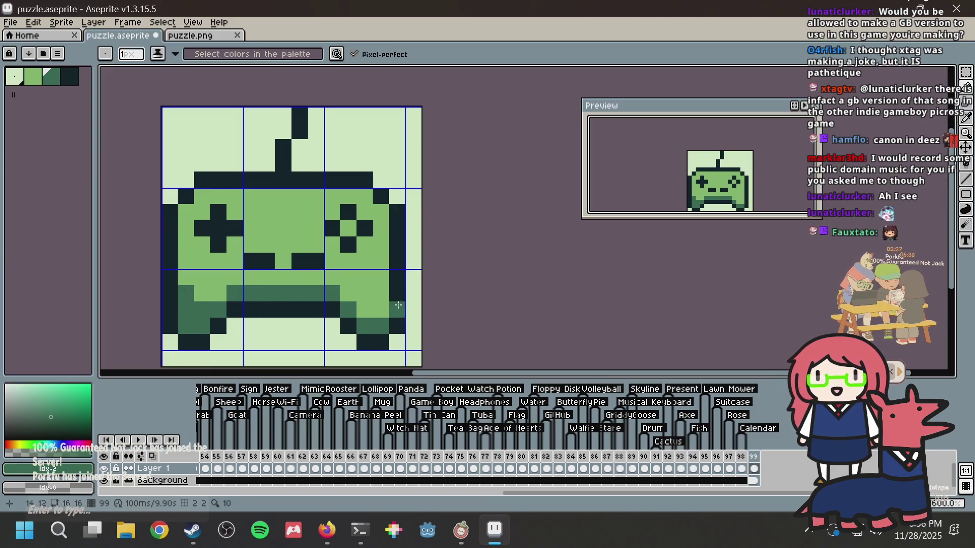
click(374, 312)
click(366, 309)
click(381, 293)
key(ctrl+s)
Step: Try light-green pixels in the lower corners, undo the stroke, and save
scroll(429, 237, down, 3)
scroll(427, 239, up, 2)
key(i)
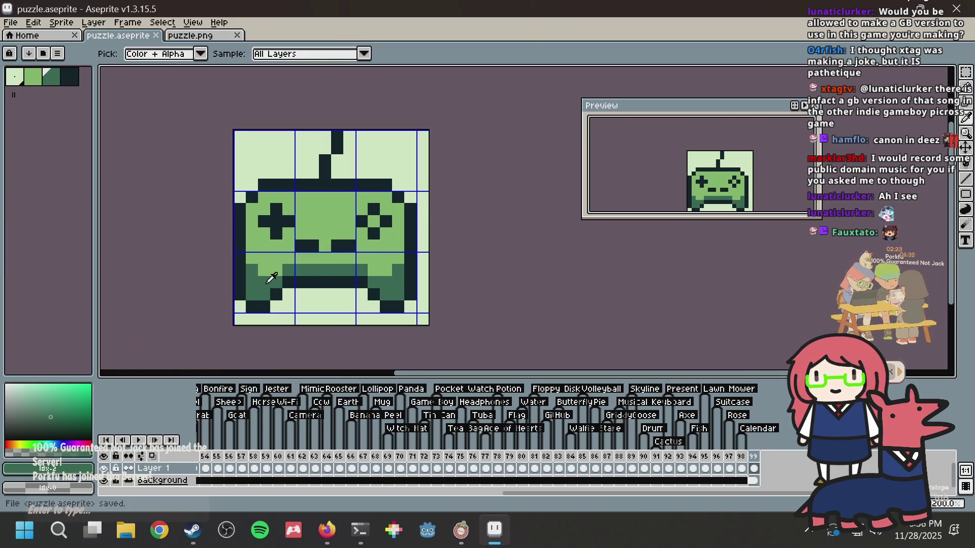
alt+click(270, 267)
click(270, 283)
drag(348, 270, 376, 281)
key(ctrl+z)
scroll(428, 237, down, 1)
key(v)
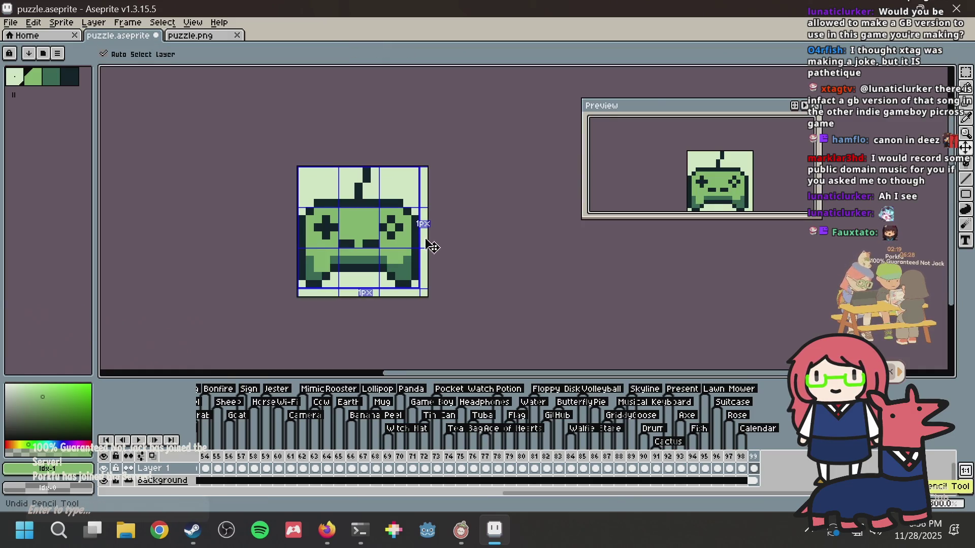
key(ctrl+s)
key(b)
scroll(368, 275, up, 1)
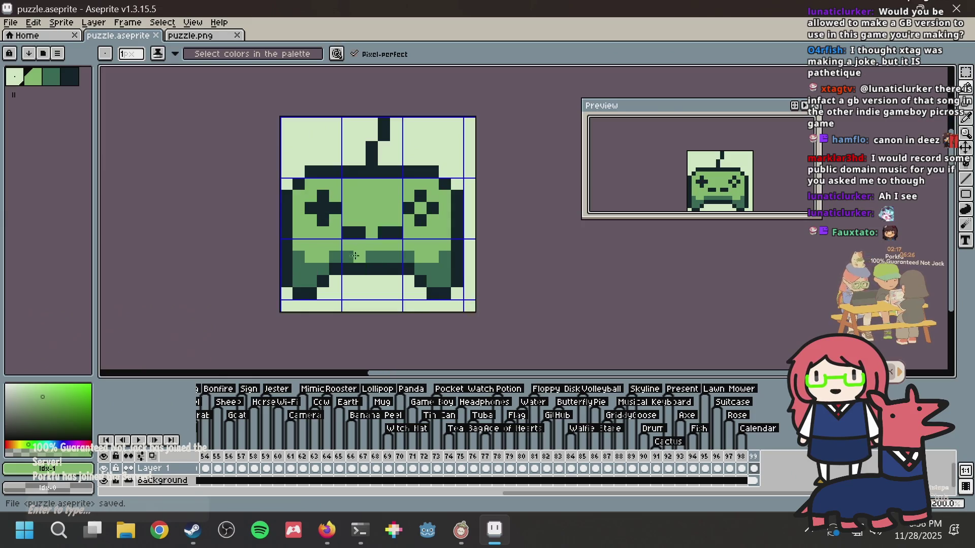
Step: Check the 8bitdo controller image results for reference, then save the sprite
key(alt+Tab)
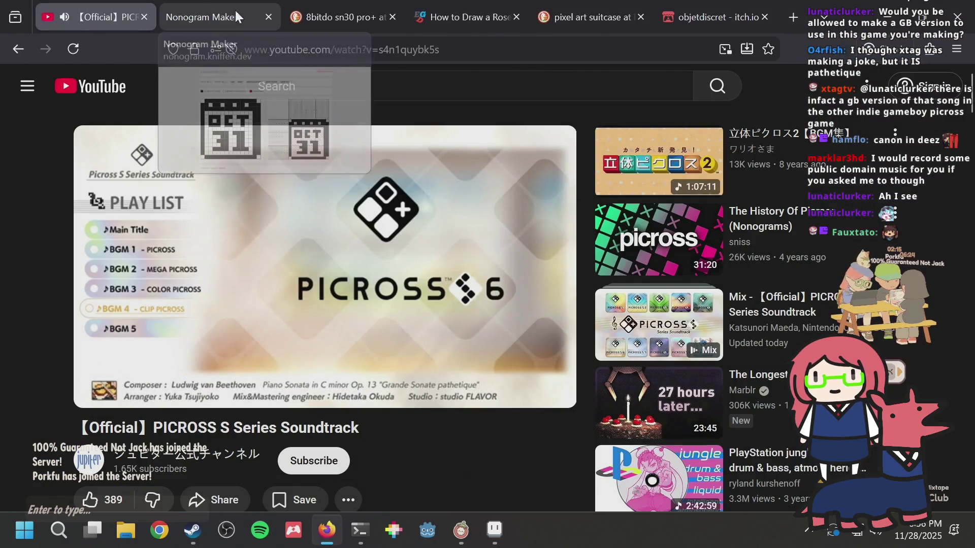
click(302, 7)
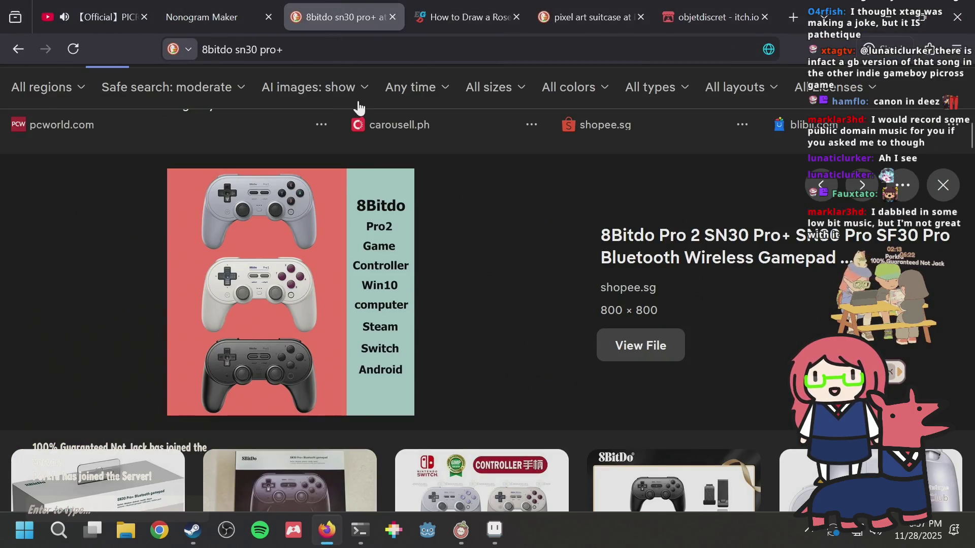
key(alt+Tab)
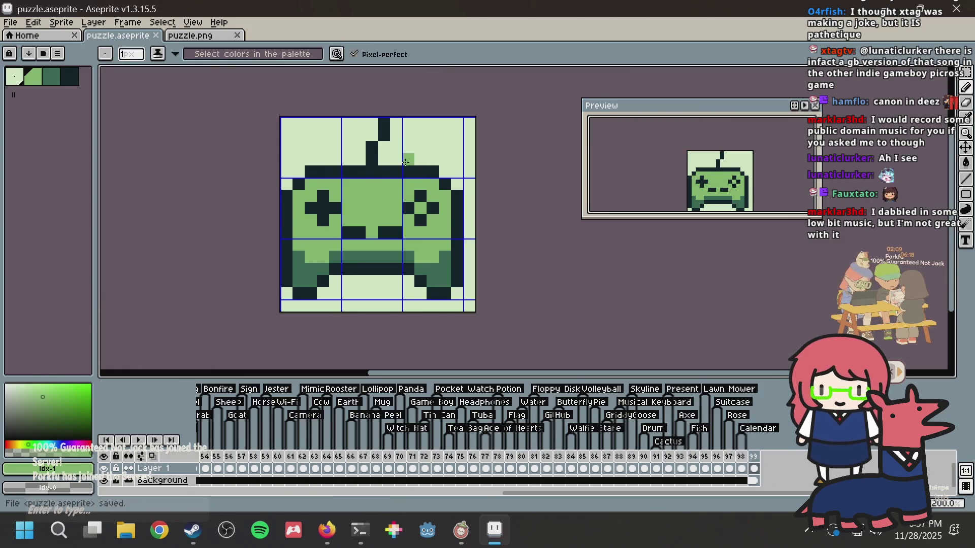
key(ctrl+s)
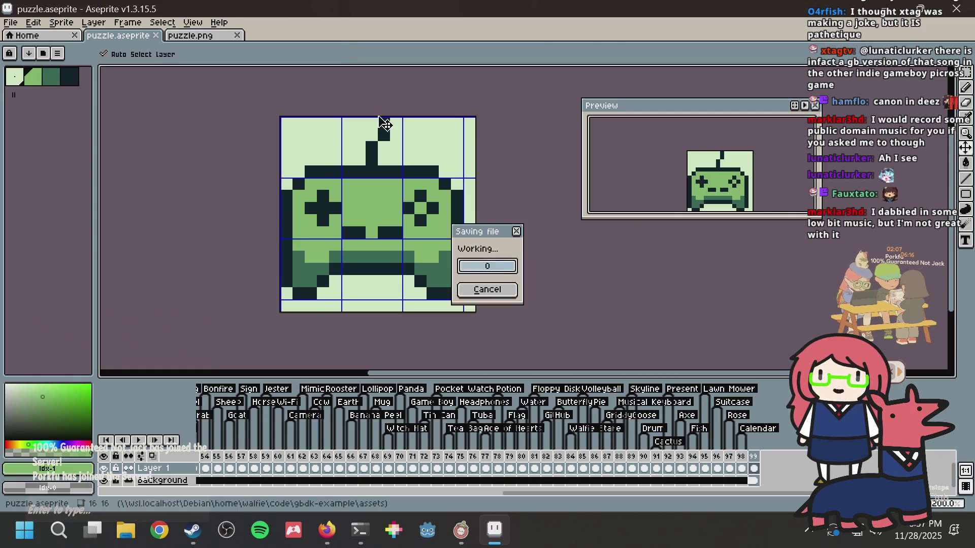
Step: Darken the light-green gap in the dark row and lighten one dark-green pixel
scroll(401, 193, up, 2)
click(398, 232)
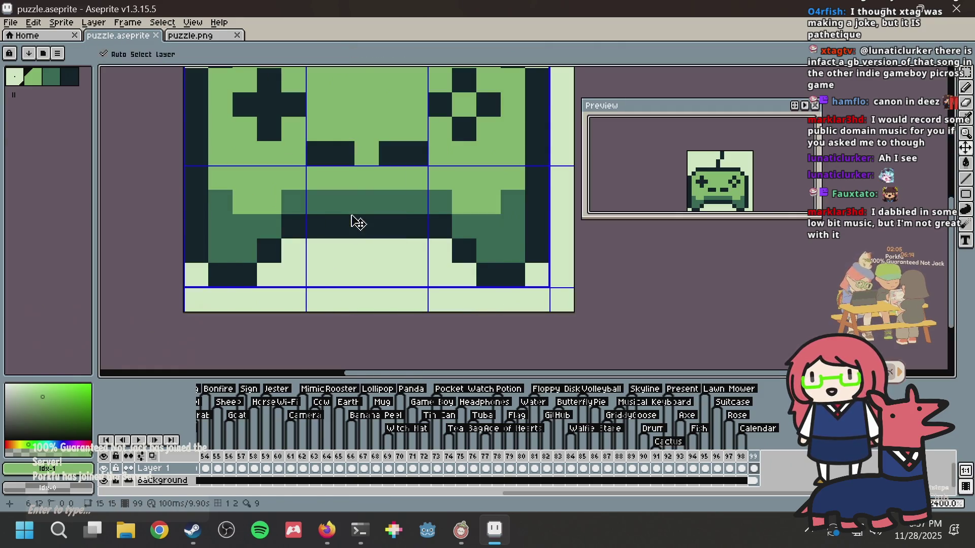
key(ctrl+s)
scroll(385, 242, down, 5)
click(317, 256)
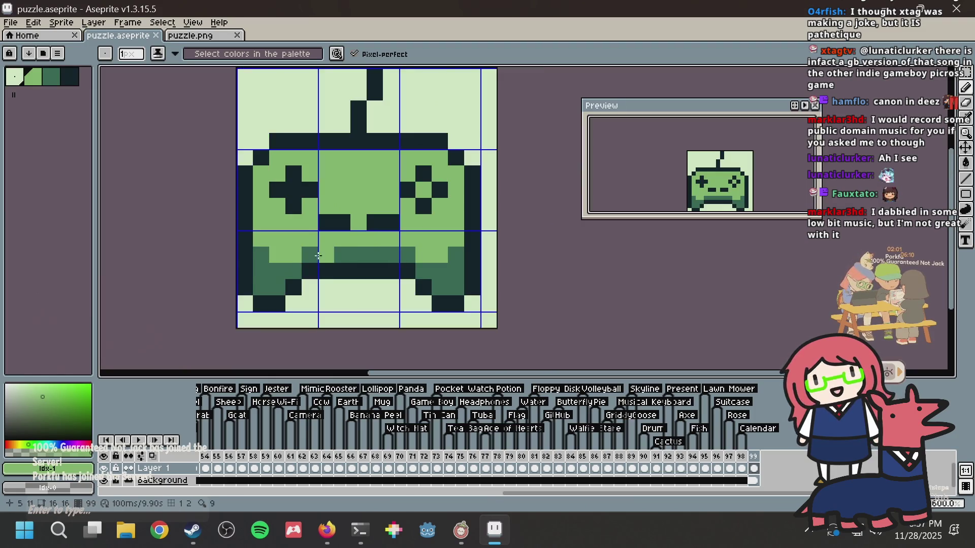
Step: Recolour the dark mouth pixels with the sprite's dark green and save
key(alt)
click(339, 247)
drag(325, 222, 342, 223)
click(368, 220)
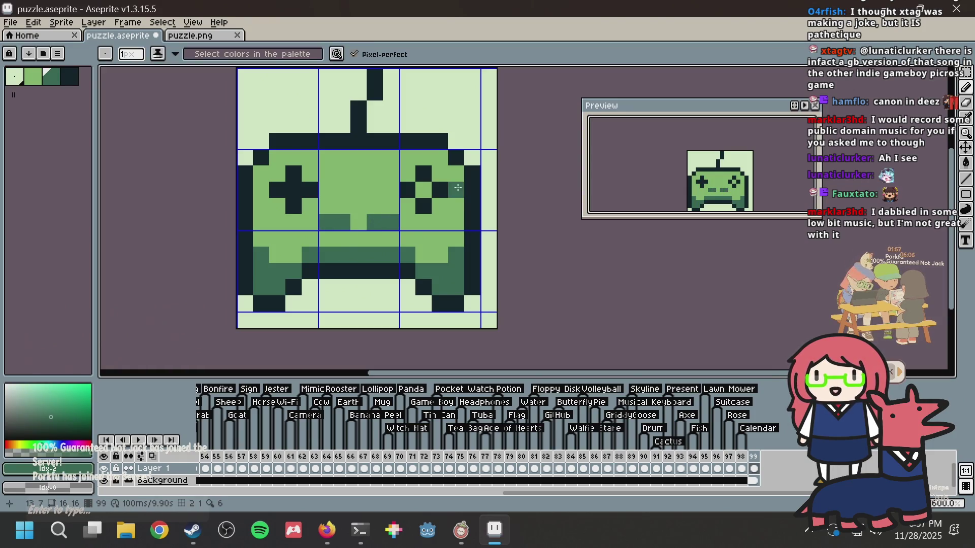
key(ctrl+s)
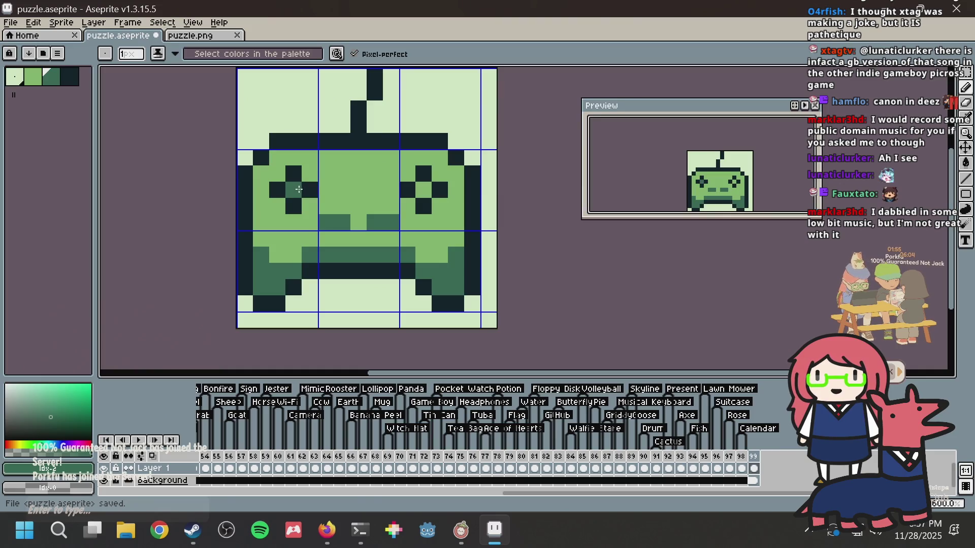
Step: Recolour the D-pad cross and right button diamond mid-dark green, save, and open puzzle.png
mouse_move(298, 190)
mouse_down()
mouse_move(293, 206)
mouse_move(277, 190)
mouse_move(334, 189)
mouse_up()
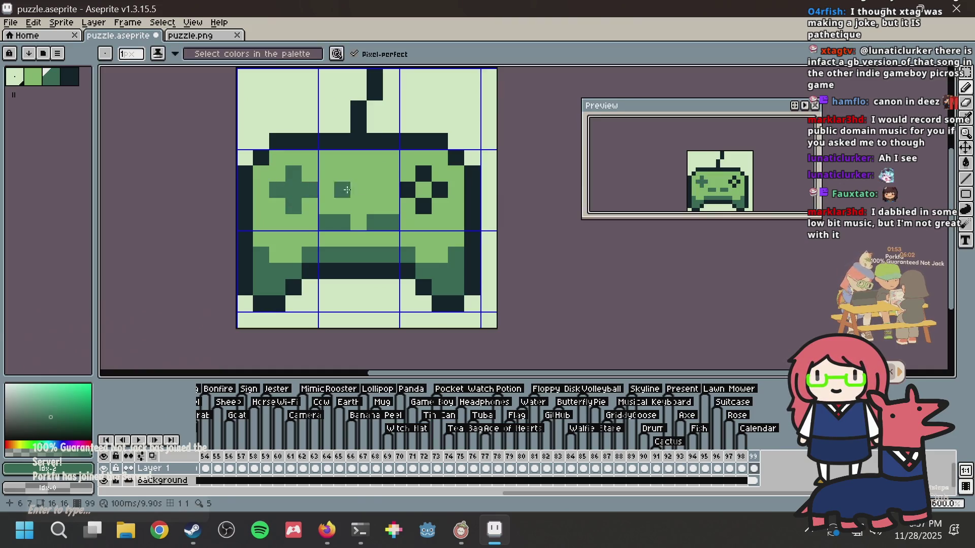
click(407, 190)
click(424, 206)
click(440, 190)
key(ctrl+s)
scroll(465, 165, down, 2)
scroll(465, 165, up, 1)
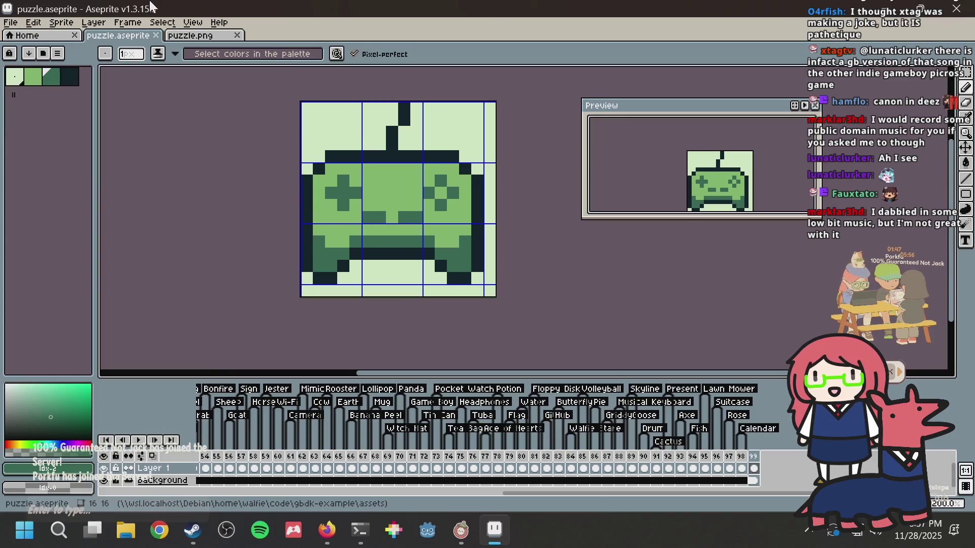
click(191, 35)
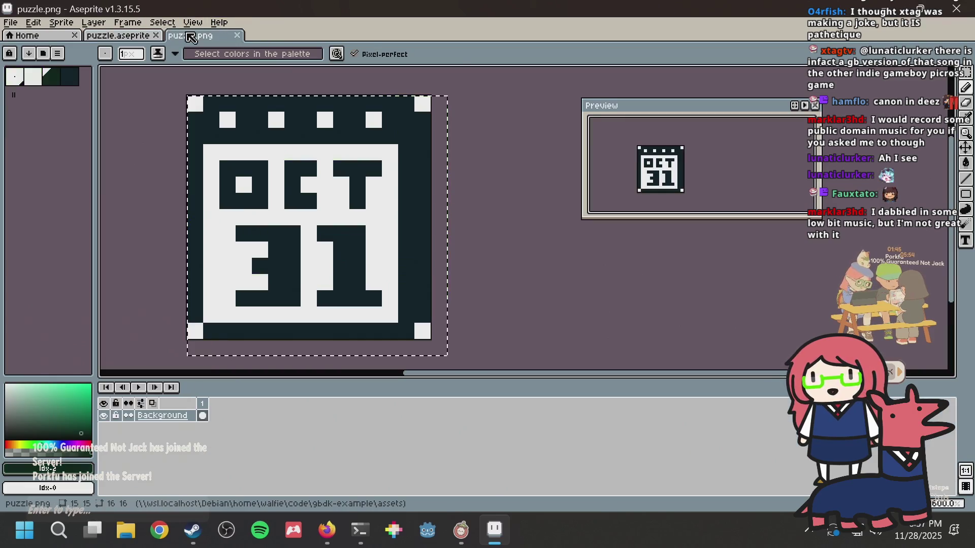
Step: Save puzzle.png and load it into Nonogram Maker as an image file
key(ctrl+v)
key(ctrl+s)
key(alt+Tab)
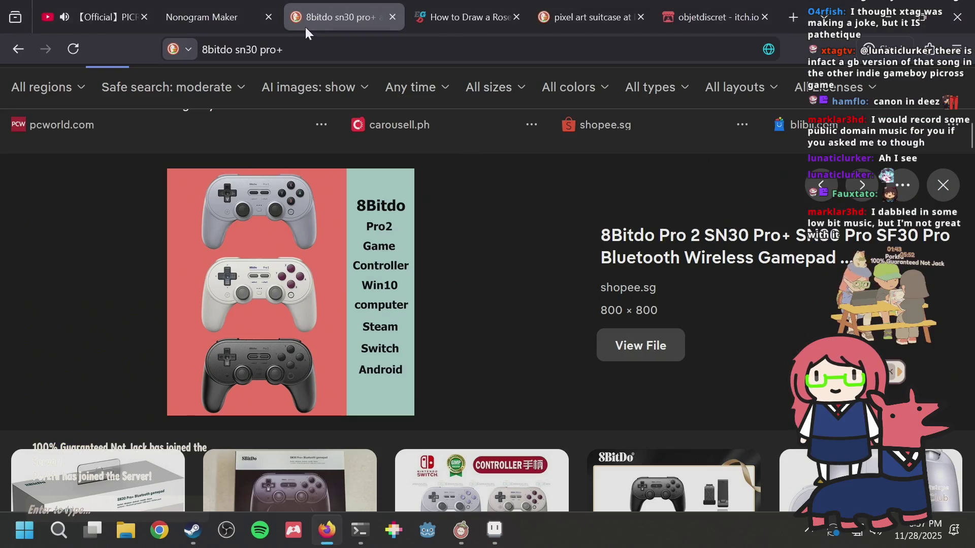
click(217, 15)
scroll(434, 171, up, 2)
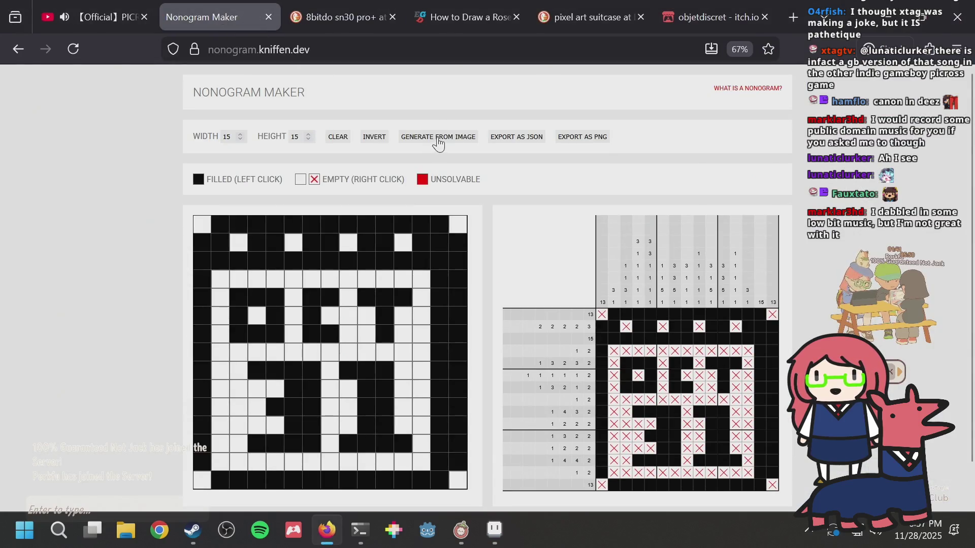
click(437, 137)
double_click(339, 165)
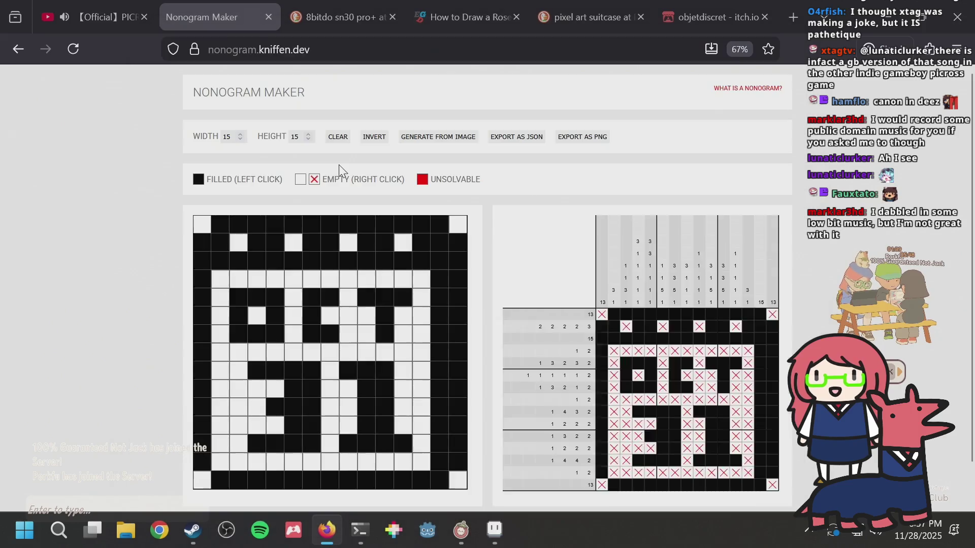
Step: Glance at the YouTube and 8bitdo tabs, ending back on the Nonogram Maker grid
click(98, 4)
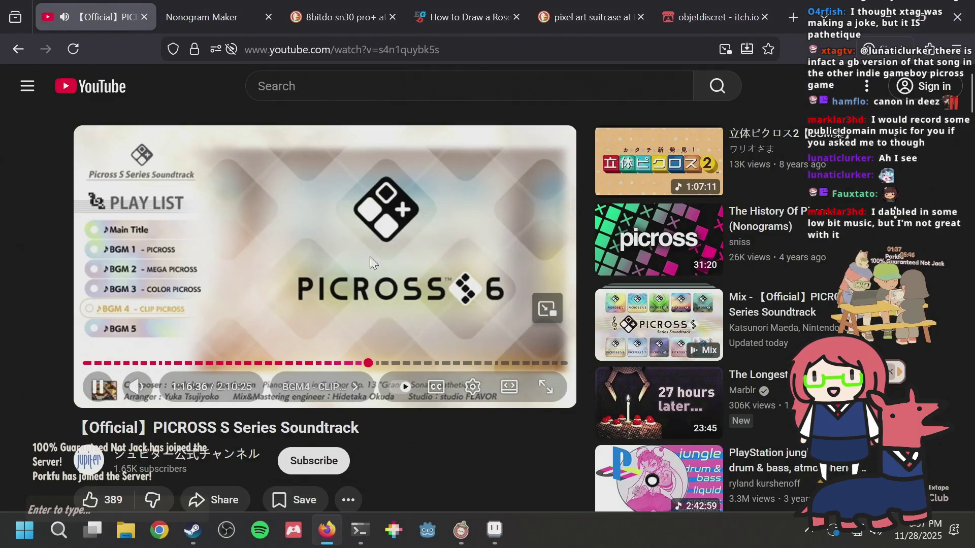
click(197, 8)
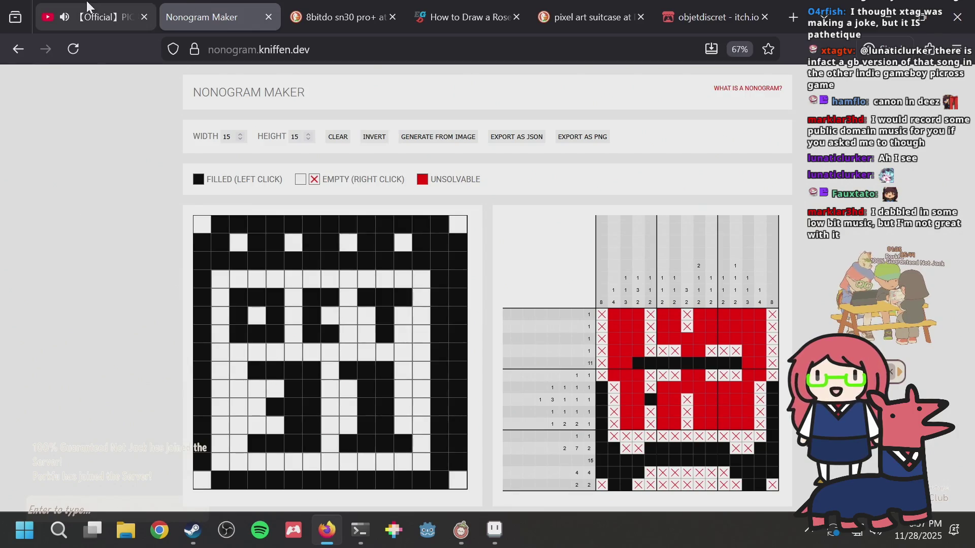
click(99, 15)
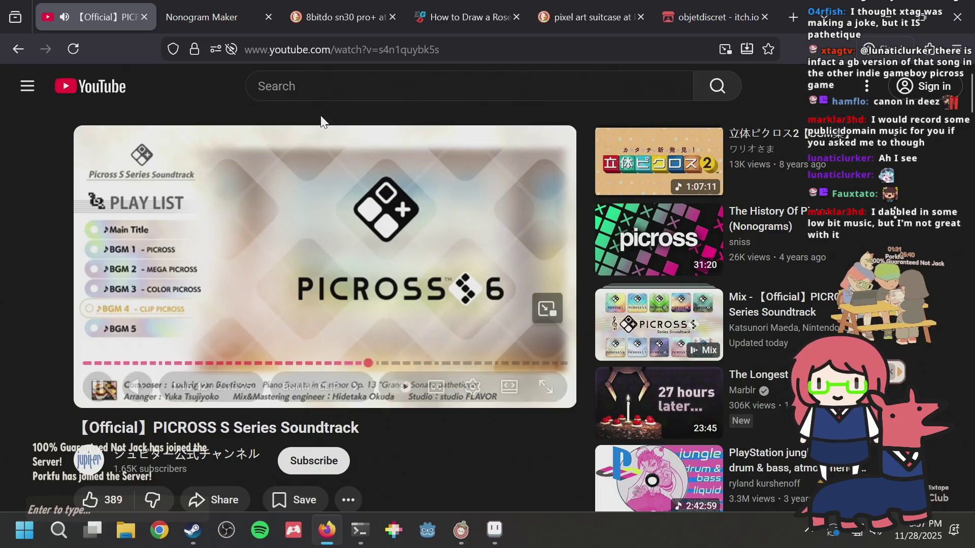
click(219, 9)
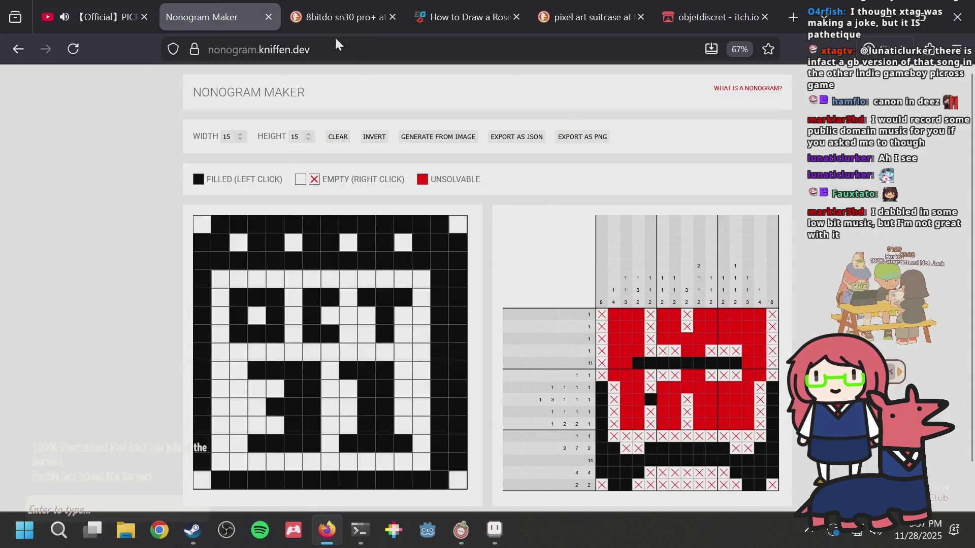
click(322, 6)
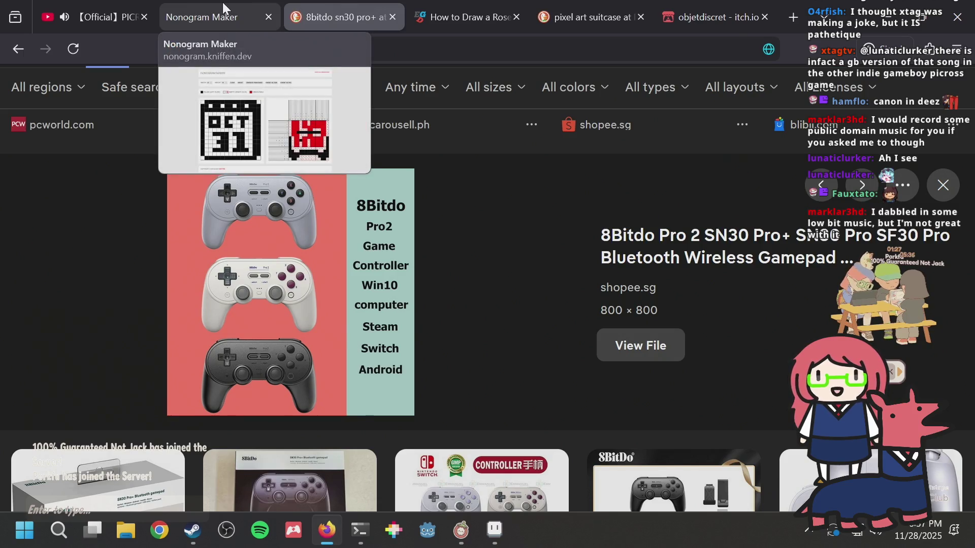
click(224, 9)
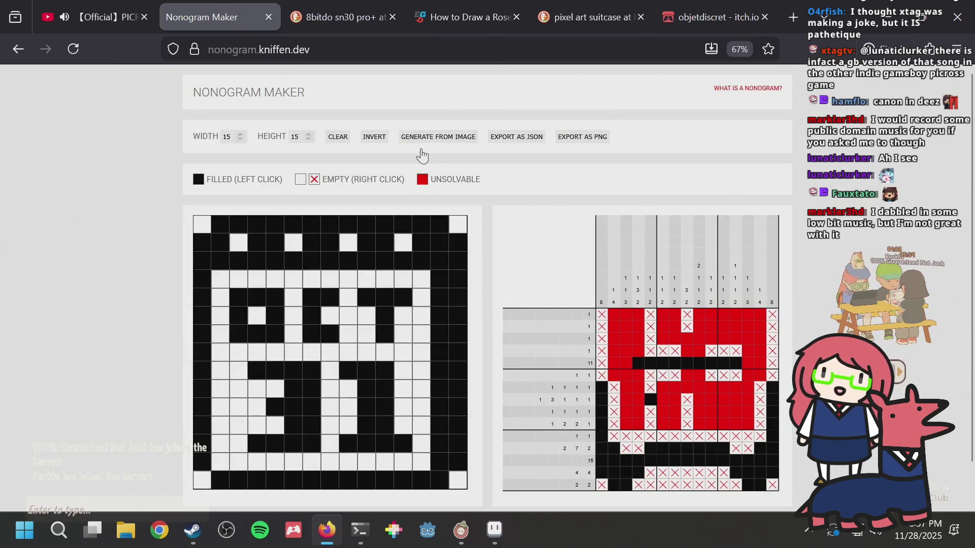
scroll(335, 300, down, 2)
scroll(327, 327, up, 2)
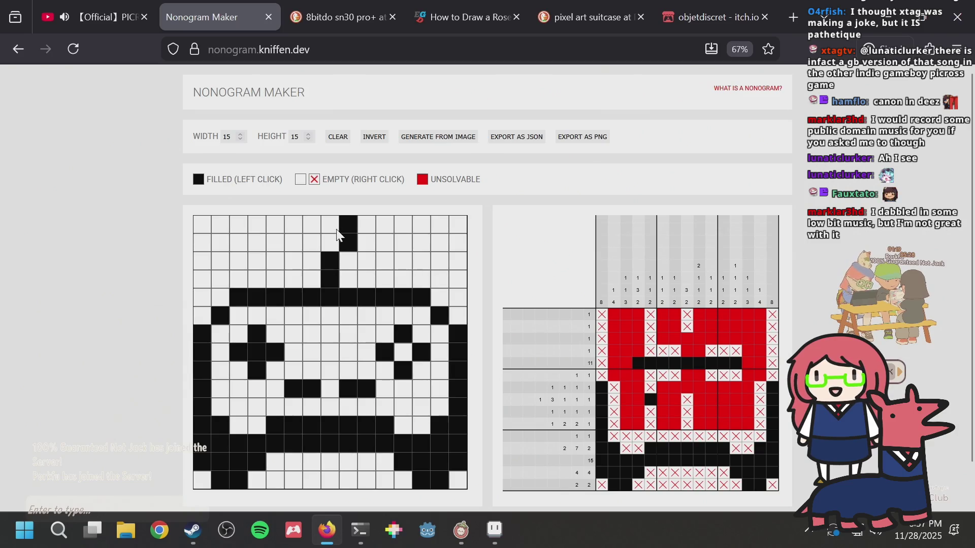
Step: Fill cells left of the stem, then clear them again
mouse_move(312, 260)
mouse_down()
mouse_move(315, 272)
mouse_move(318, 239)
mouse_up()
click(311, 248)
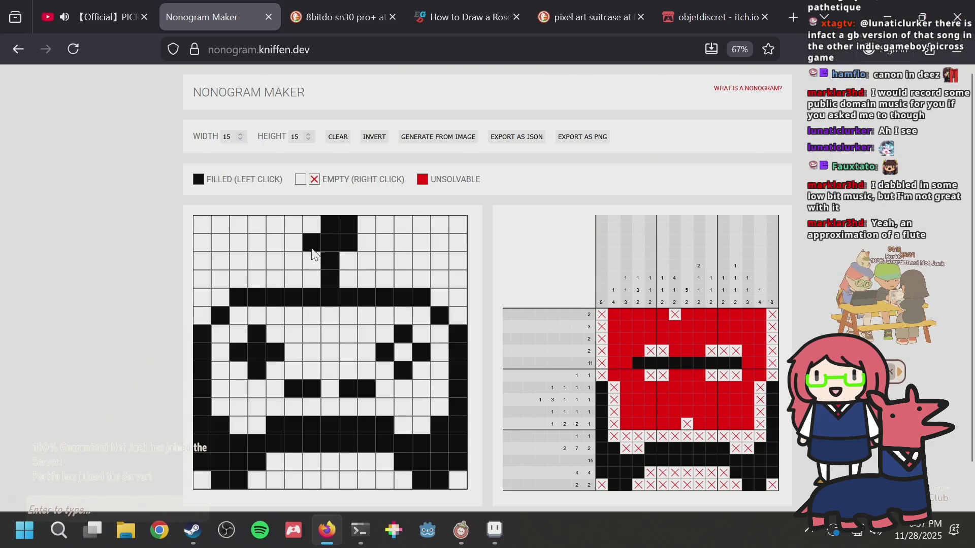
right_click(329, 209)
click(162, 272)
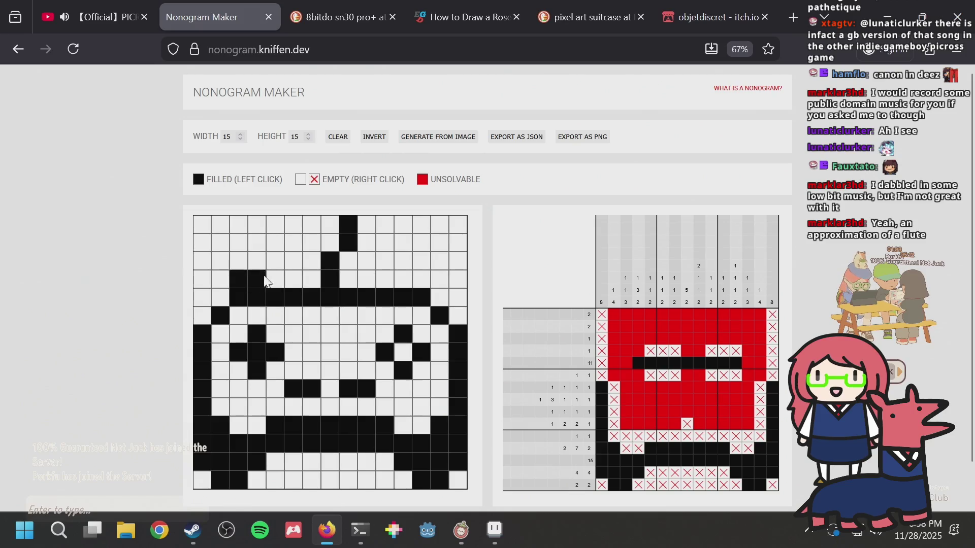
Step: Fill row 4 solid black and add two stepped shoulder cells on each side
drag(260, 279, 419, 279)
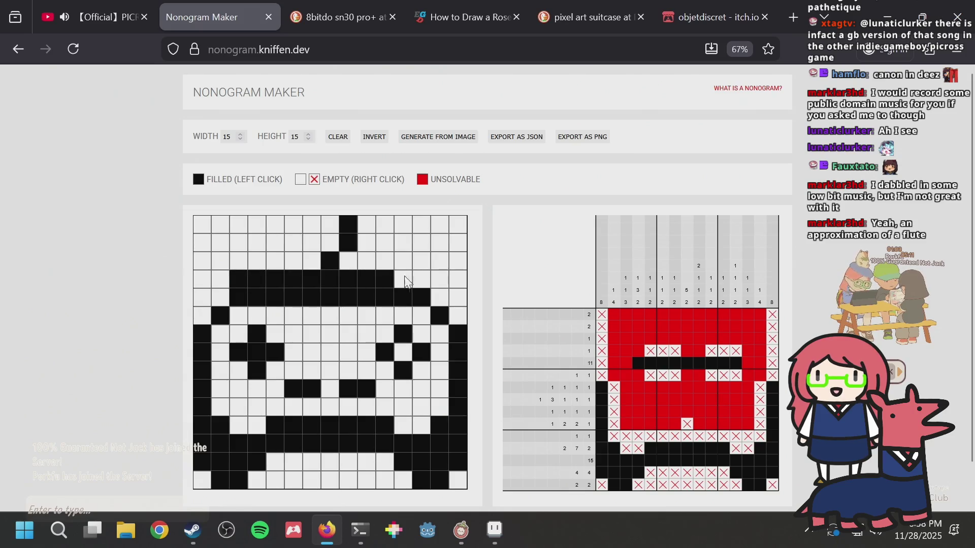
click(440, 298)
click(458, 316)
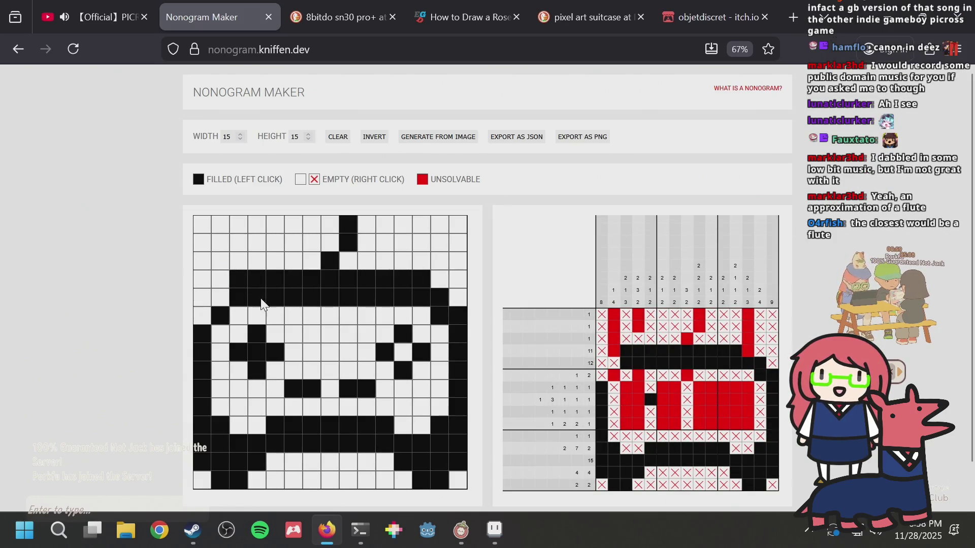
click(220, 298)
click(207, 311)
click(63, 17)
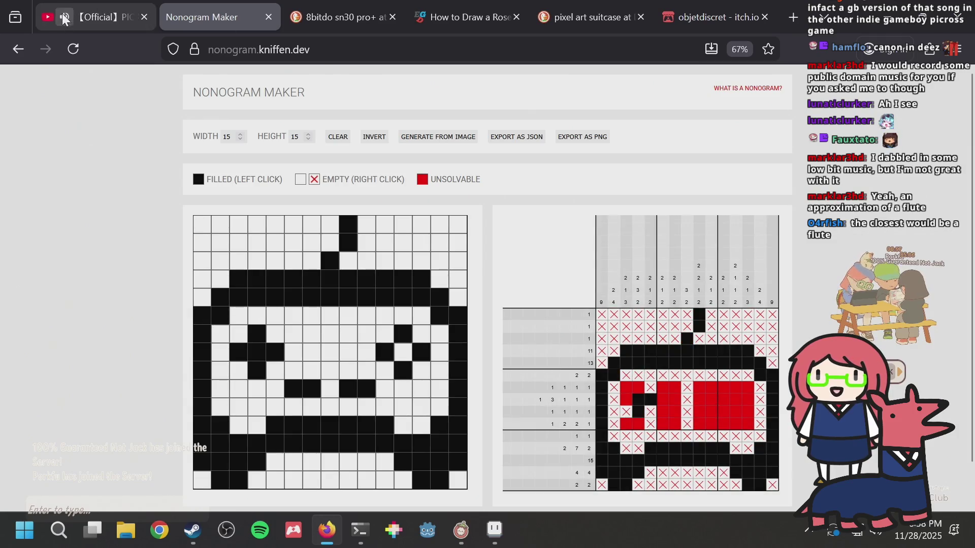
click(81, 10)
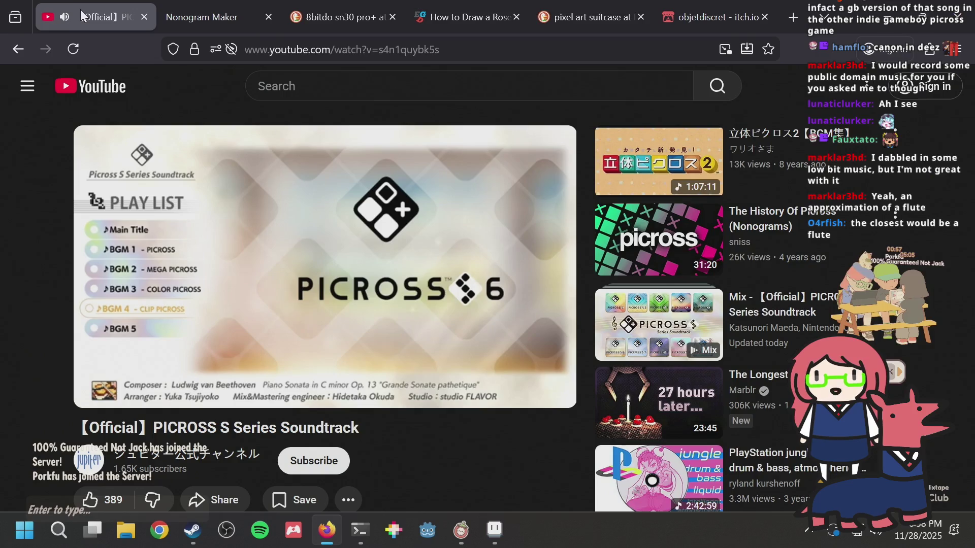
click(208, 4)
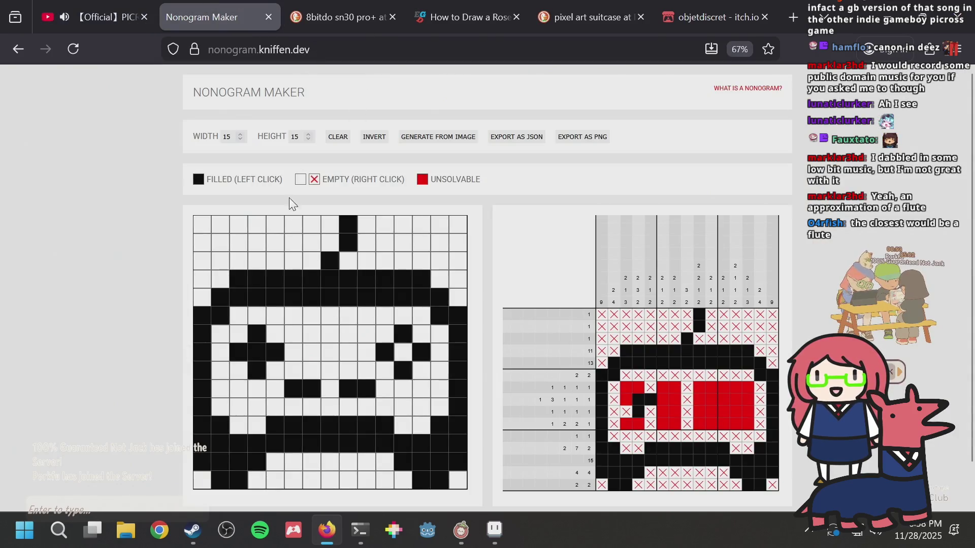
Step: Thicken the stem in column 8 rows 1–2 and fill column 7 row 2
drag(330, 243, 334, 215)
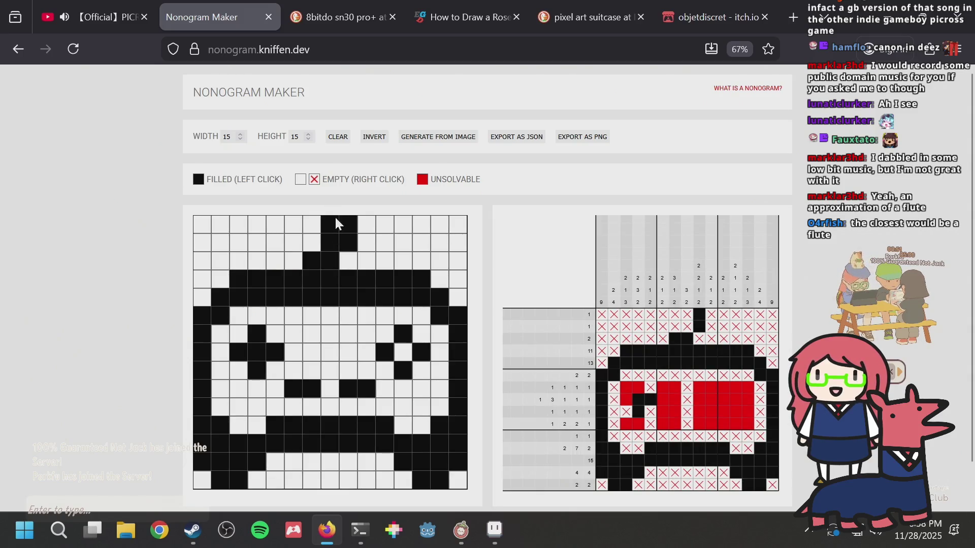
click(313, 246)
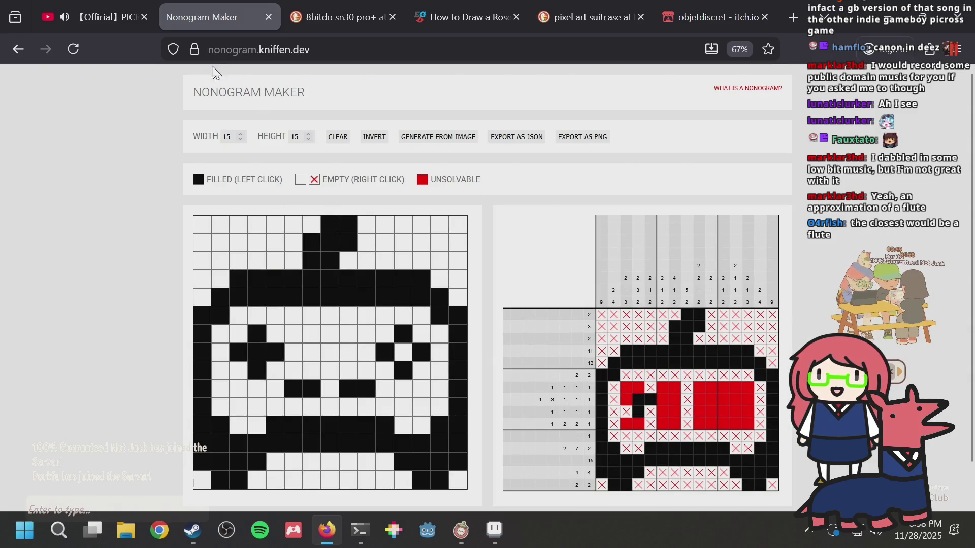
click(100, 4)
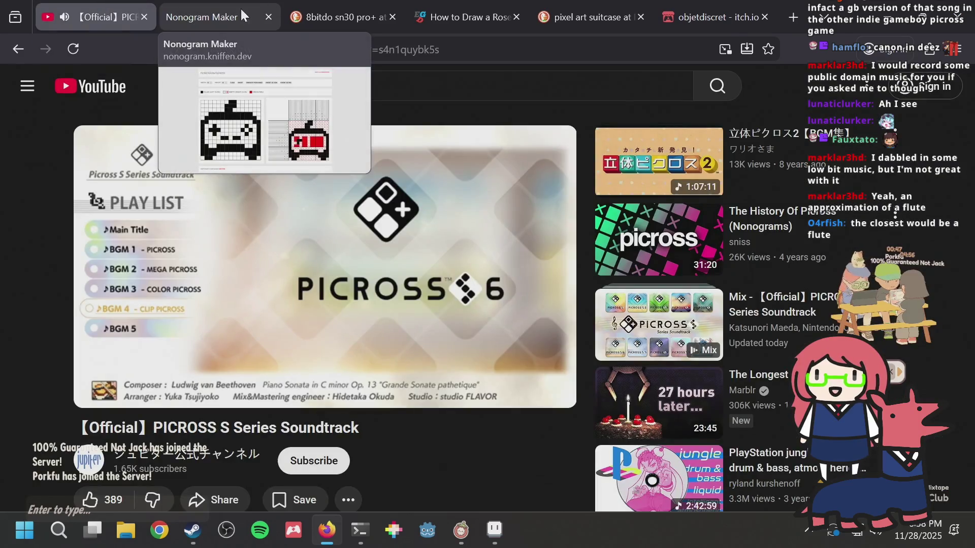
click(224, 4)
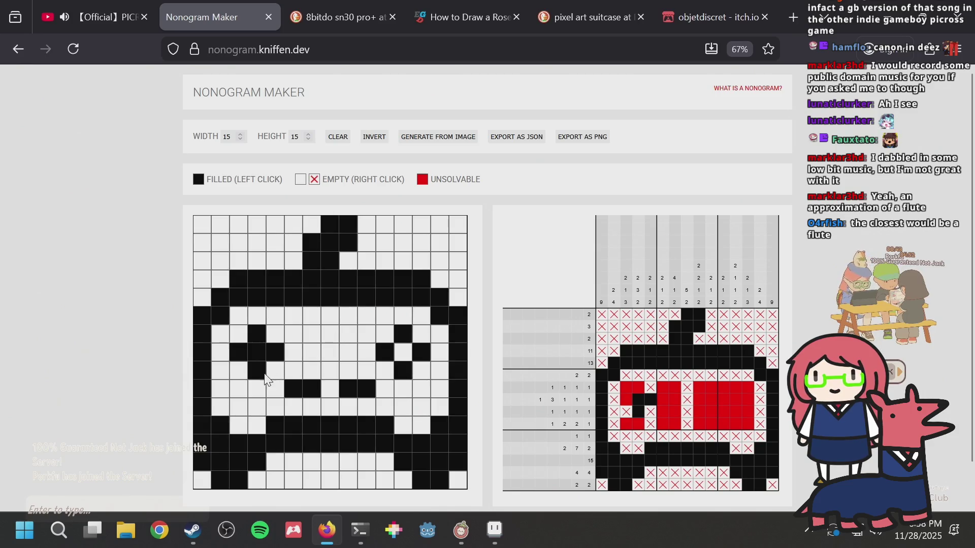
Step: Grow the left eye into a large solid round blob of filled cells
click(243, 370)
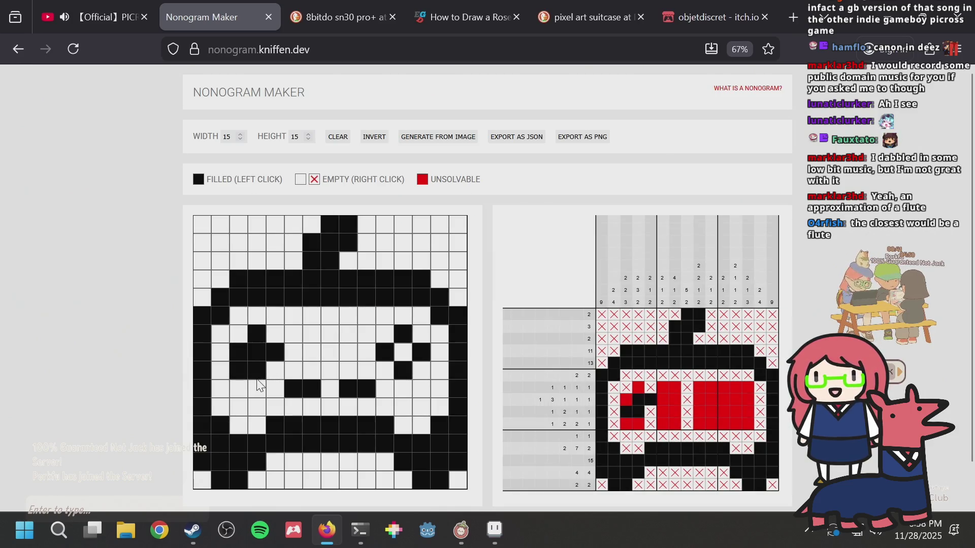
mouse_move(257, 386)
mouse_down()
mouse_move(276, 369)
mouse_move(311, 390)
mouse_up()
click(287, 358)
click(272, 328)
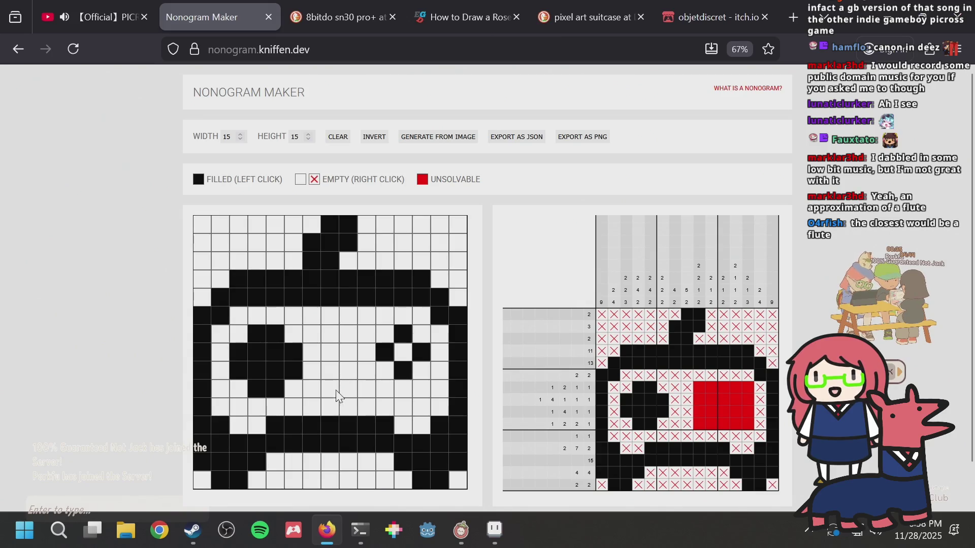
Step: Erase all the cells of the right cross-shaped eye
click(383, 356)
click(403, 371)
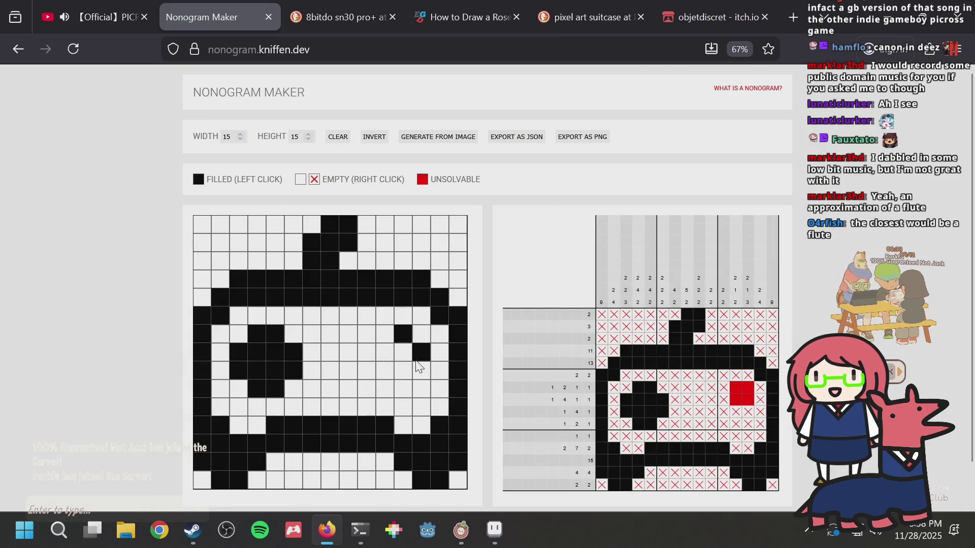
click(417, 356)
click(400, 332)
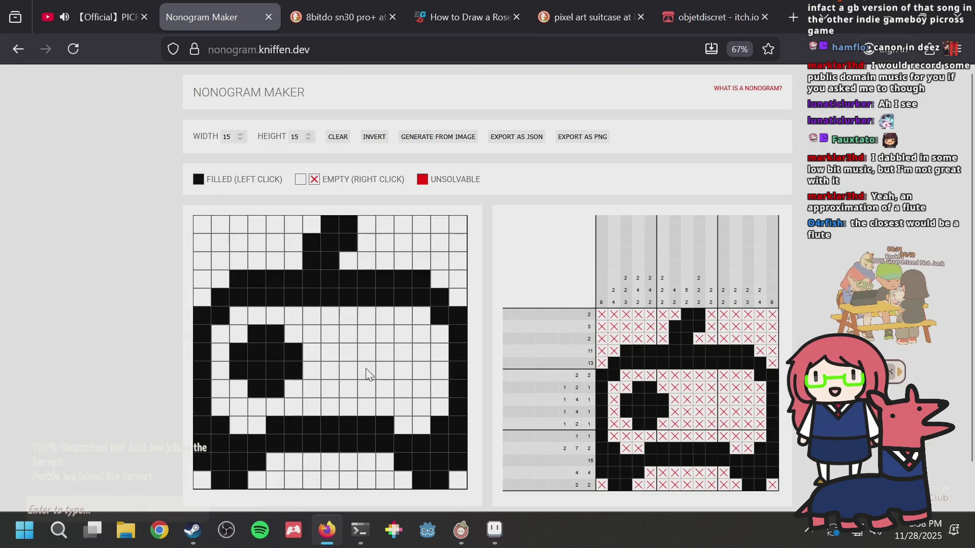
Step: Position a right-eye cell and try a diamond-shaped right eye, then erase it
click(367, 370)
click(374, 370)
click(384, 370)
click(409, 340)
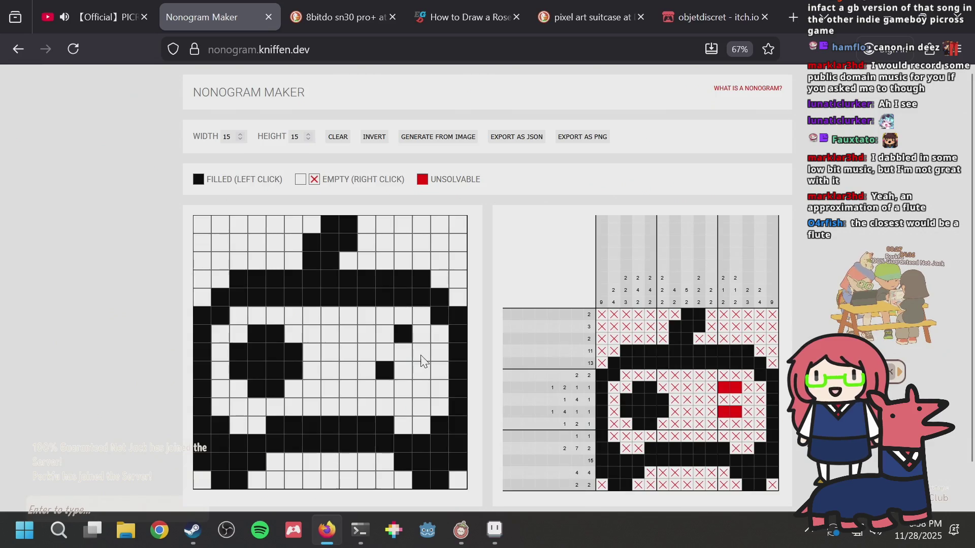
click(380, 367)
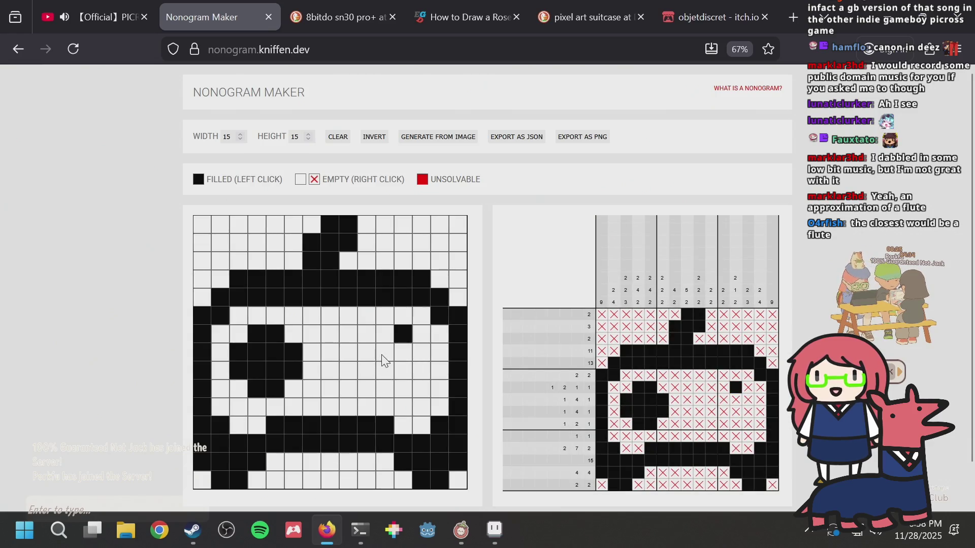
click(386, 352)
click(401, 371)
click(423, 354)
click(424, 353)
click(406, 366)
click(403, 335)
click(386, 352)
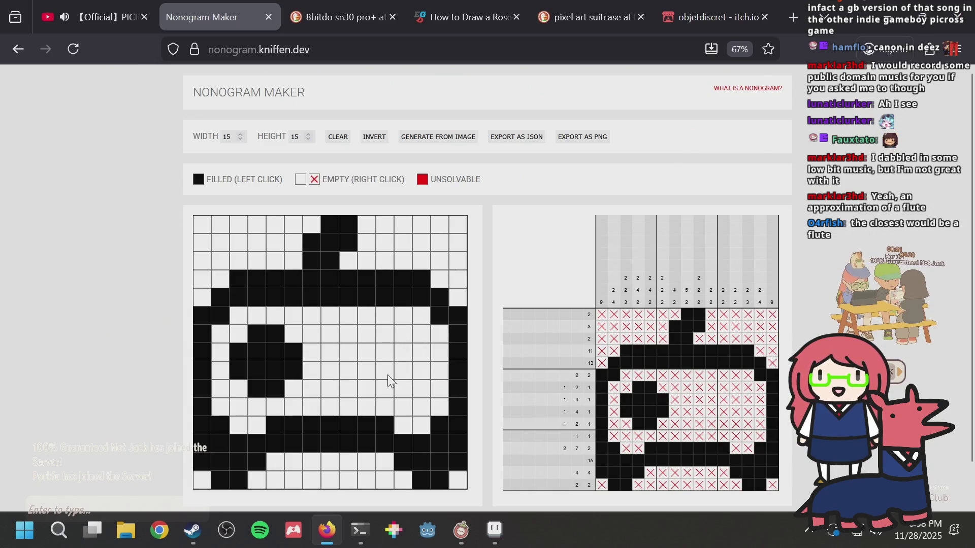
Step: Fill right-eye cells at rows 8 and 10 of column 12 and row 9
click(405, 384)
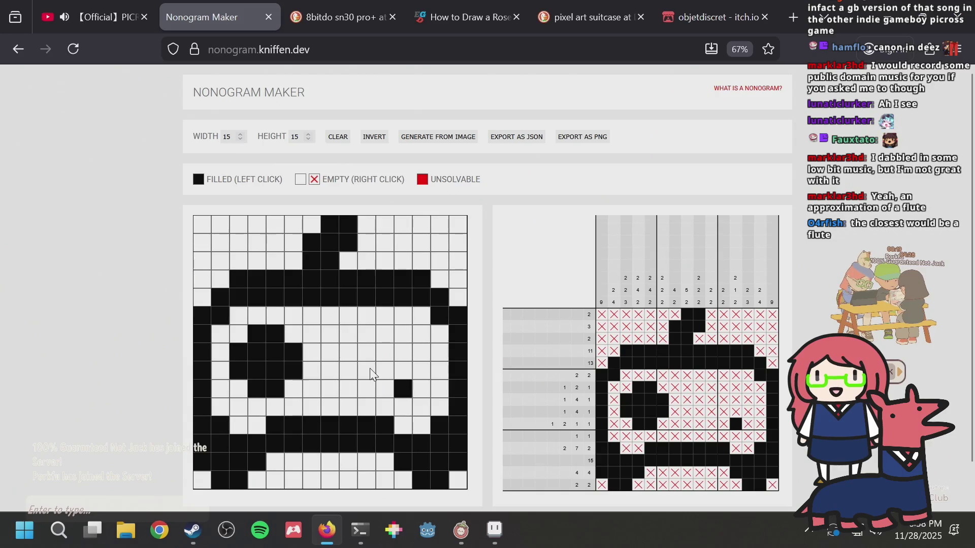
click(405, 351)
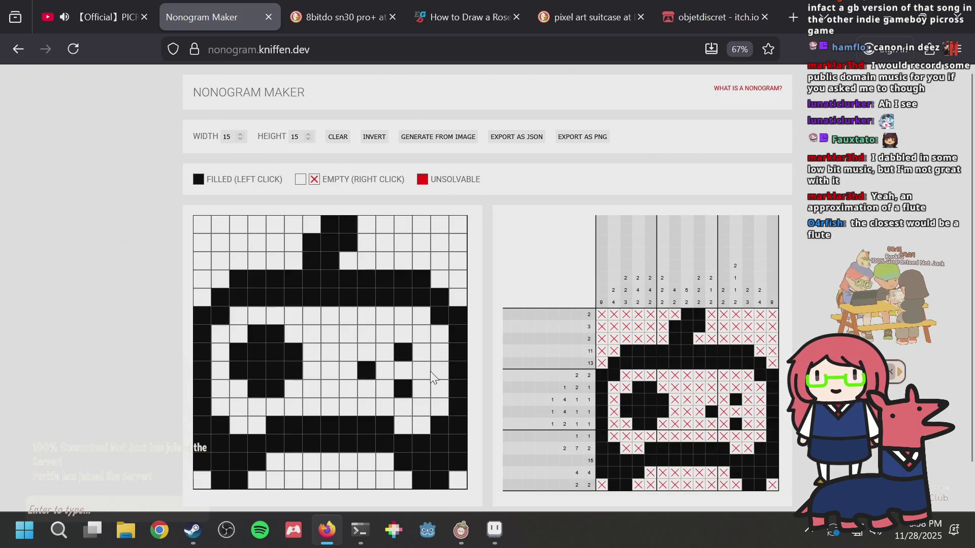
click(421, 375)
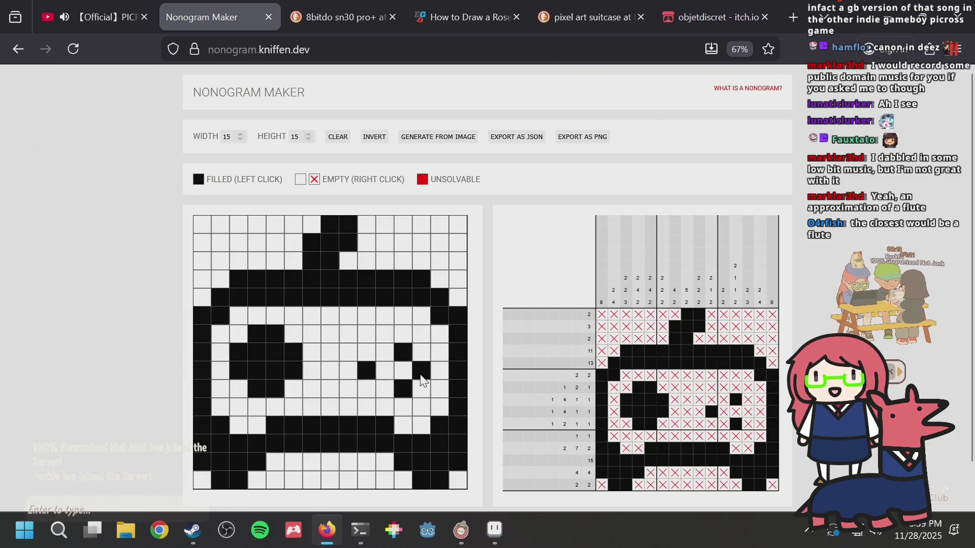
click(375, 375)
click(383, 375)
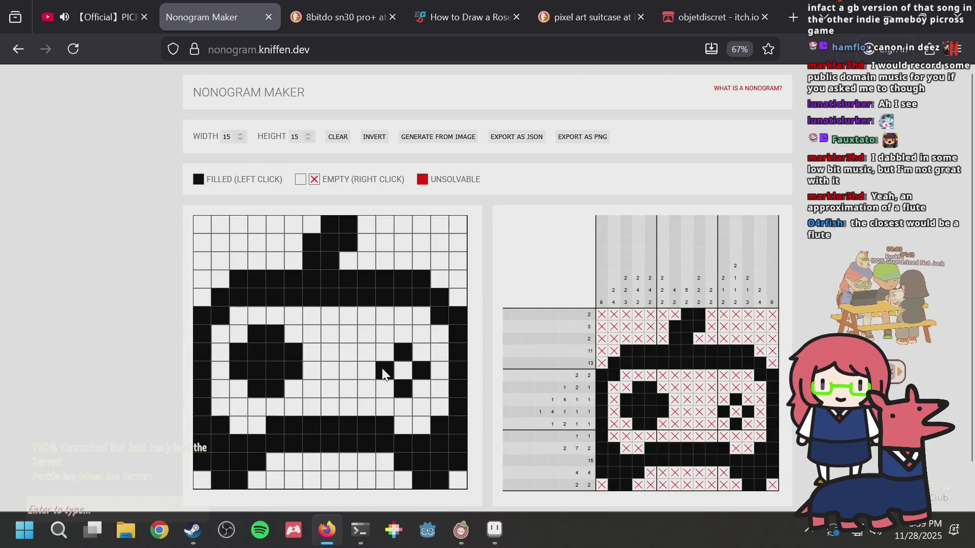
scroll(482, 348, down, 1)
Step: Reshape the left eye's cells and clear the test cells in row 10
click(294, 320)
click(292, 310)
click(278, 298)
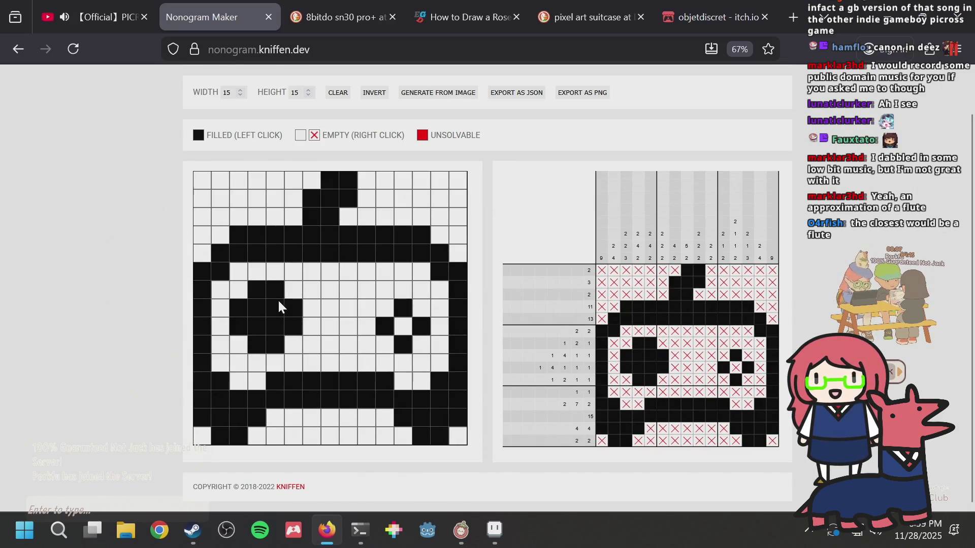
click(280, 308)
click(273, 288)
click(311, 344)
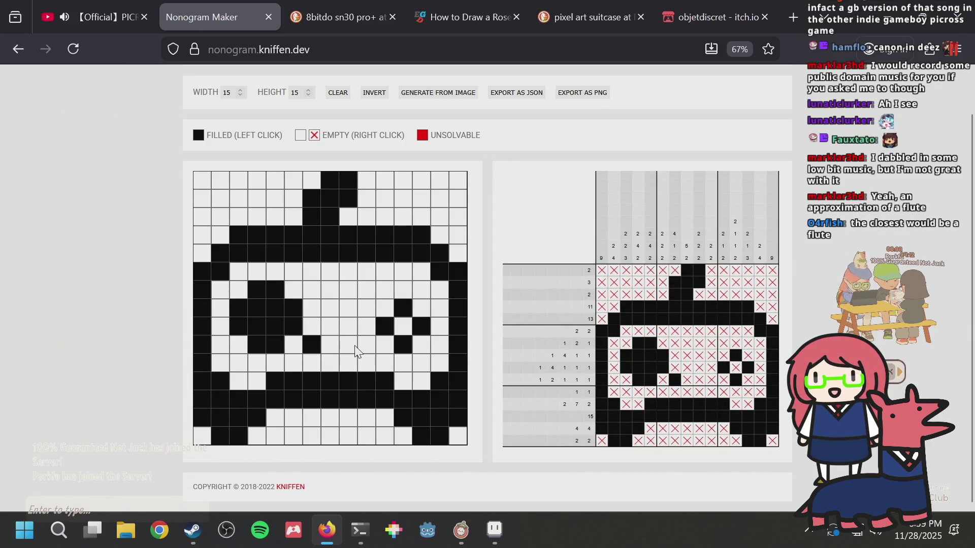
click(366, 347)
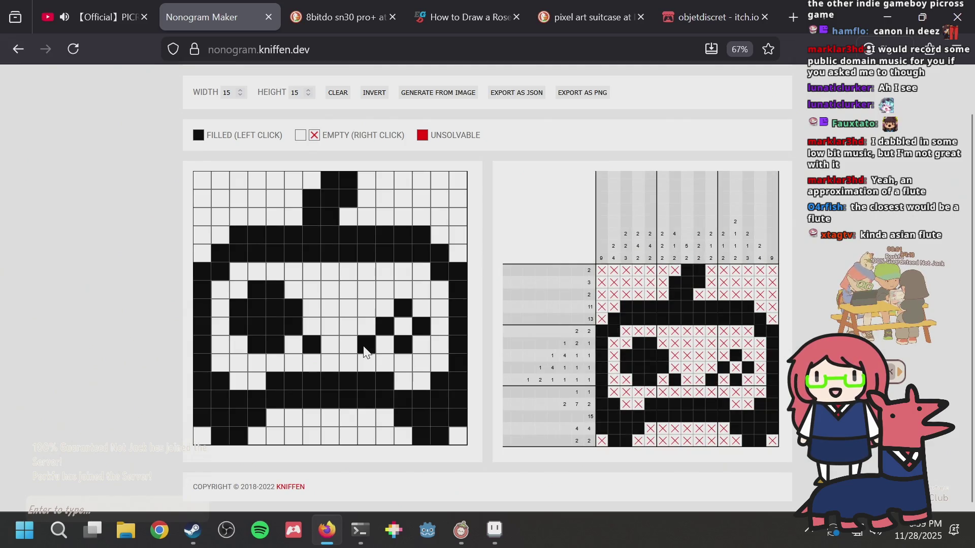
click(366, 348)
click(312, 348)
click(312, 347)
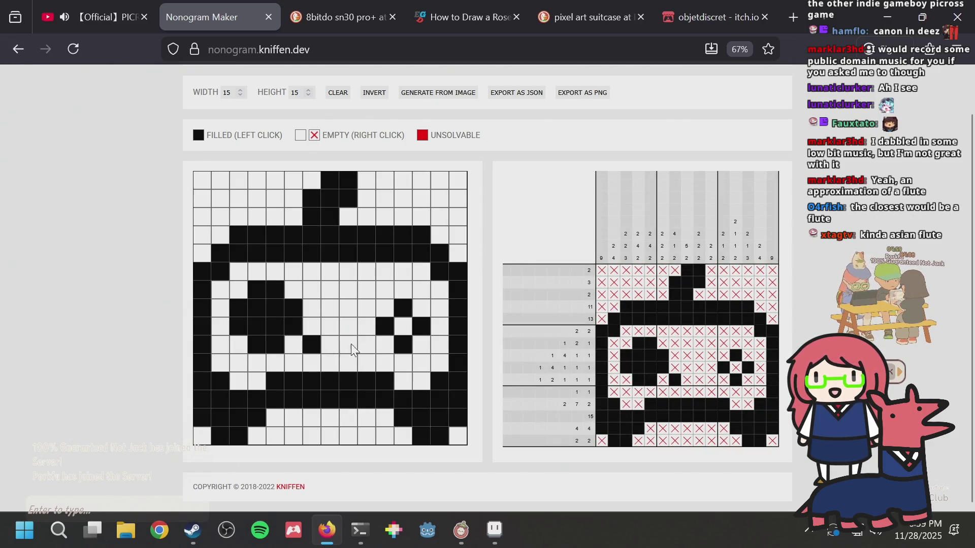
Step: Rearrange the right eye into a diamond, clearing row 9 column 13
click(363, 347)
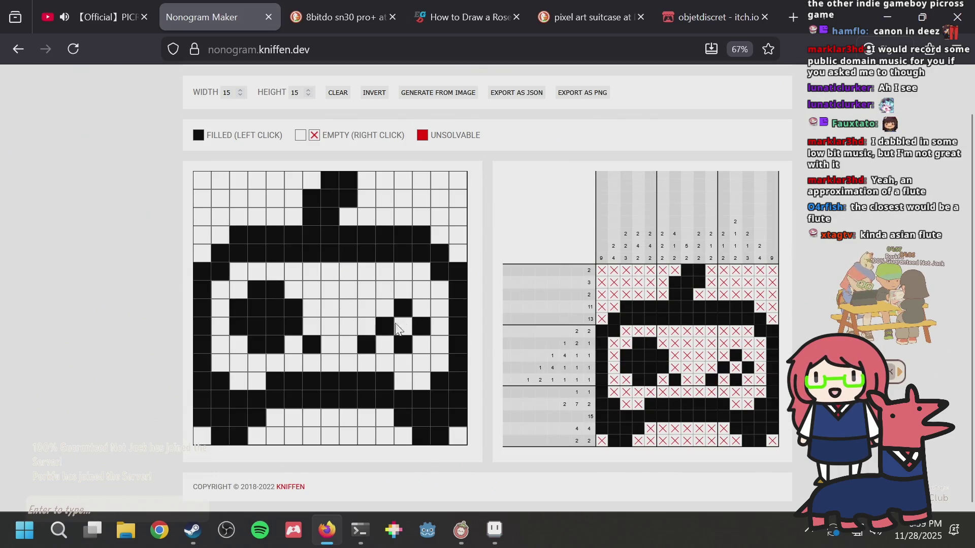
click(385, 327)
click(404, 306)
click(403, 346)
click(425, 333)
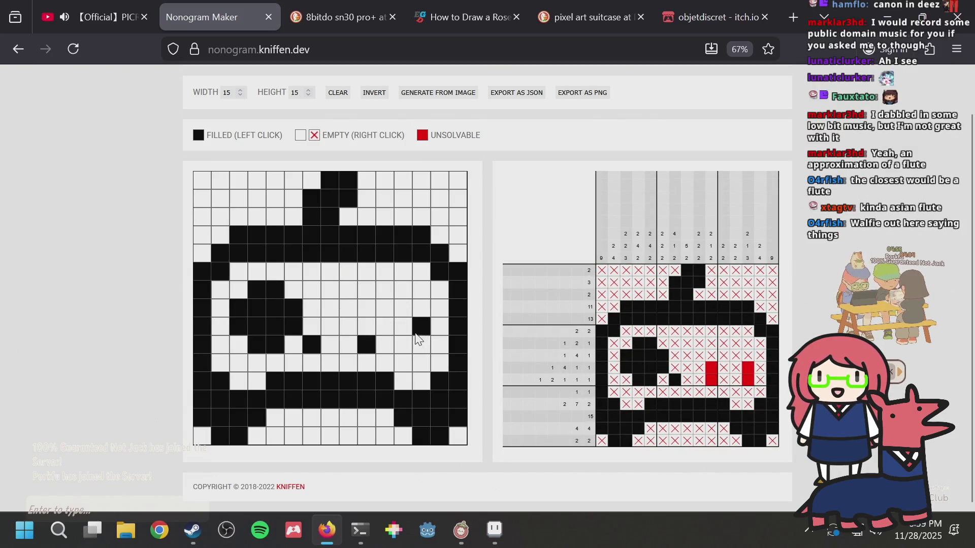
click(405, 296)
click(386, 309)
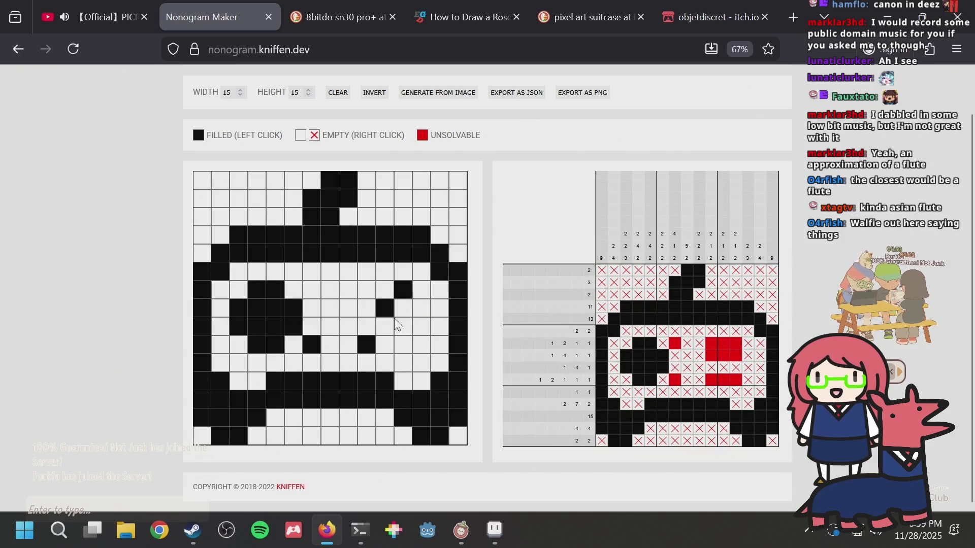
click(403, 327)
click(421, 309)
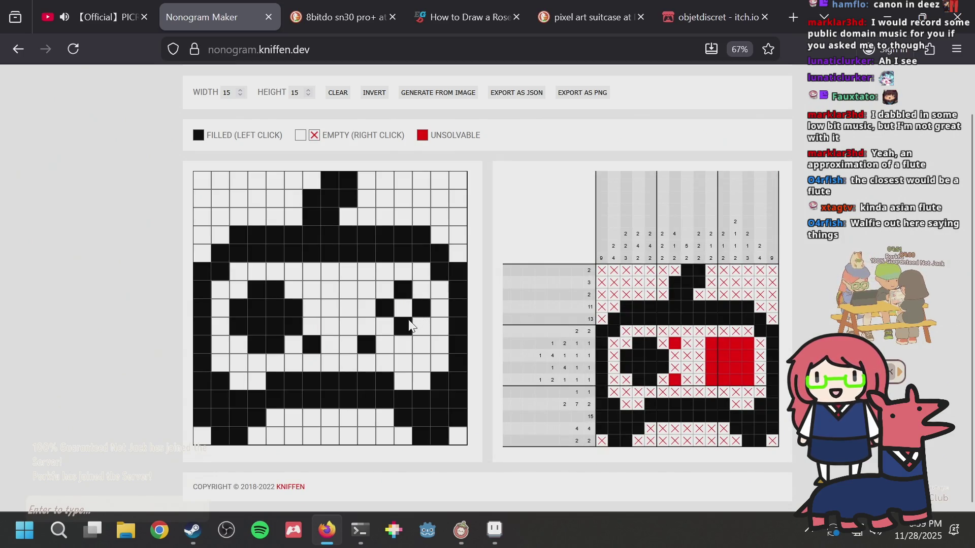
Step: Clear stray cells and reshape the left eye into a diamond
click(286, 326)
click(257, 350)
click(243, 330)
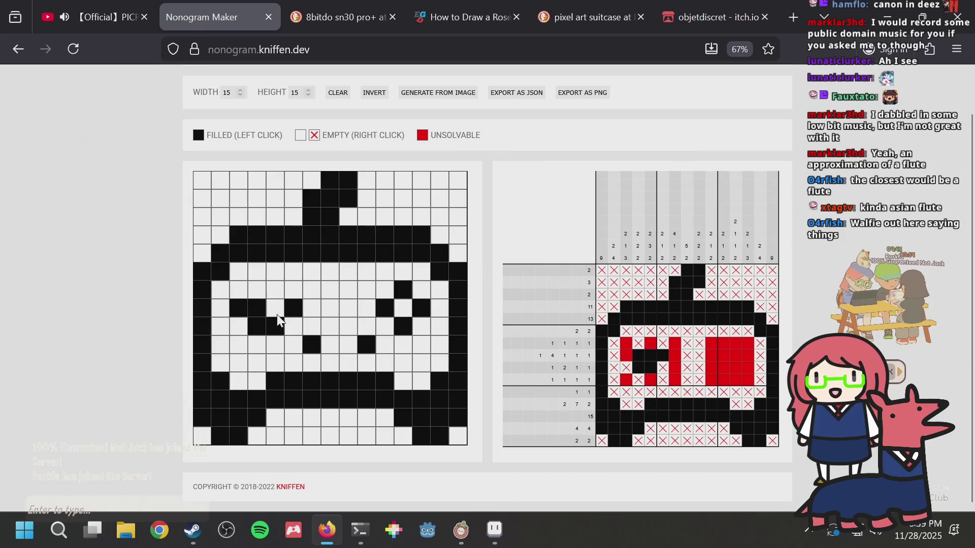
click(275, 321)
click(294, 305)
click(275, 308)
click(258, 289)
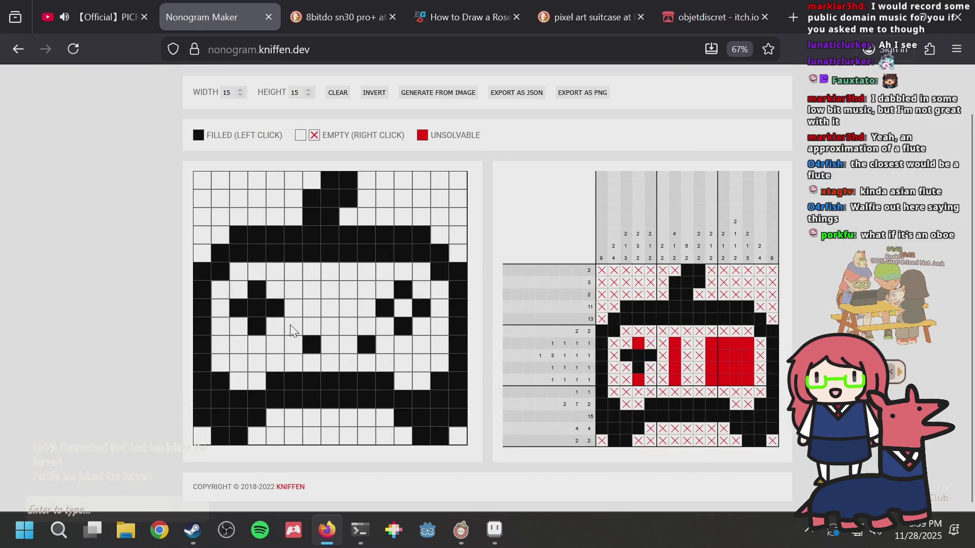
click(307, 341)
click(294, 346)
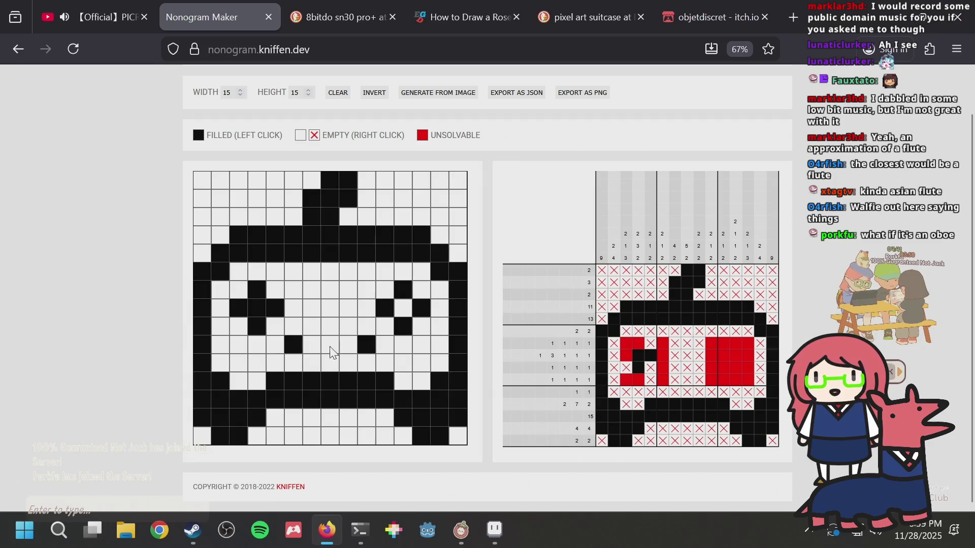
Step: Add two mouth cells and test filling the left eye's inside, then remove it
click(308, 348)
click(347, 350)
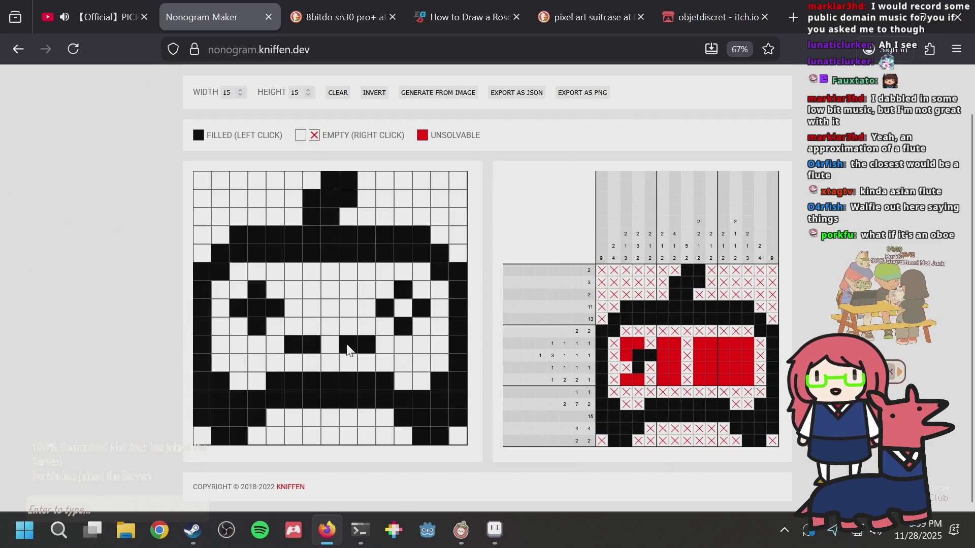
click(275, 292)
click(294, 308)
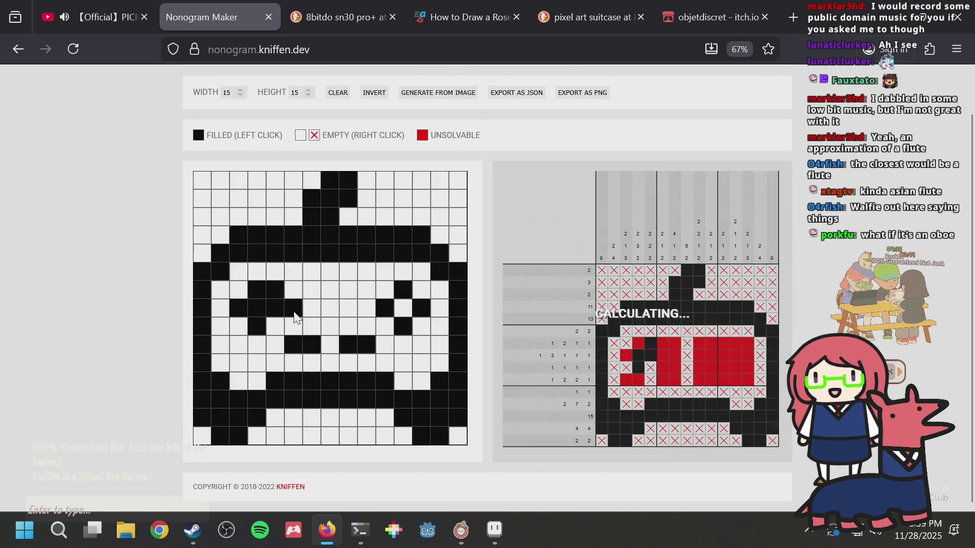
click(294, 309)
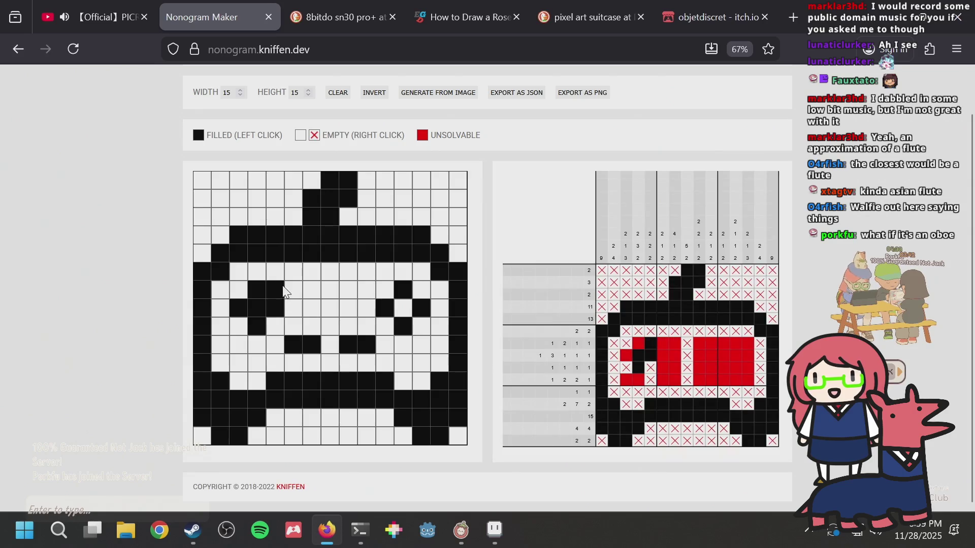
click(275, 290)
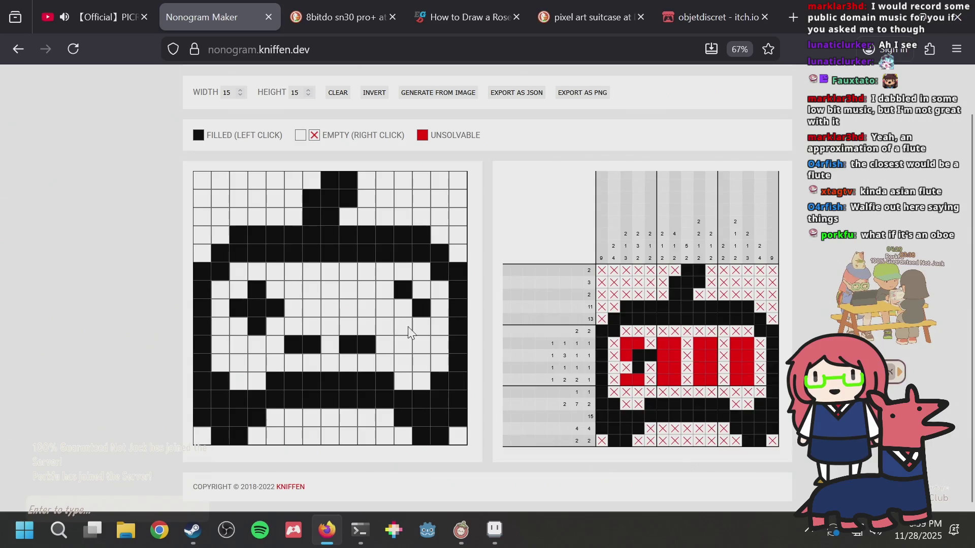
Step: Erase and redraw the mouth into two short bars, adding right-eye cells
click(386, 308)
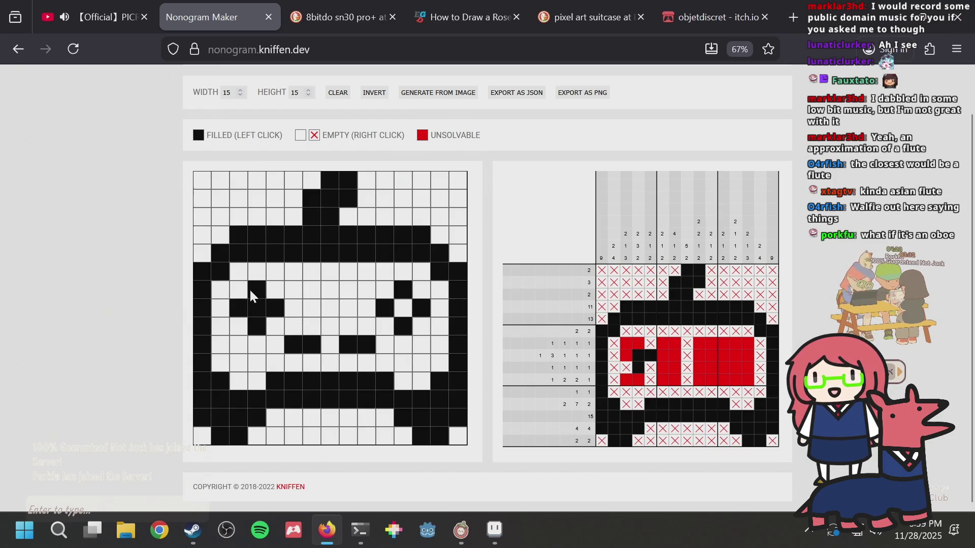
click(280, 293)
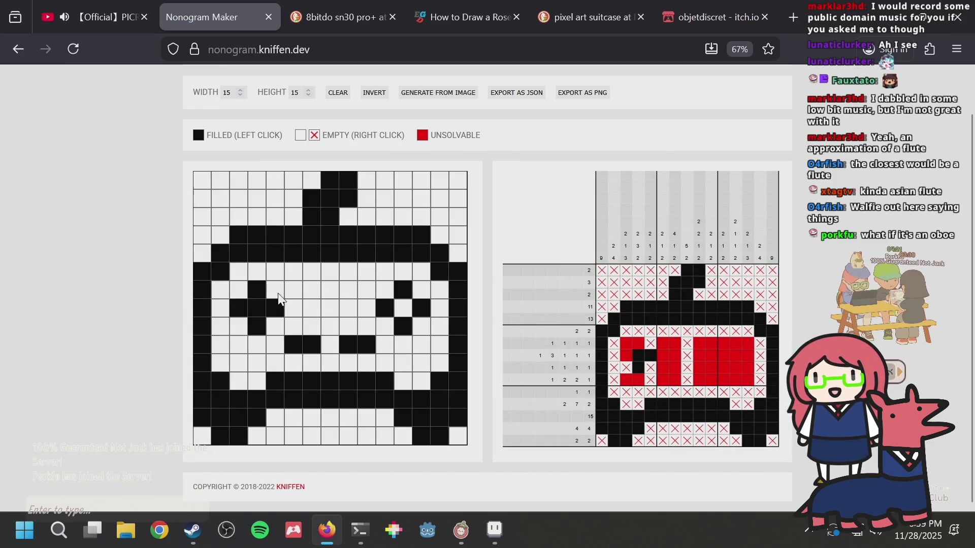
drag(300, 341, 368, 348)
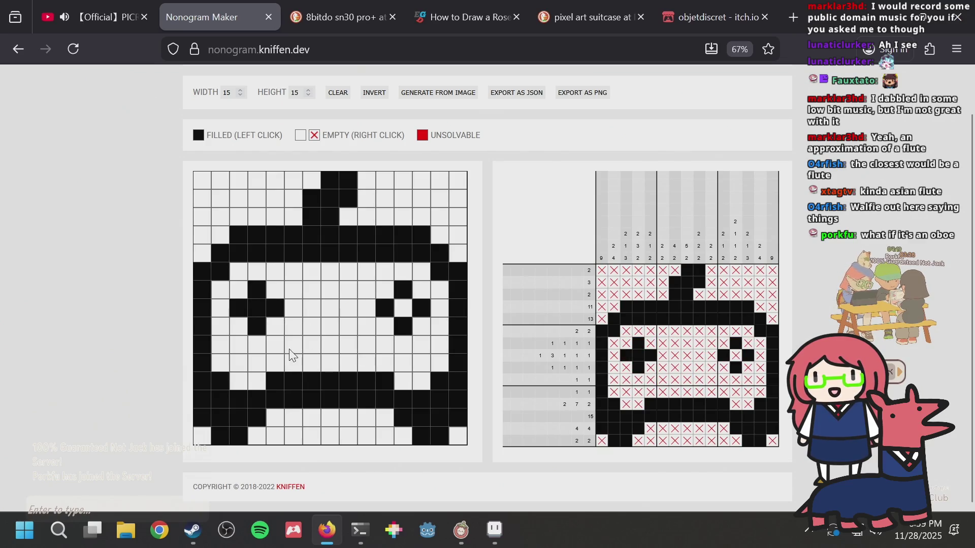
click(310, 350)
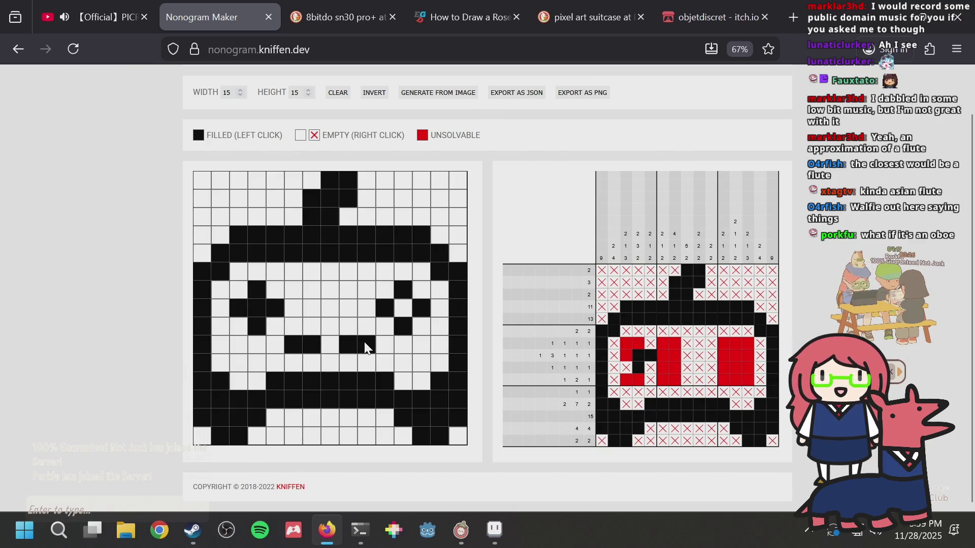
click(378, 302)
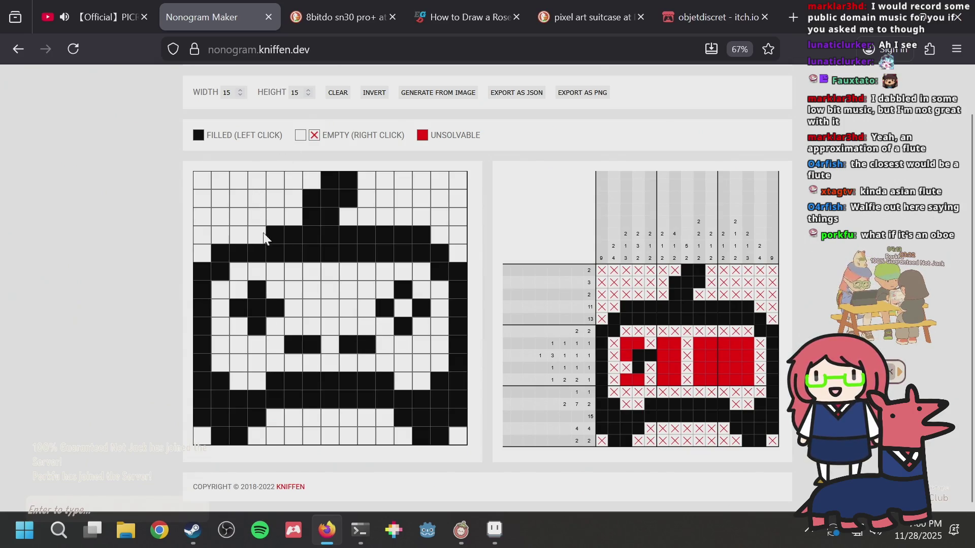
Step: Clear both ends of the wide top bar and extend the stem down one cell
drag(262, 239, 285, 233)
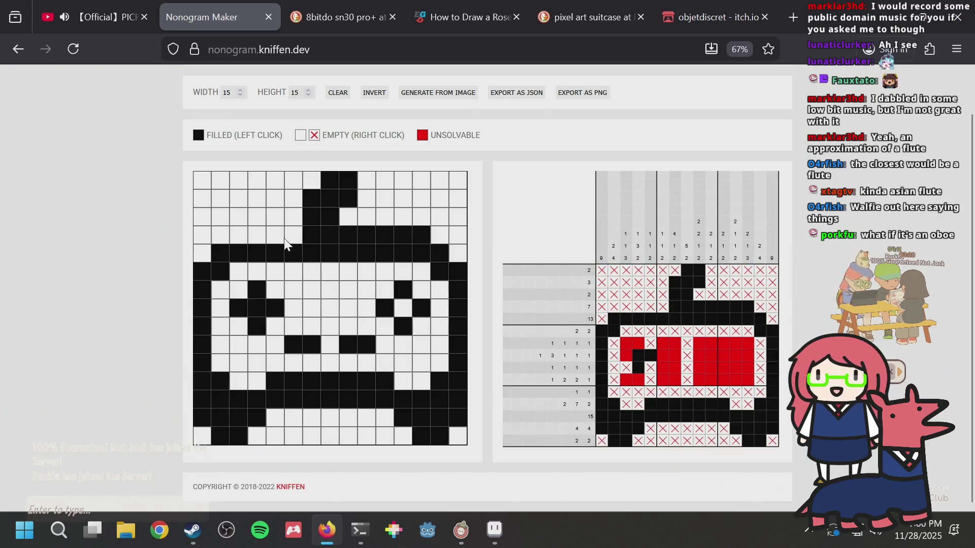
click(242, 235)
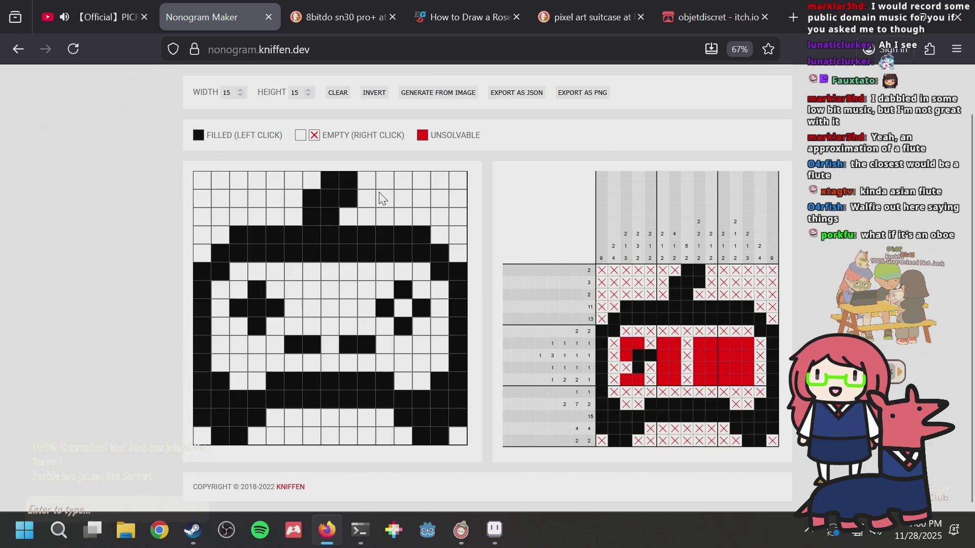
drag(292, 231, 215, 240)
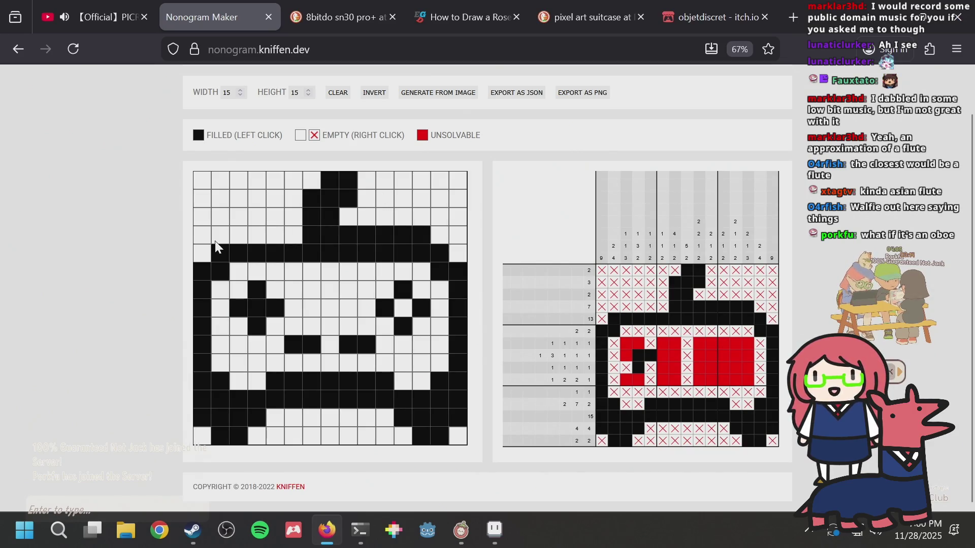
mouse_move(355, 227)
mouse_down()
mouse_move(438, 242)
mouse_move(456, 268)
mouse_up()
drag(216, 248, 204, 269)
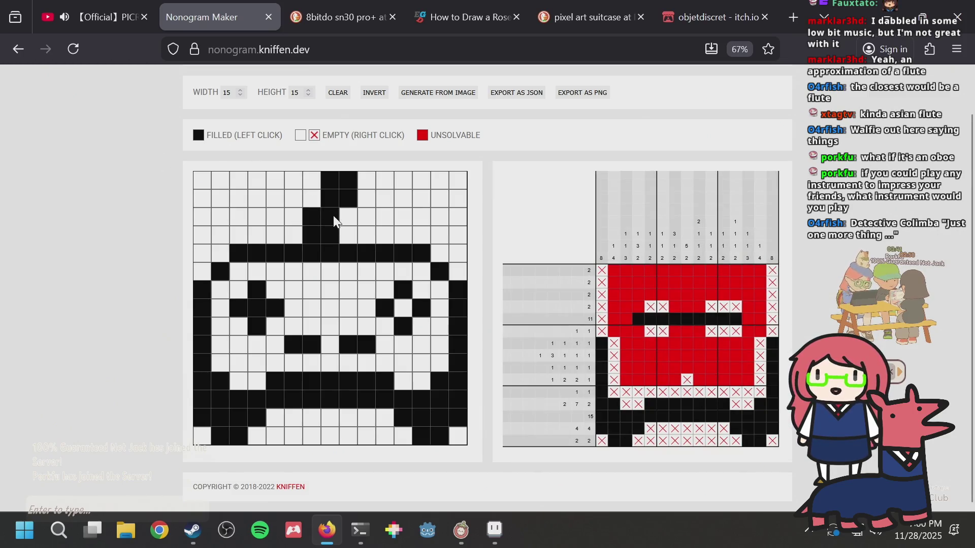
click(348, 219)
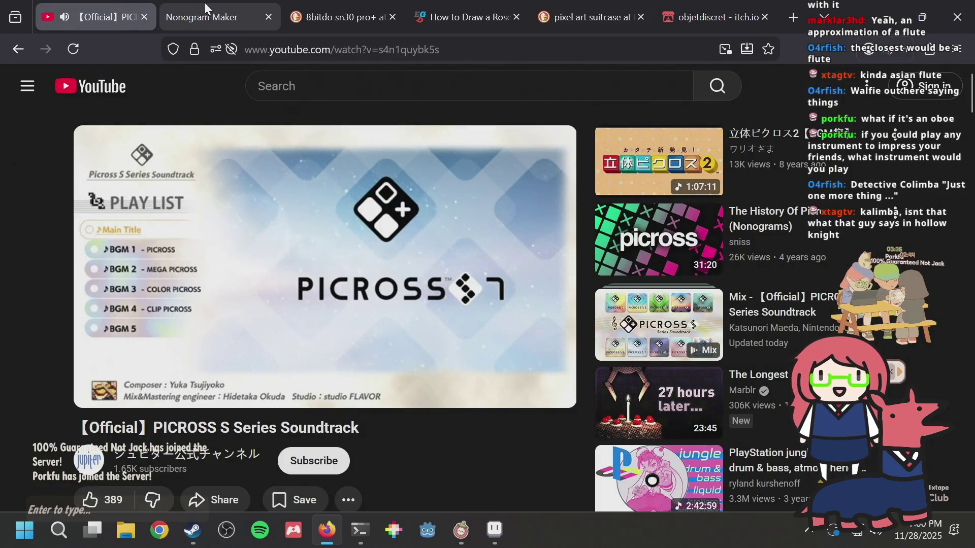
mouse_move(200, 5)
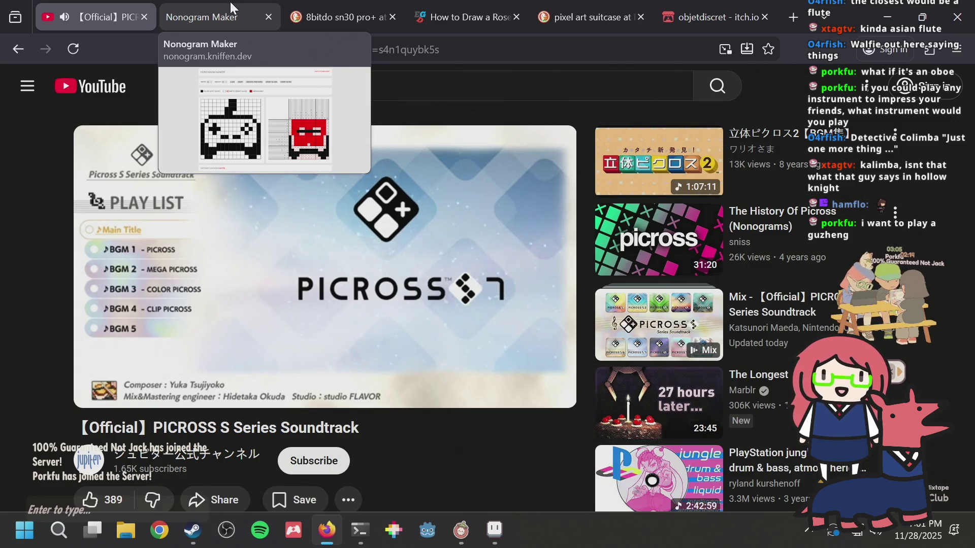
click(230, 1)
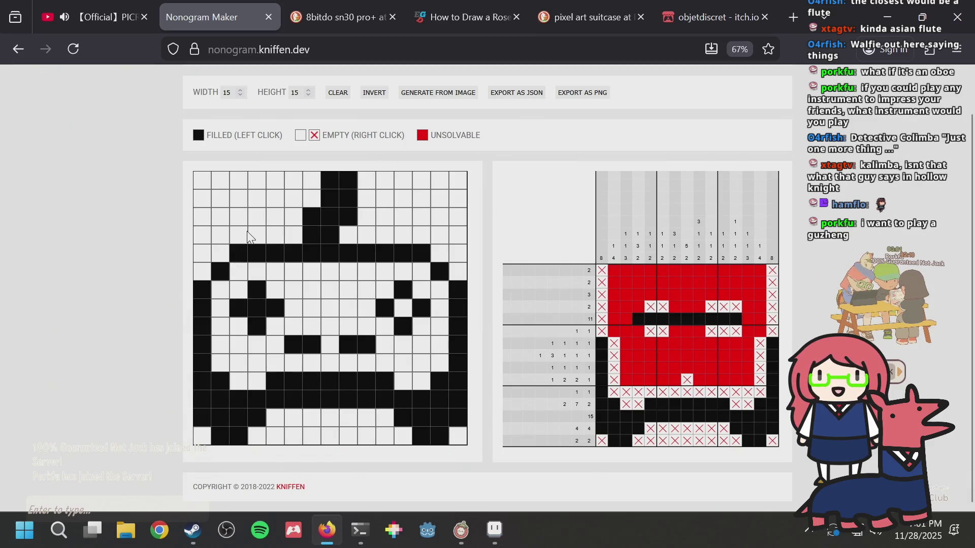
Step: Test filling the bar ends and single cells against the solver, reverting each
click(226, 254)
click(438, 258)
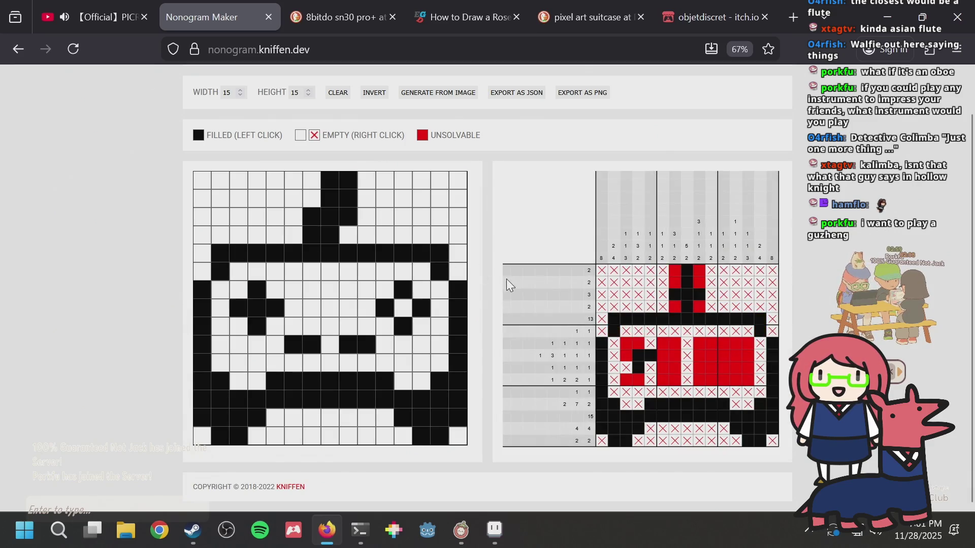
click(227, 249)
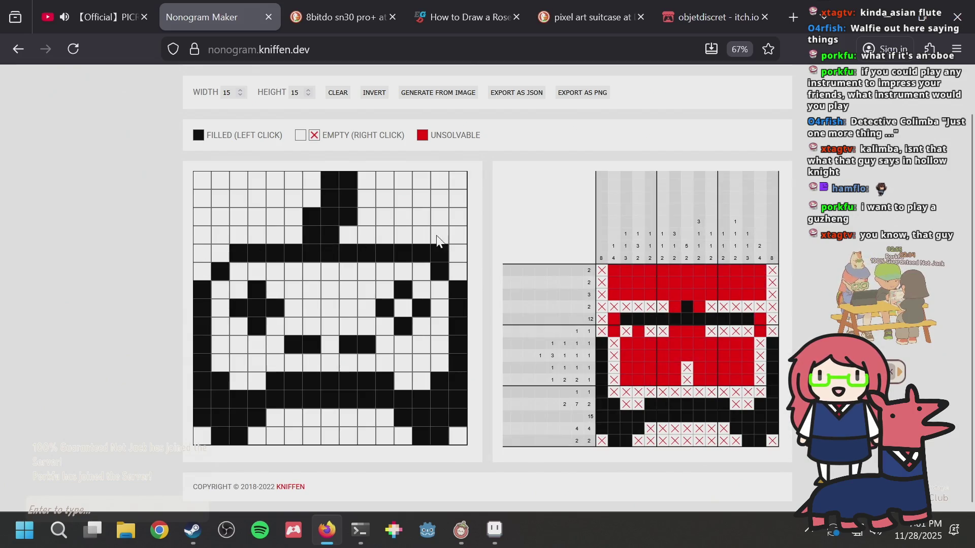
click(441, 254)
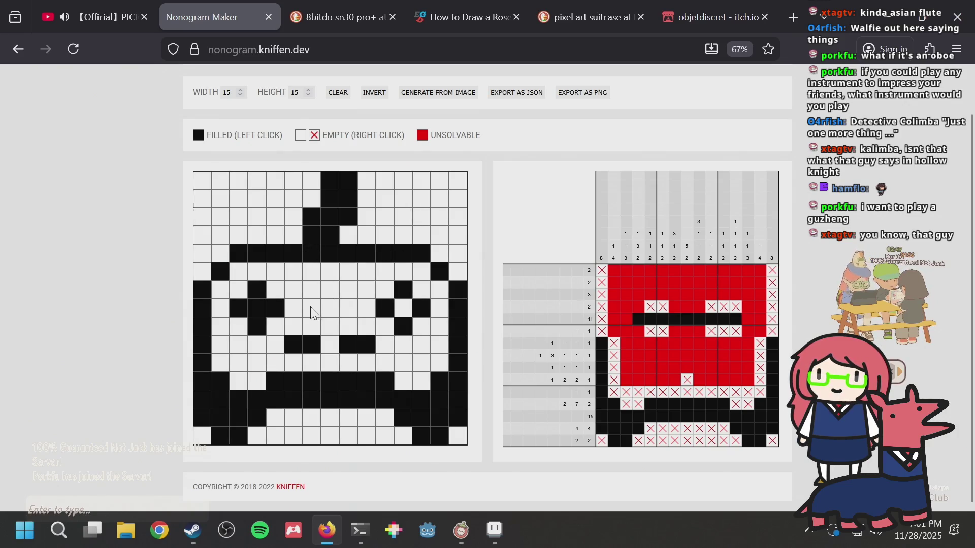
click(329, 311)
click(332, 311)
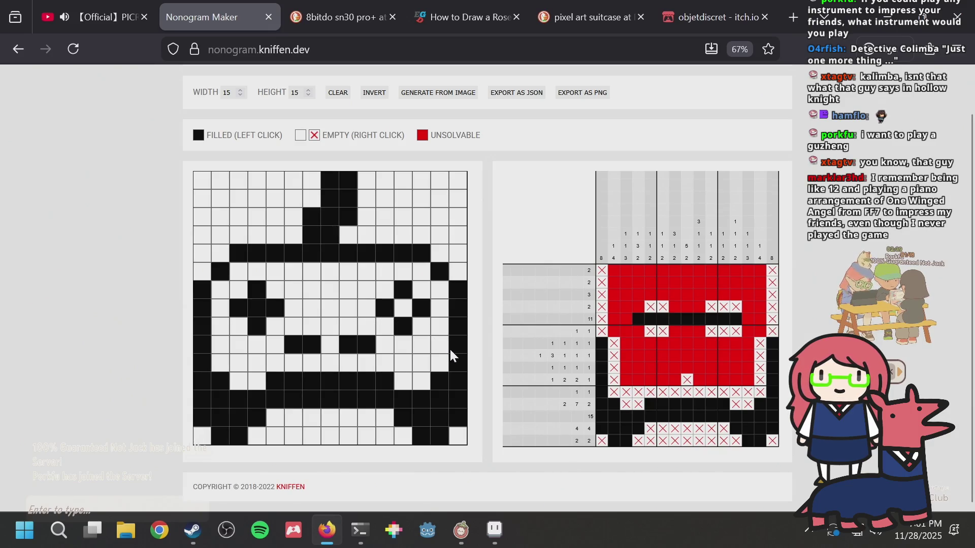
click(421, 361)
click(421, 361)
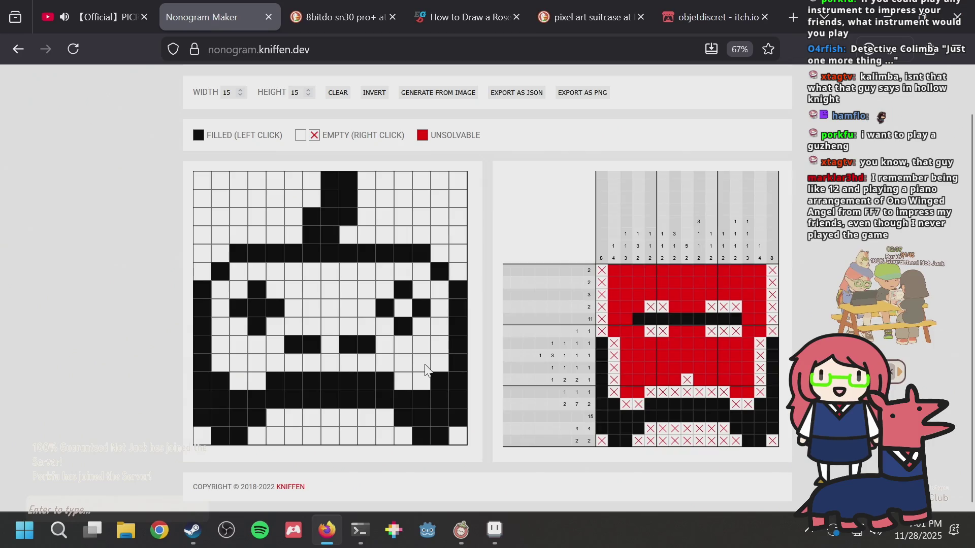
Step: Reshape the stem with a wider second row, then fill the bar ends and mouth gap
click(318, 218)
mouse_move(312, 234)
mouse_down()
mouse_move(330, 207)
mouse_move(330, 183)
mouse_up()
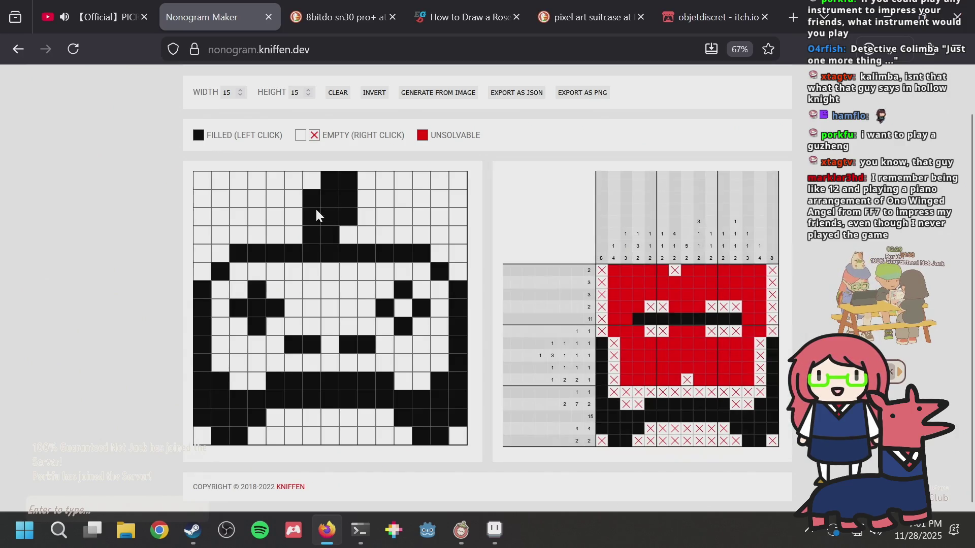
click(350, 220)
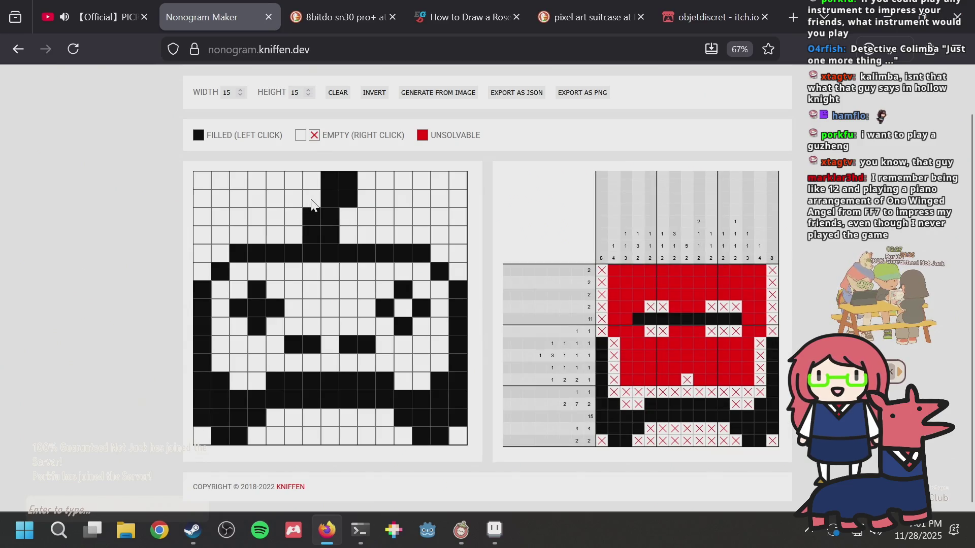
click(312, 199)
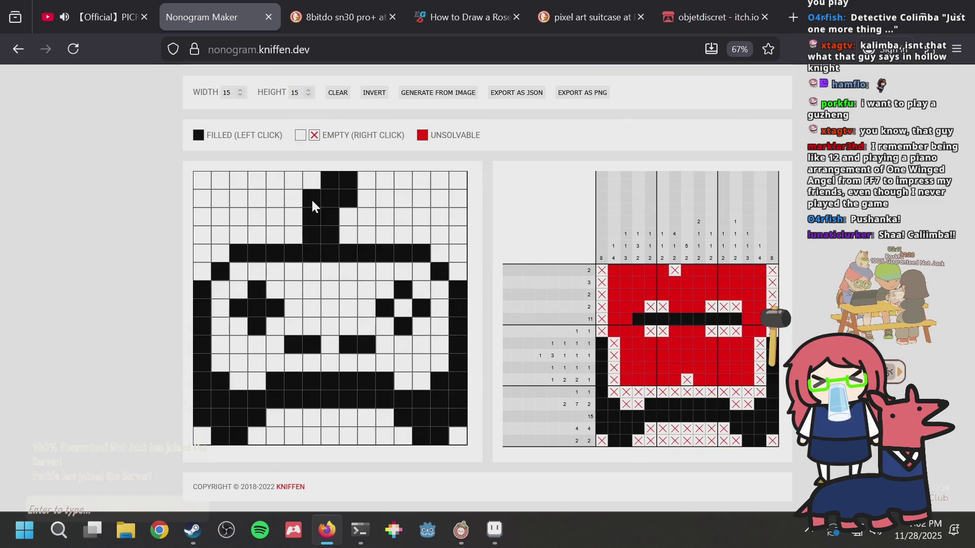
click(220, 252)
click(440, 252)
click(330, 345)
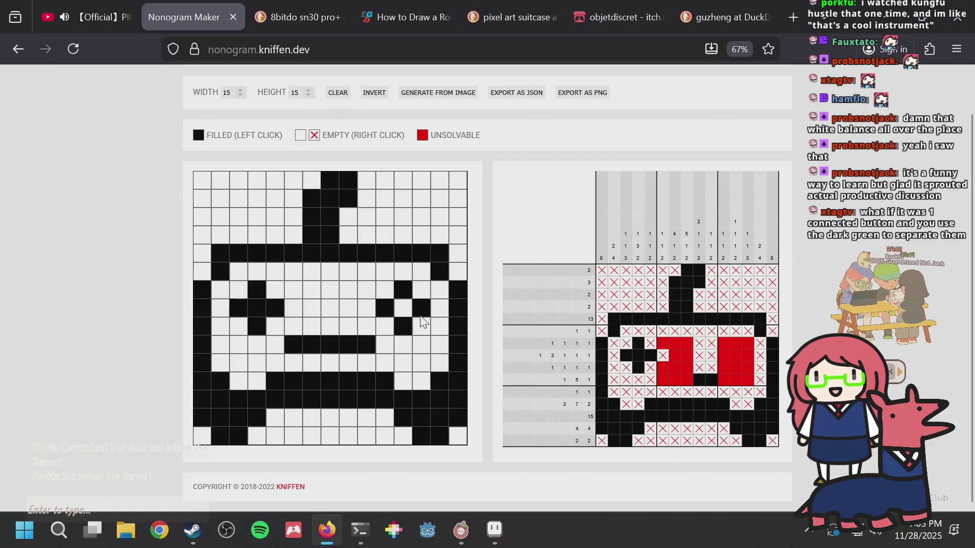
Step: Clear and rearrange the cells in the mouth row
click(330, 347)
click(349, 349)
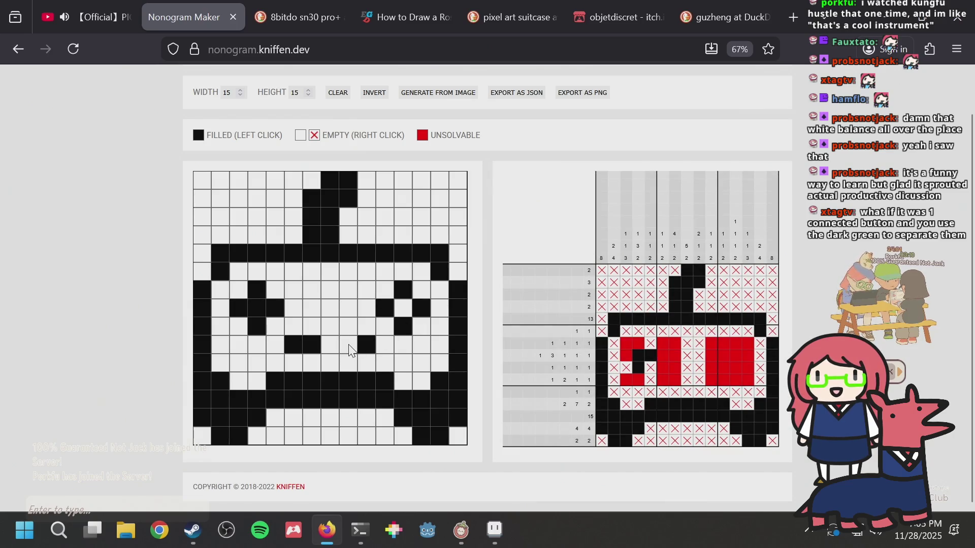
click(309, 348)
click(295, 348)
click(367, 347)
click(348, 348)
click(306, 350)
Step: Try a raised corner on the mouth, then clear it out again
click(310, 350)
click(347, 352)
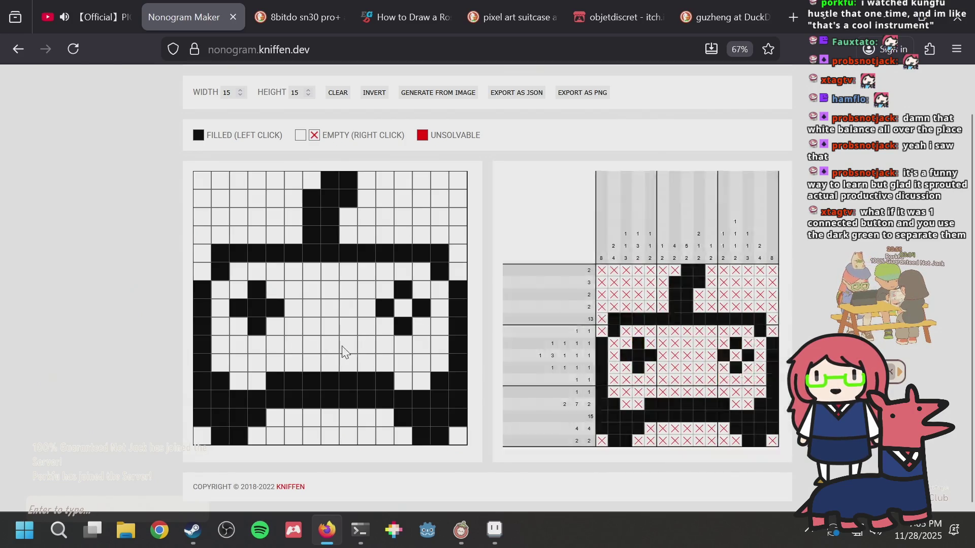
click(295, 350)
click(311, 331)
click(312, 346)
click(311, 327)
click(300, 346)
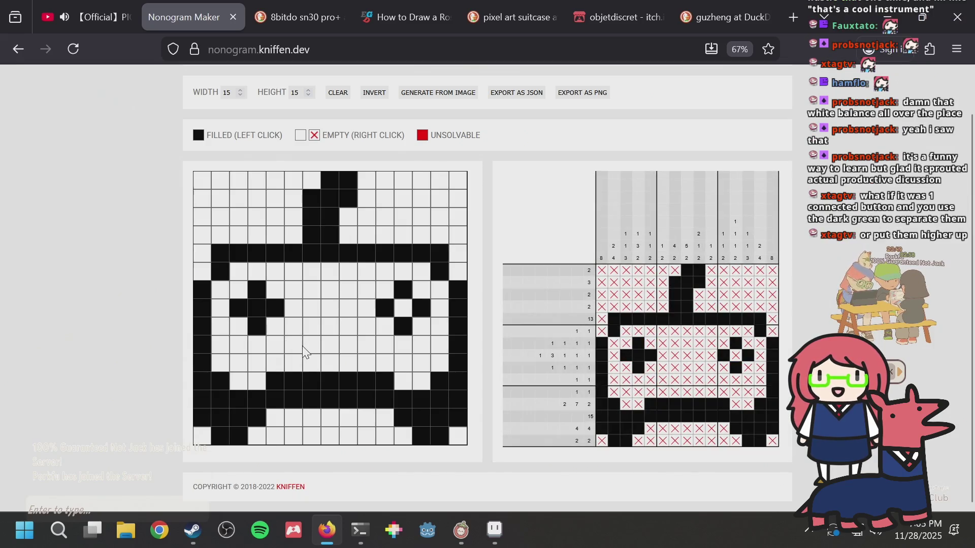
Step: Form two 2-cell centre marks, testing them one row lower before settling
drag(315, 328, 354, 332)
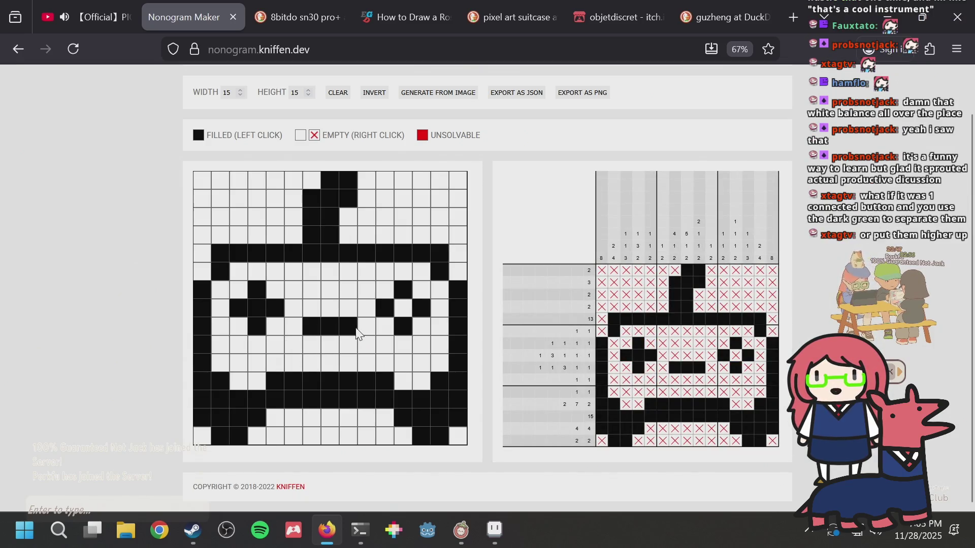
click(329, 333)
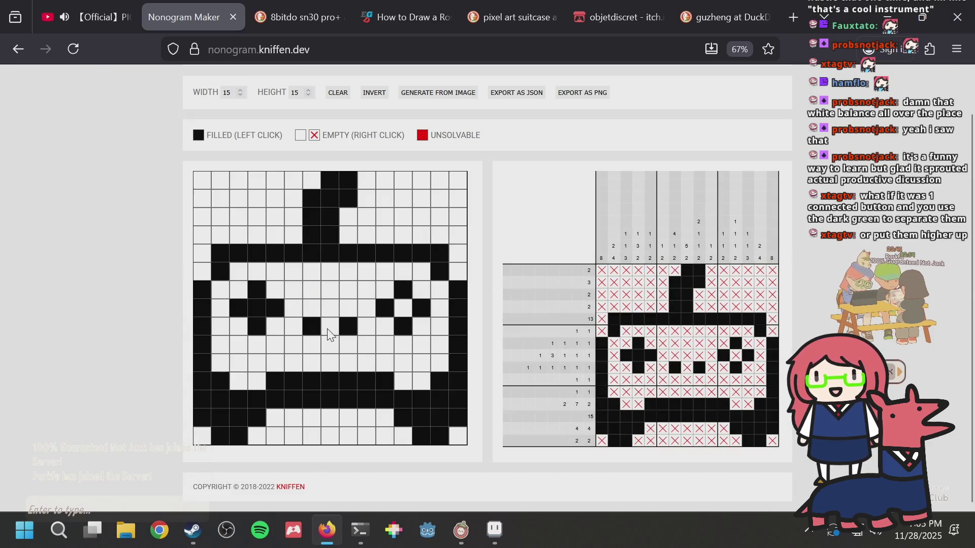
click(297, 330)
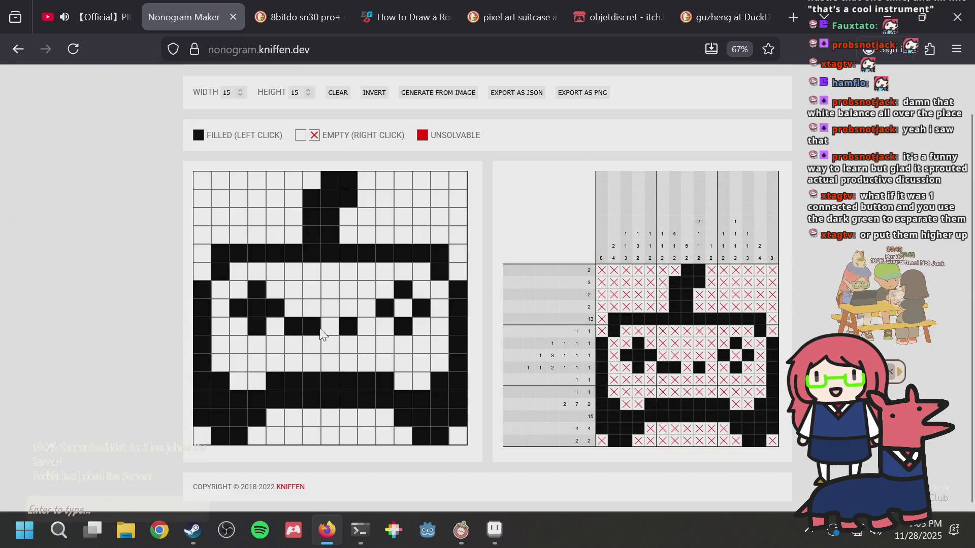
click(365, 332)
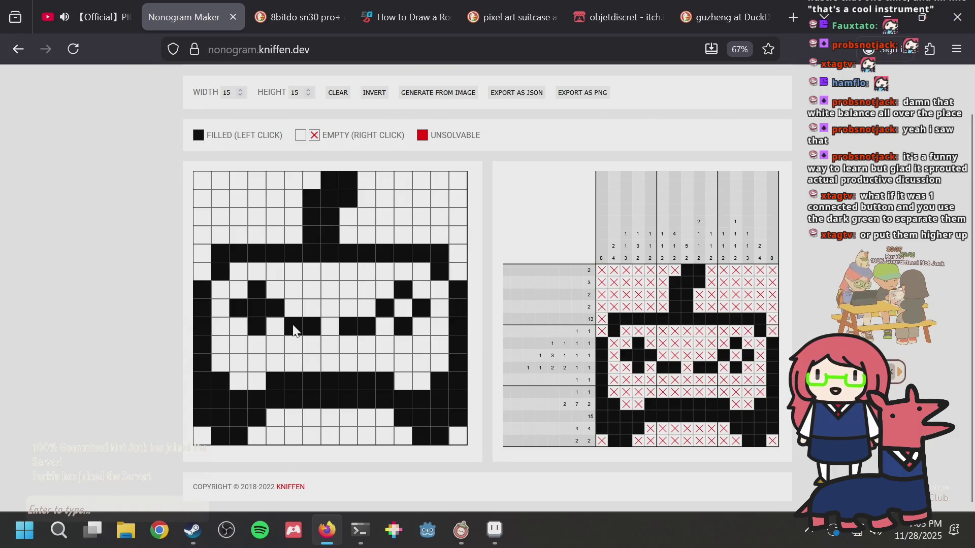
click(293, 333)
click(296, 345)
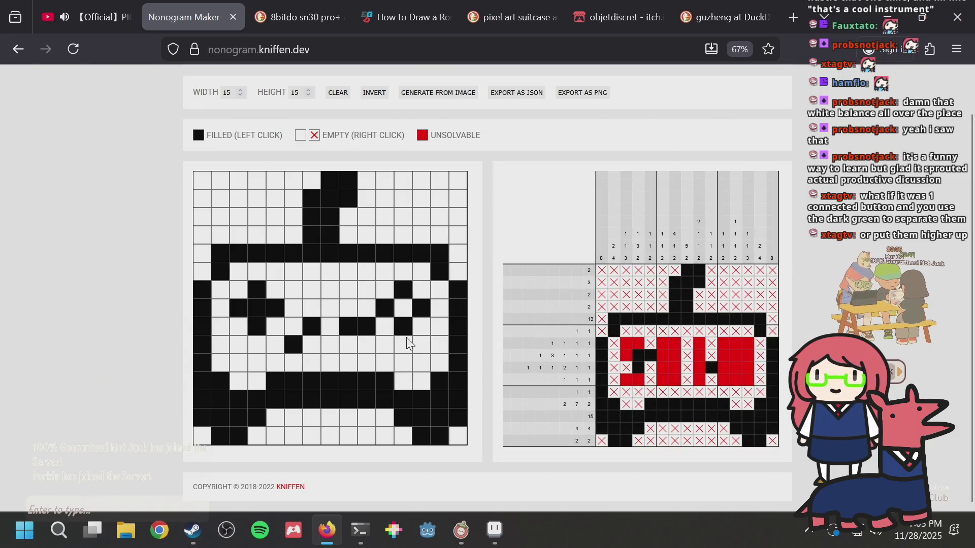
click(366, 330)
click(368, 350)
click(367, 347)
click(367, 328)
click(295, 330)
click(295, 343)
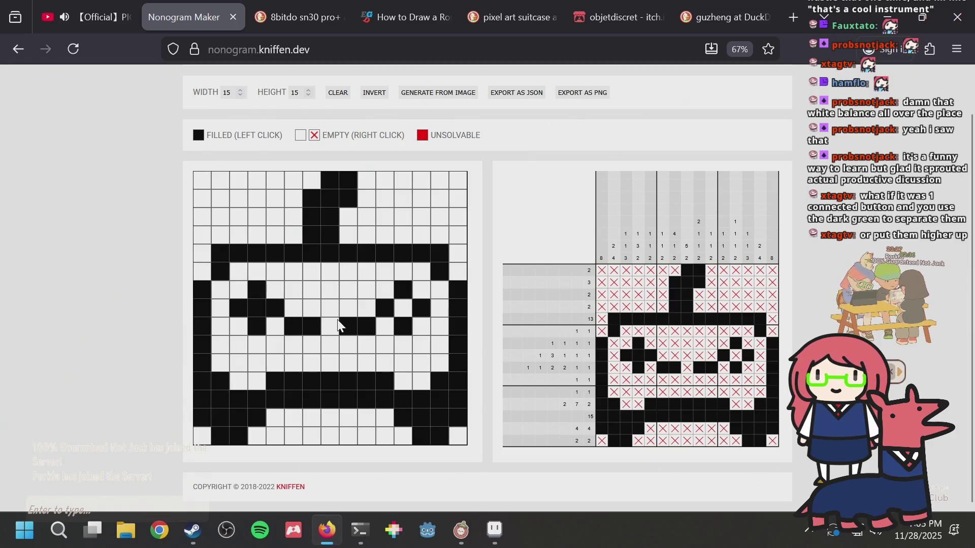
Step: Trim one cell from each end of the long top bar
click(220, 259)
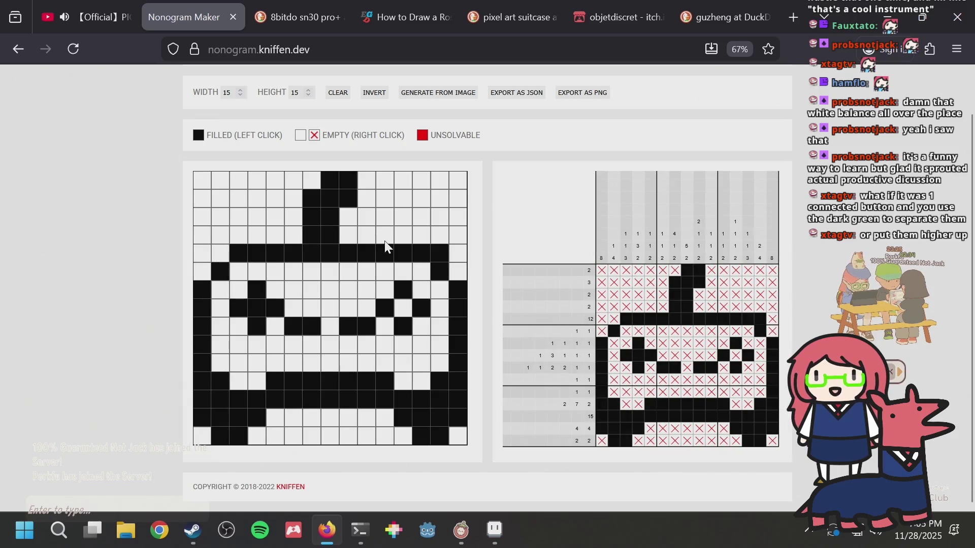
click(443, 250)
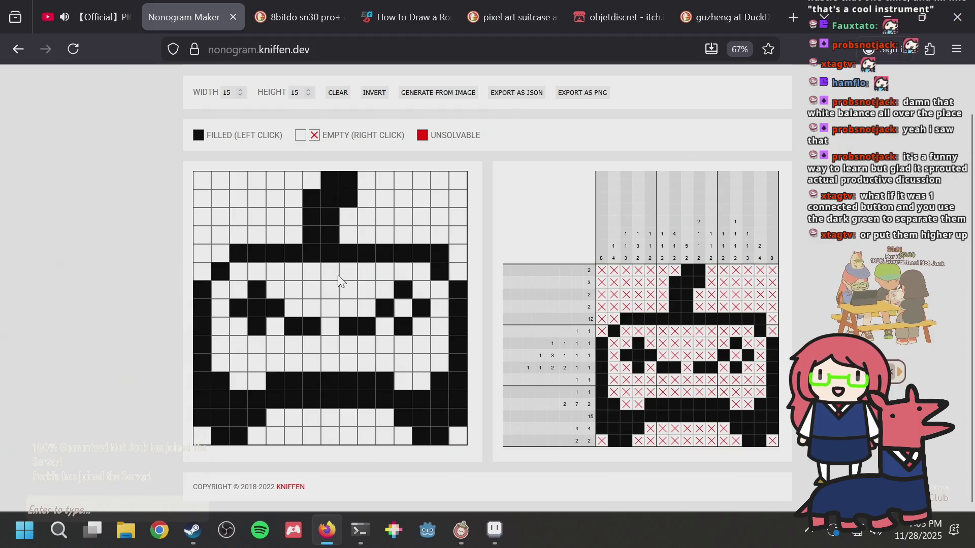
key(alt+Tab)
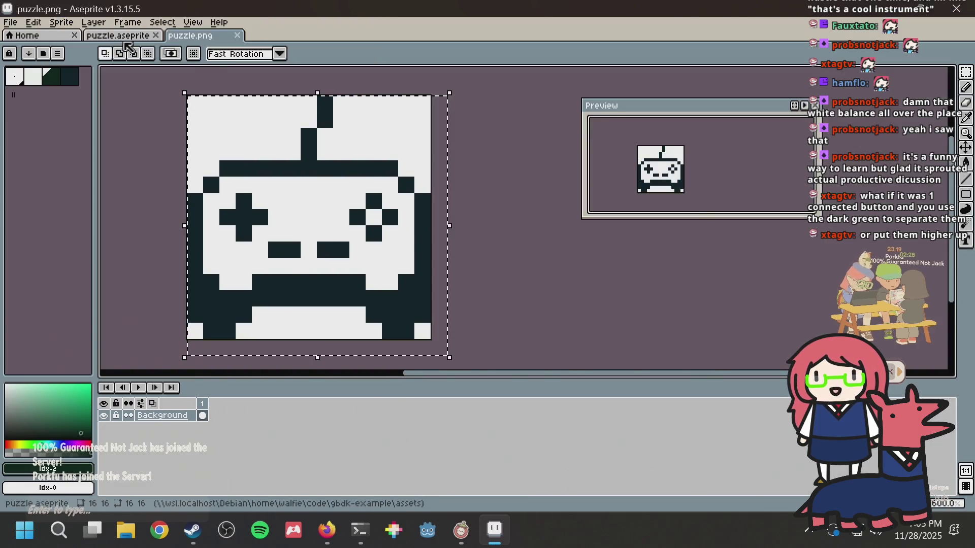
Step: In puzzle.aseprite, paint the controller's centre marks dark green, checking against the nonogram
click(122, 36)
right_click(431, 220)
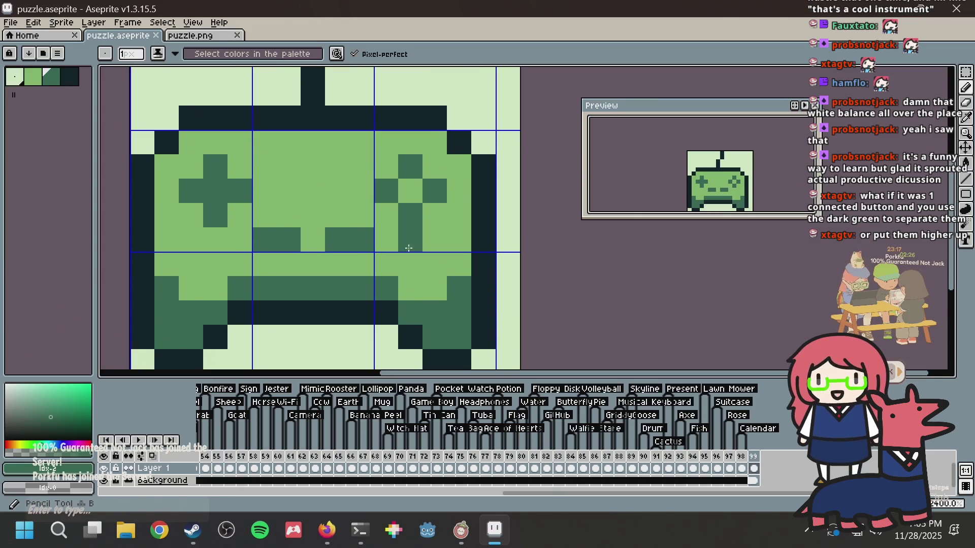
click(265, 252)
key(alt+Tab)
key(alt+Tab)
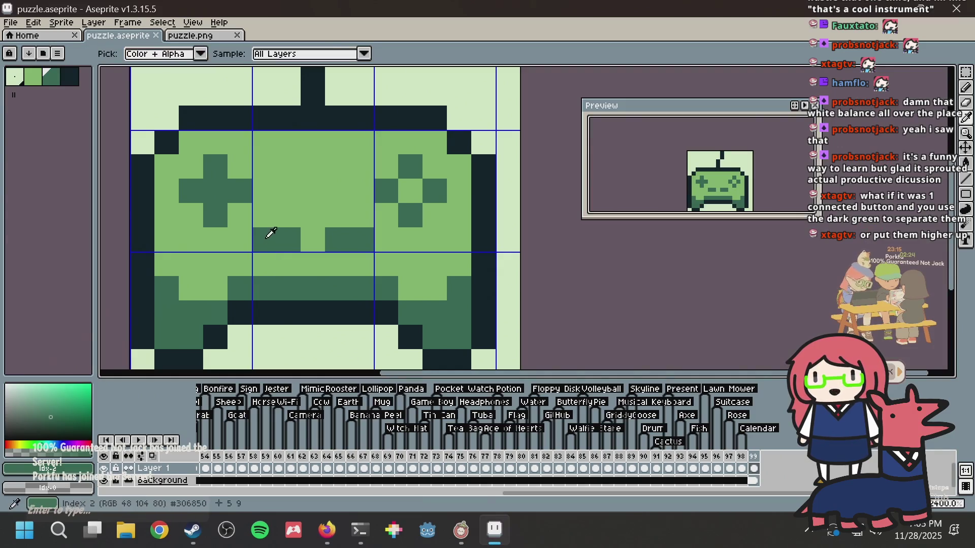
drag(262, 216, 289, 215)
click(337, 215)
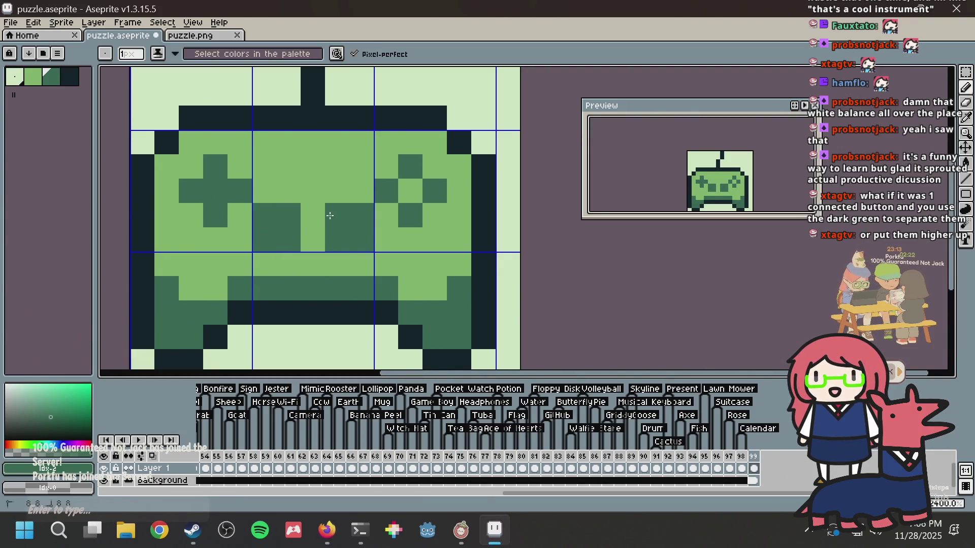
key(alt+Tab)
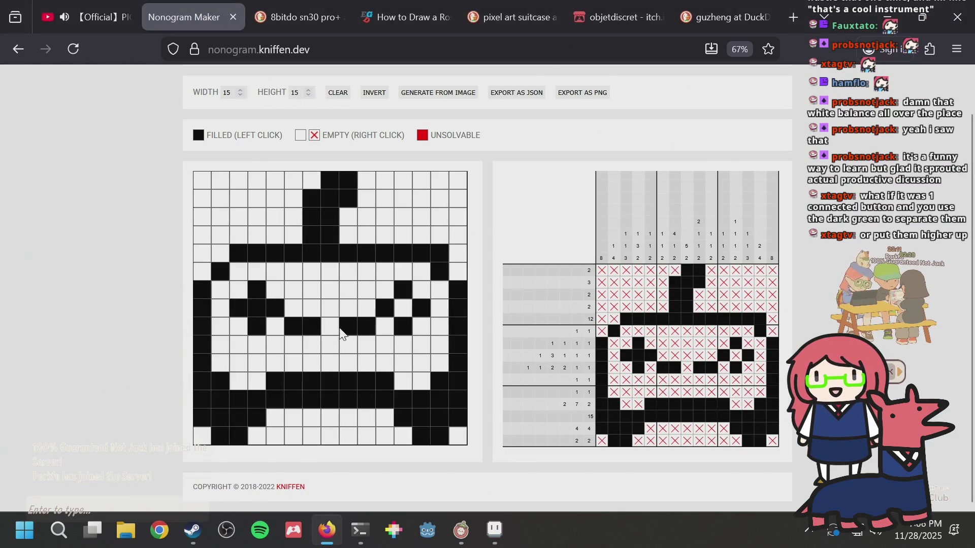
mouse_move(347, 346)
mouse_down()
mouse_move(366, 346)
mouse_move(294, 348)
mouse_up()
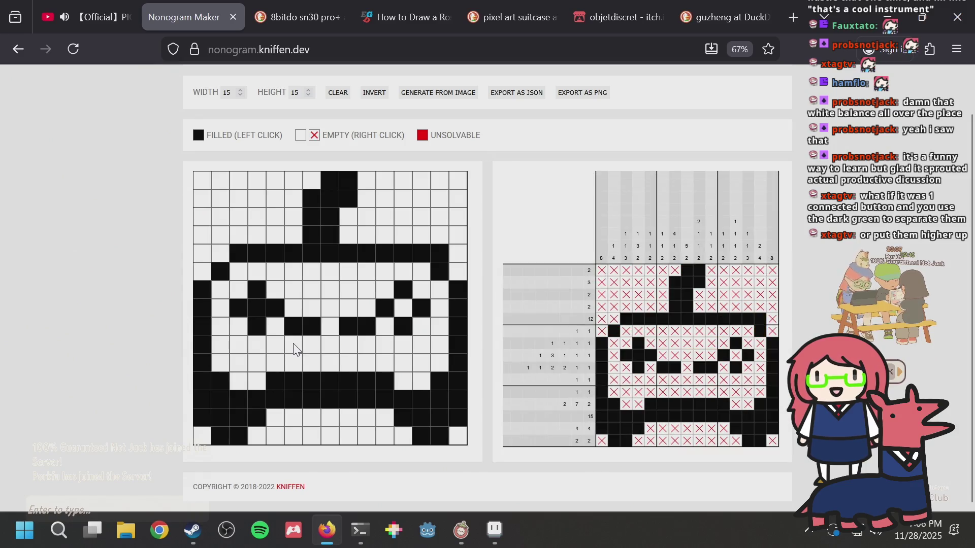
key(alt+Tab)
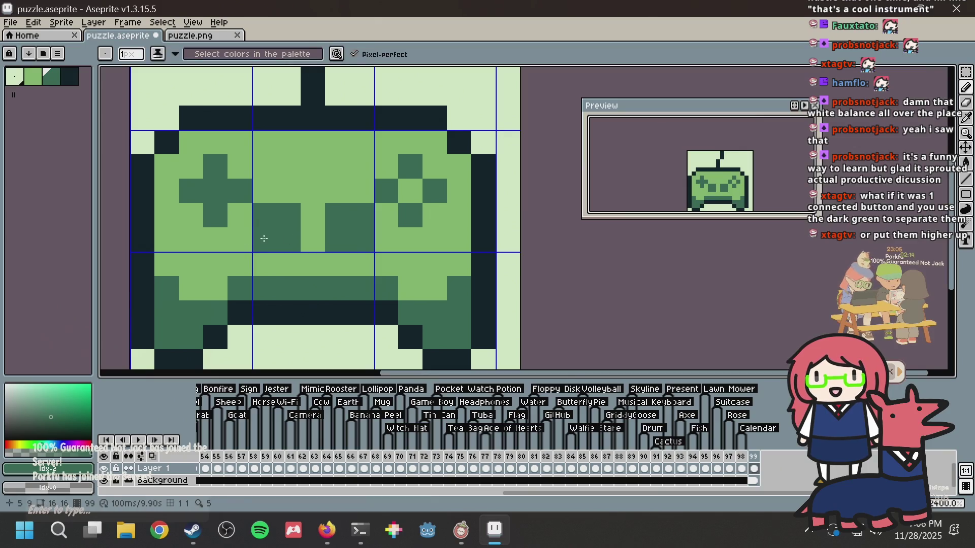
Step: Repaint the enlarged centre cells light green and save puzzle.aseprite
alt+click(243, 244)
drag(262, 241, 340, 251)
key(ctrl+s)
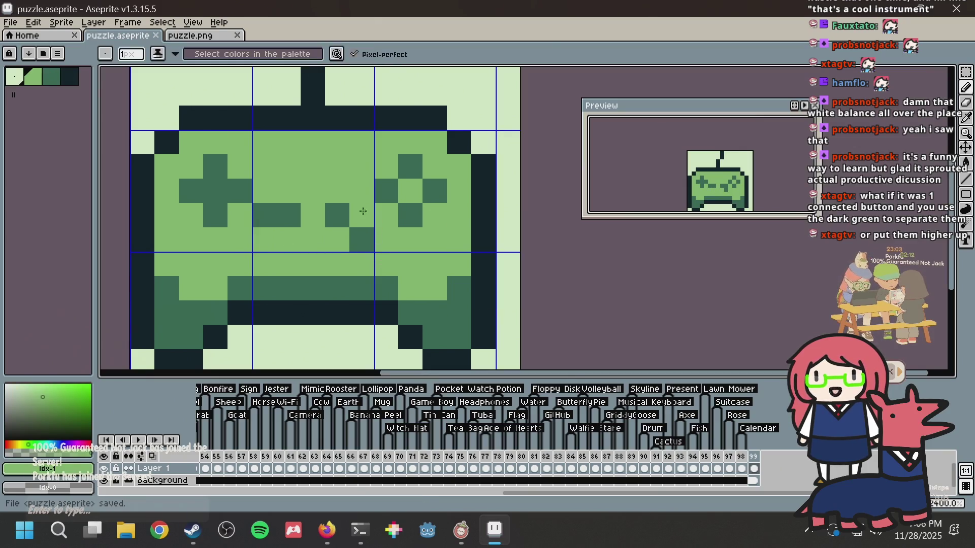
click(369, 234)
Step: Paint the top-left and top-right outline corners dark green, save, and recentre the sprite
alt+click(410, 166)
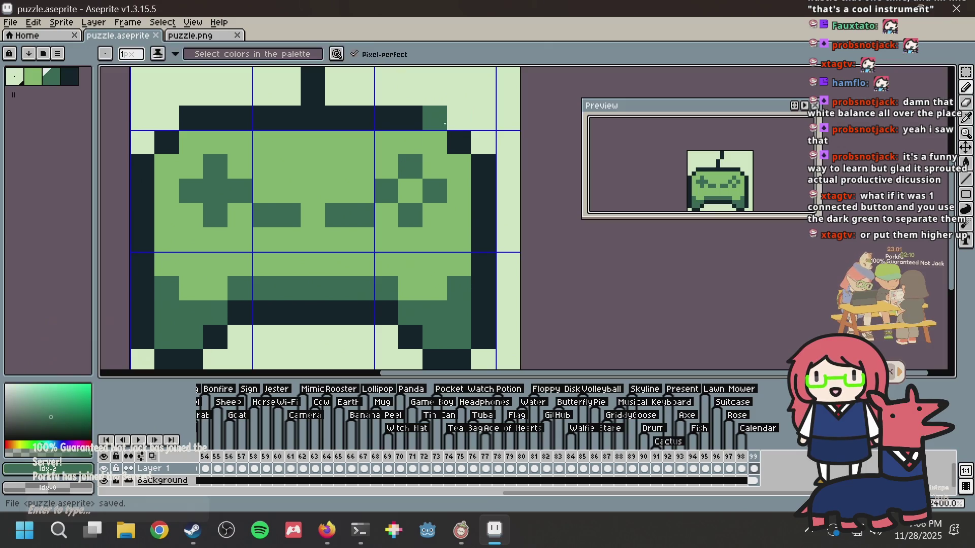
click(459, 117)
click(166, 118)
key(ctrl+s)
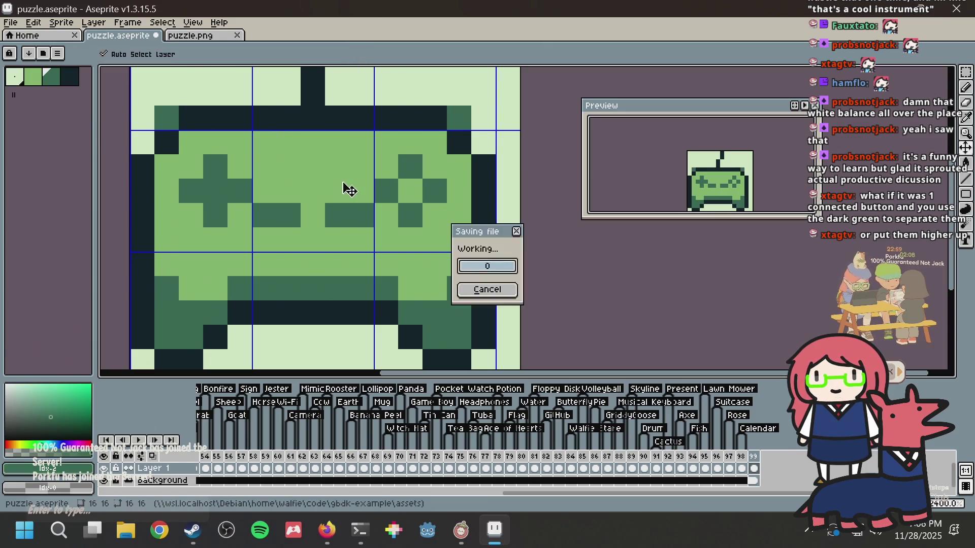
scroll(342, 185, down, 2)
drag(366, 184, 359, 216)
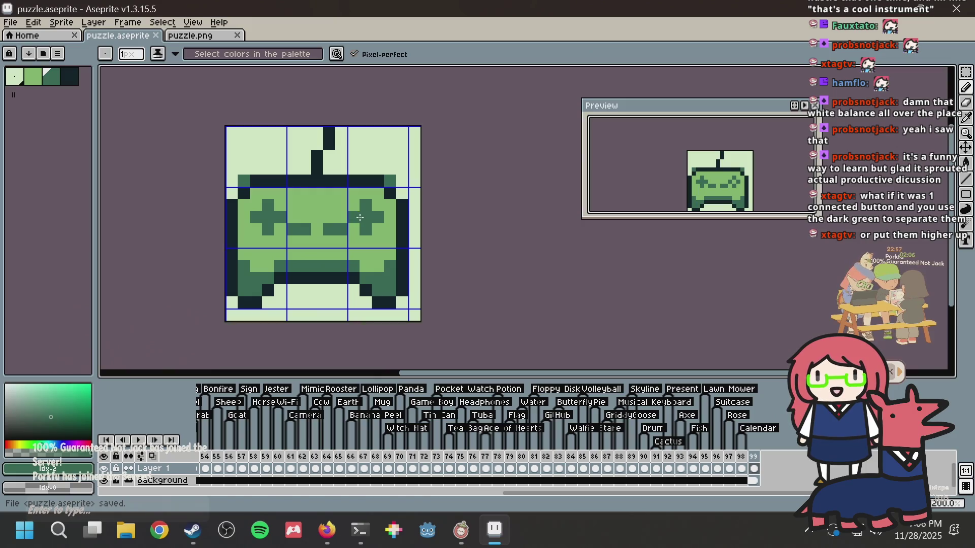
key(alt+Tab)
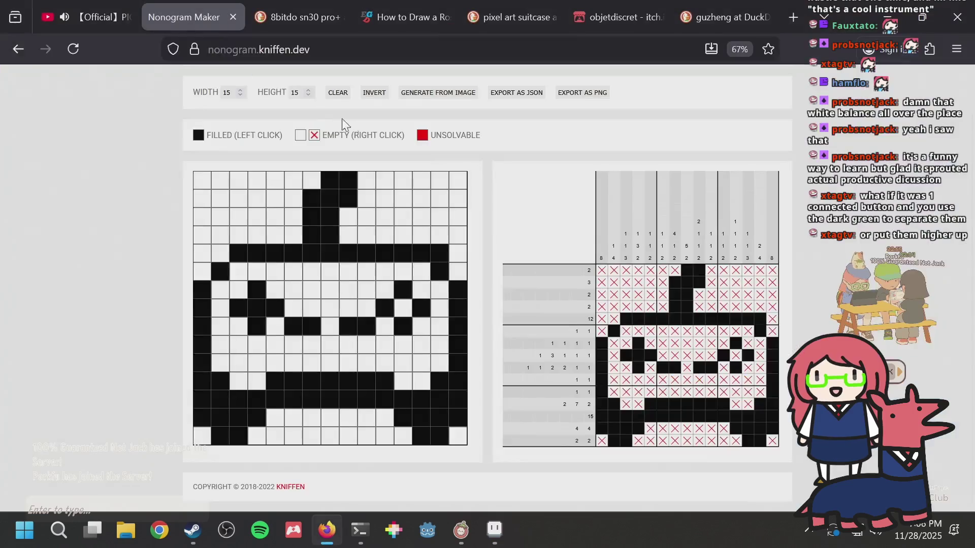
Step: Test reshaping the antenna cells in column 7 of the nonogram grid
click(304, 214)
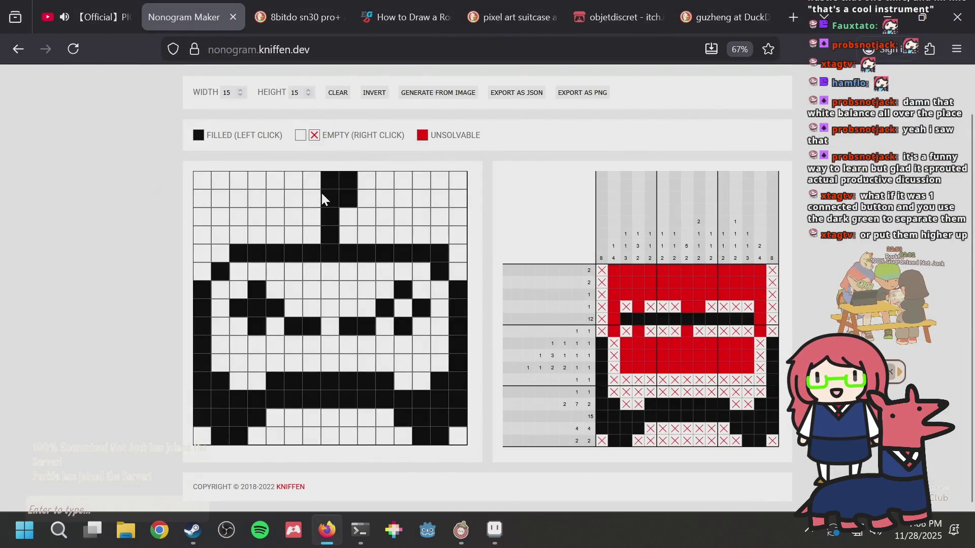
right_click(328, 174)
click(327, 183)
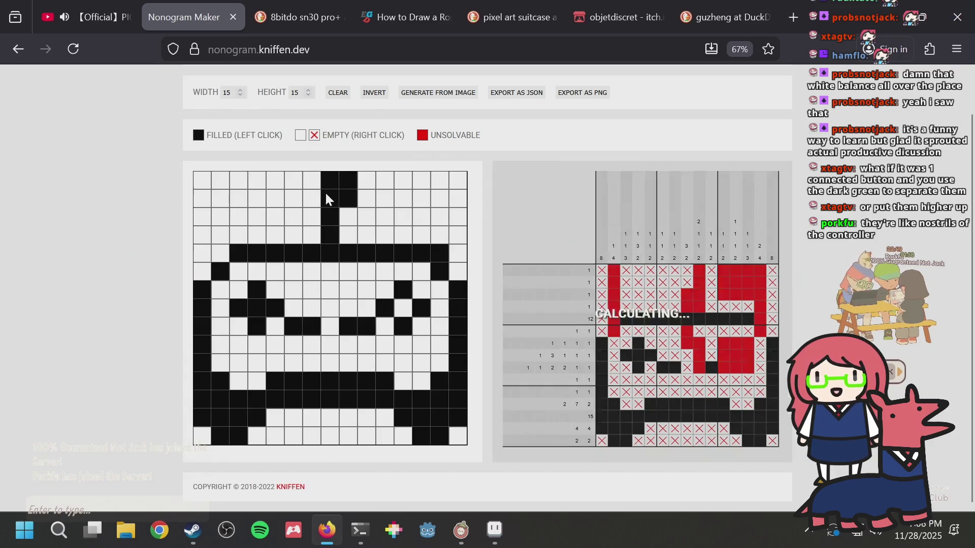
click(310, 221)
key(alt+Tab)
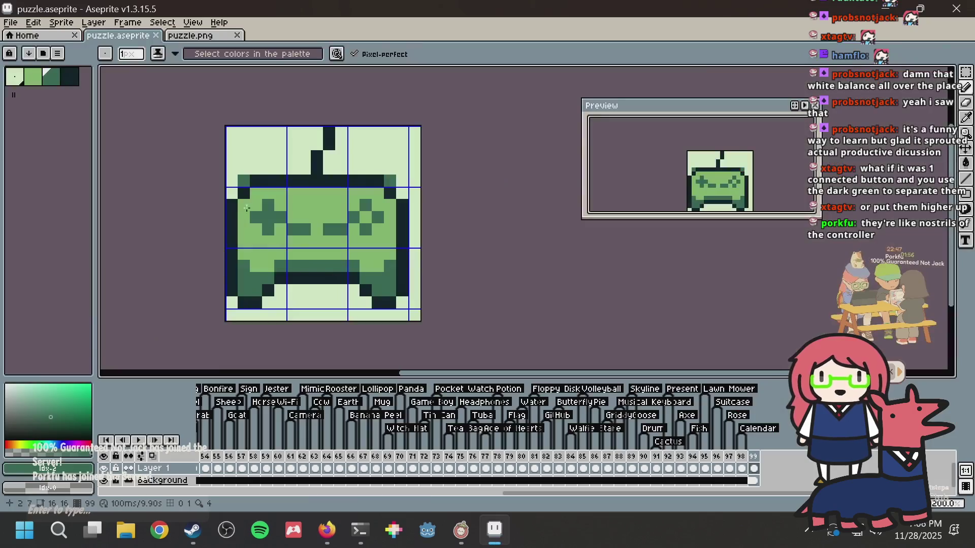
Step: Extend the controller's antenna upward with dark pixels
scroll(294, 169, up, 3)
alt+click(337, 163)
click(320, 156)
mouse_move(320, 155)
mouse_down()
mouse_move(341, 124)
mouse_move(341, 99)
mouse_up()
scroll(410, 167, down, 2)
click(411, 167)
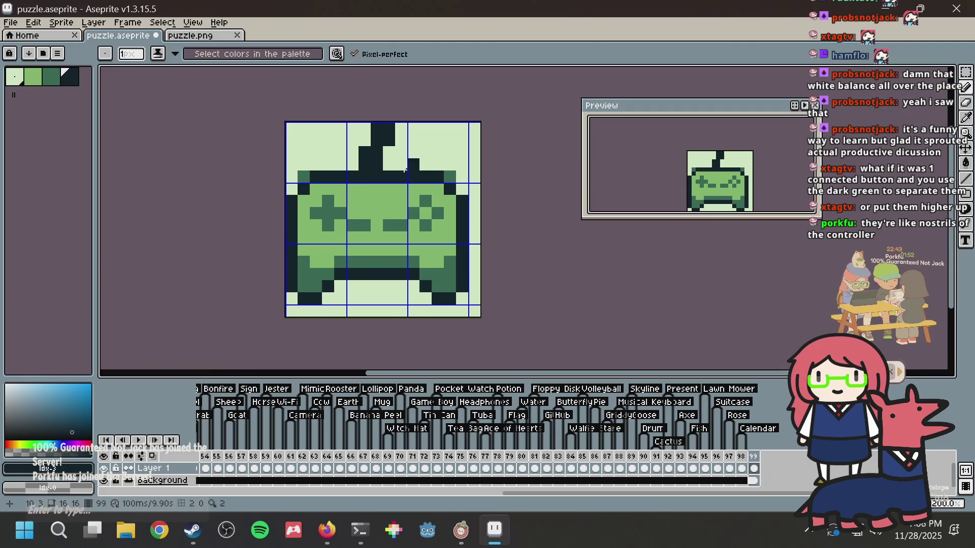
Step: Repaint several antenna pixels light and dark, undoing the stroke that narrowed the stem
key(alt)
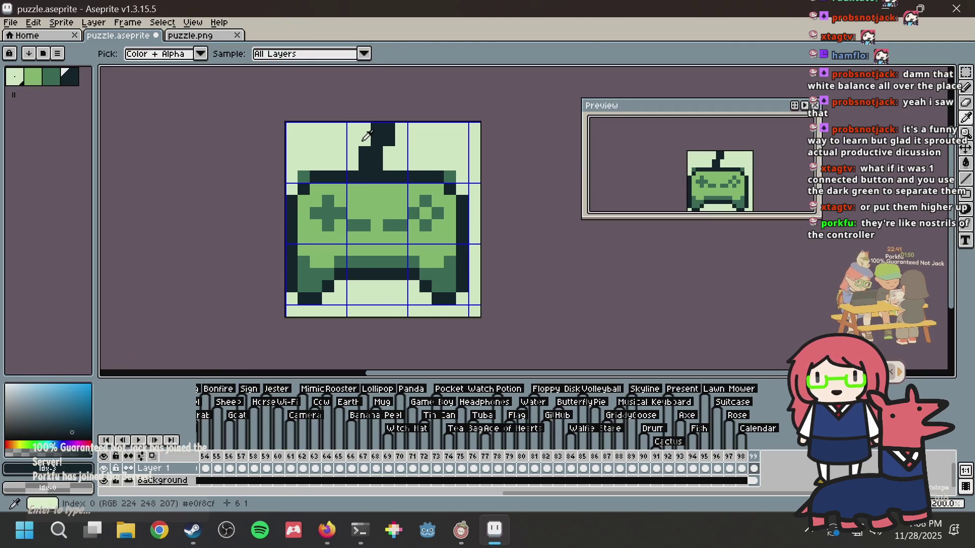
alt+click(367, 136)
scroll(386, 188, up, 1)
click(360, 158)
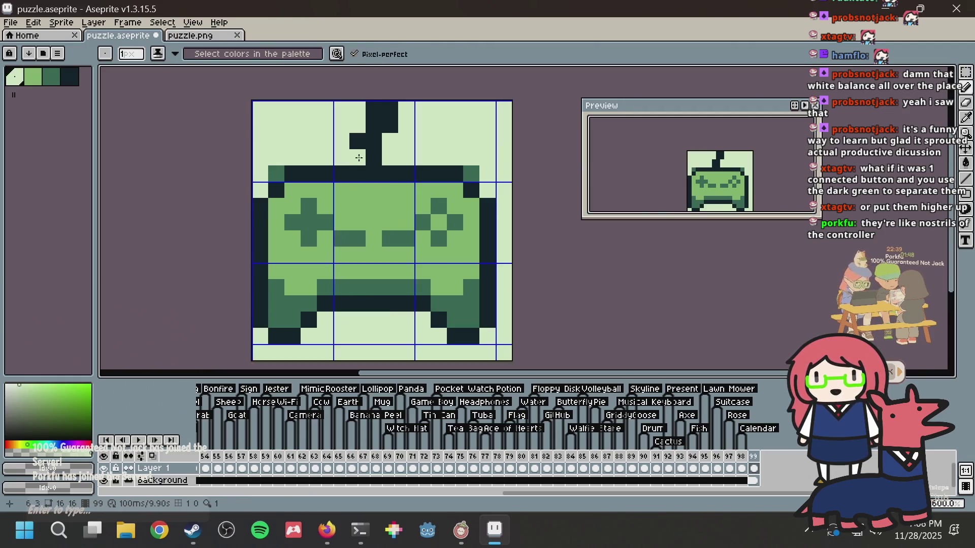
alt+click(368, 154)
click(358, 157)
alt+click(345, 157)
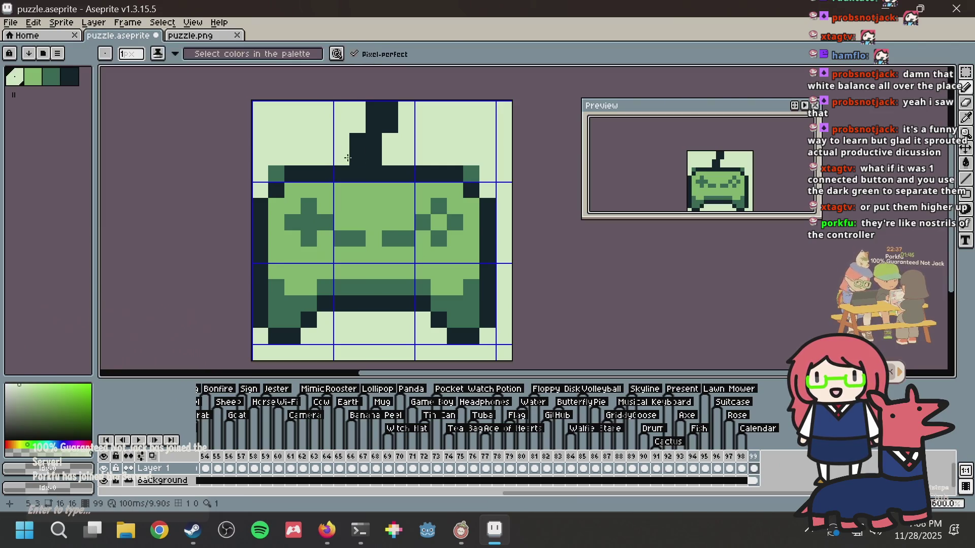
click(358, 158)
drag(373, 141, 355, 141)
key(ctrl+z)
key(ctrl+z)
key(ctrl+z)
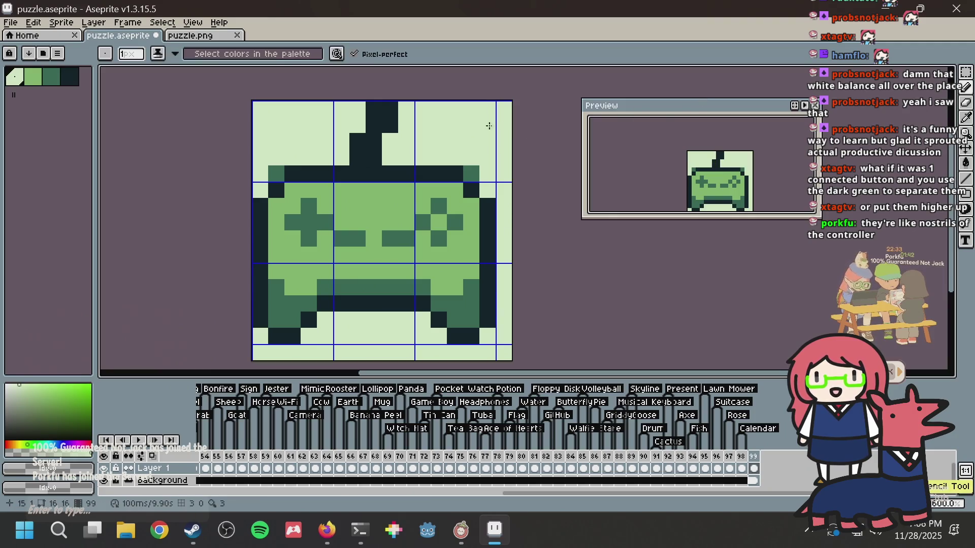
Step: Clear the straight cord pixels and draw a dark cord curving right across the top
click(374, 125)
click(393, 106)
click(390, 125)
click(374, 109)
key(alt)
click(357, 157)
click(358, 141)
alt+click(374, 144)
click(389, 124)
mouse_move(397, 122)
mouse_down()
mouse_move(458, 111)
mouse_move(492, 145)
mouse_up()
Step: Add two more dark pixels at the cord's base and left side, saving to puzzle.png
key(ctrl+s)
click(389, 152)
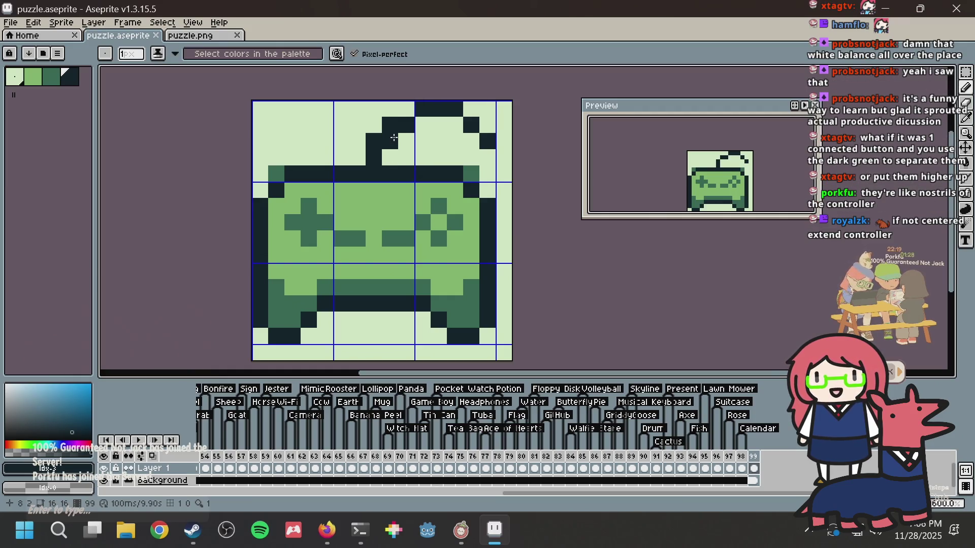
click(396, 135)
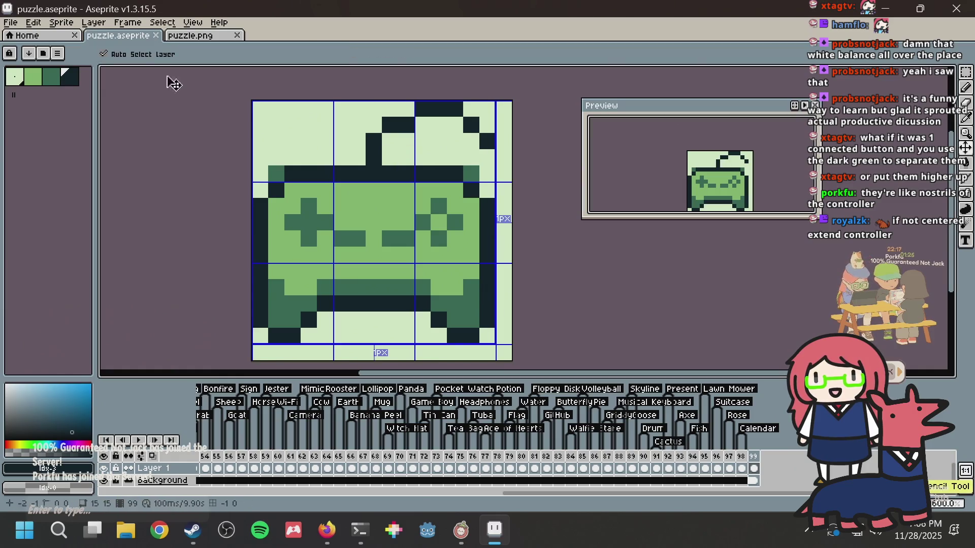
click(204, 37)
key(ctrl+s)
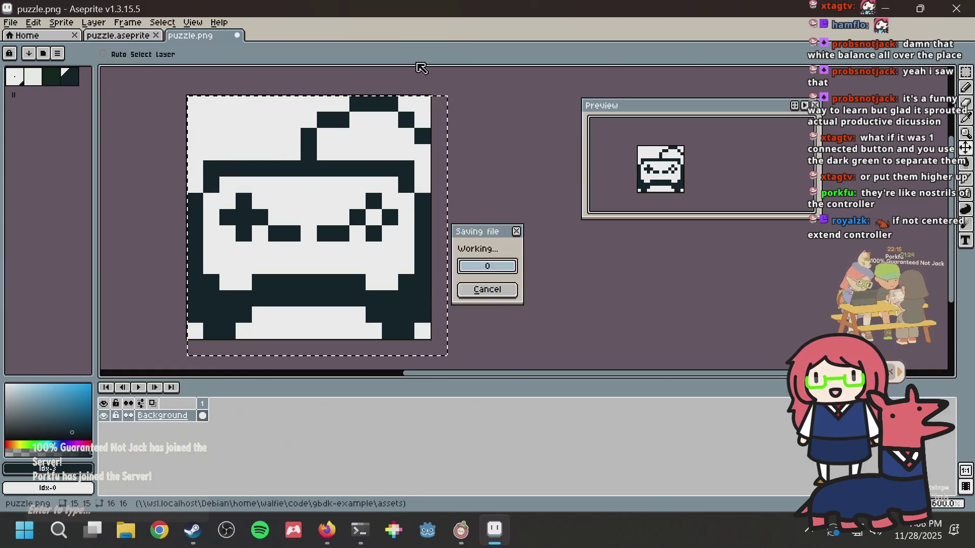
Step: Regenerate the nonogram from puzzle.png
key(alt+Tab)
click(428, 94)
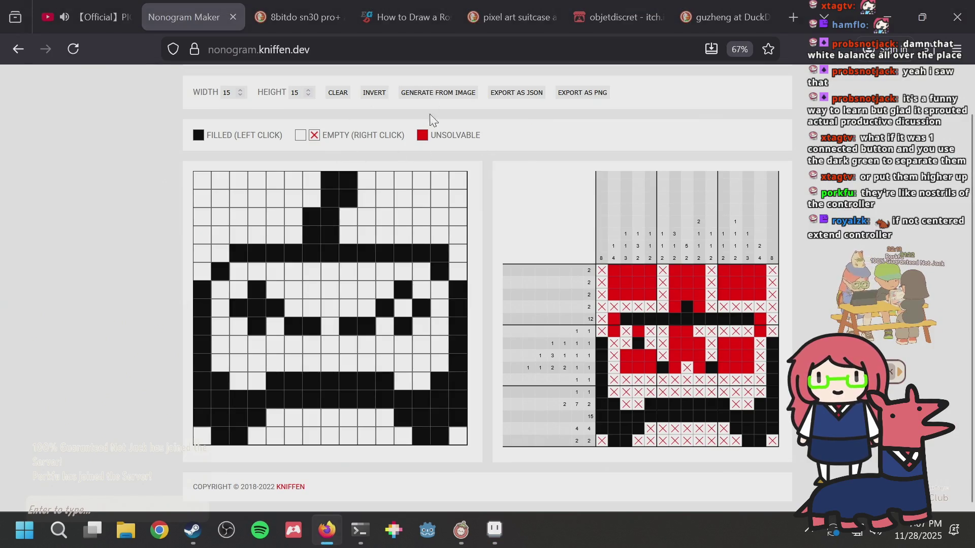
double_click(383, 170)
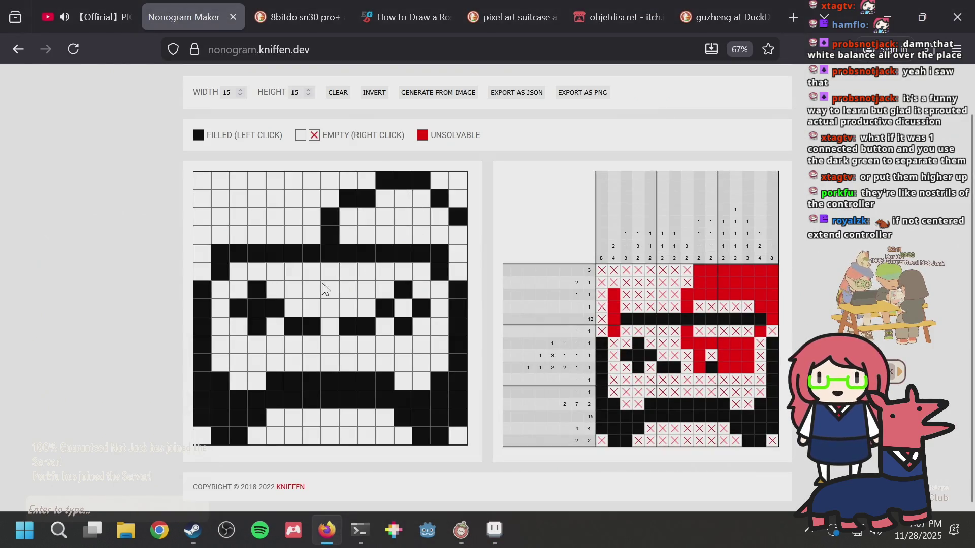
Step: Fill cells r3c9, r2c11, r2c13, r3c14 and r2c15, and clear r3c15
click(355, 220)
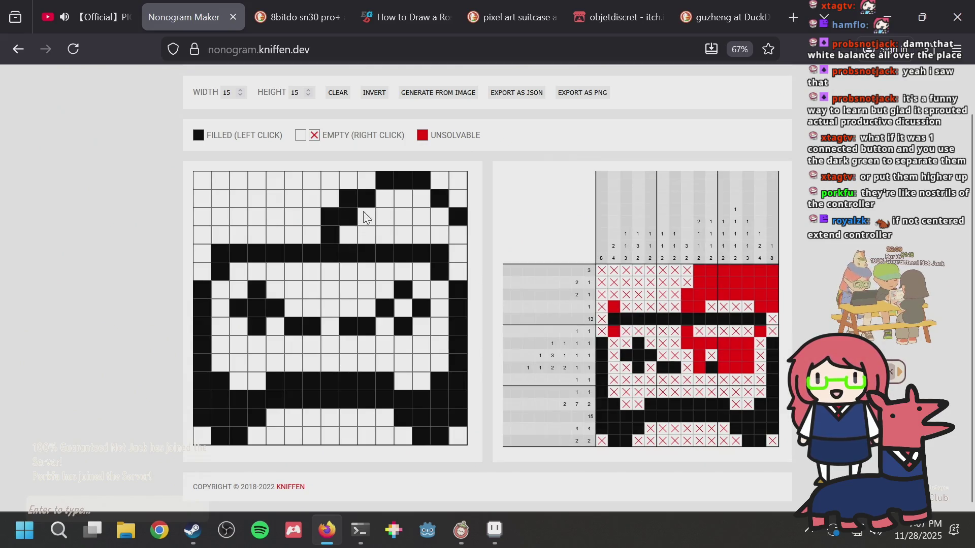
click(388, 204)
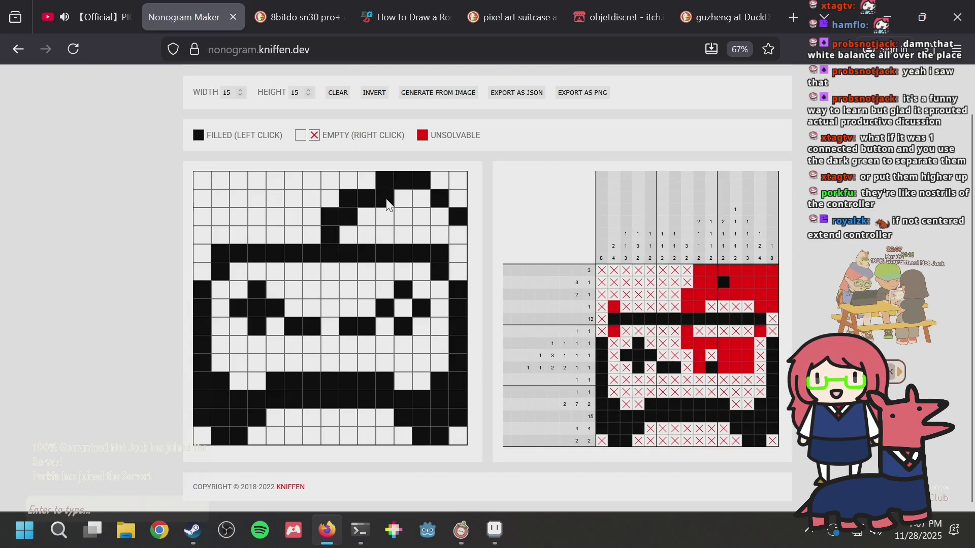
click(422, 199)
click(438, 216)
click(457, 217)
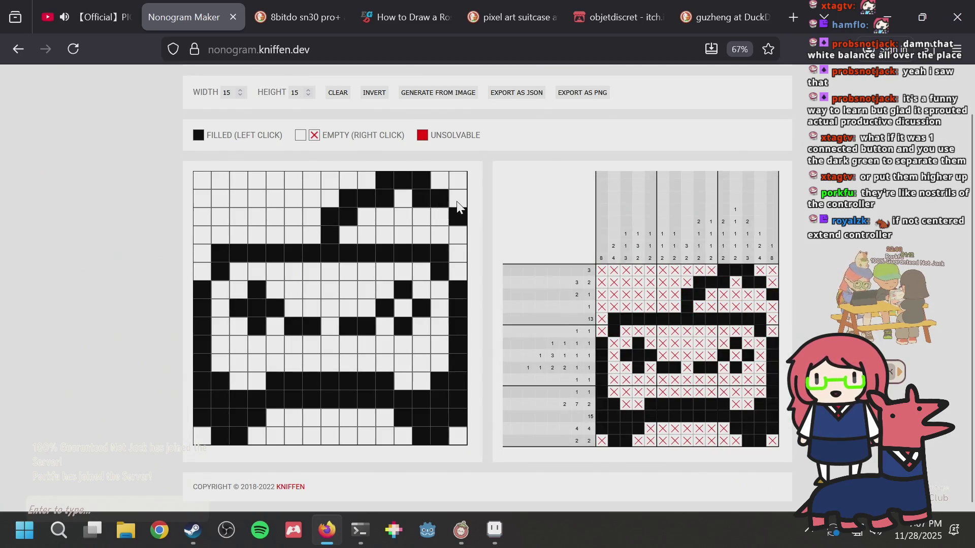
click(457, 201)
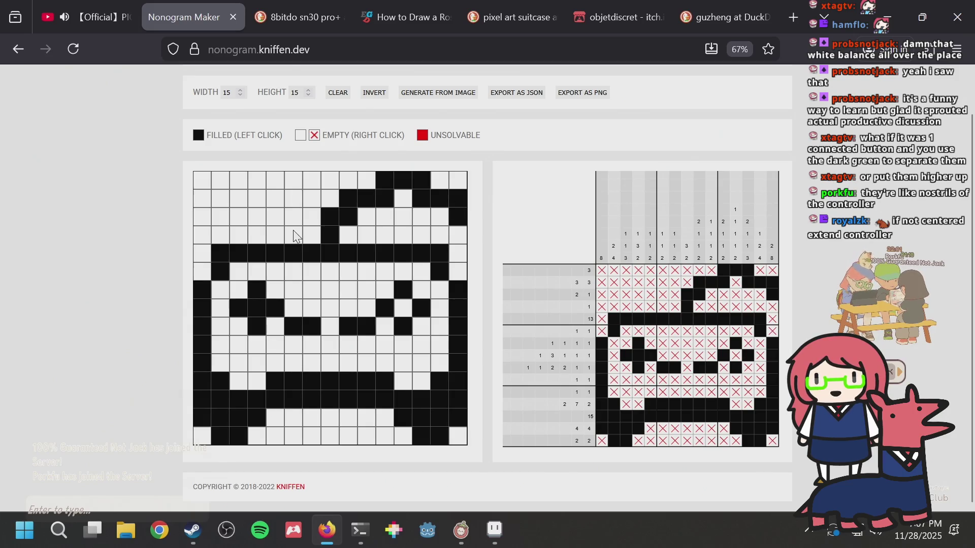
key(alt+Tab)
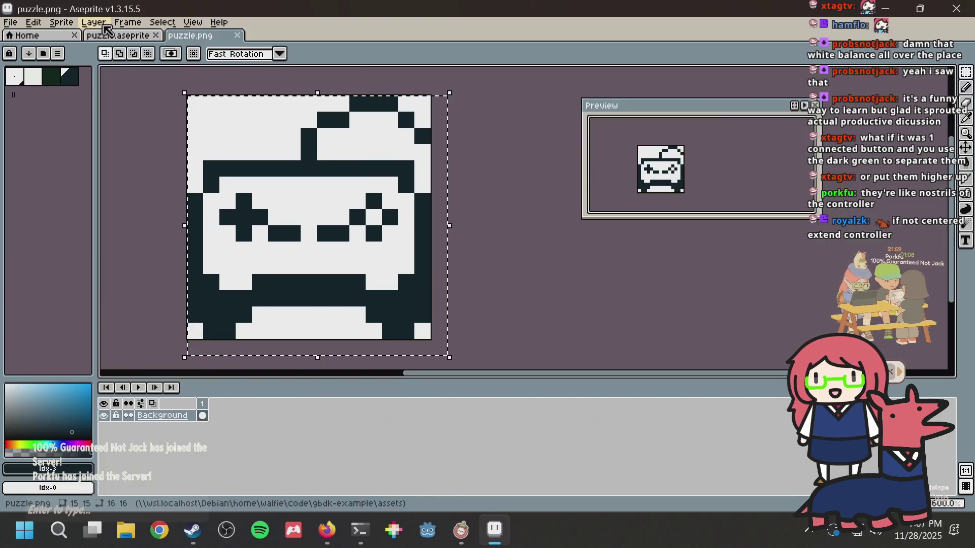
Step: In puzzle.aseprite, select the dark-green palette colour for the Pencil and undo one stray pixel
click(116, 35)
key(b)
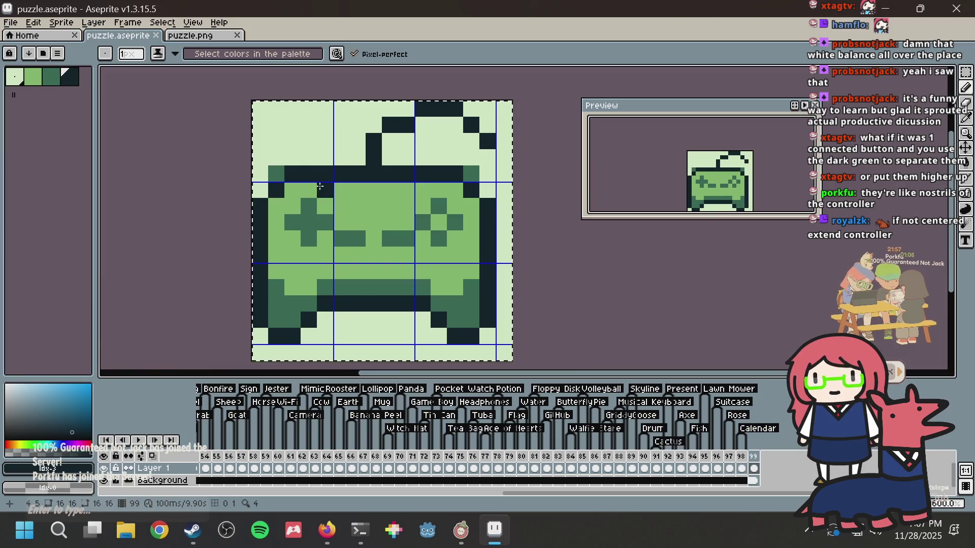
click(55, 79)
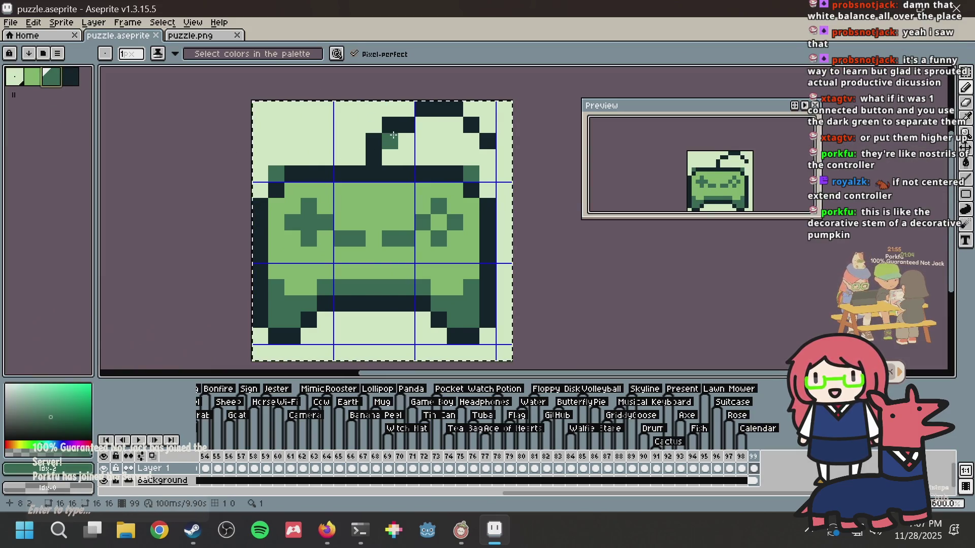
key(alt+Tab)
key(alt+Tab)
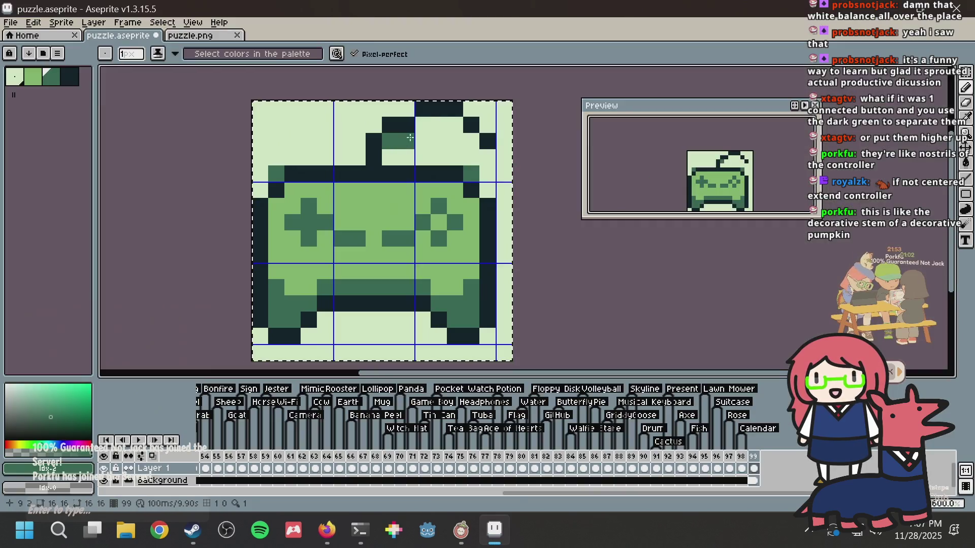
key(alt+Tab)
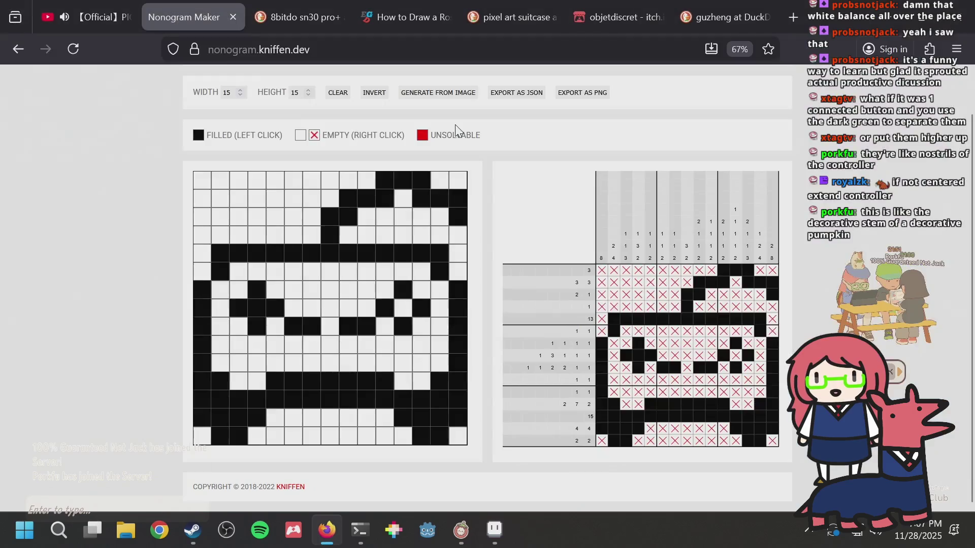
key(alt+Tab)
key(alt+Tab)
key(alt+Tab)
click(509, 152)
key(ctrl+z)
Step: Add dark-green pixels around the cord, undoing one of them, and save
key(ctrl+s)
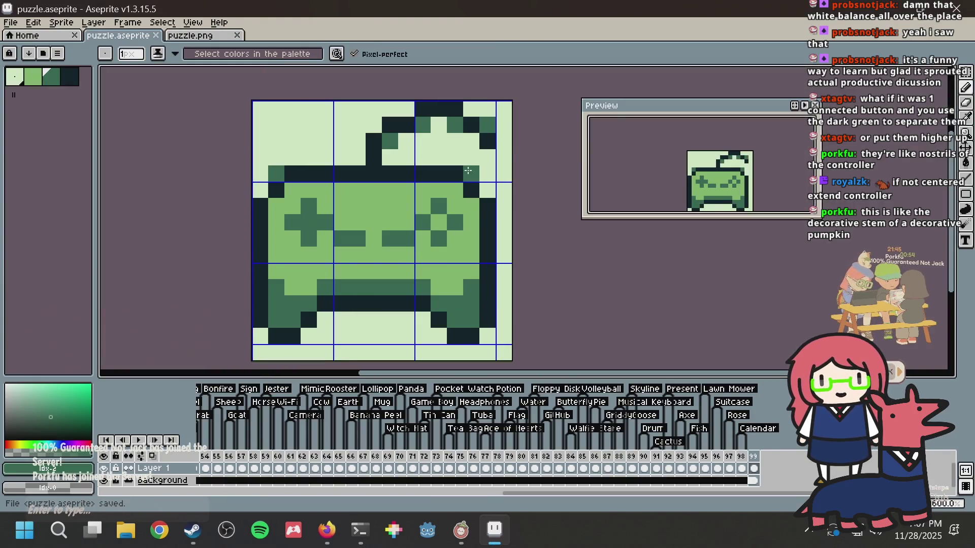
right_click(326, 174)
click(411, 143)
drag(412, 143, 377, 178)
scroll(377, 177, up, 1)
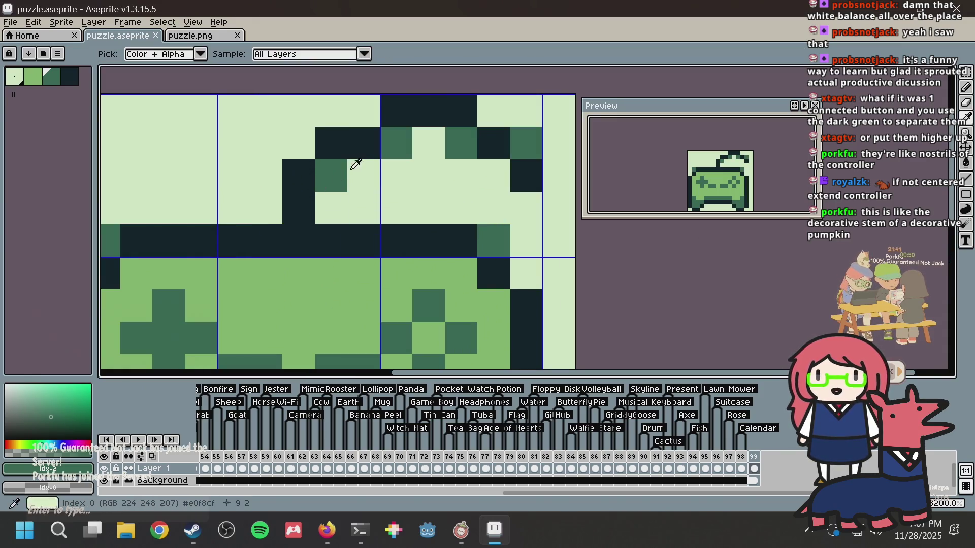
click(417, 127)
key(ctrl+z)
key(ctrl+s)
Step: Try recolouring two cord pixels dark green and darkest, then undo them and save
alt+click(396, 137)
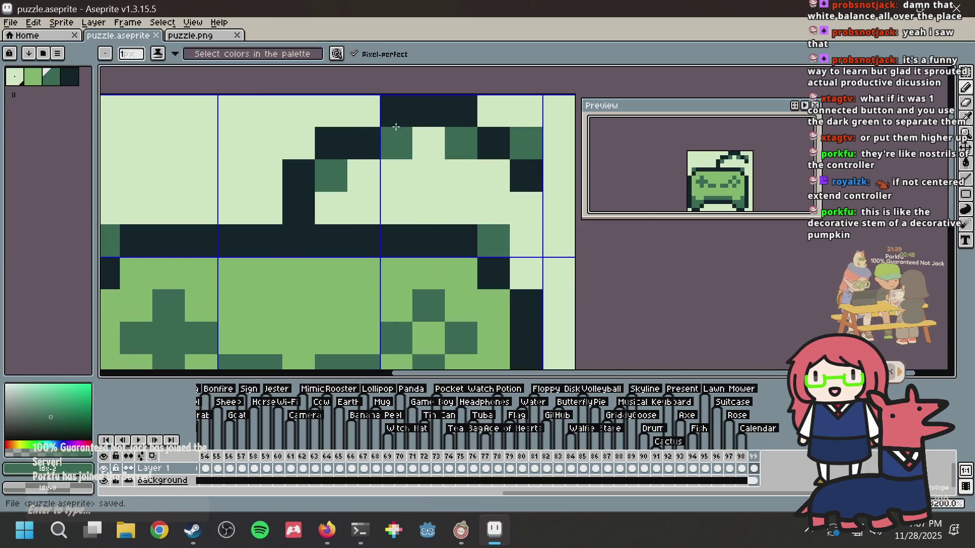
click(396, 122)
alt+click(366, 143)
click(396, 143)
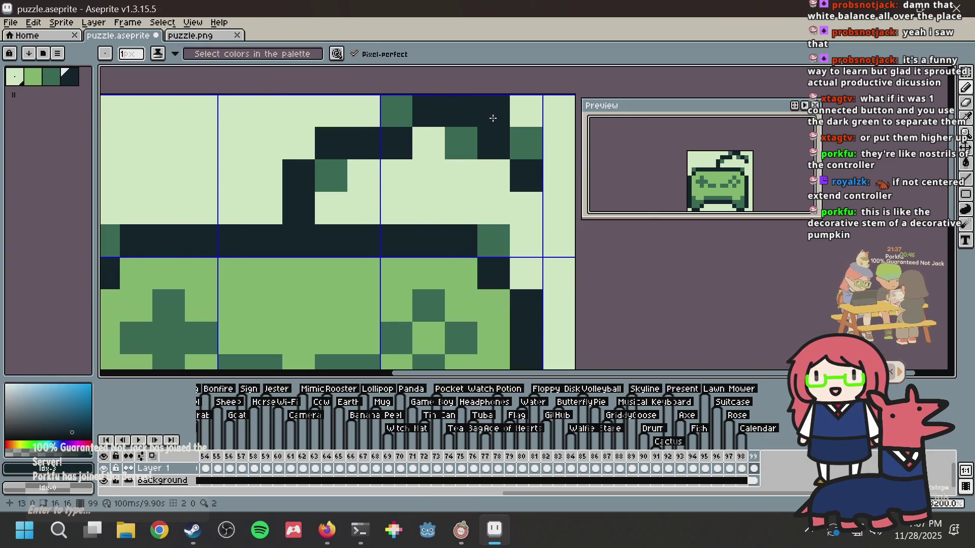
key(v)
key(ctrl+z)
key(ctrl+z)
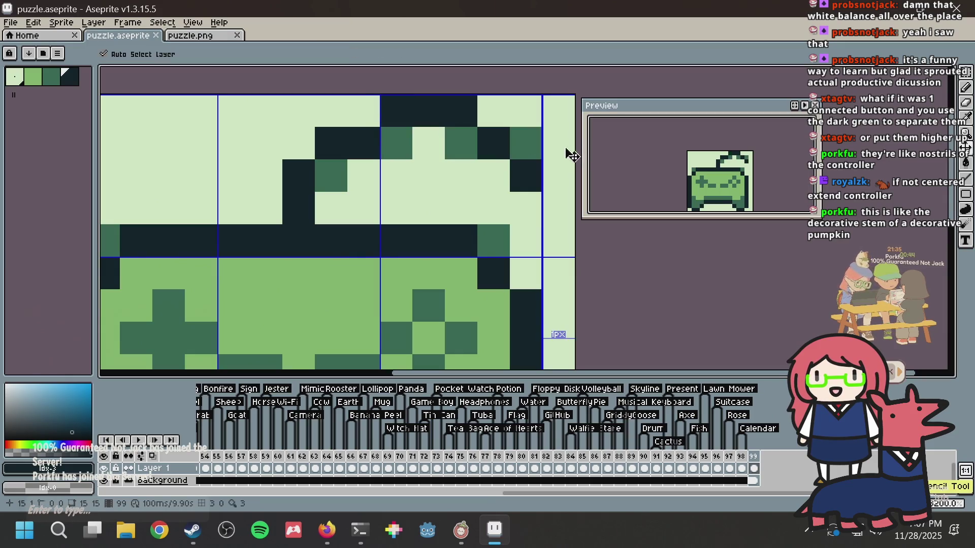
key(ctrl+s)
key(b)
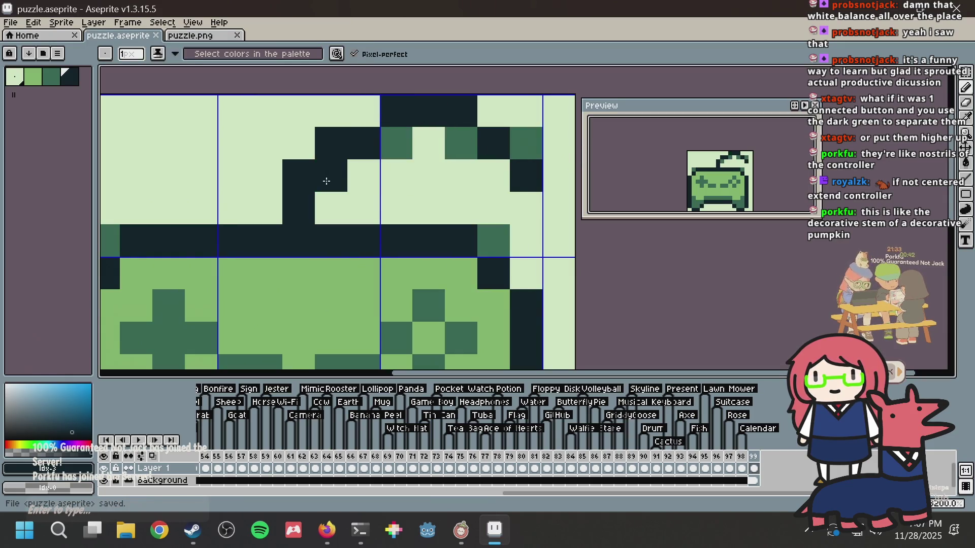
Step: Shade cord pixels with the darkest colour and mid green, then save
alt+click(330, 173)
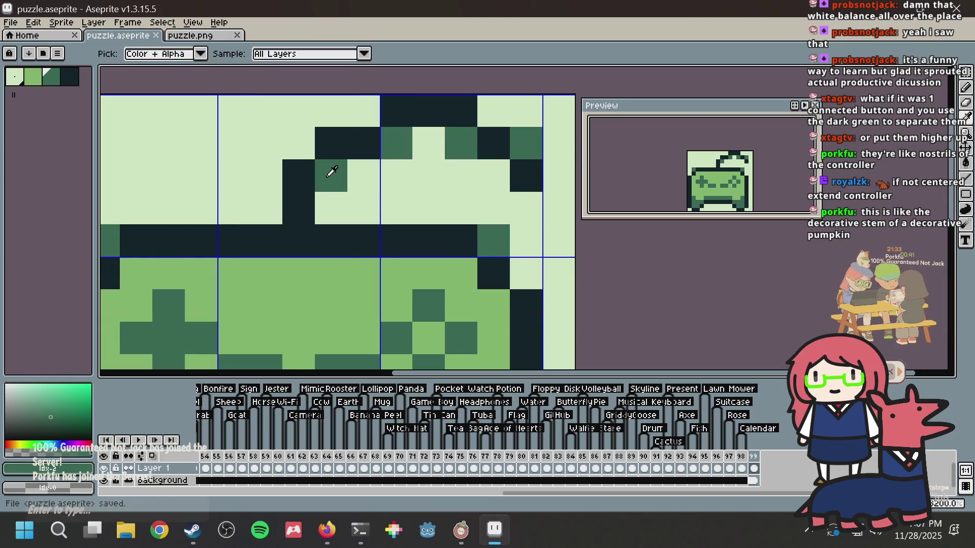
alt+click(342, 137)
click(330, 169)
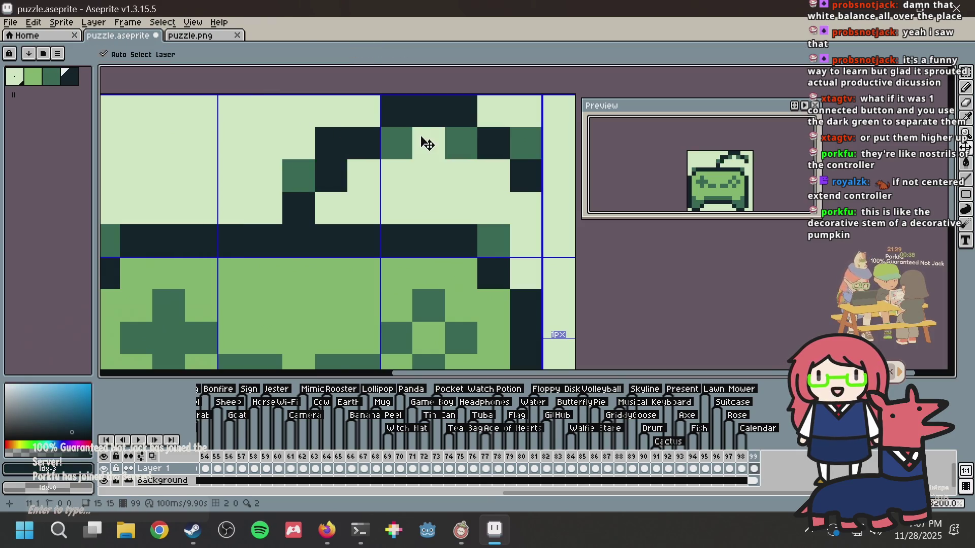
key(alt)
click(398, 135)
key(alt)
alt+click(298, 168)
click(387, 101)
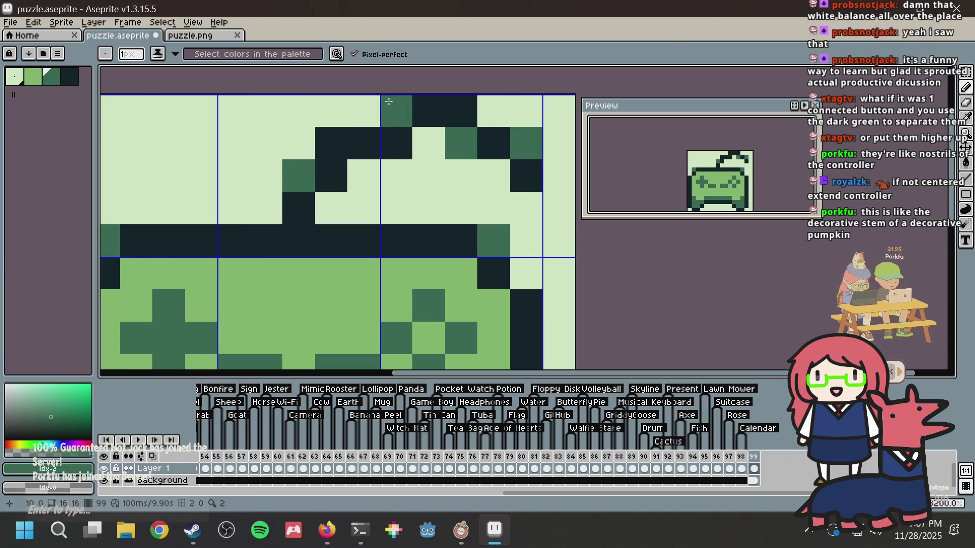
click(331, 143)
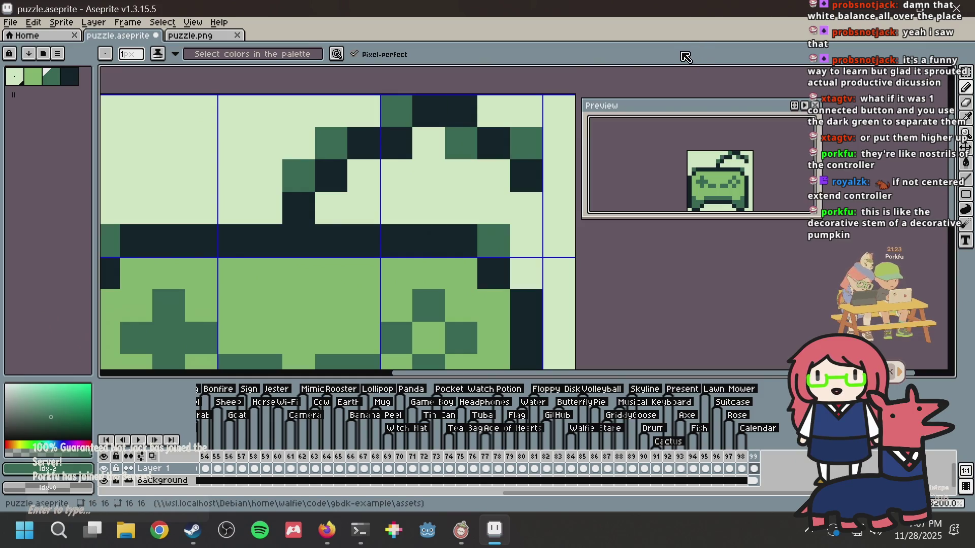
key(ctrl+s)
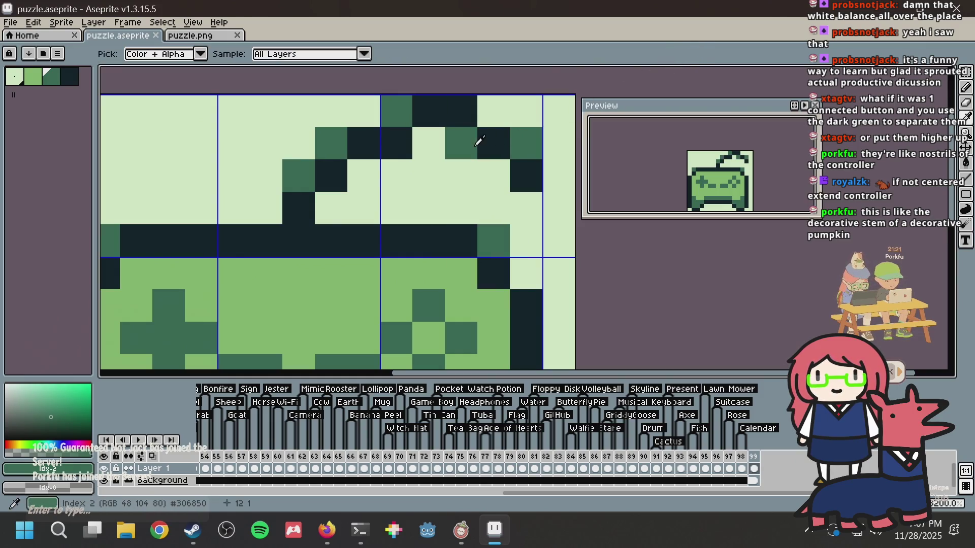
Step: Shade the cord's right end and tip with darkest and teal pixels, and save
alt+click(476, 102)
click(465, 139)
alt+click(404, 113)
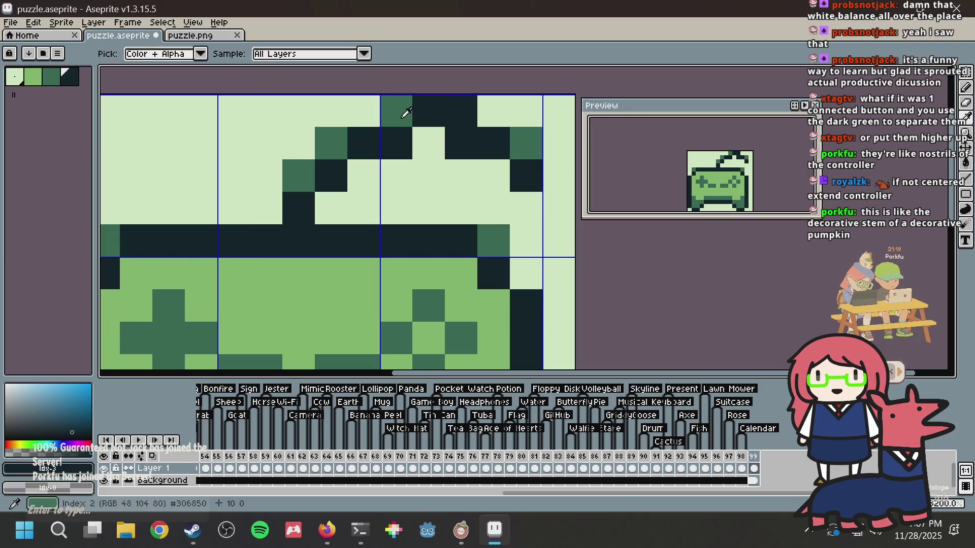
click(464, 137)
alt+click(503, 142)
click(526, 141)
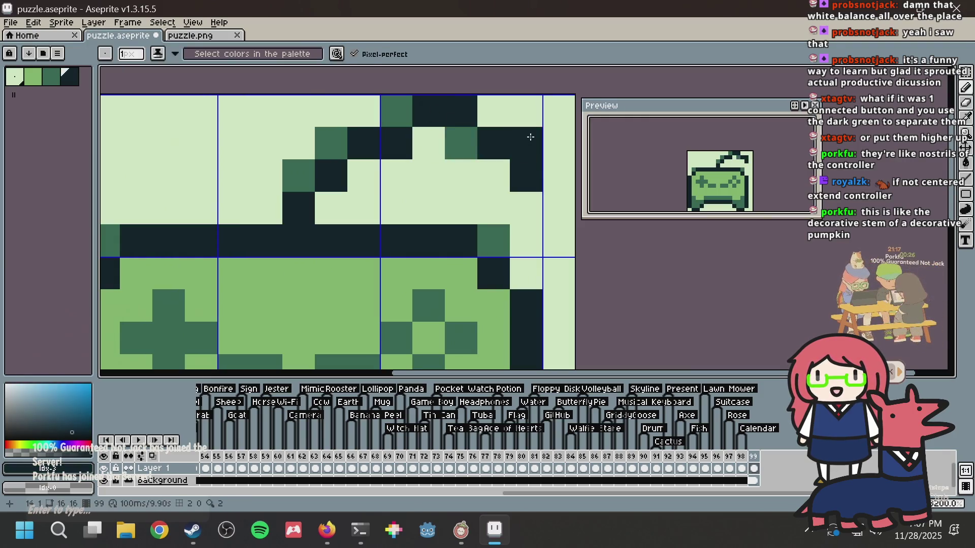
alt+click(465, 138)
click(523, 172)
key(ctrl+s)
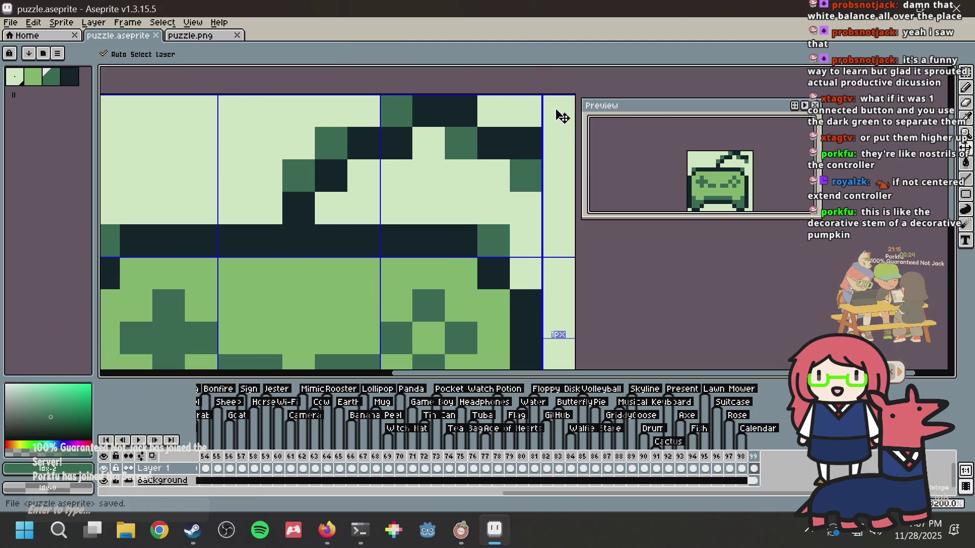
click(481, 191)
Step: Reload puzzle.png into the nonogram maker and return to puzzle.aseprite
scroll(481, 191, down, 5)
scroll(339, 80, up, 2)
key(v)
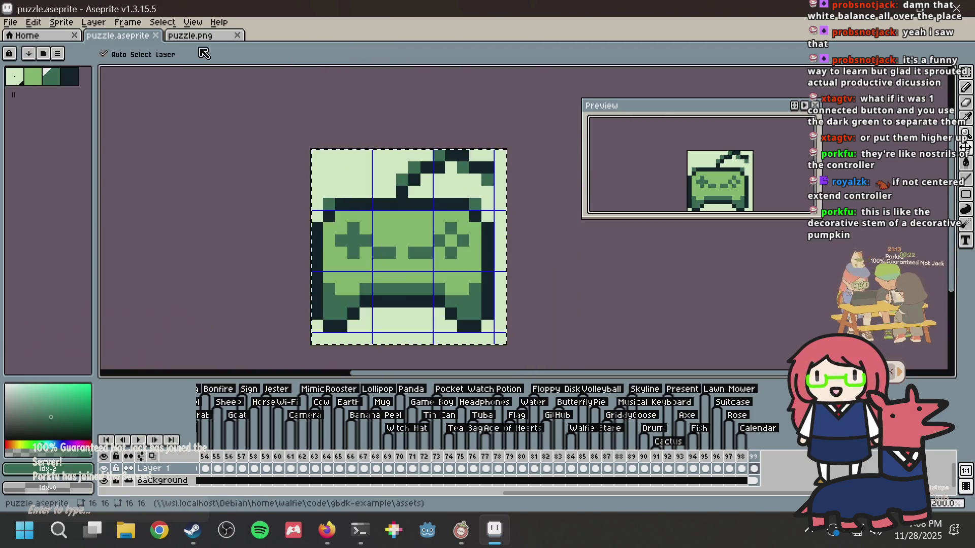
click(195, 37)
key(m)
key(alt+Tab)
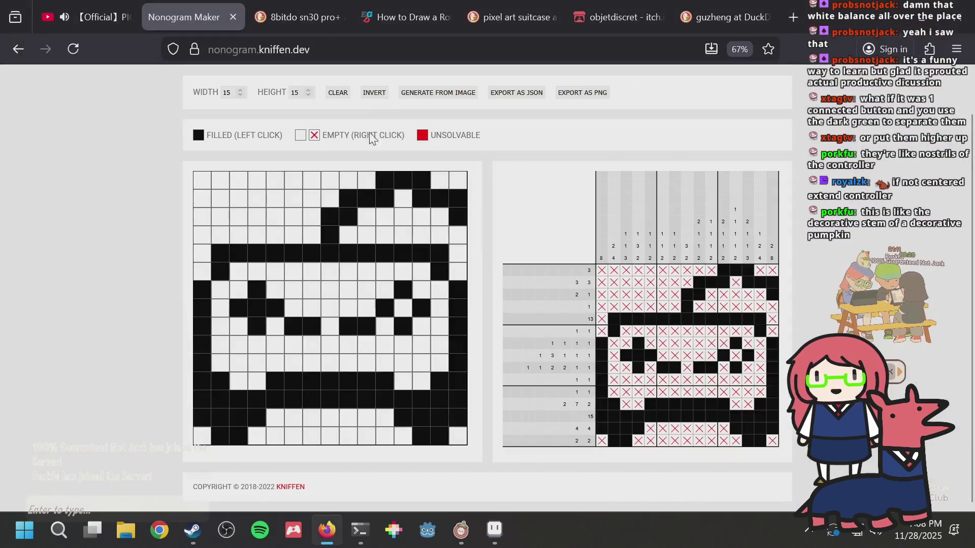
click(455, 94)
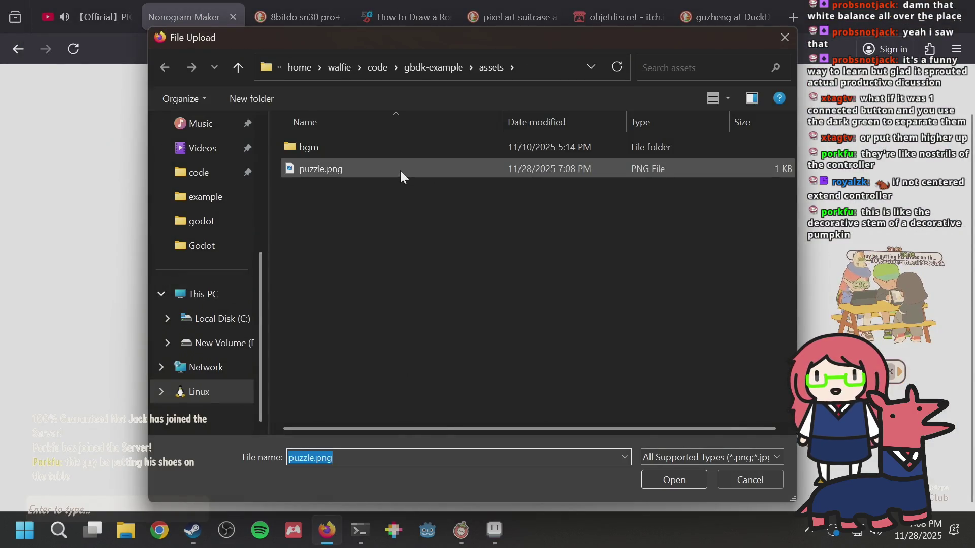
double_click(400, 170)
key(alt+Tab)
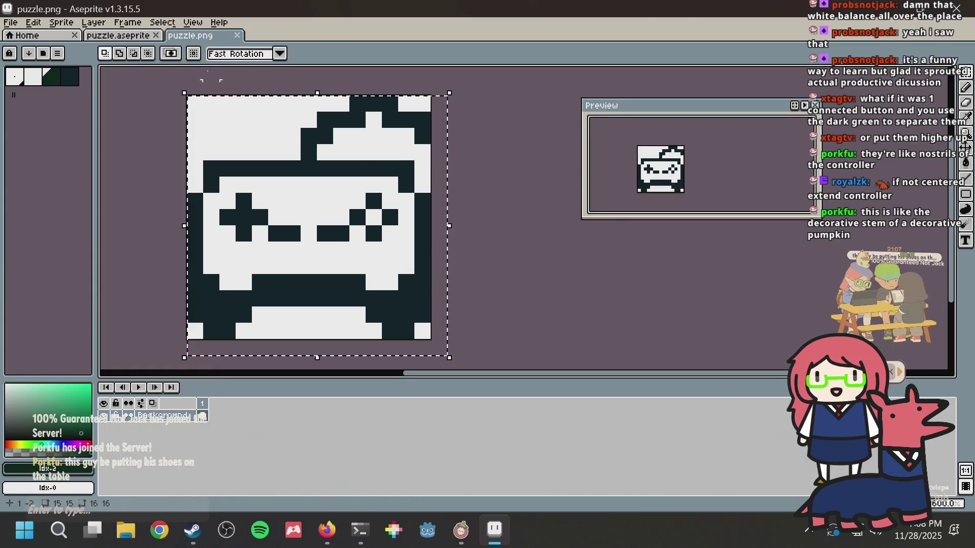
click(141, 39)
Step: Eyedrop the dark outline colour and paint all five plus-pad pixels dark
key(ctrl+s)
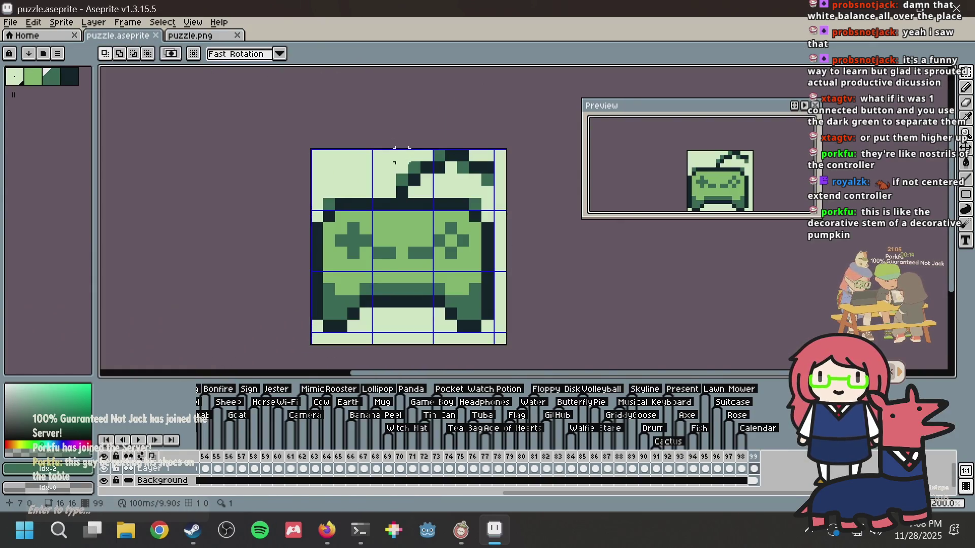
scroll(401, 270, up, 2)
key(i)
click(333, 320)
key(b)
click(279, 210)
click(277, 223)
click(278, 179)
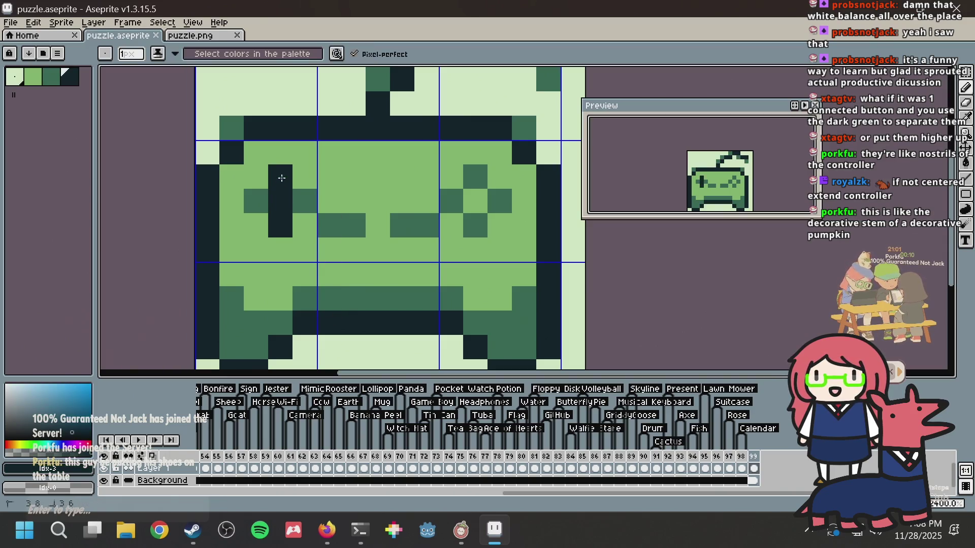
click(259, 199)
click(296, 197)
Step: Paint the right button diamond's four pixels dark and save the sprite
click(450, 200)
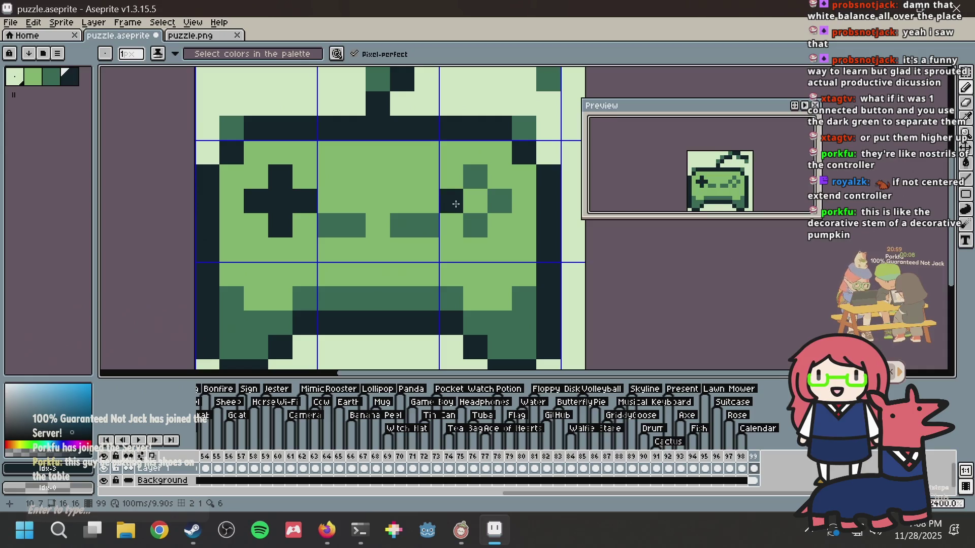
click(471, 220)
mouse_move(499, 201)
mouse_down()
mouse_move(478, 202)
mouse_move(475, 178)
mouse_up()
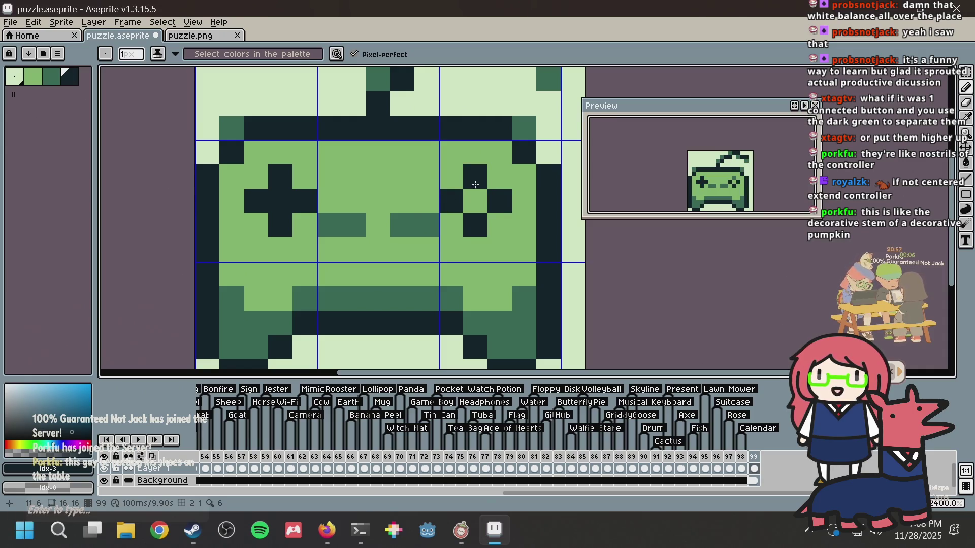
click(402, 201)
key(ctrl+s)
scroll(420, 211, down, 2)
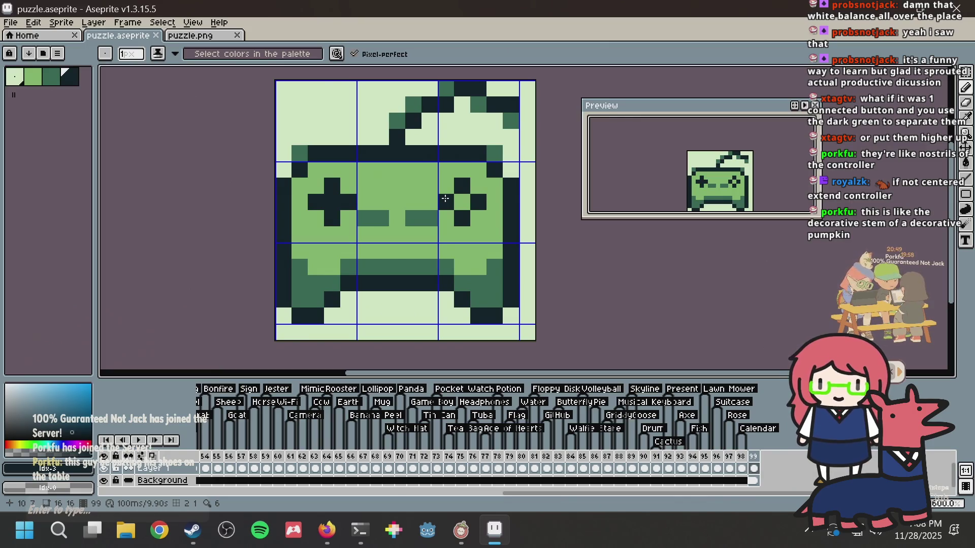
key(ctrl+s)
scroll(428, 214, up, 1)
key(ctrl+s)
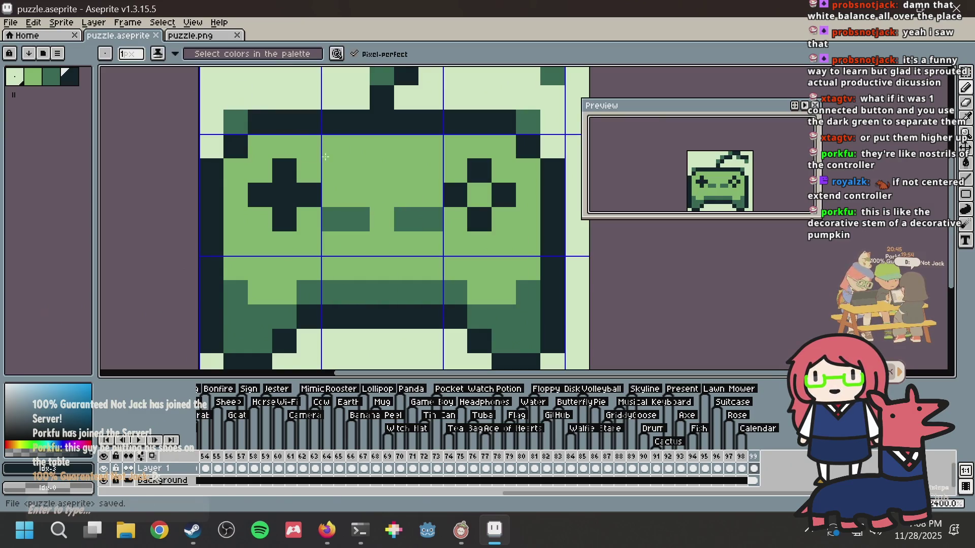
right_click(757, 464)
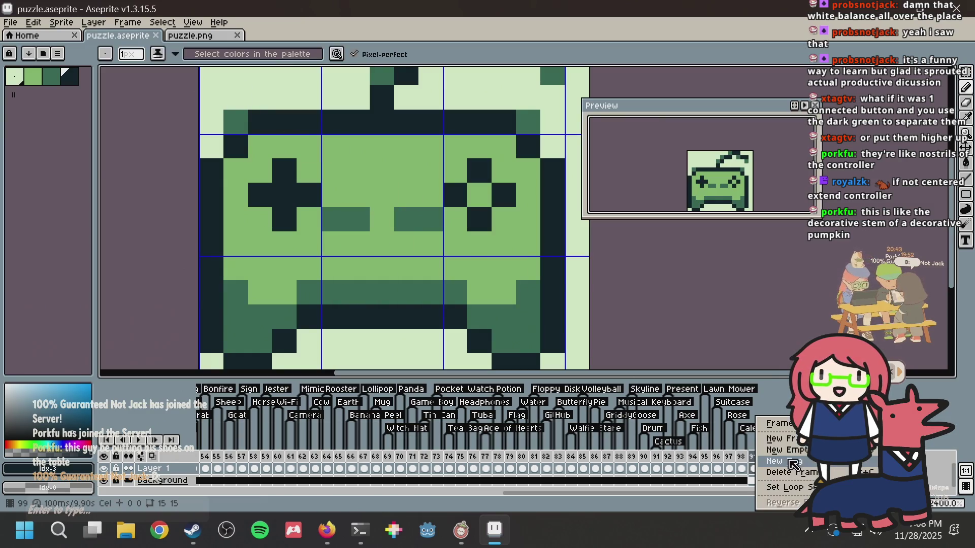
Step: Tag frame 99 as Controller and save
click(794, 463)
text(ler)
key(Return)
key(ctrl+s)
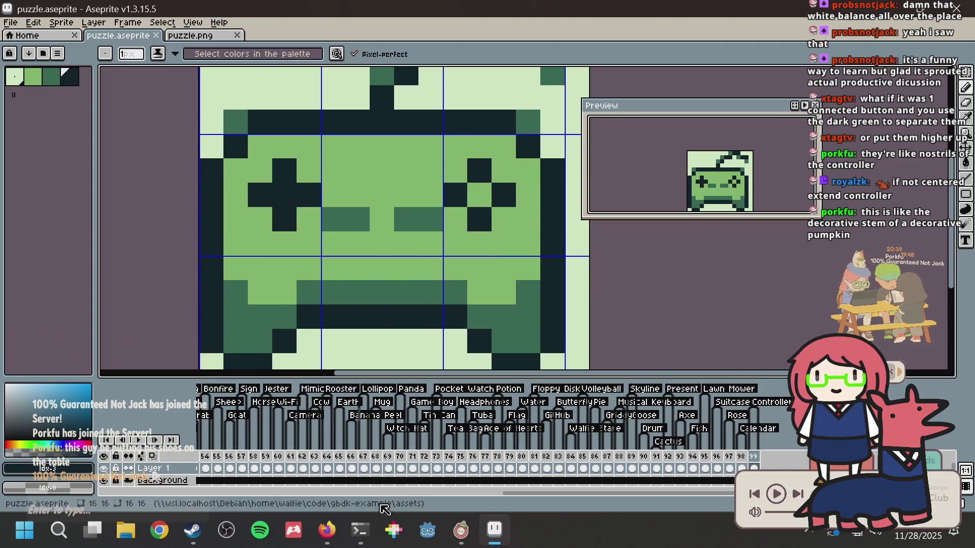
Step: Append ', Controller' to the puzzle list in the terminal
click(371, 525)
text(, Controller)
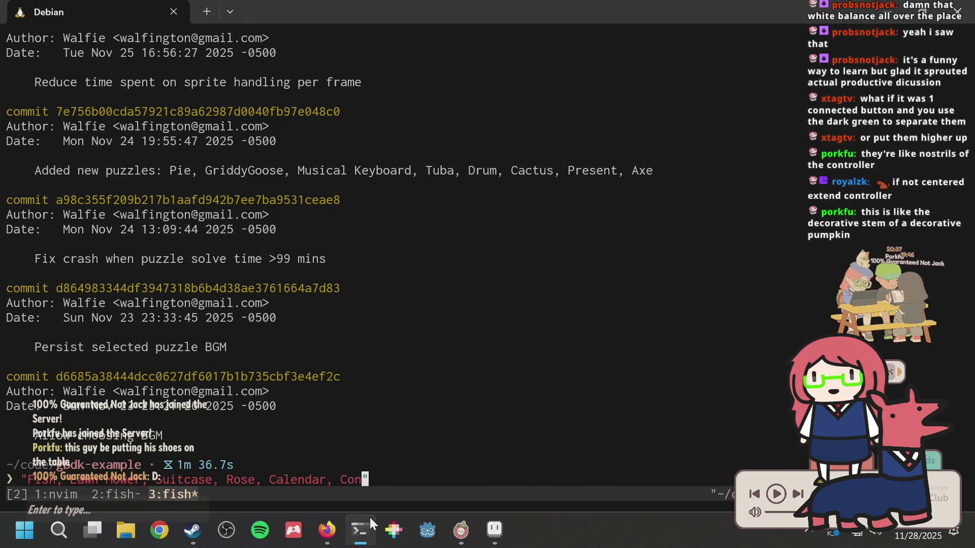
click(370, 516)
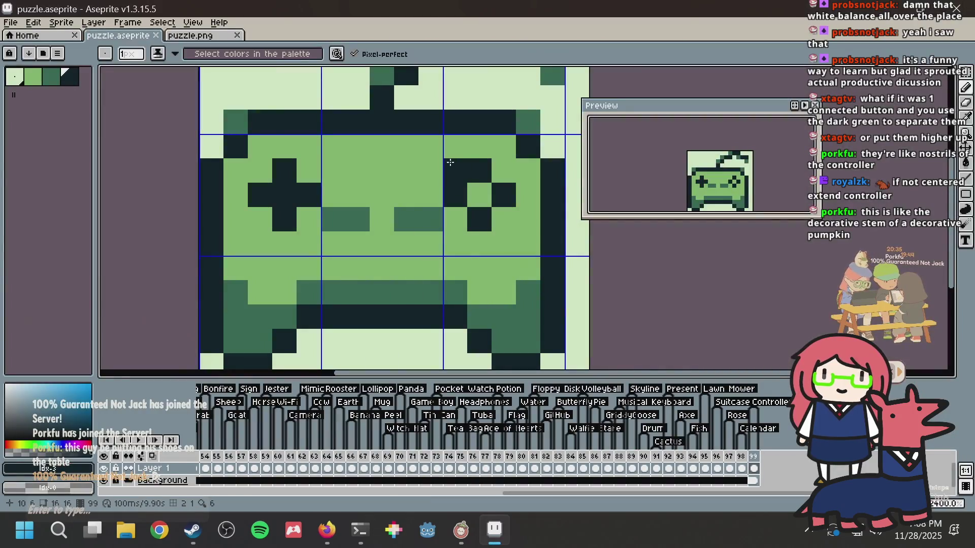
Step: Add an empty frame after frame 99 and save the sprite
right_click(753, 456)
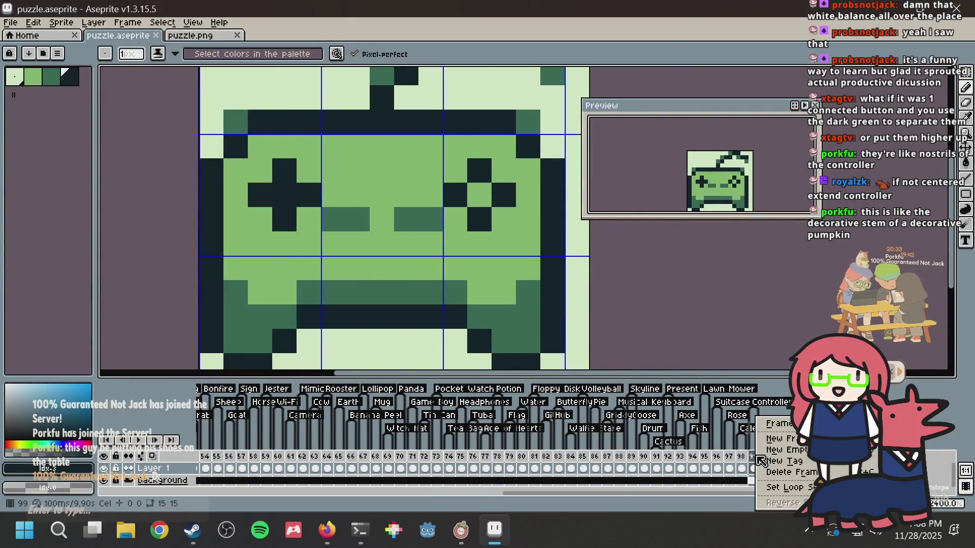
click(786, 439)
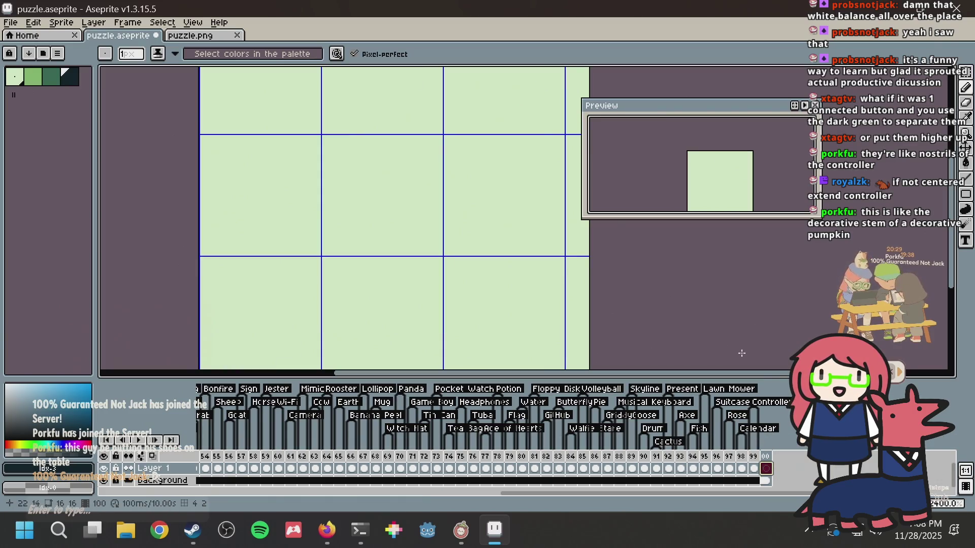
key(ctrl+s)
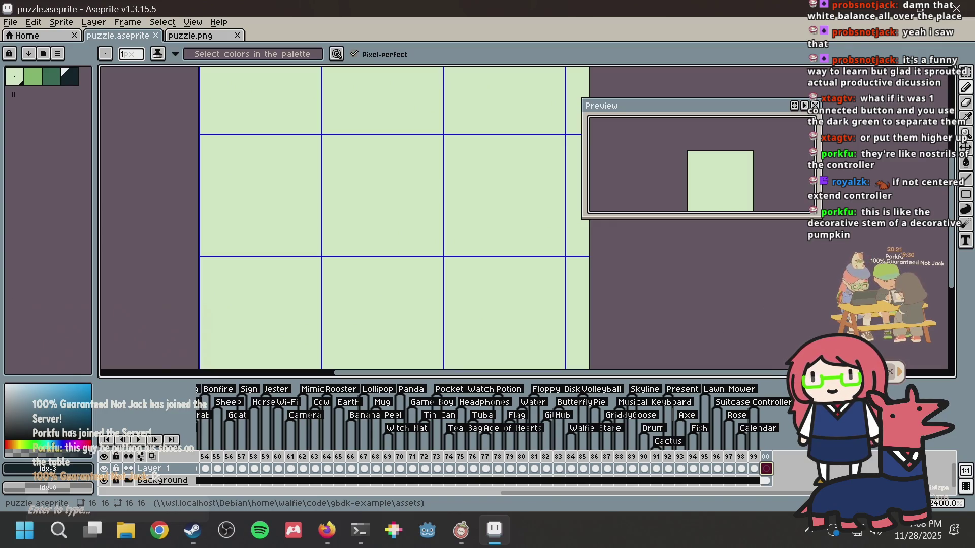
key(alt+Tab)
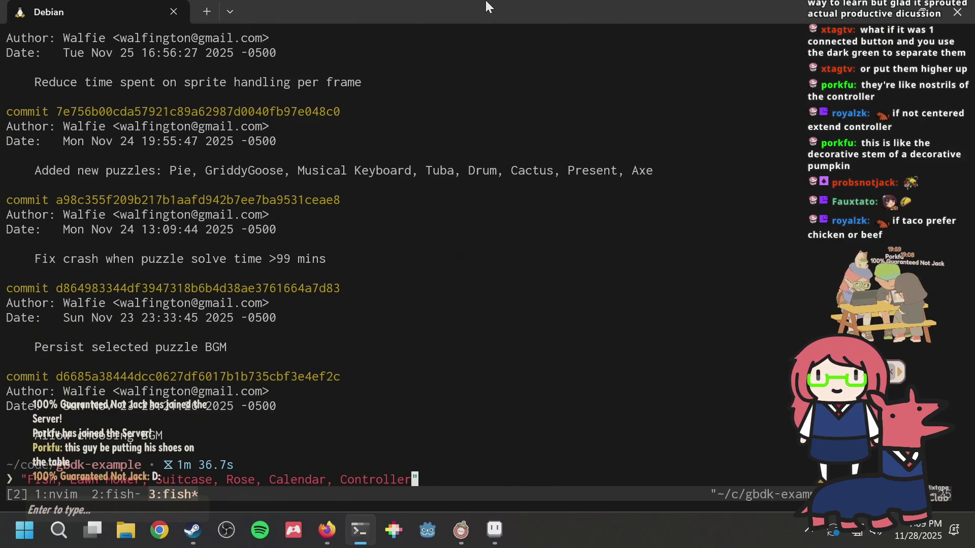
Step: Leave the terminal list as is and bring Aseprite's puzzle.aseprite window back
key(alt+Tab)
key(alt+Tab)
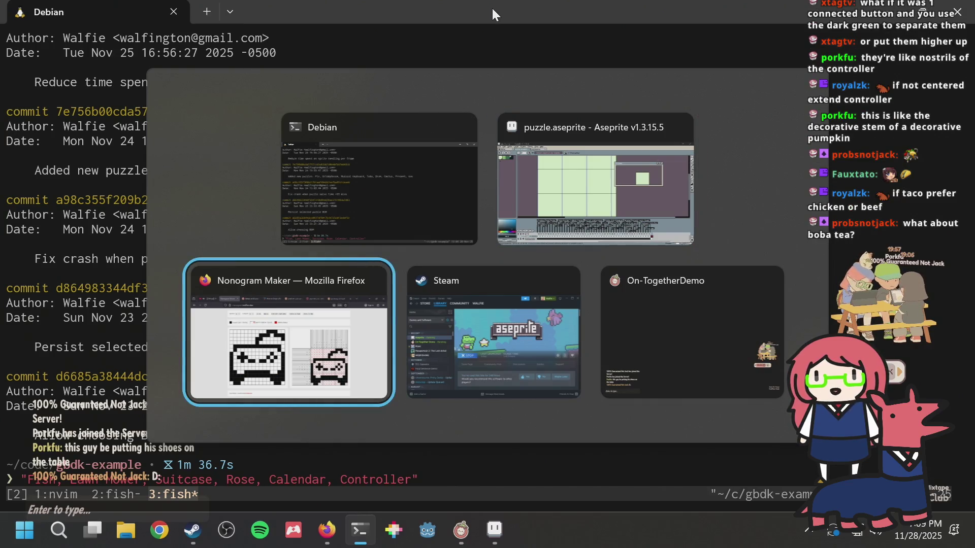
key(alt+shift+Tab)
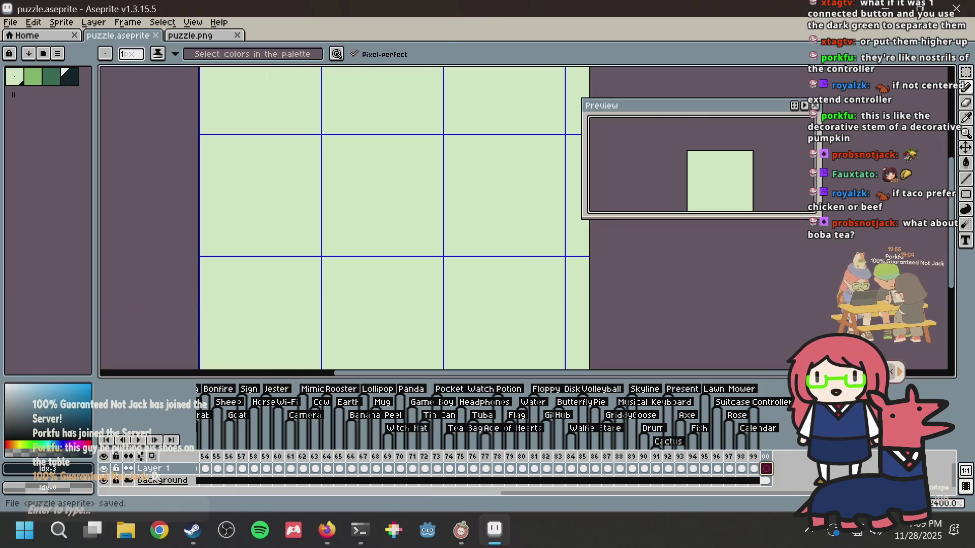
Step: Save puzzle.aseprite
key(ctrl+s)
scroll(459, 167, down, 2)
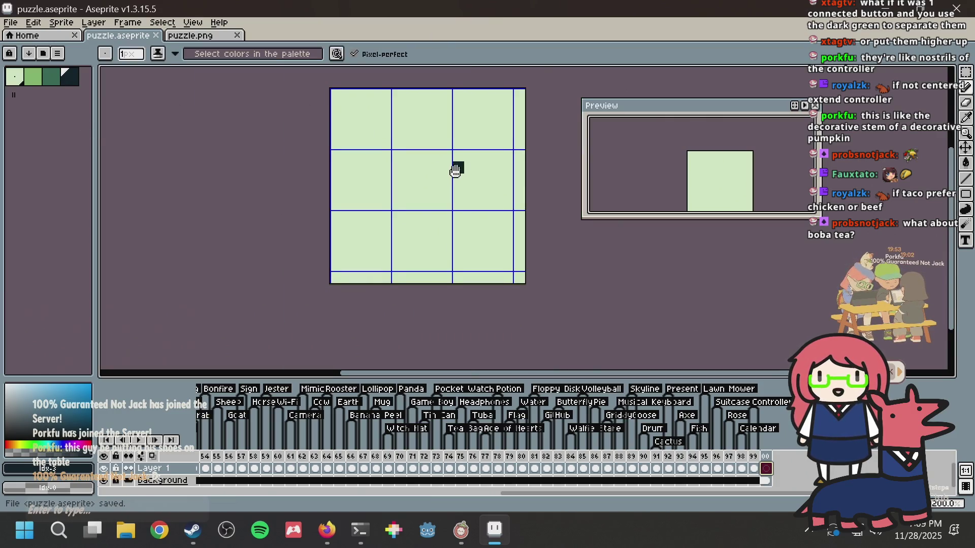
scroll(457, 168, up, 3)
key(ctrl+s)
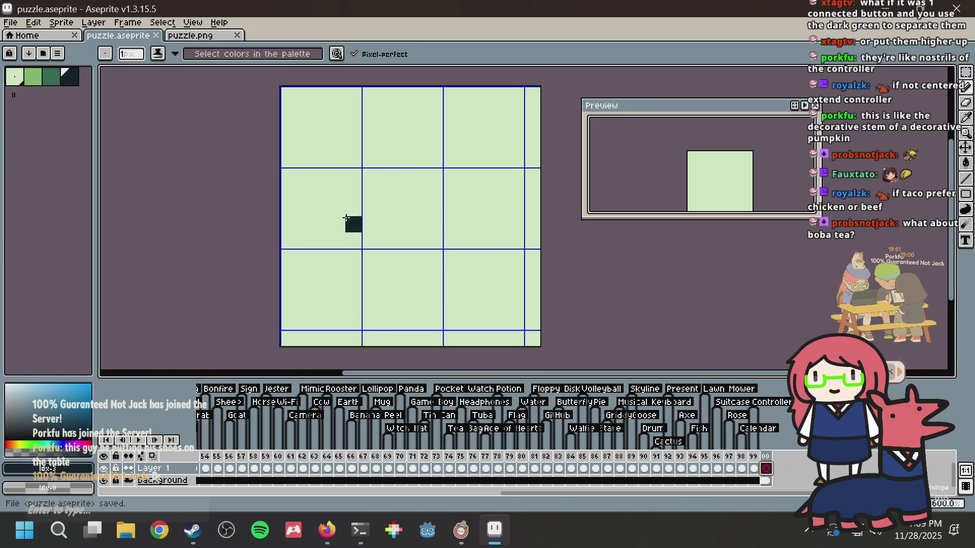
Step: Pencil the taco's dark curved bottom edge and extend its left edge upward
mouse_move(289, 224)
mouse_down()
mouse_move(291, 277)
mouse_move(337, 322)
mouse_move(406, 309)
mouse_move(434, 289)
mouse_move(468, 288)
mouse_move(501, 272)
mouse_up()
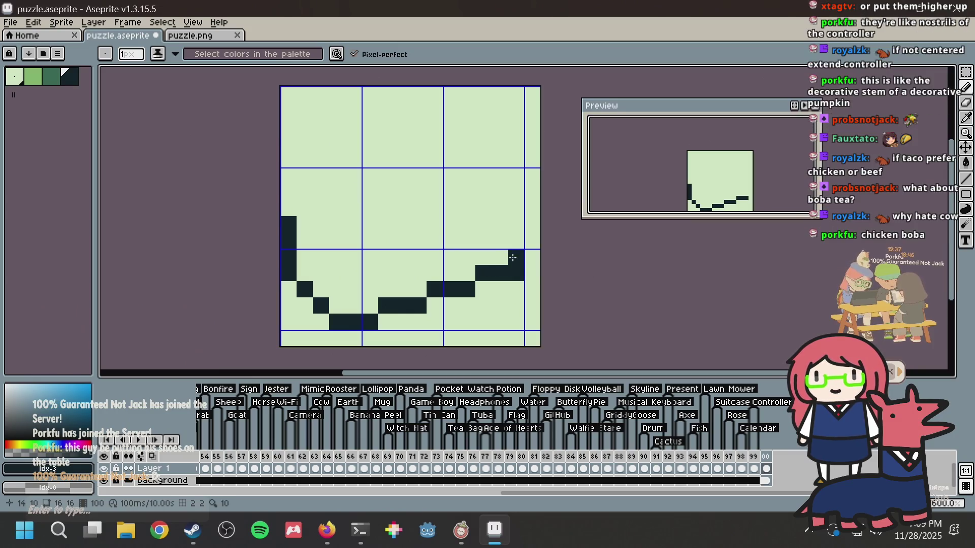
click(511, 261)
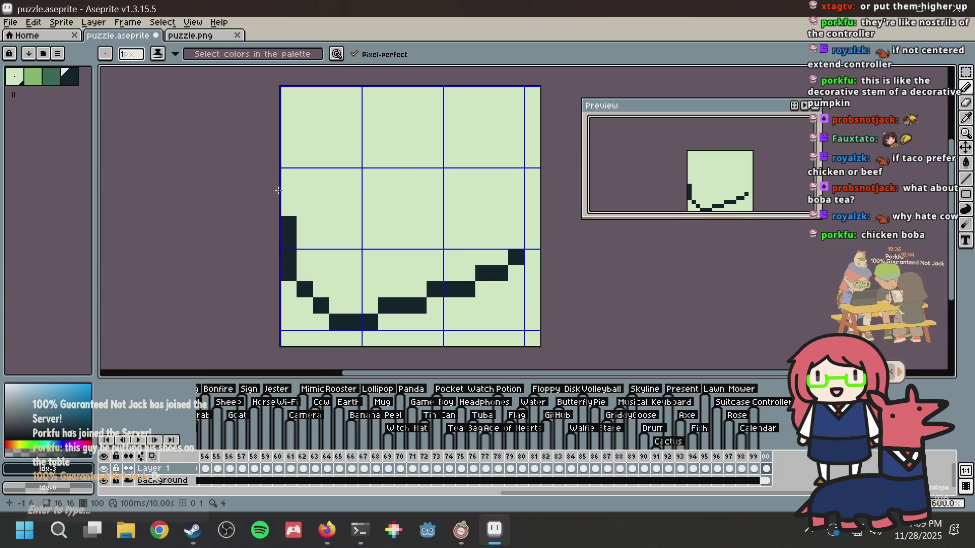
click(288, 208)
Step: Draw the two dark-green shell arcs across the upper half, thickening the right side
key(bracketleft)
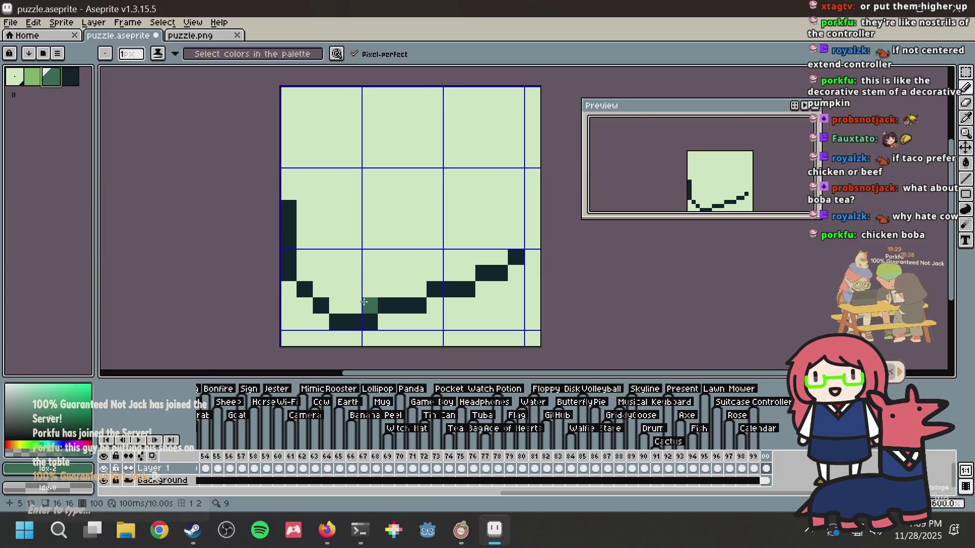
mouse_move(359, 302)
mouse_down()
mouse_move(354, 273)
mouse_move(369, 240)
mouse_up()
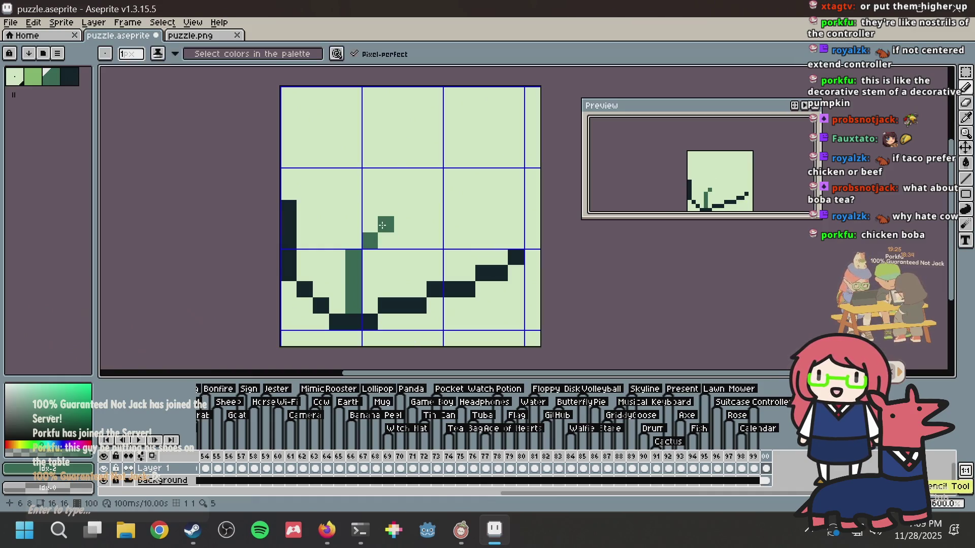
click(355, 240)
mouse_move(369, 225)
mouse_down()
mouse_move(386, 225)
mouse_move(395, 206)
mouse_move(437, 208)
mouse_move(452, 193)
mouse_up()
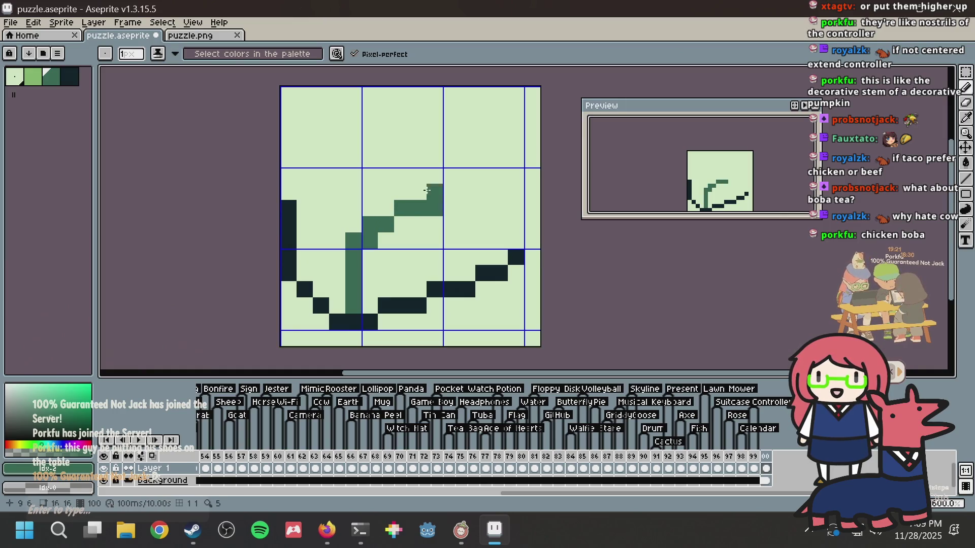
key(ctrl+z)
mouse_move(385, 206)
mouse_down()
mouse_move(428, 199)
mouse_move(435, 187)
mouse_move(469, 192)
mouse_move(511, 232)
mouse_up()
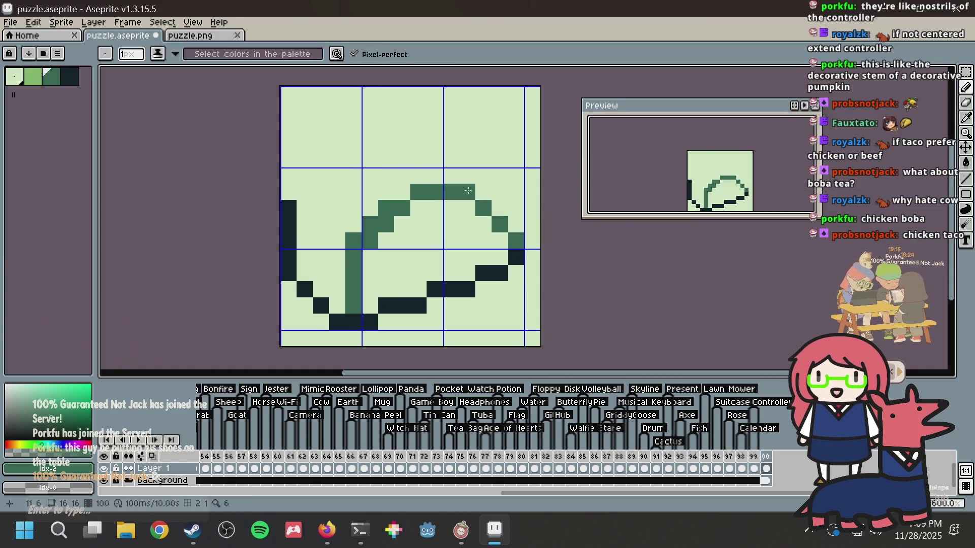
drag(472, 211, 401, 193)
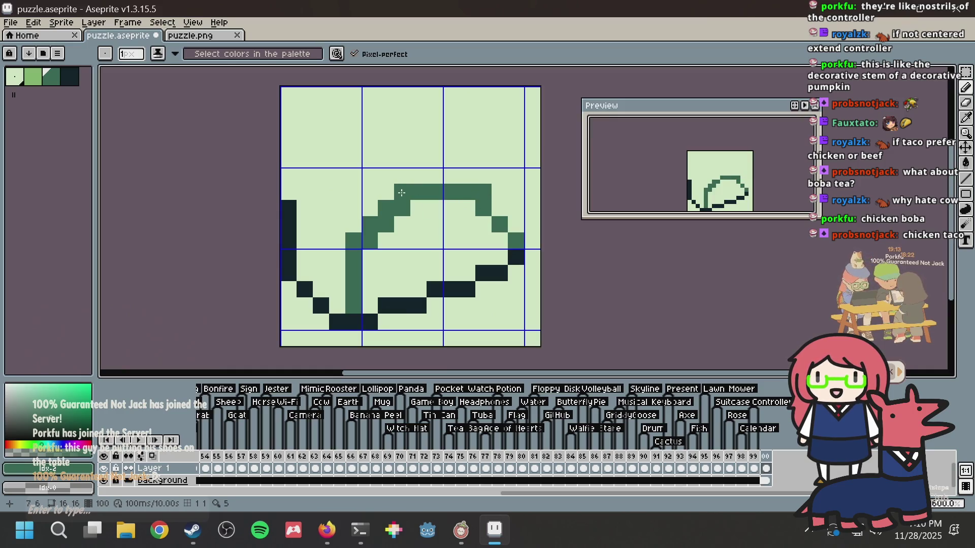
drag(476, 197, 518, 226)
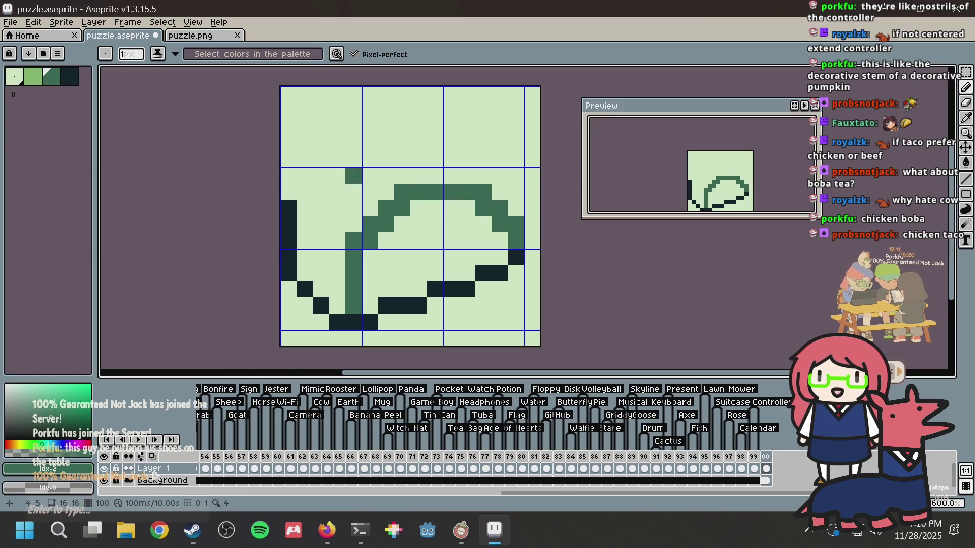
mouse_move(288, 257)
mouse_down()
mouse_move(288, 206)
mouse_move(320, 192)
mouse_move(323, 175)
mouse_move(356, 145)
mouse_move(440, 143)
mouse_move(471, 172)
mouse_up()
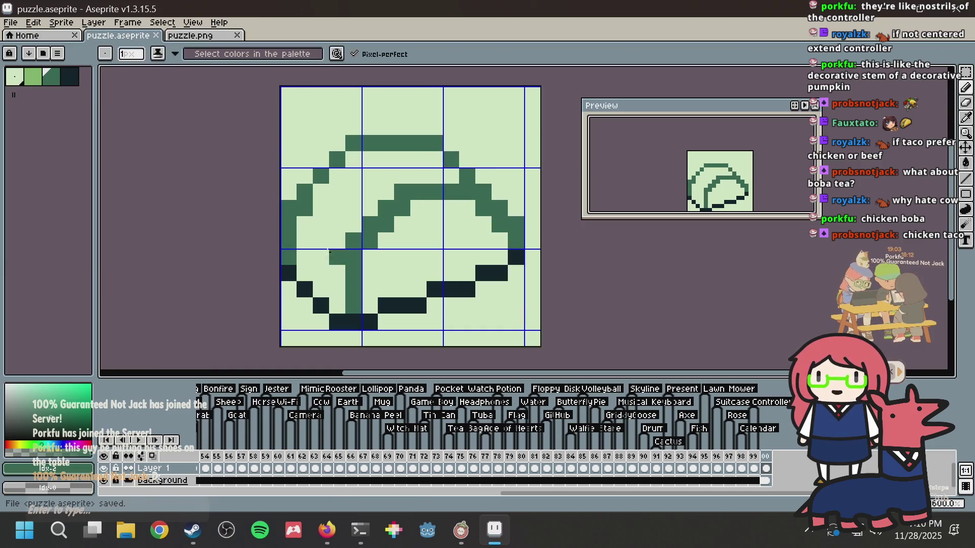
click(69, 77)
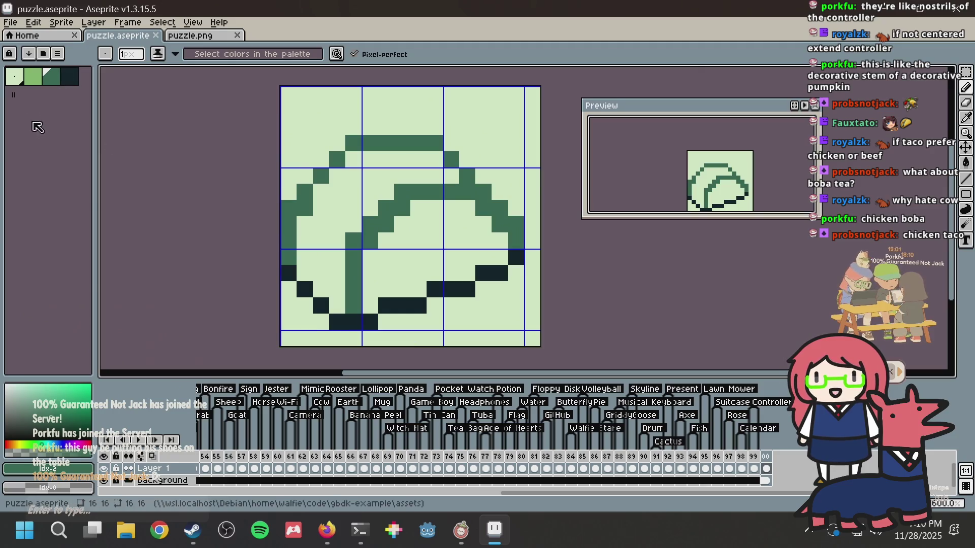
Step: Bucket-fill the left, top and lower curved outline strokes with the darkest colour
key(g)
click(288, 211)
click(320, 176)
click(334, 159)
click(361, 139)
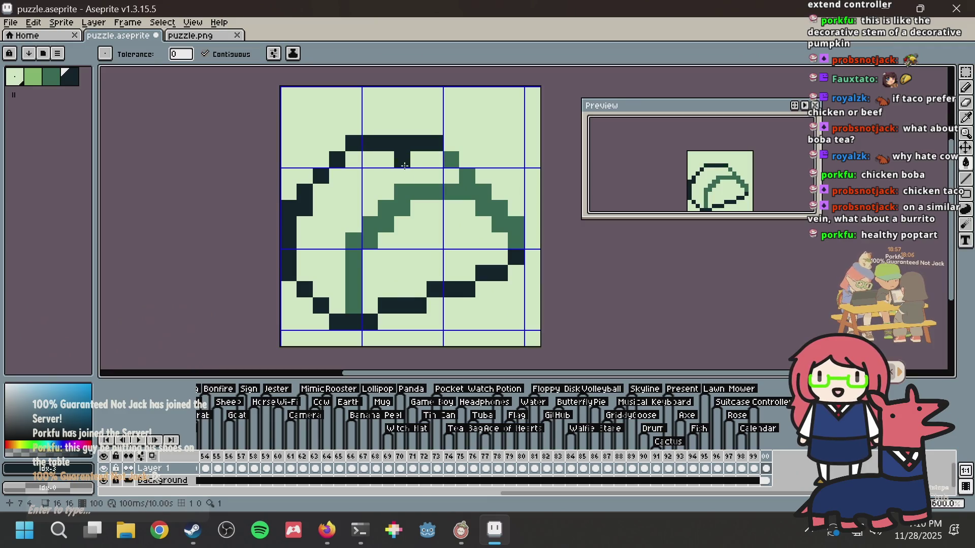
click(401, 192)
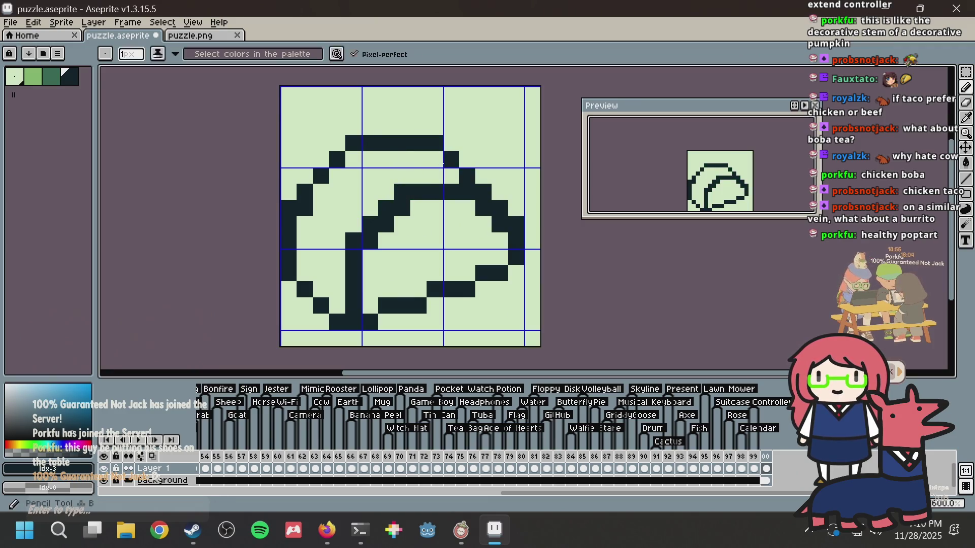
Step: Pencil mid-green shading diagonally up inside the left shell and save
key(b)
click(51, 76)
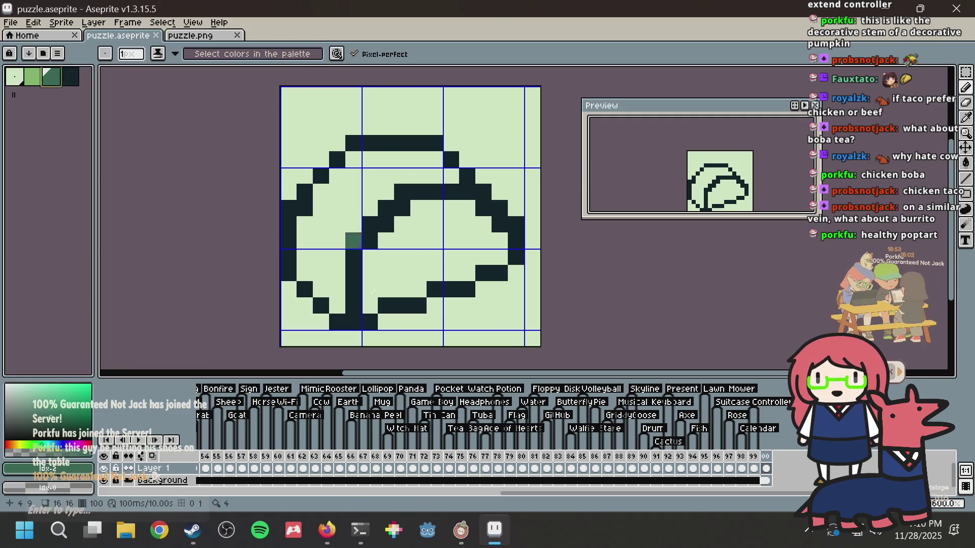
mouse_move(333, 274)
mouse_down()
mouse_move(337, 258)
mouse_move(320, 290)
mouse_move(337, 305)
mouse_up()
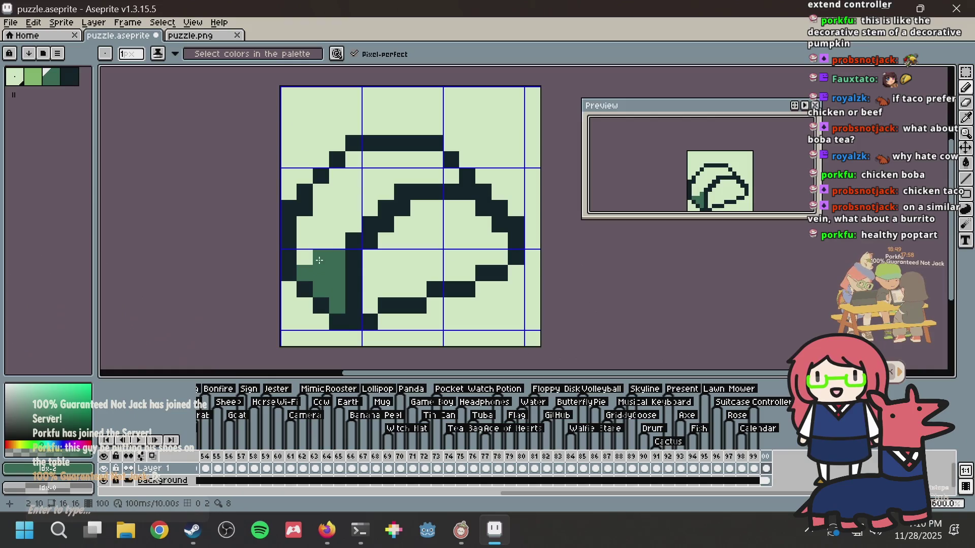
drag(335, 244, 351, 229)
key(ctrl+s)
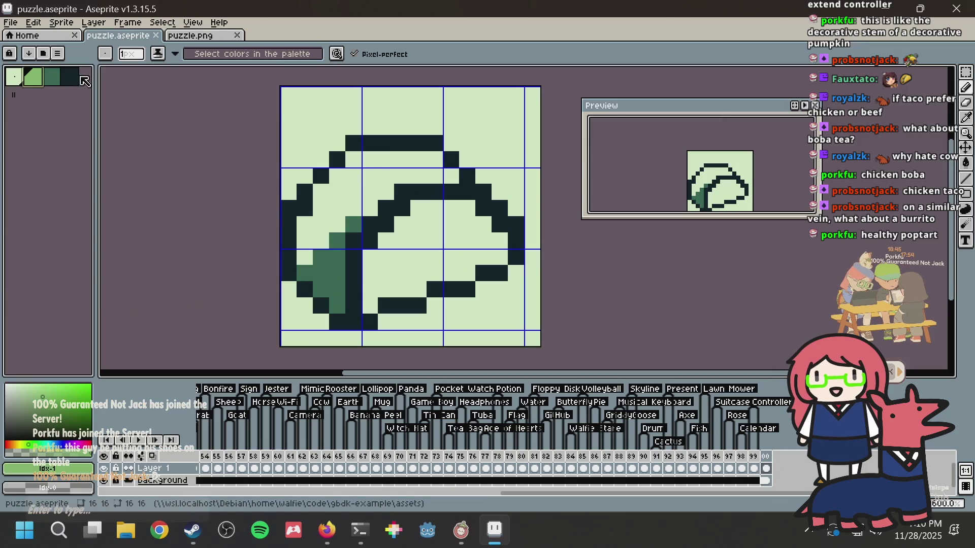
Step: Add dark pixels inside the left shell and mid-green shading pixels along the shell fold
click(75, 78)
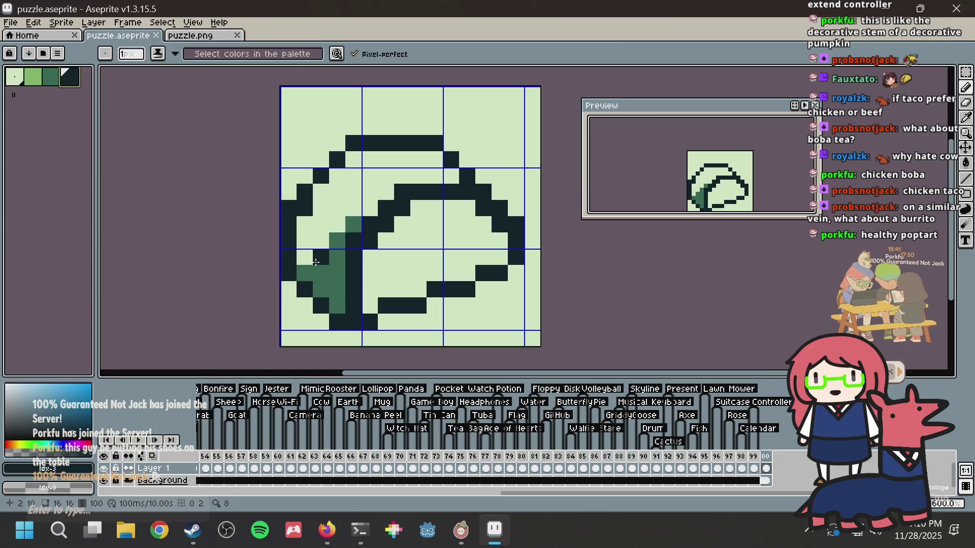
click(342, 191)
click(349, 210)
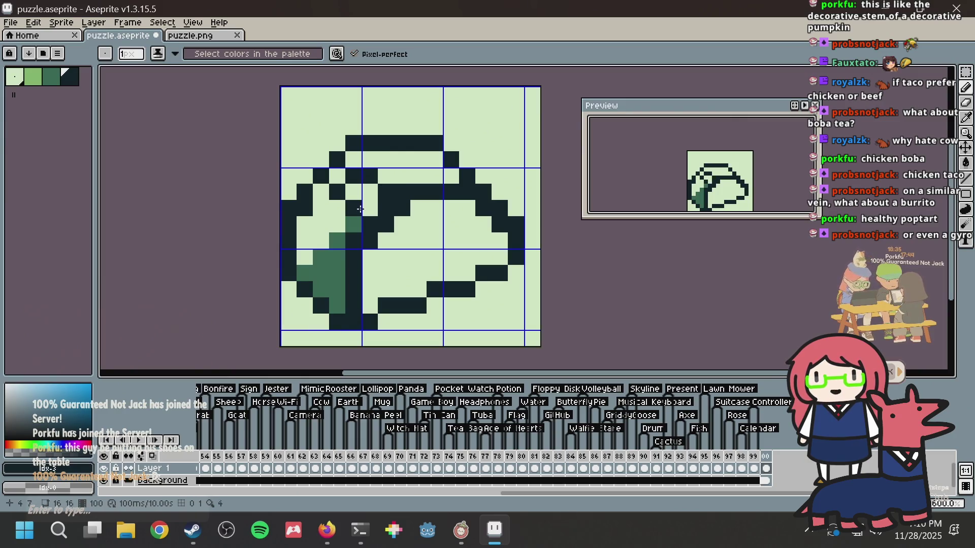
click(337, 208)
key(ctrl+z)
key([)
click(335, 218)
click(386, 225)
click(402, 208)
click(386, 192)
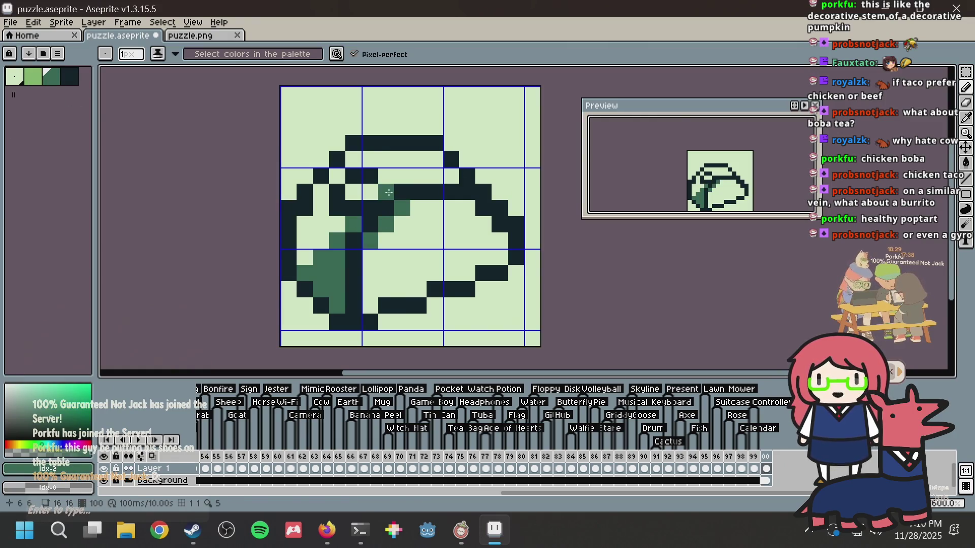
key(ctrl+z)
click(346, 208)
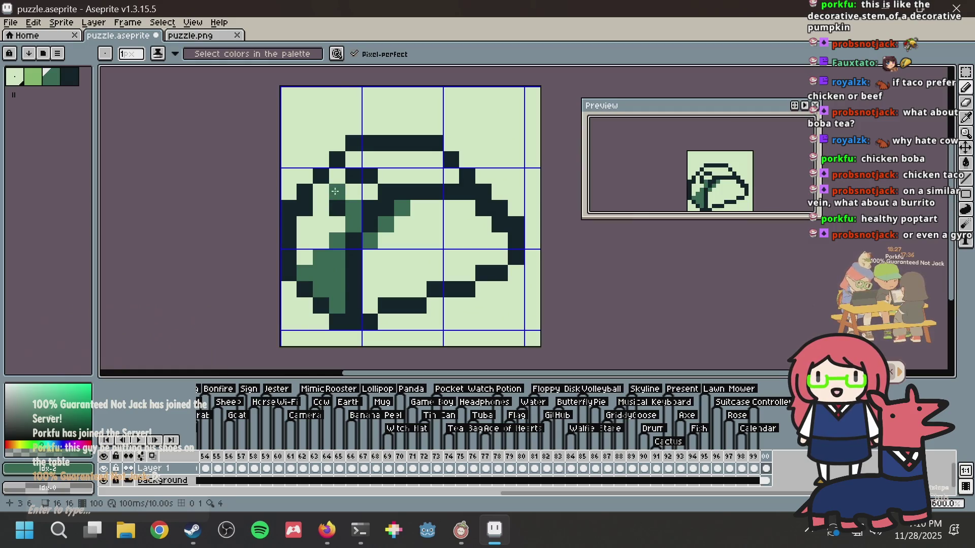
Step: Paint dark pixels along the shell's top ridge, fold and left edge
alt+click(407, 142)
key(ctrl+z)
click(384, 161)
click(401, 175)
click(418, 175)
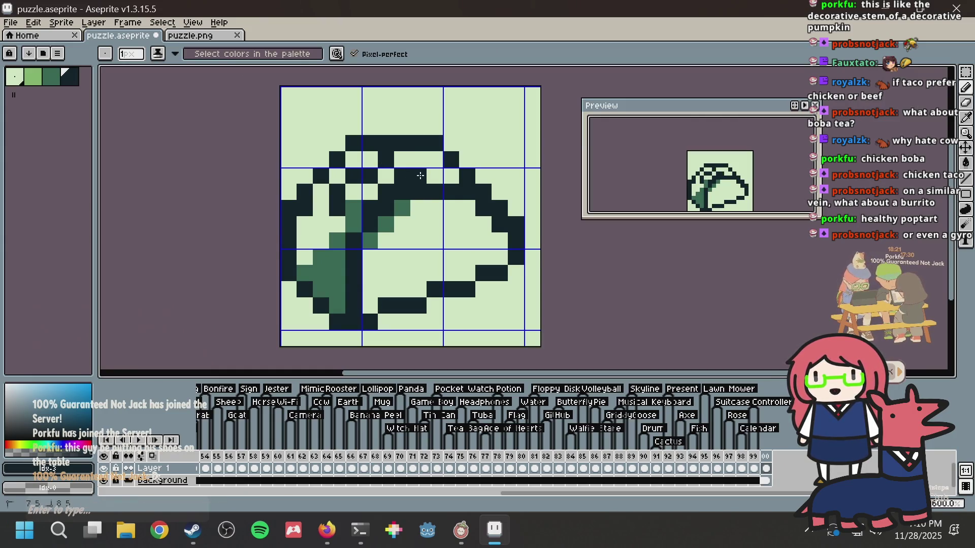
click(336, 196)
click(349, 221)
right_click(350, 206)
click(320, 225)
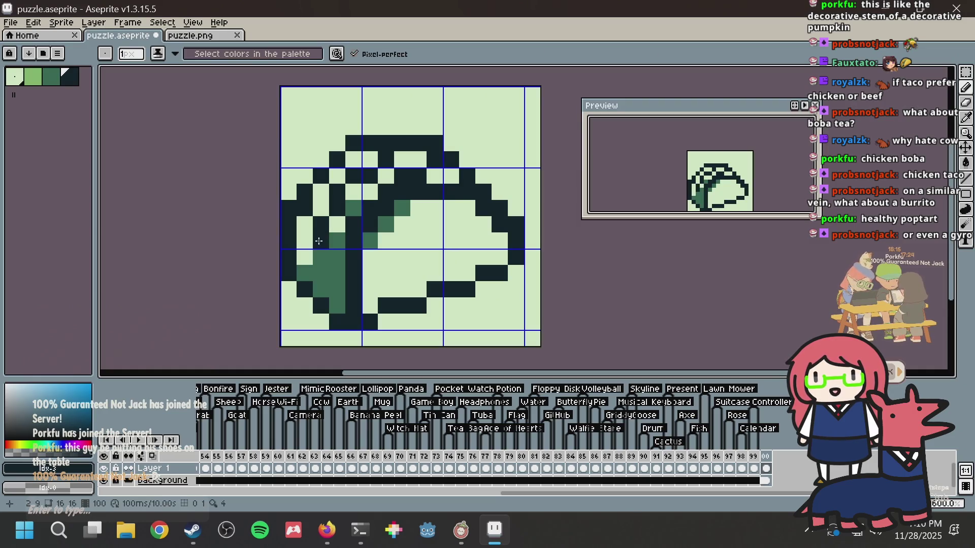
drag(305, 241, 321, 241)
click(339, 260)
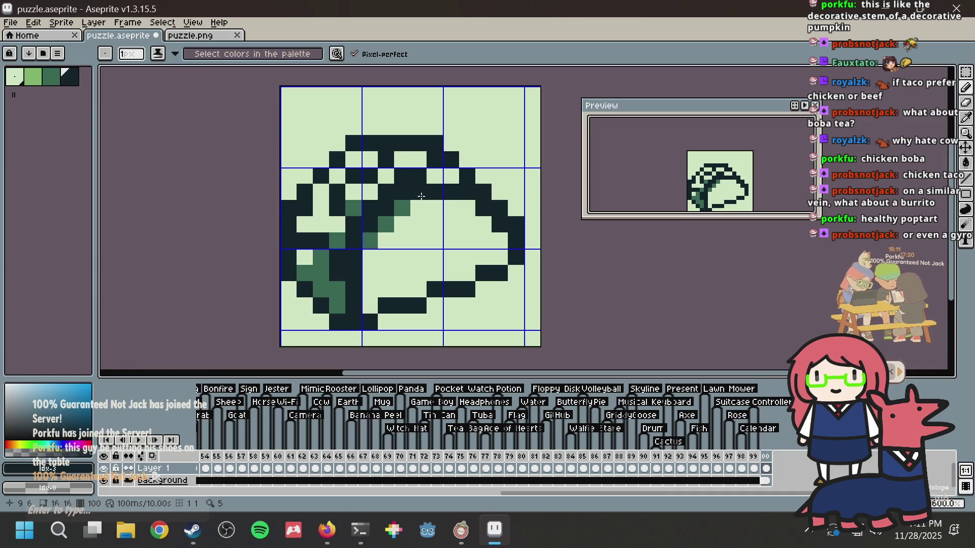
Step: Repaint the lower-left shell cells green and tidy the shading diagonal
alt+click(373, 267)
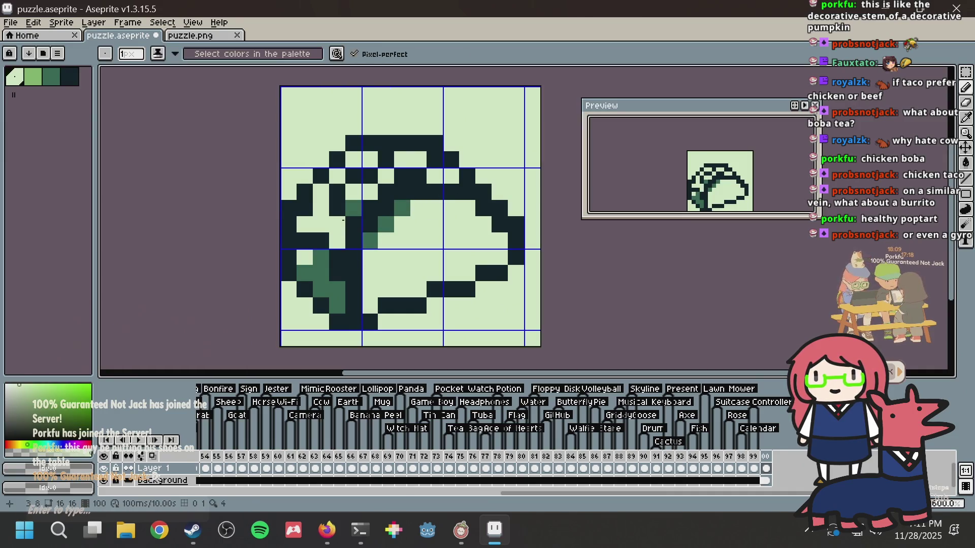
alt+click(371, 233)
click(334, 263)
mouse_move(305, 257)
mouse_down()
mouse_move(321, 240)
mouse_move(337, 273)
mouse_up()
mouse_move(367, 227)
mouse_down()
mouse_move(375, 218)
mouse_move(364, 211)
mouse_move(411, 173)
mouse_move(389, 155)
mouse_move(338, 193)
mouse_move(337, 210)
mouse_up()
Step: Fill the small shell gap light green and paint a light-green highlight strip down the shell
click(33, 76)
key(g)
click(375, 179)
click(386, 176)
key(b)
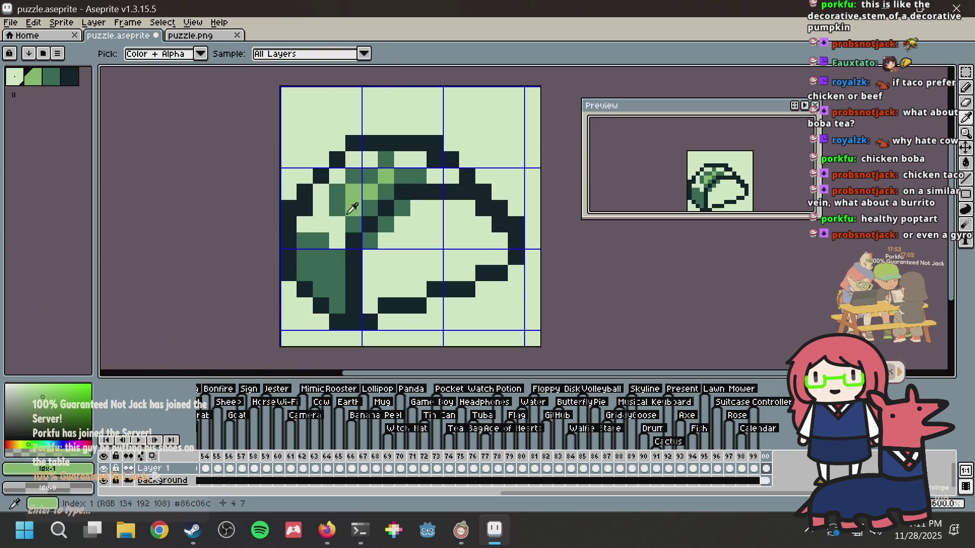
drag(334, 231, 337, 274)
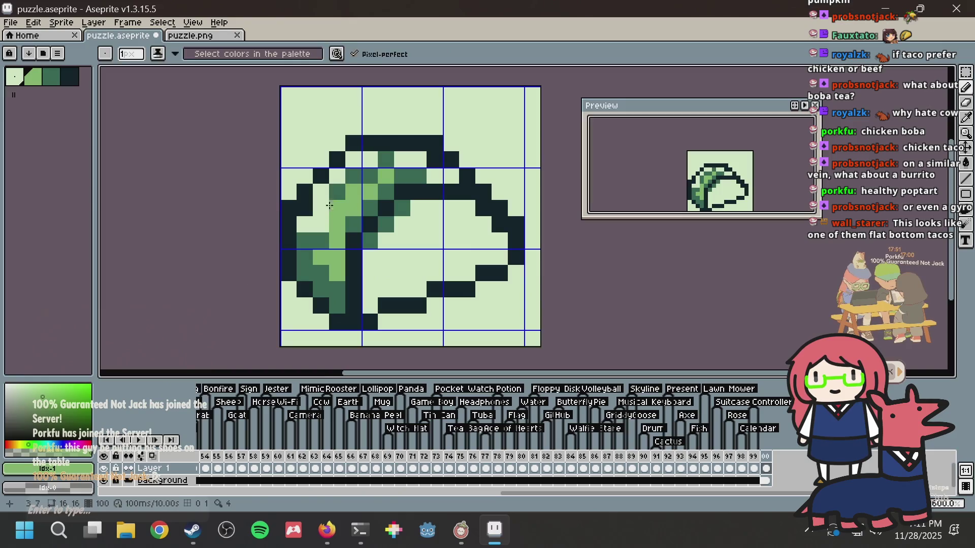
Step: Touch up shell-edge pixels in mid green and add a light-green pixel at the shell bottom
alt+click(331, 206)
click(320, 225)
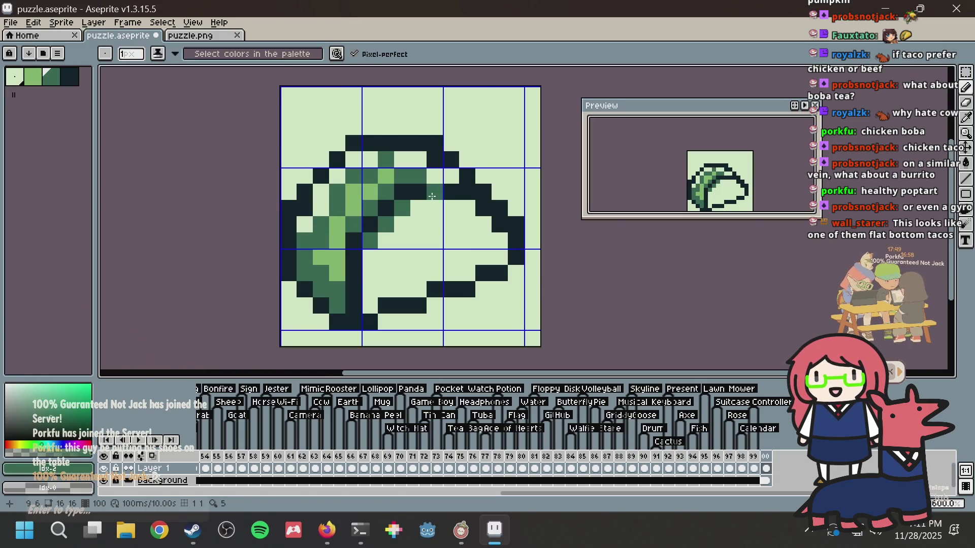
click(419, 193)
key(ctrl+z)
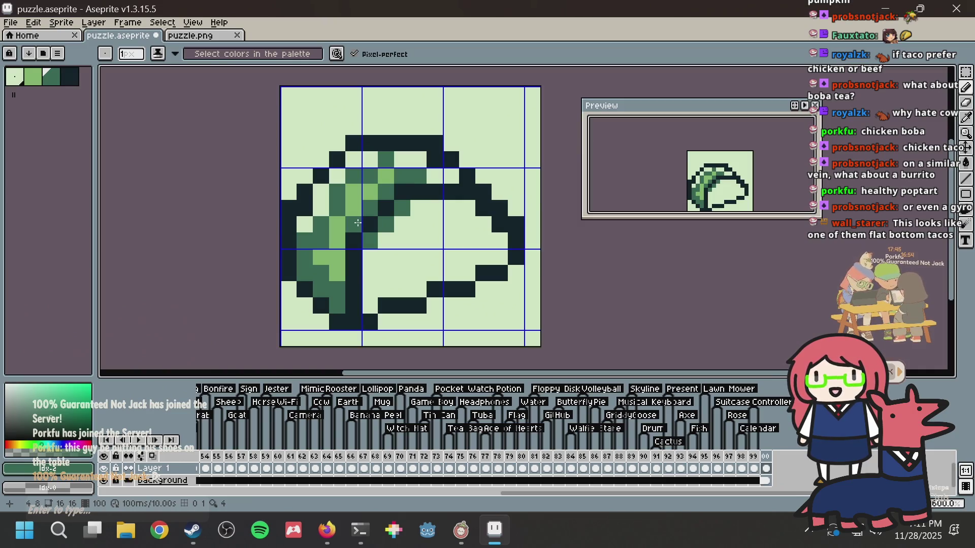
right_click(402, 218)
click(338, 277)
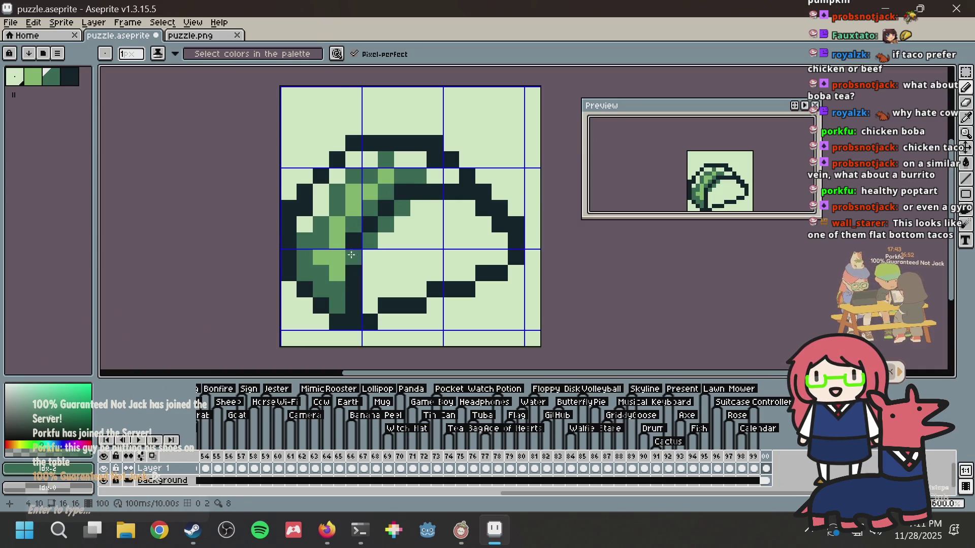
Step: Sample colours from the drawing to darken pixels beside the left outline and lower shell
key(i)
click(292, 278)
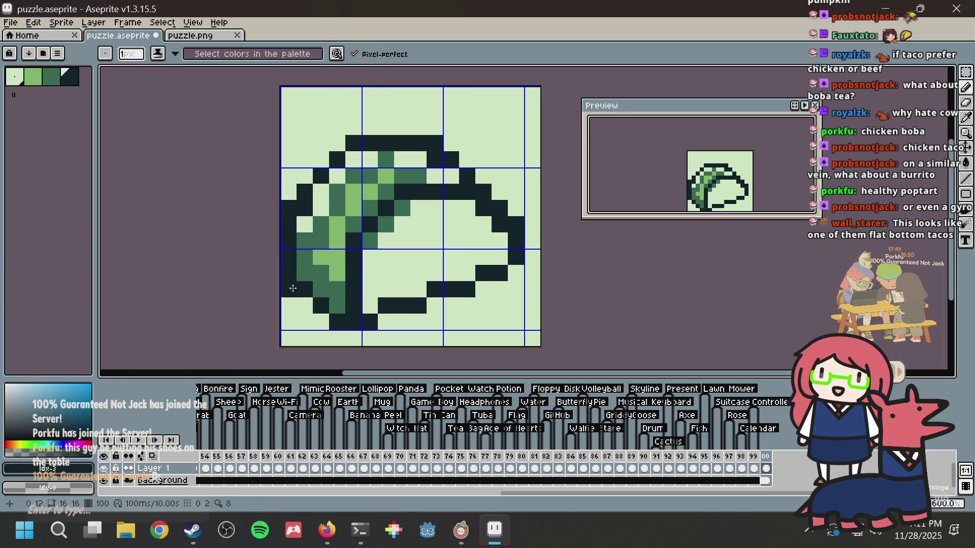
click(309, 300)
click(305, 305)
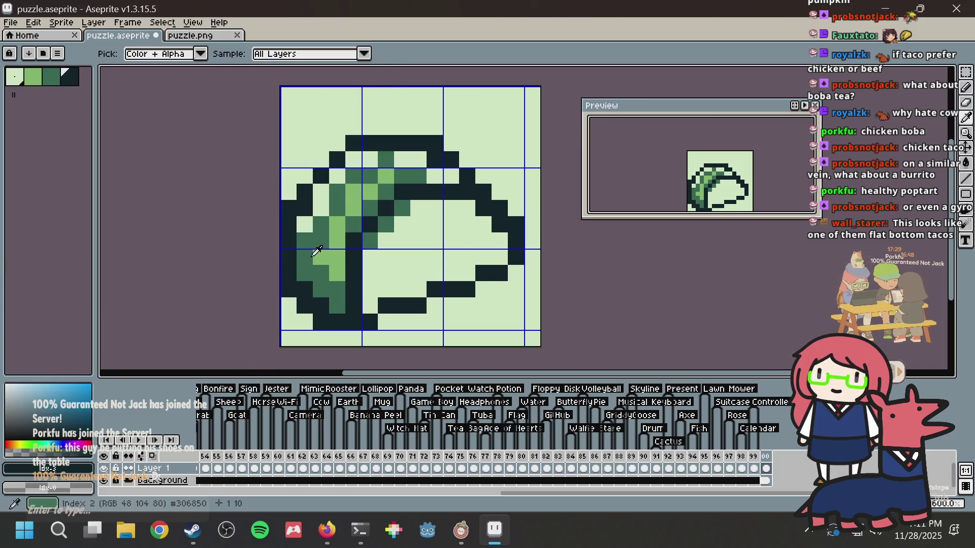
alt+click(308, 265)
click(320, 305)
click(392, 263)
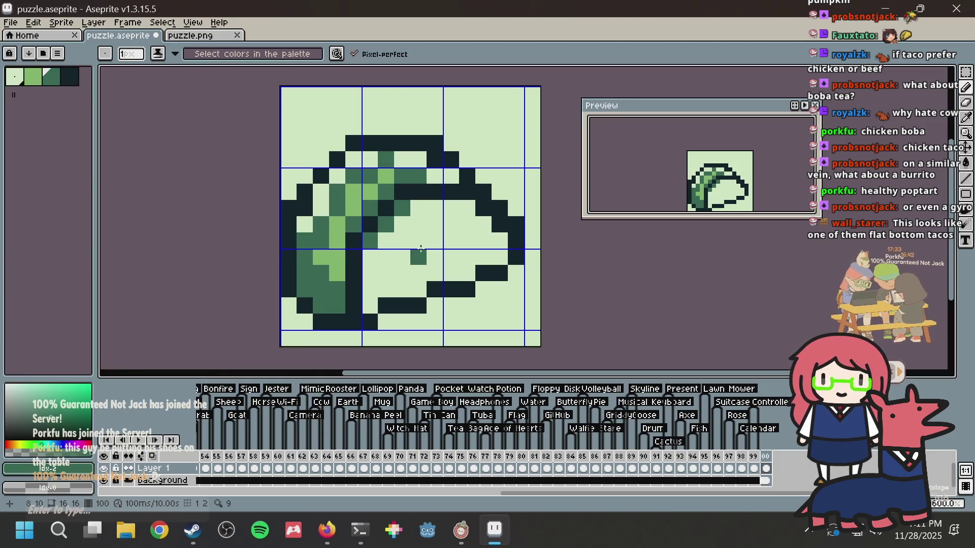
click(322, 262)
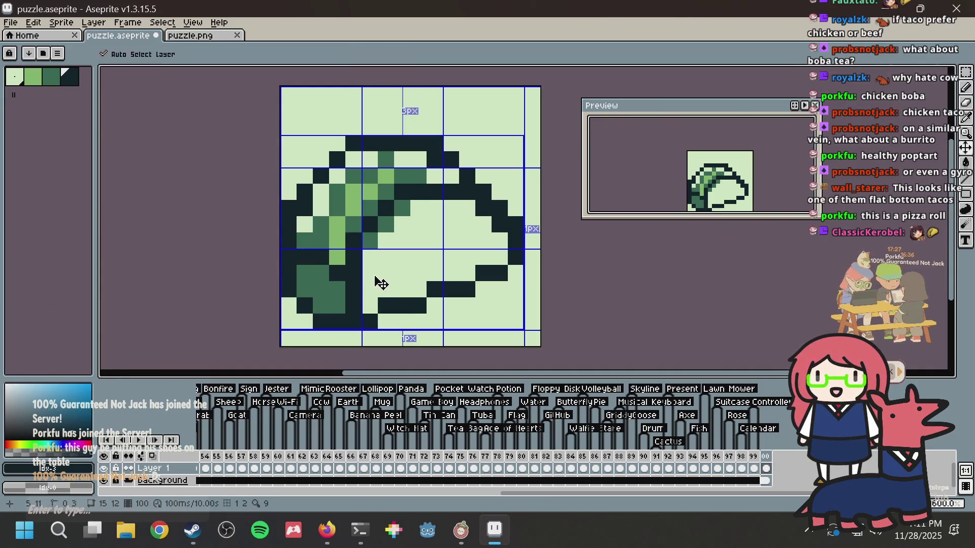
key(ctrl+z)
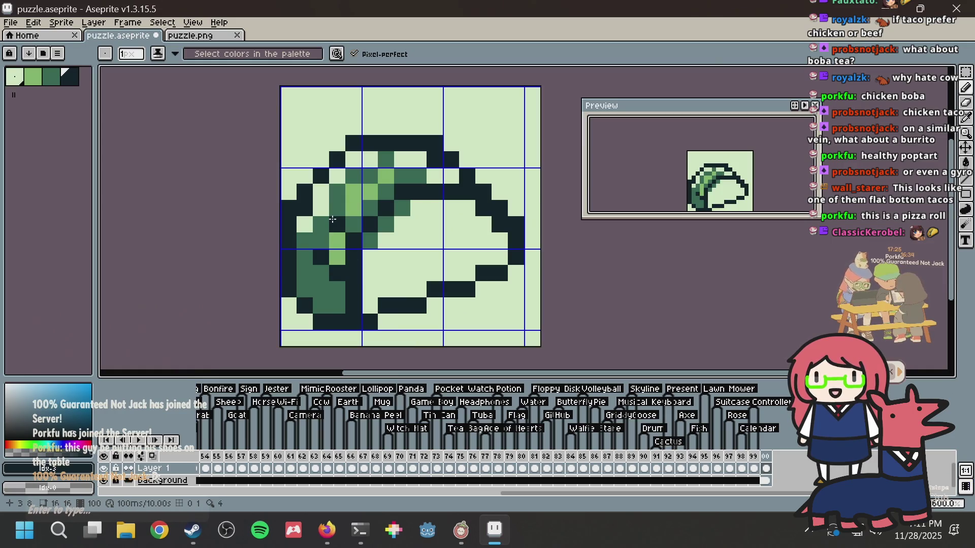
Step: Try darkening the lower-left shell, undo those strokes, and save
alt+click(353, 214)
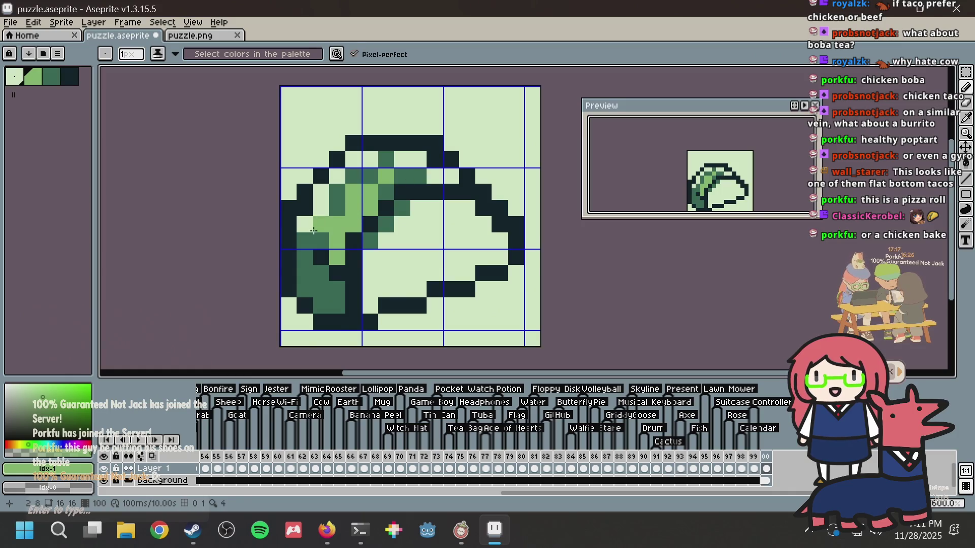
alt+click(308, 256)
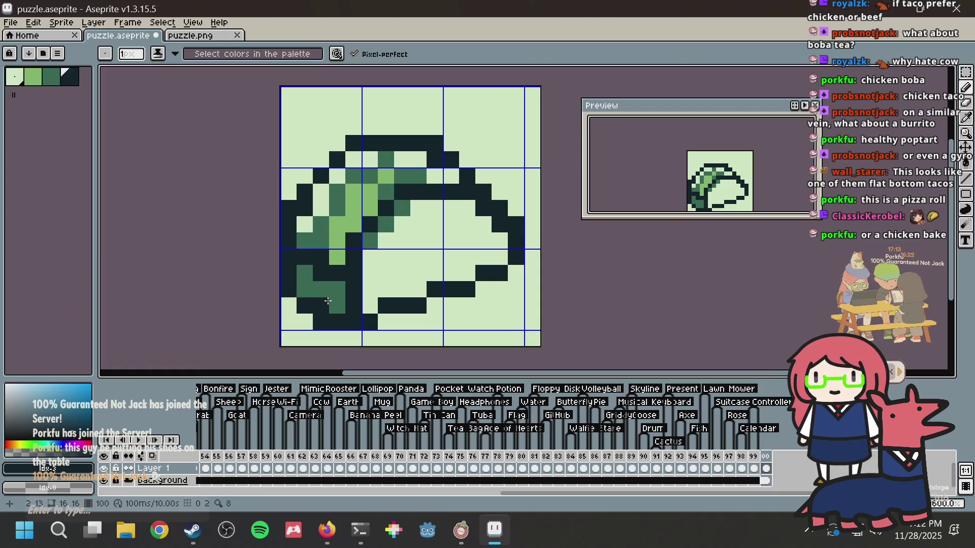
click(304, 289)
mouse_move(321, 273)
mouse_down()
mouse_move(322, 305)
mouse_move(337, 306)
mouse_up()
mouse_move(305, 273)
mouse_down()
mouse_move(306, 264)
mouse_move(337, 256)
mouse_up()
key(ctrl+z)
key(ctrl+z)
key(ctrl+z)
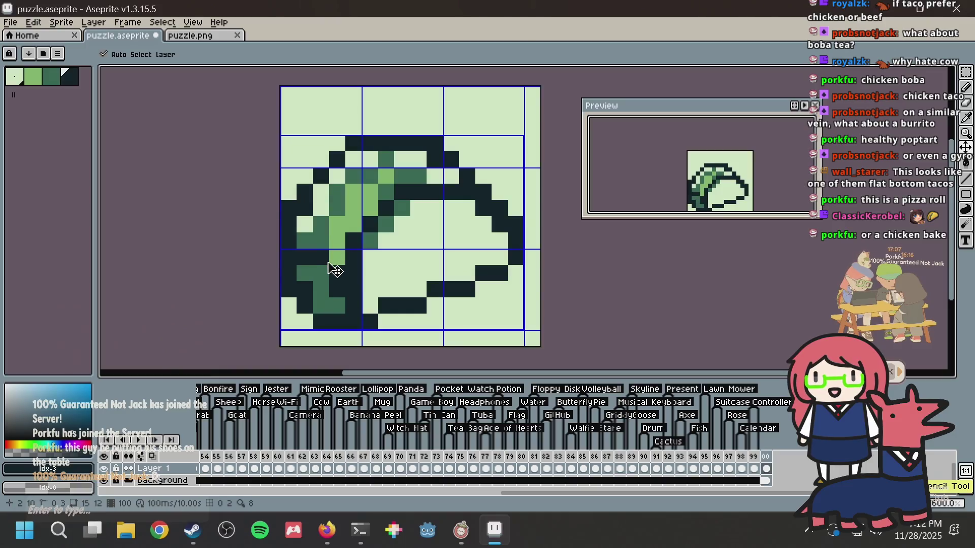
key(ctrl+z)
key(ctrl+s)
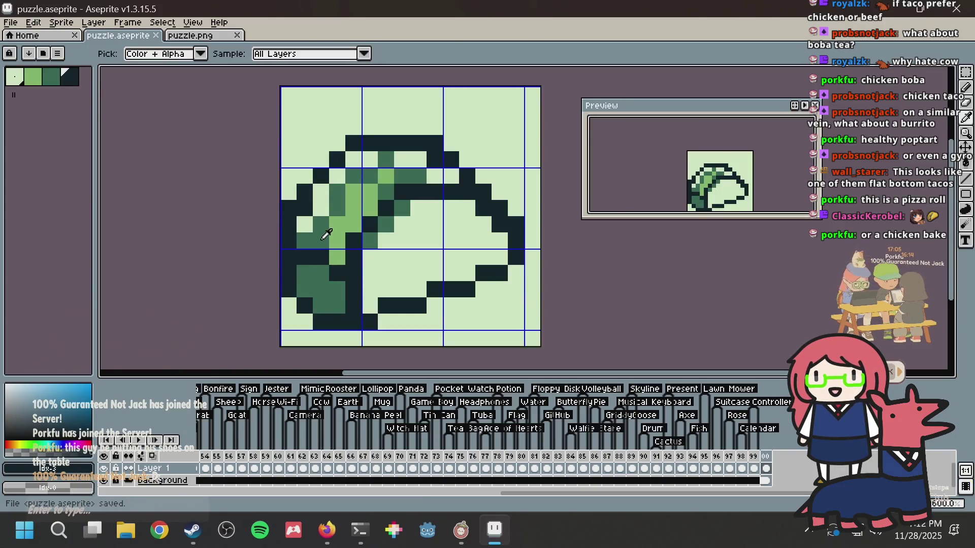
Step: Bucket-fill the taco body interior with green
alt+click(331, 217)
alt+click(338, 223)
key(g)
click(419, 249)
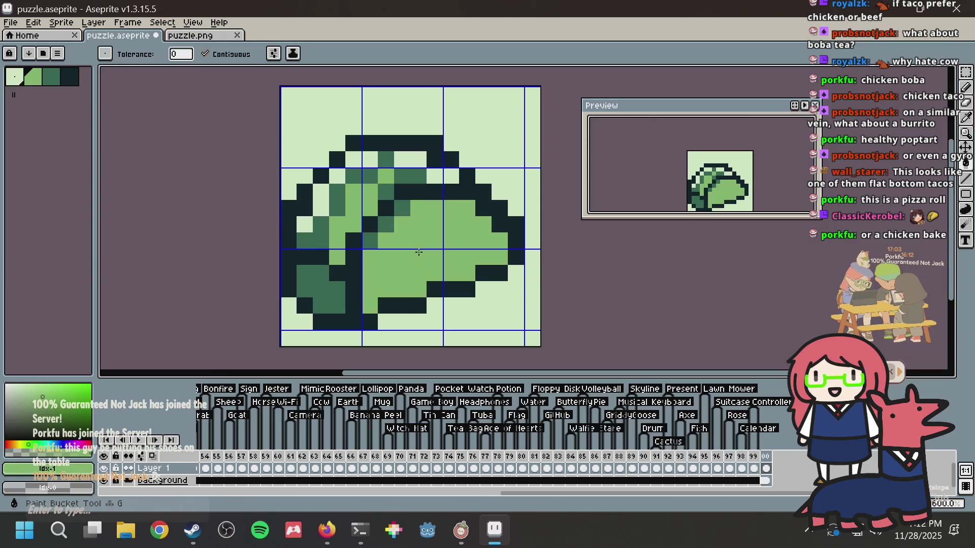
Step: Undo the body fill, then bucket-fill stray light pixels and the taco interior mid green
key(ctrl+z)
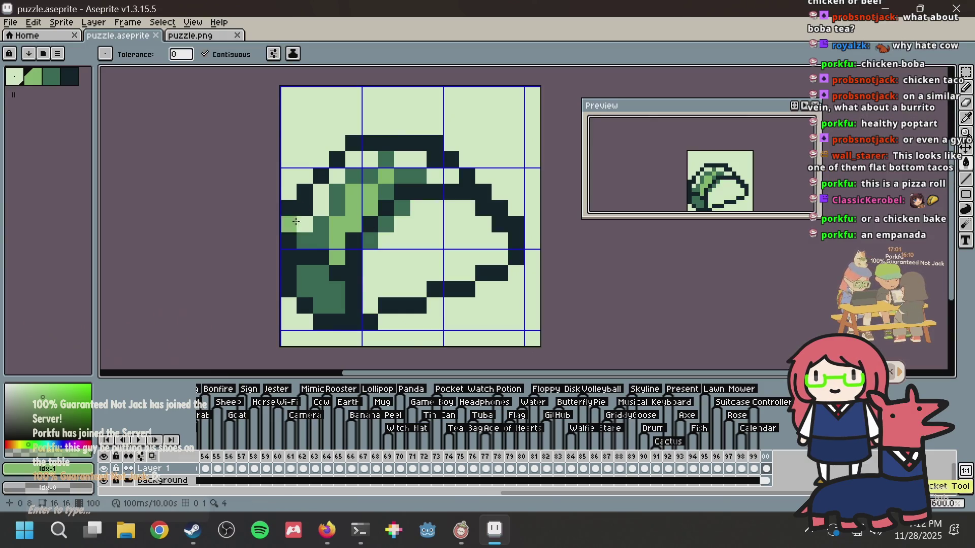
click(305, 225)
click(330, 203)
key(ctrl+z)
click(321, 202)
click(337, 176)
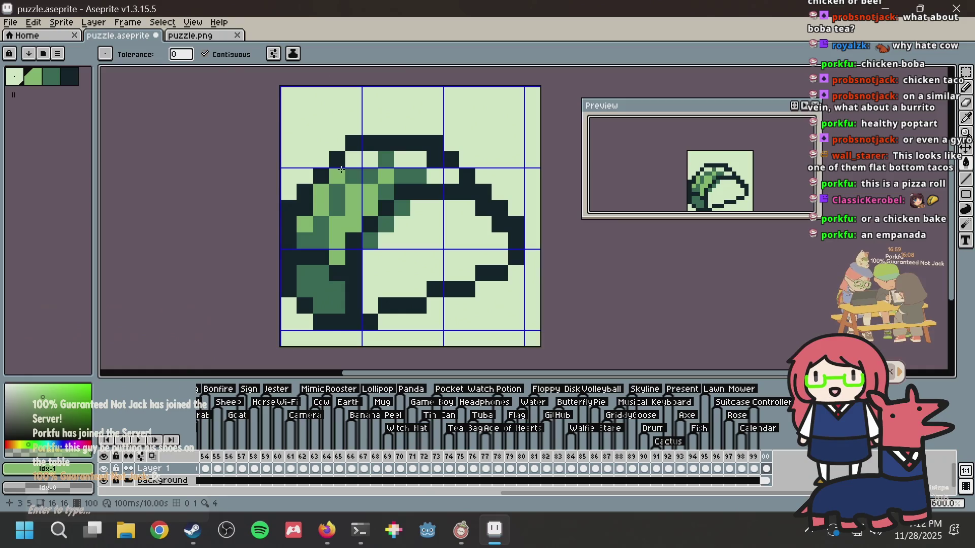
click(356, 159)
click(407, 156)
click(452, 176)
click(434, 176)
click(419, 224)
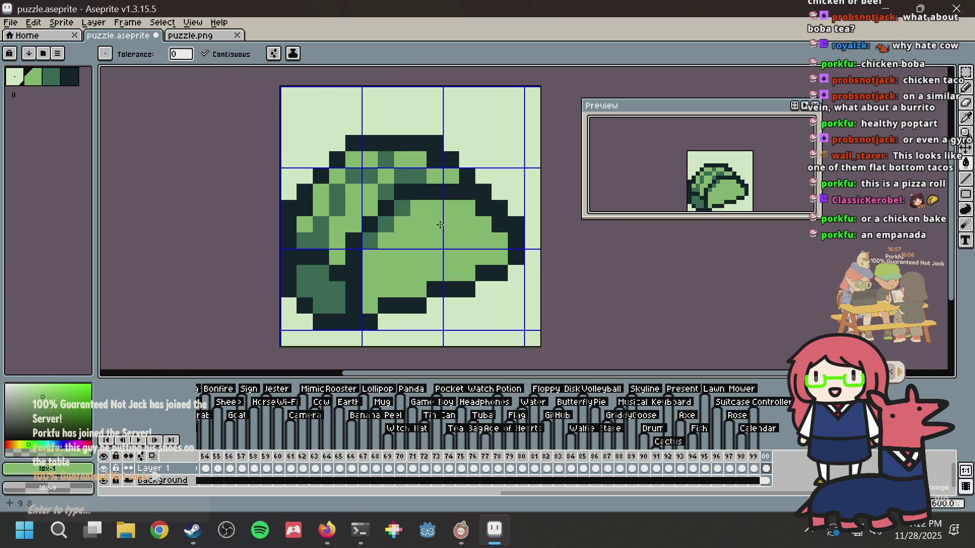
Step: Pencil lightest-colour highlight pixels on the shell and light specks across the green body
key(alt)
click(14, 76)
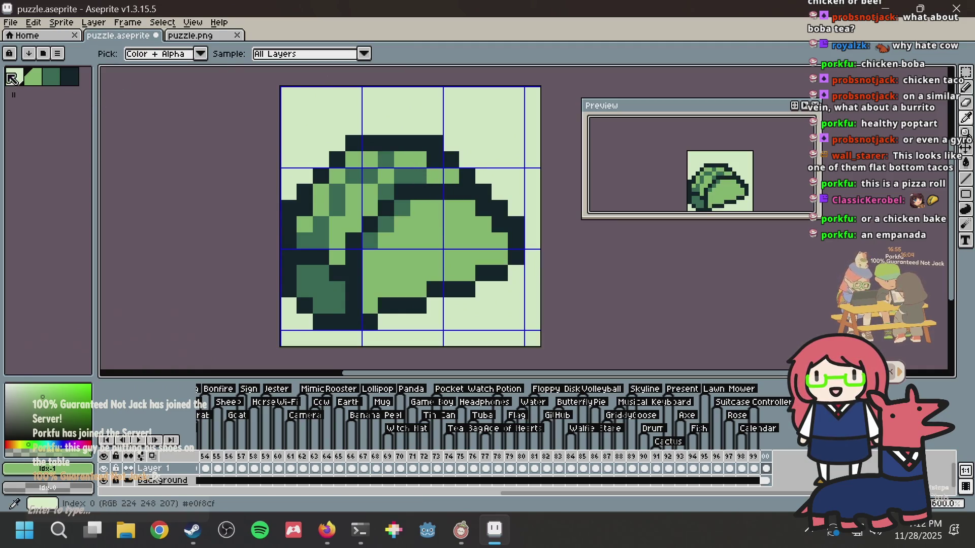
key(b)
click(354, 163)
click(402, 160)
click(354, 208)
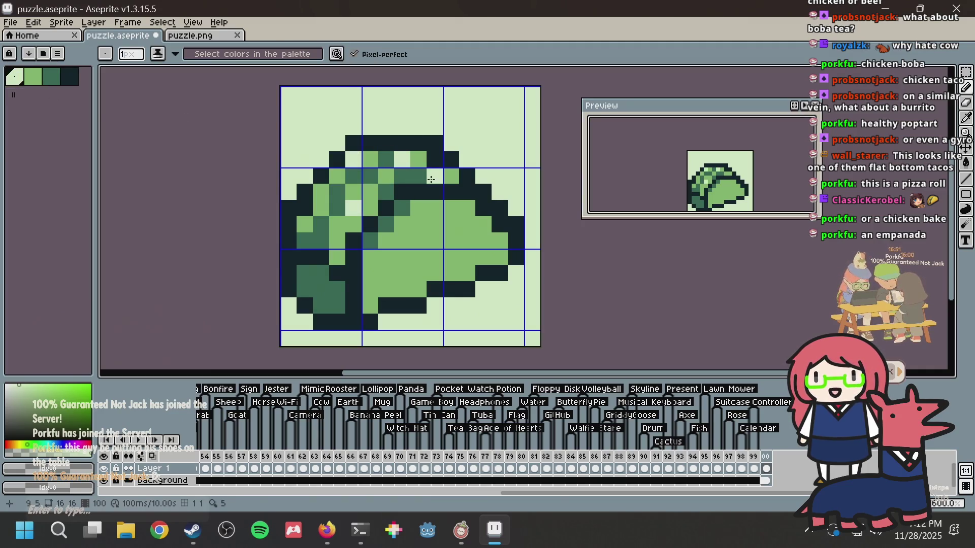
click(434, 176)
click(305, 224)
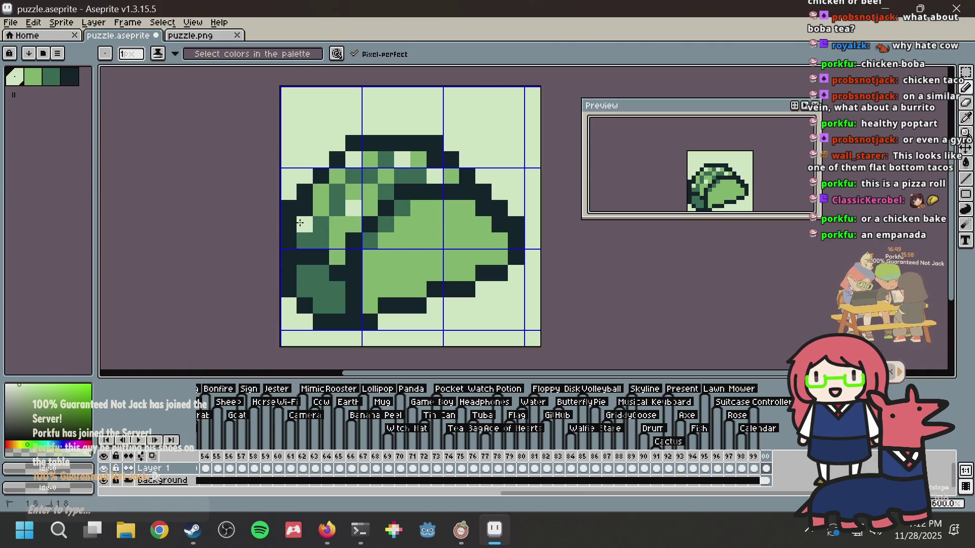
click(387, 275)
click(418, 224)
click(464, 252)
click(483, 230)
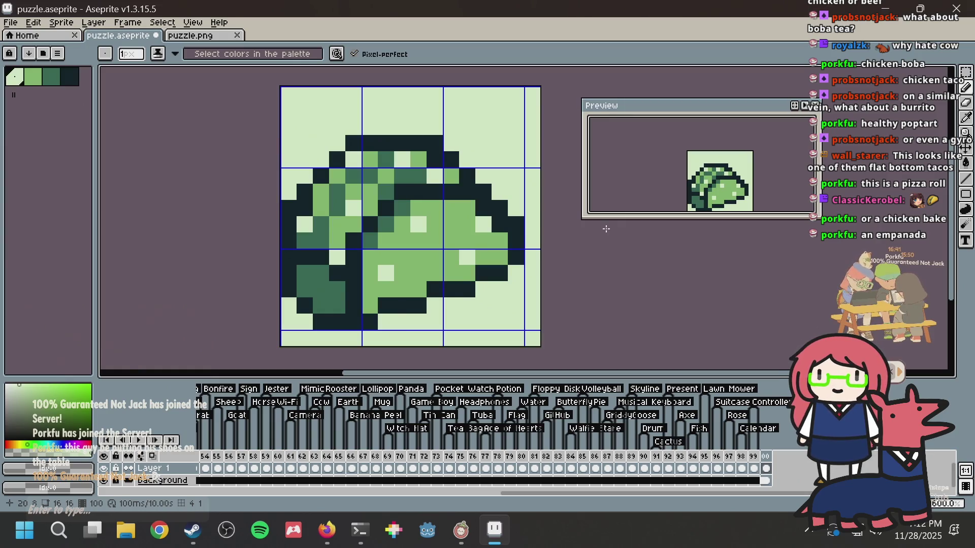
Step: Recolour two right-edge outline pixels dark green and save
click(50, 76)
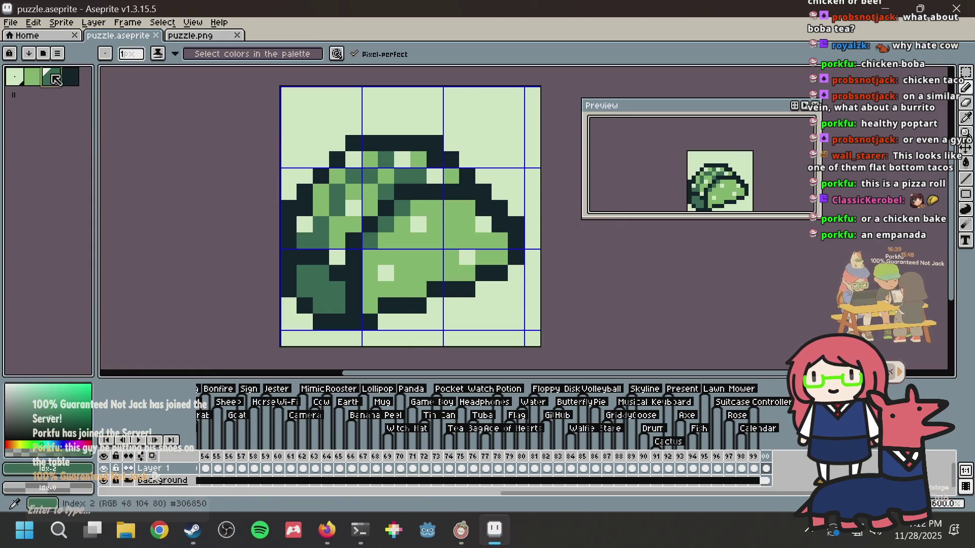
click(483, 209)
click(500, 224)
key(ctrl+s)
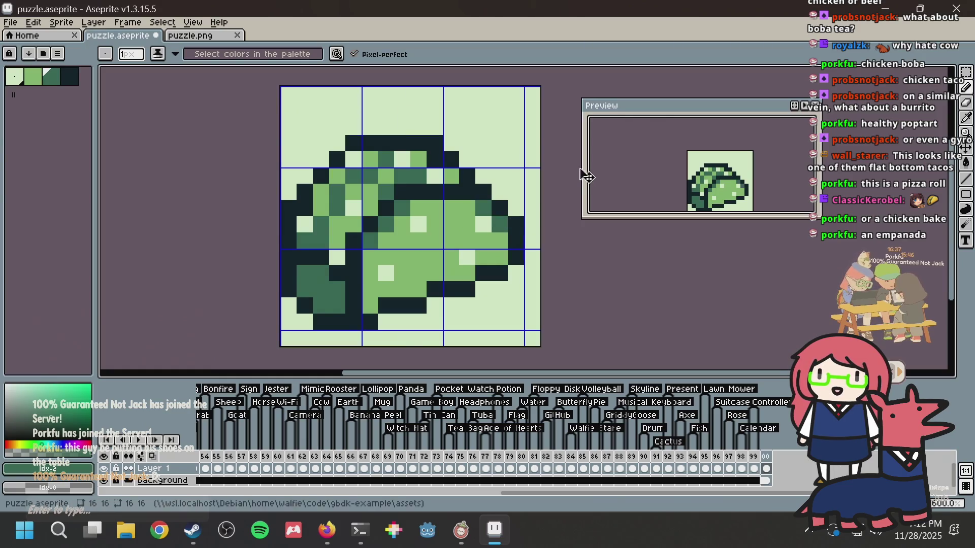
Step: Paint the four light body specks back to mid green and save
alt+click(450, 222)
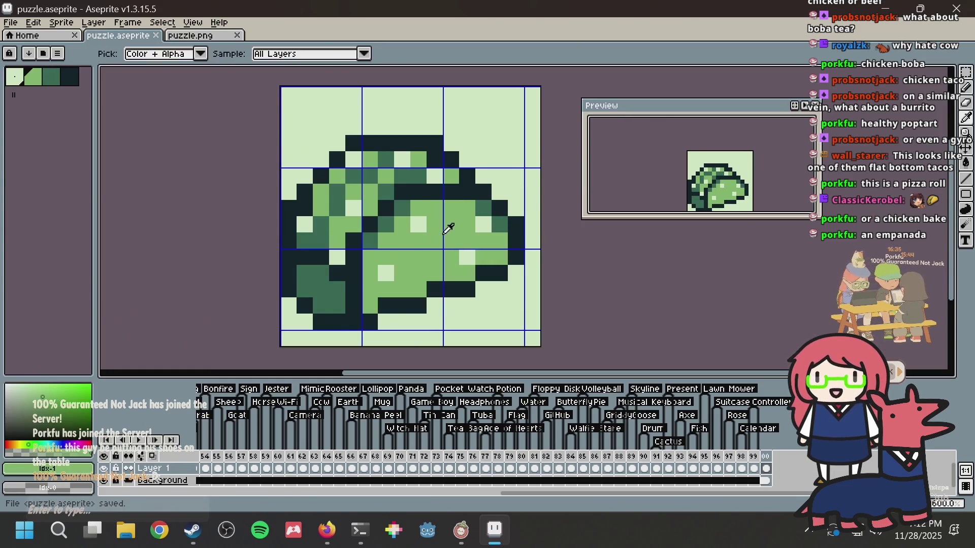
click(386, 273)
click(418, 224)
click(467, 257)
click(481, 229)
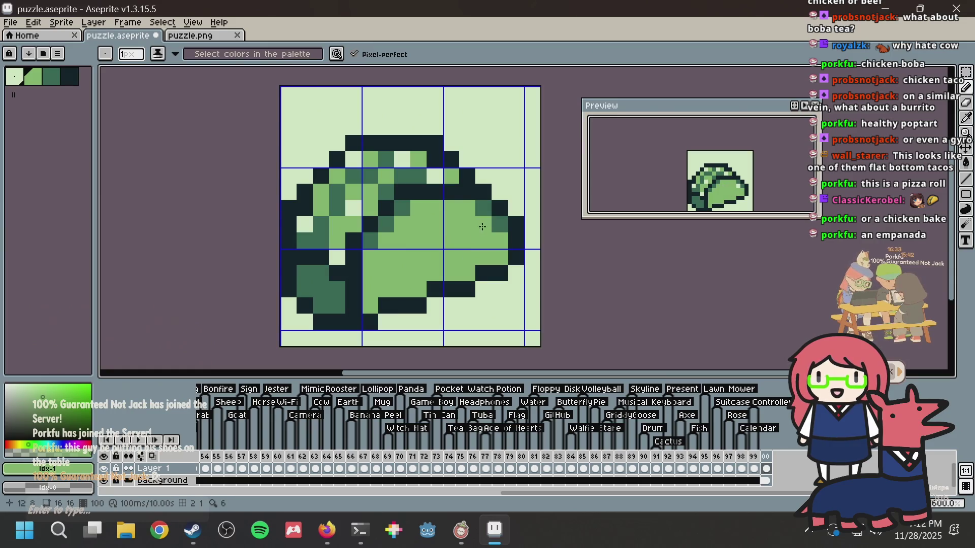
key(ctrl+s)
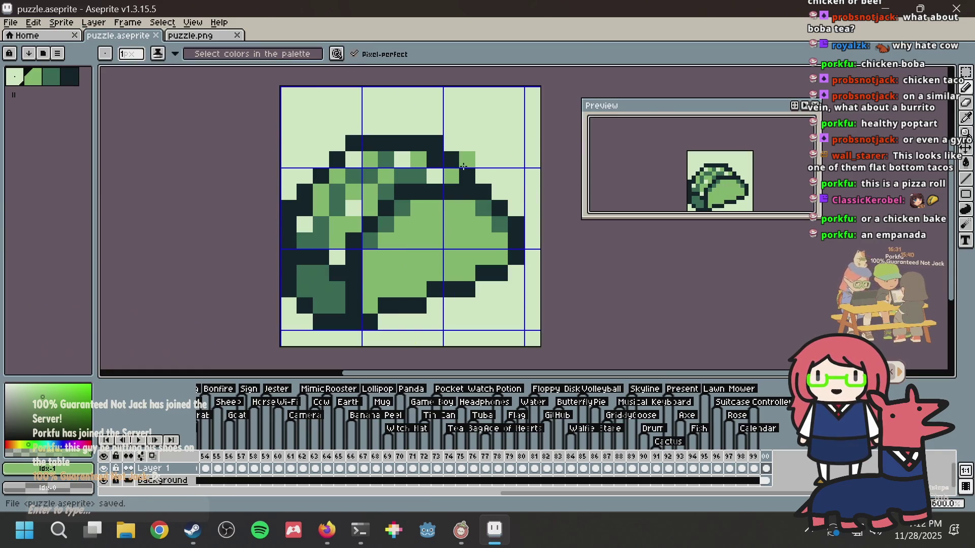
Step: Extend the top shell outline rightward with dark-green and darkest pixels
alt+click(423, 177)
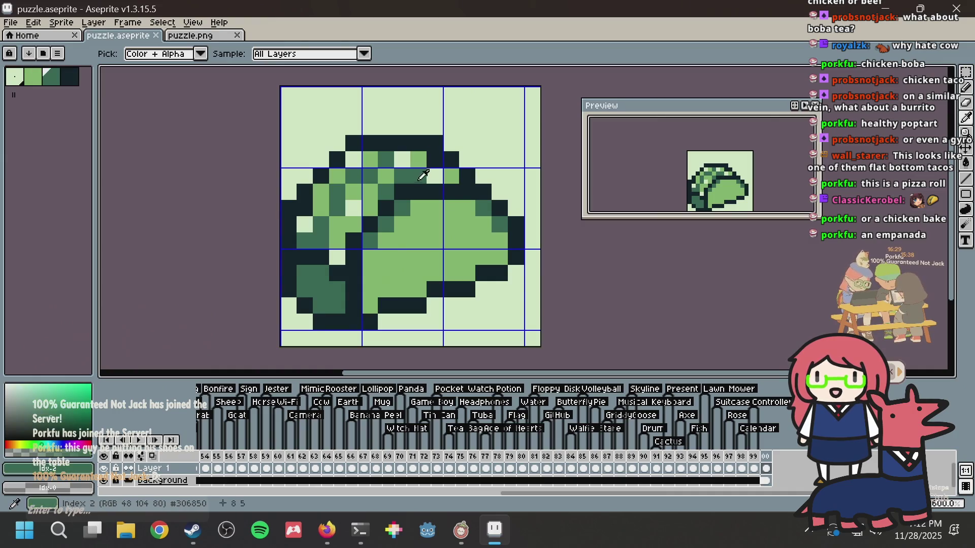
click(435, 159)
alt+click(436, 143)
click(451, 143)
click(483, 175)
alt+click(457, 173)
drag(467, 176, 452, 163)
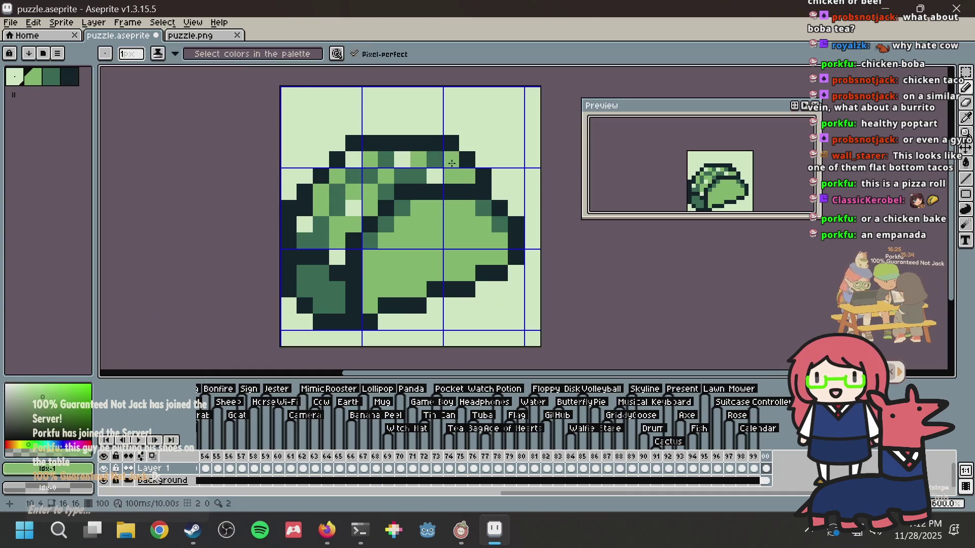
key(ctrl+z)
key(ctrl+z)
key(ctrl+z)
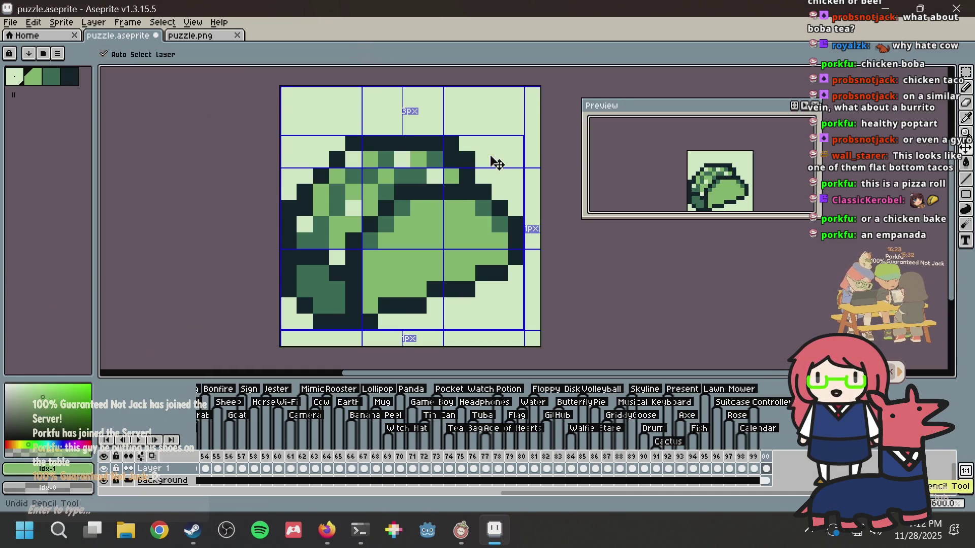
click(489, 157)
key(ctrl+z)
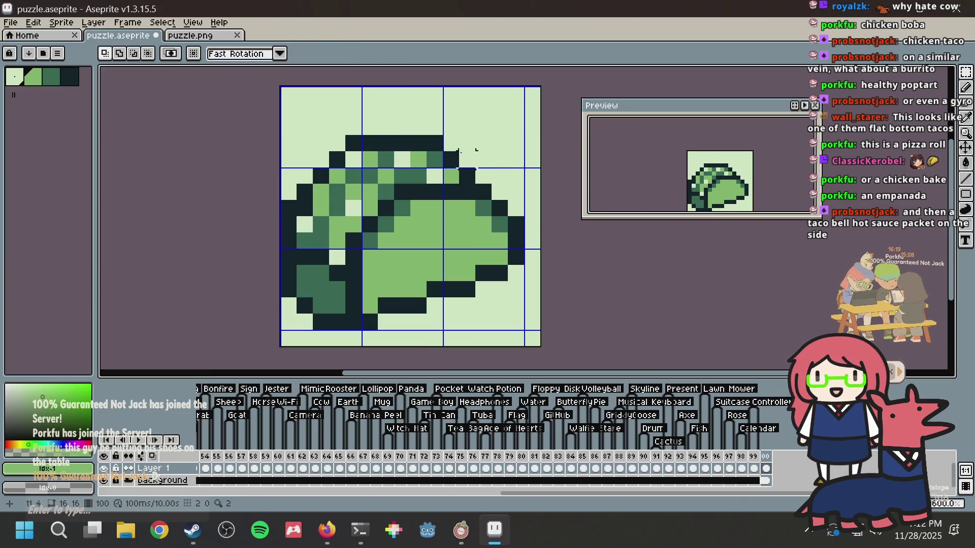
mouse_move(288, 240)
mouse_down()
mouse_move(348, 122)
mouse_move(337, 136)
mouse_up()
key(Down)
click(370, 110)
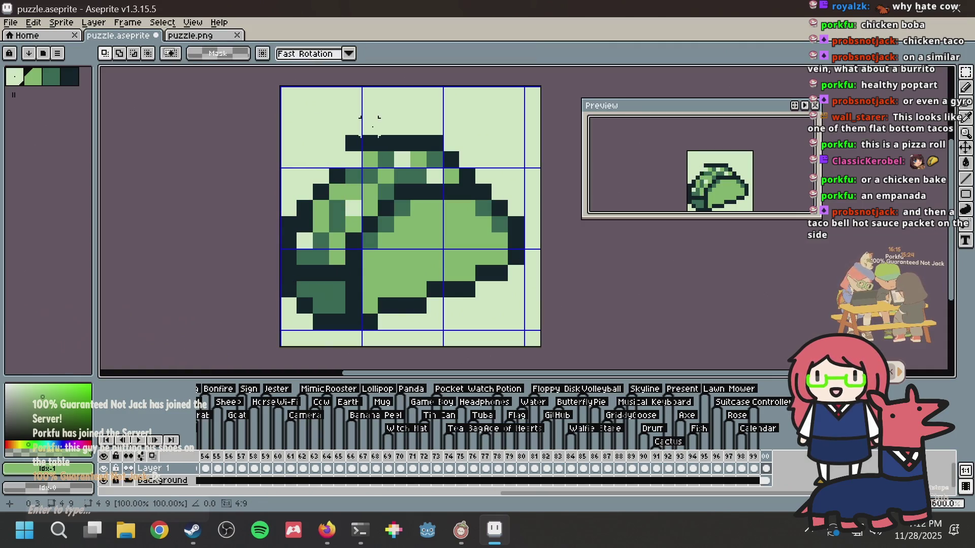
key(ctrl+z)
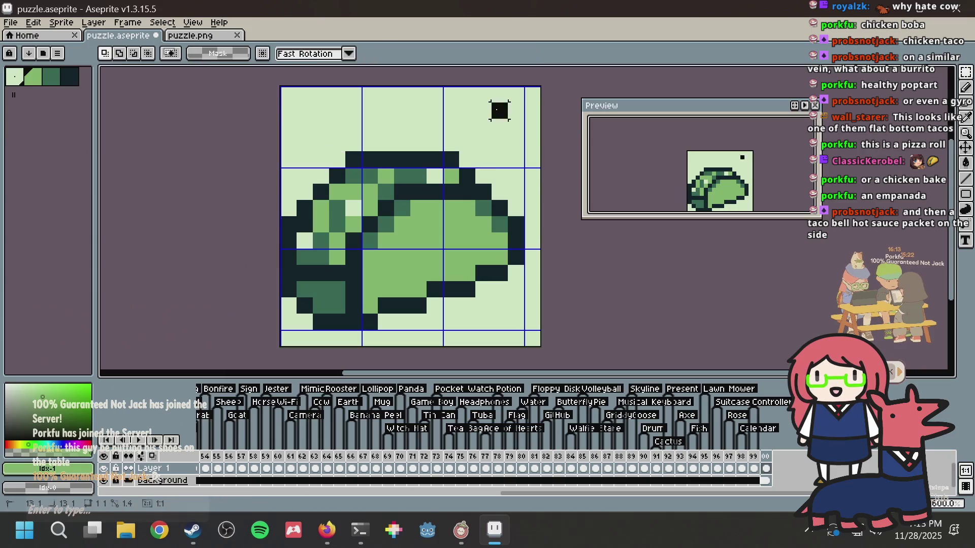
key(ctrl+z)
key(ctrl+z)
key(ctrl+z)
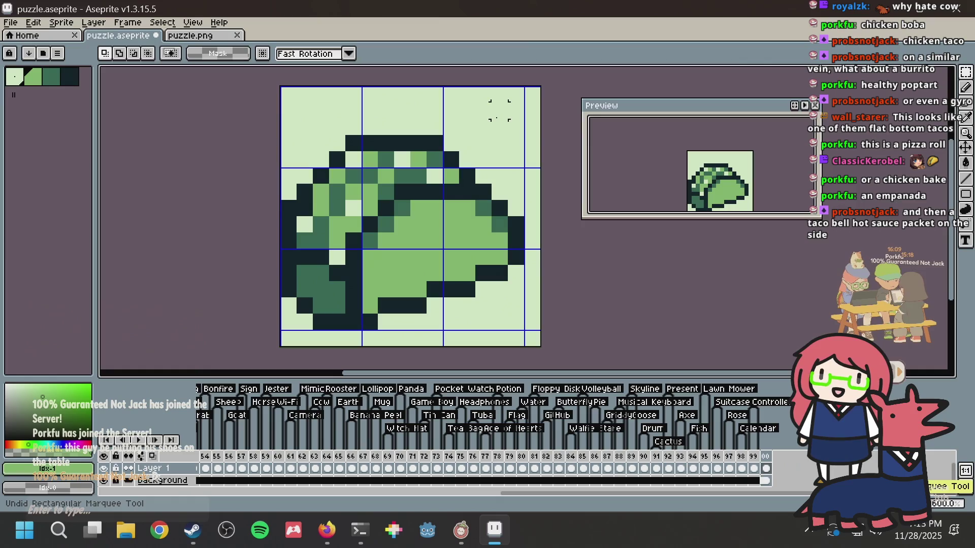
scroll(418, 143, down, 1)
key(alt+Tab)
key(alt+Tab)
key(alt+Tab)
Step: In Firefox, close the pixel art suitcase search tab
key(Tab)
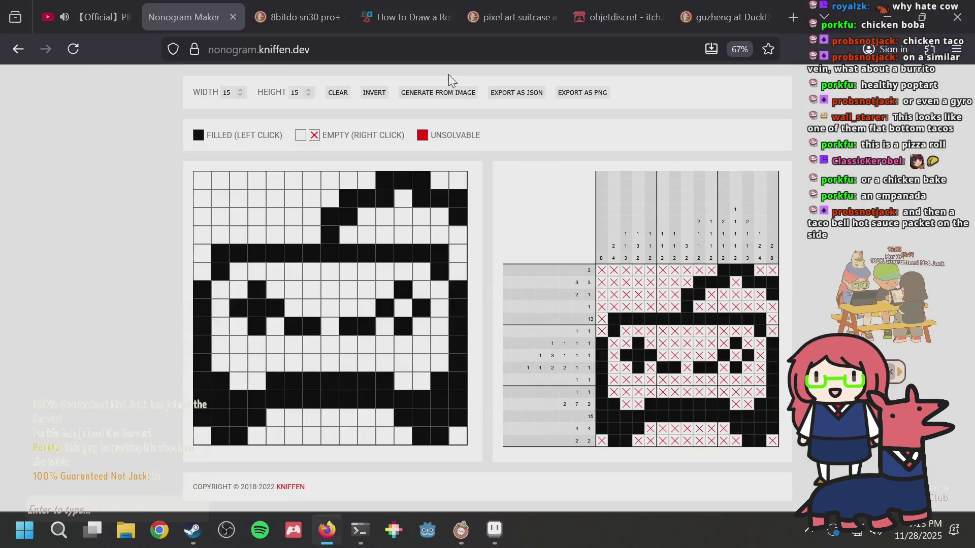
click(507, 19)
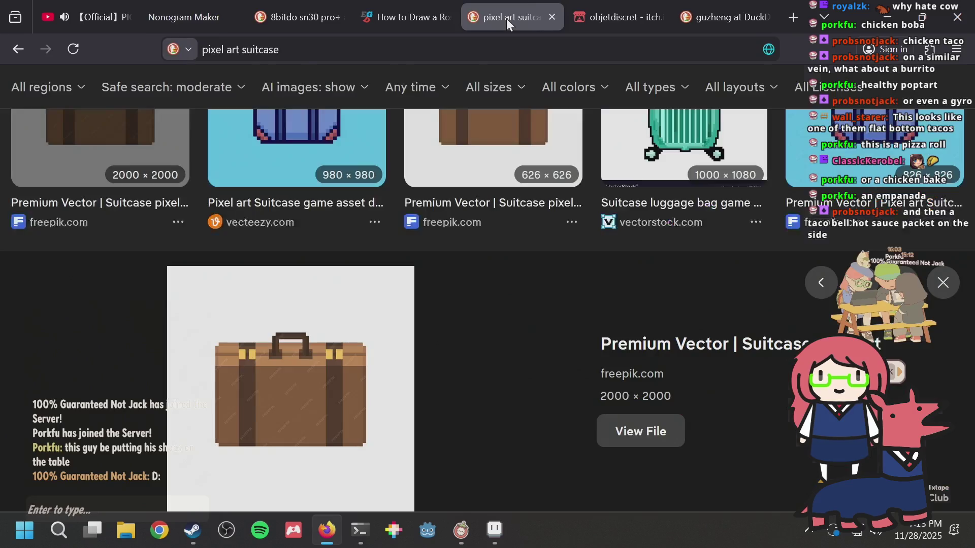
key(ctrl+w)
key(ctrl+w)
Step: Search DuckDuckGo for 'pixel art taco' from the address bar
key(ctrl+l)
text(pizel ar)
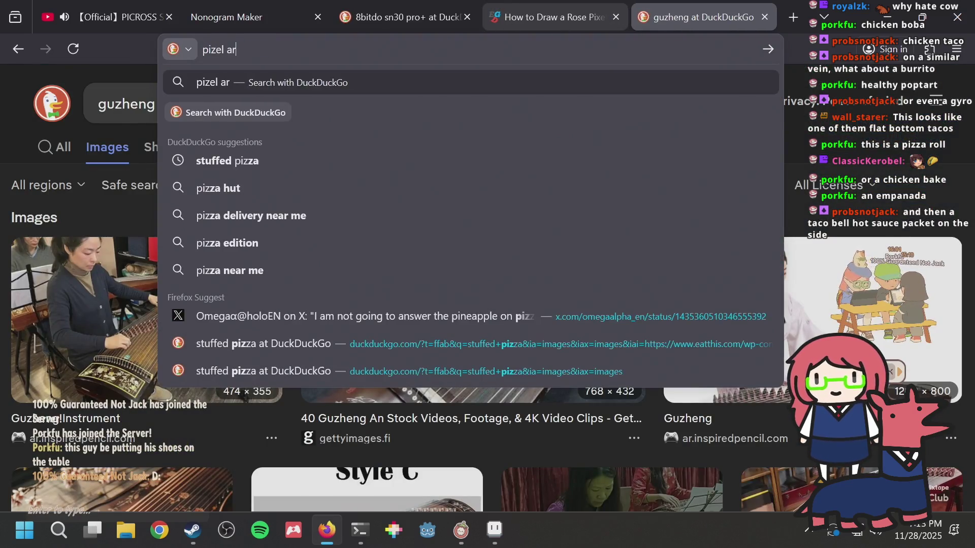
key(BackSpace)
key(BackSpace)
key(BackSpace)
text(pixel ar)
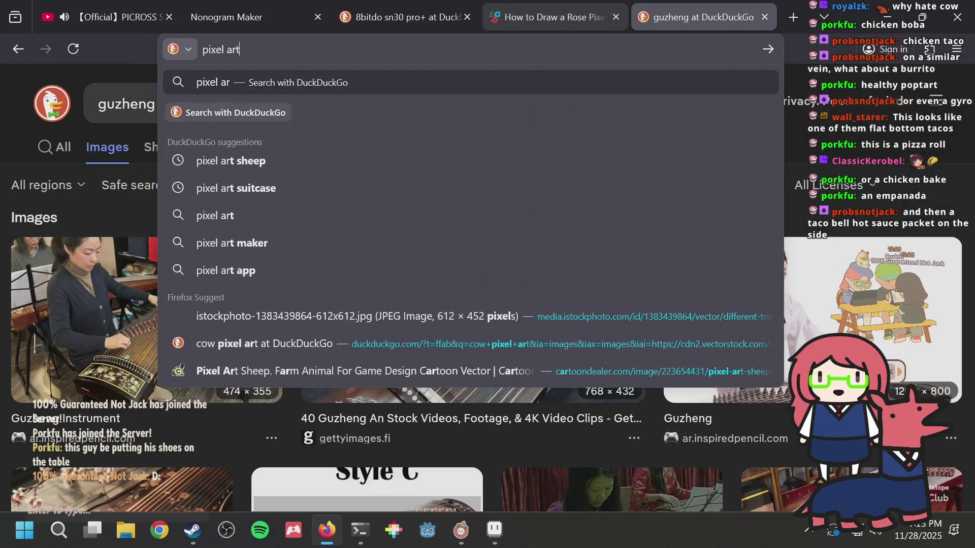
text(t taco)
key(Return)
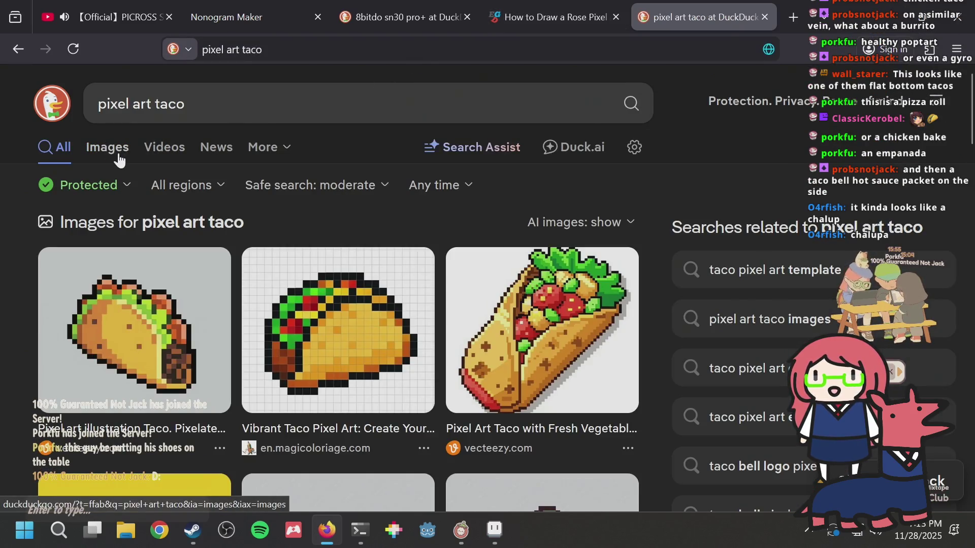
Step: Compare the taco results with the sprite, ending with puzzle.aseprite back in front
key(alt+Tab)
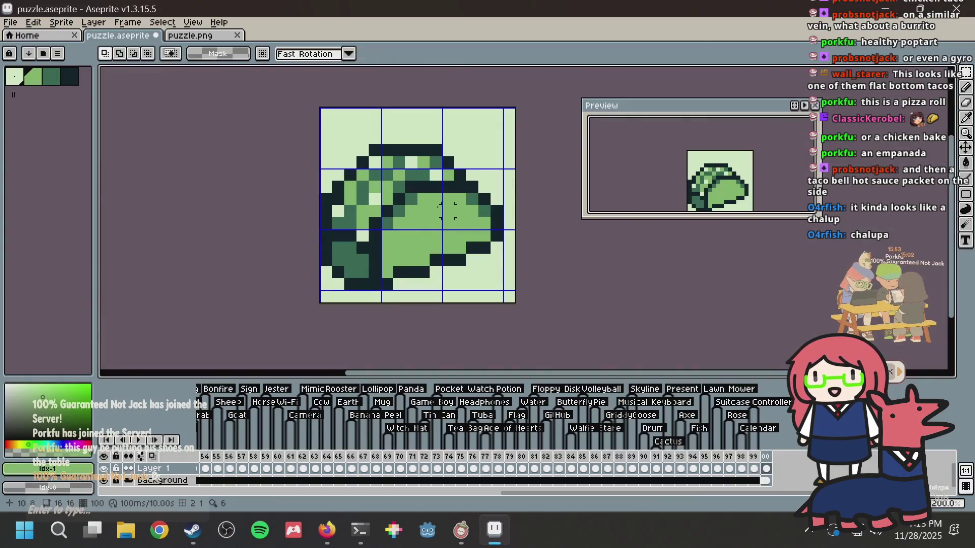
key(alt+Tab)
key(alt+Tab)
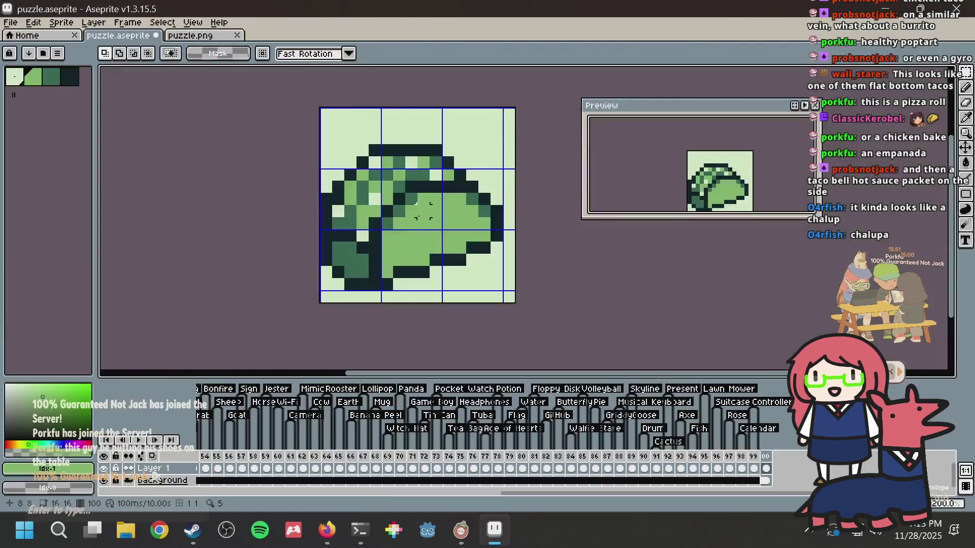
key(alt+Tab)
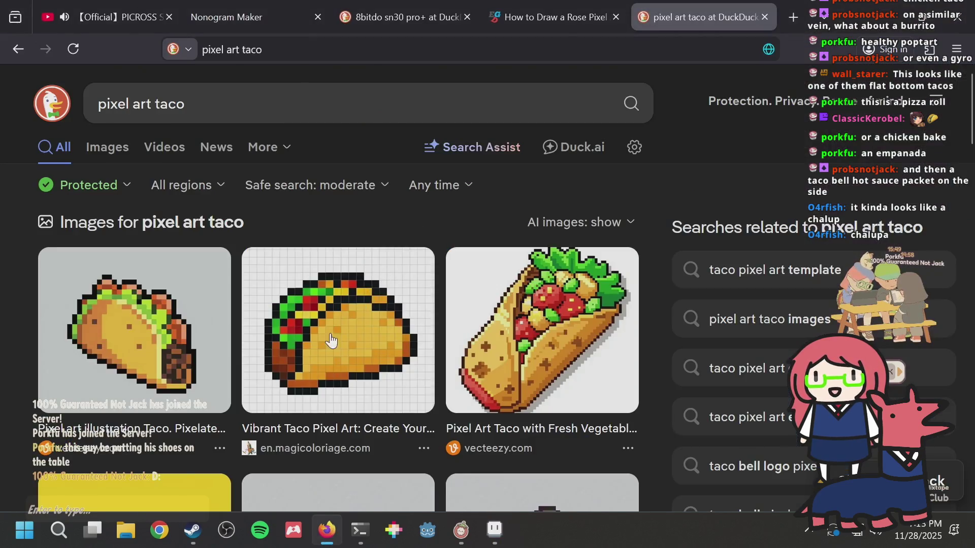
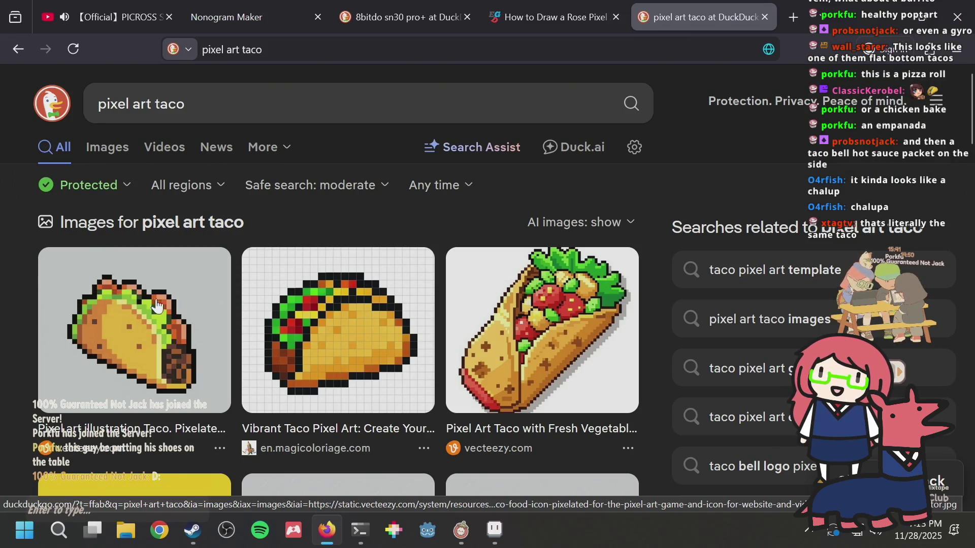
Step: Glance at the sprite, then return to the taco results and enlarge the third taco image
key(alt+Tab)
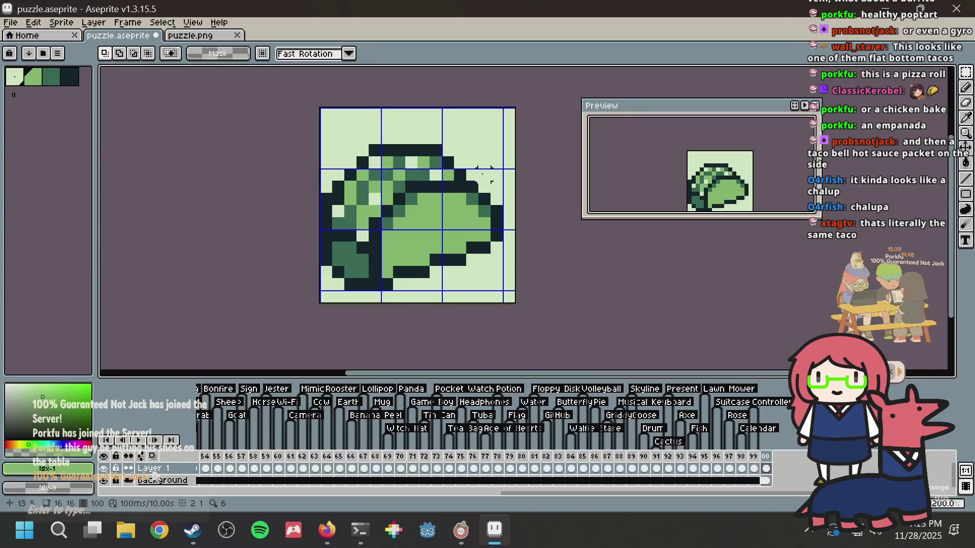
key(alt+Tab)
key(alt+Tab)
key(alt+Tab)
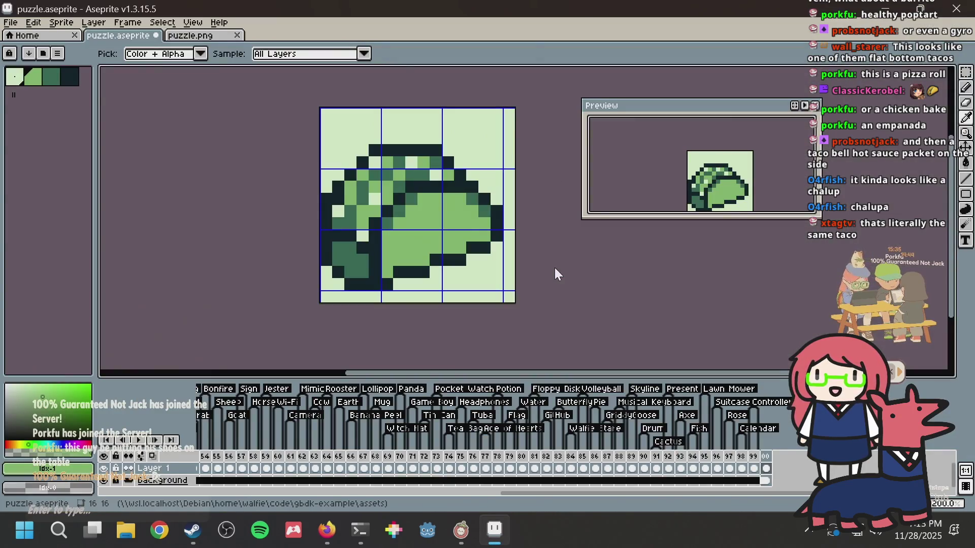
key(alt+Tab)
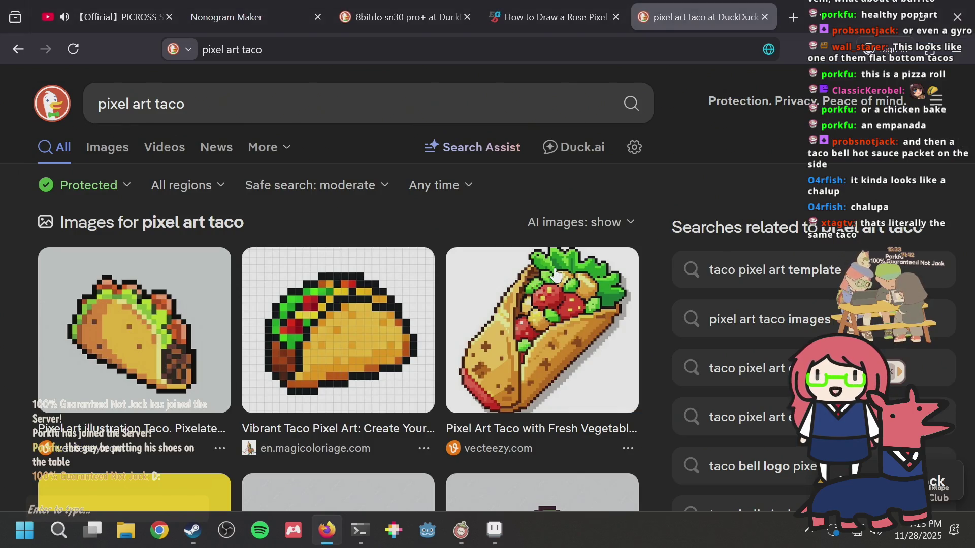
scroll(557, 274, down, 5)
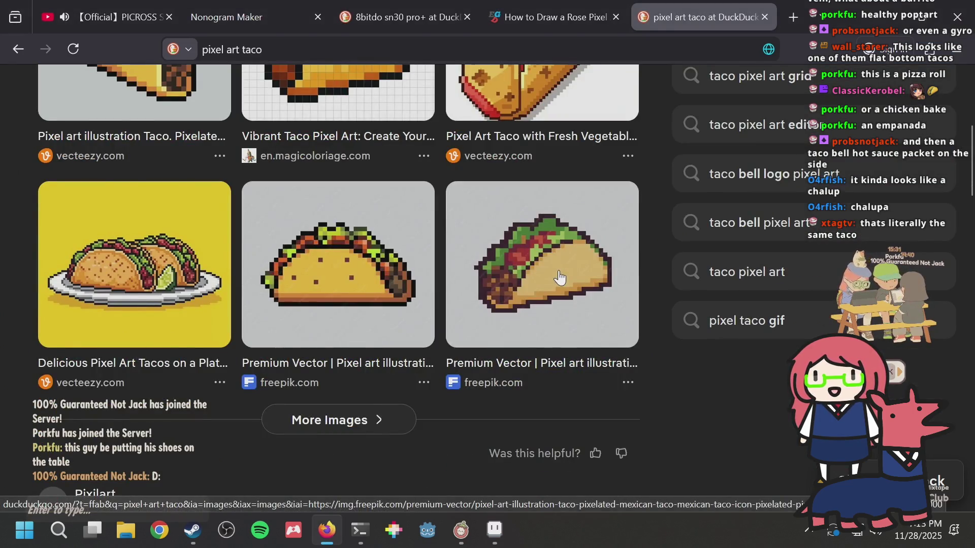
scroll(559, 277, up, 2)
click(532, 163)
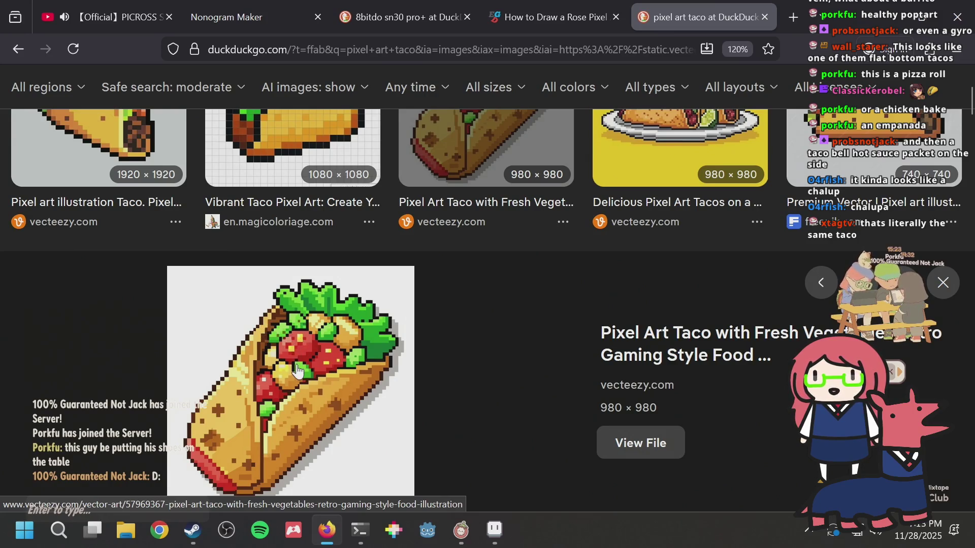
Step: Preview the Vibrant Taco image and the first taco image up close
scroll(300, 371, down, 2)
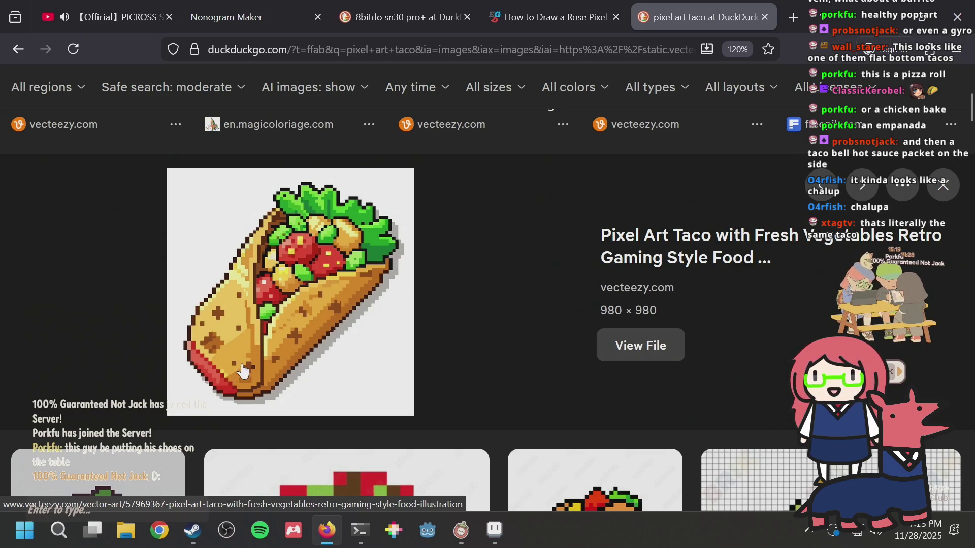
scroll(498, 254, up, 4)
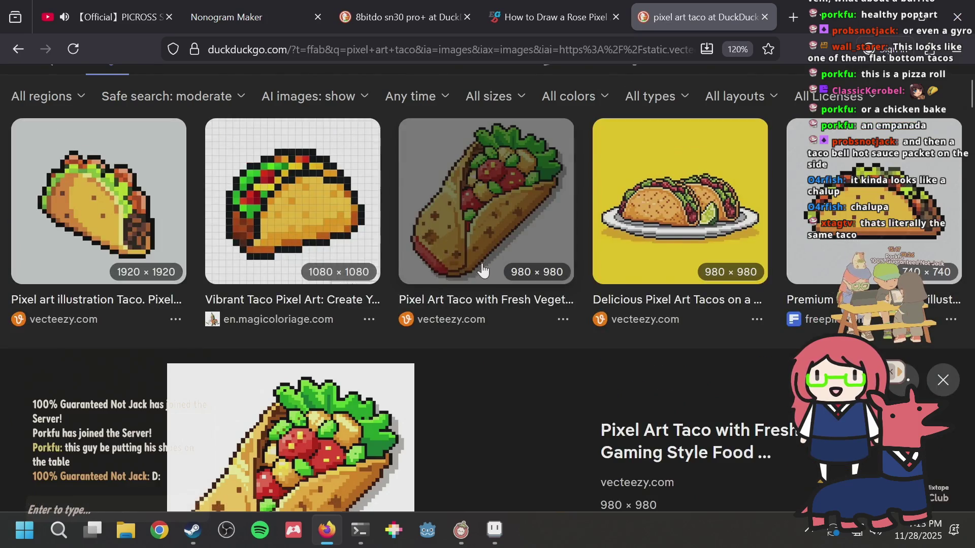
click(335, 203)
scroll(434, 258, down, 5)
scroll(434, 257, up, 5)
click(112, 170)
scroll(330, 270, down, 2)
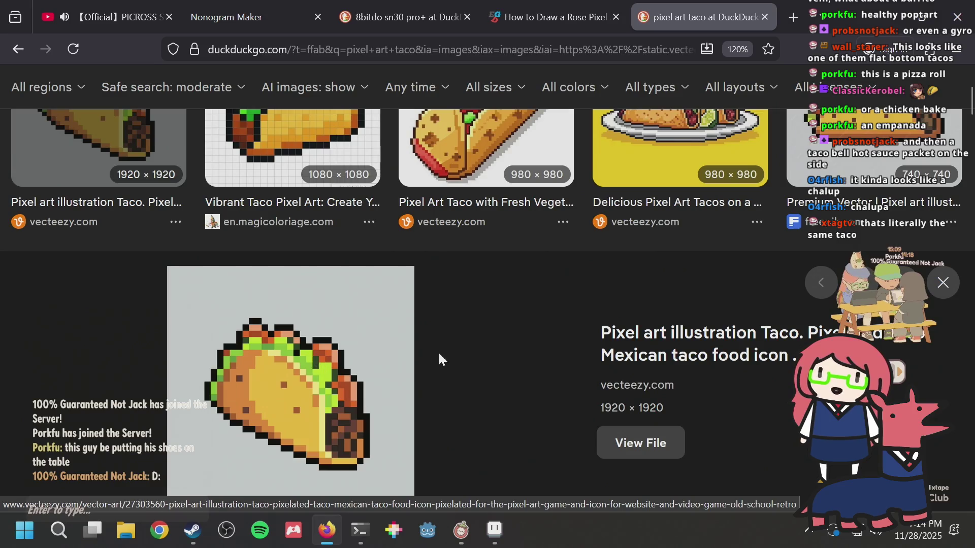
Step: Compare the sprite with the references and enlarge the Vibrant Taco Pixel Art image
key(alt+Tab)
scroll(508, 211, down, 2)
scroll(508, 211, up, 2)
key(alt+Tab)
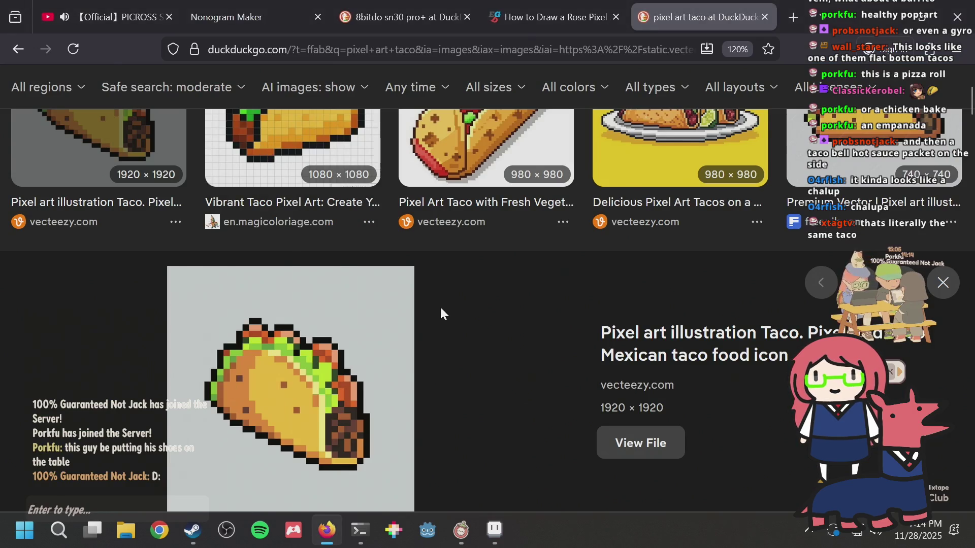
scroll(441, 311, up, 5)
click(341, 260)
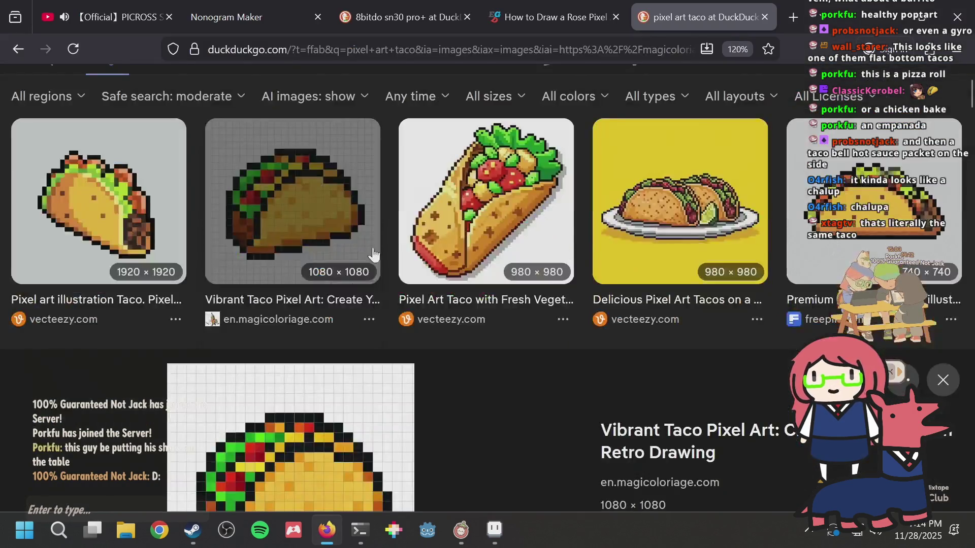
key(alt+Tab)
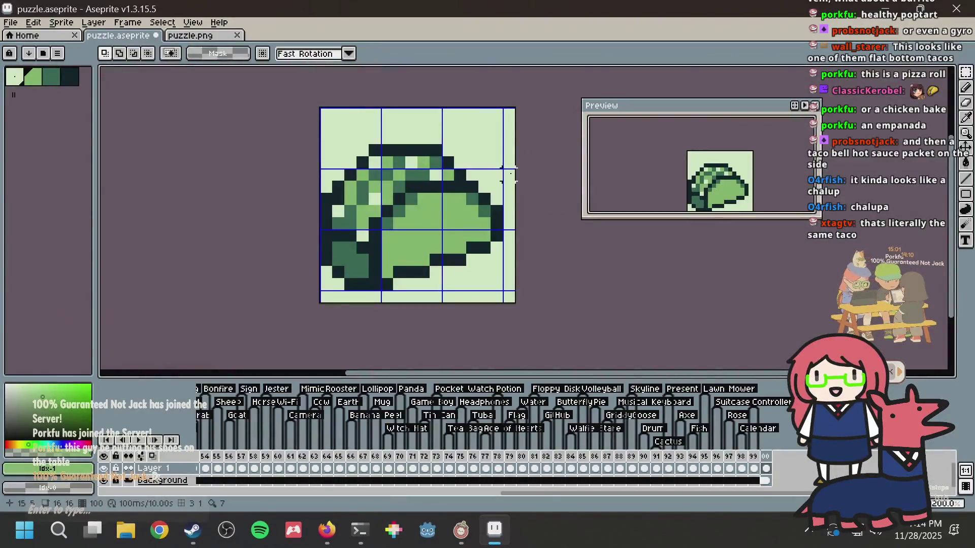
Step: Paint-bucket the taco's light-green filling to the pale background colour
key(alt+Tab)
key(alt+Tab)
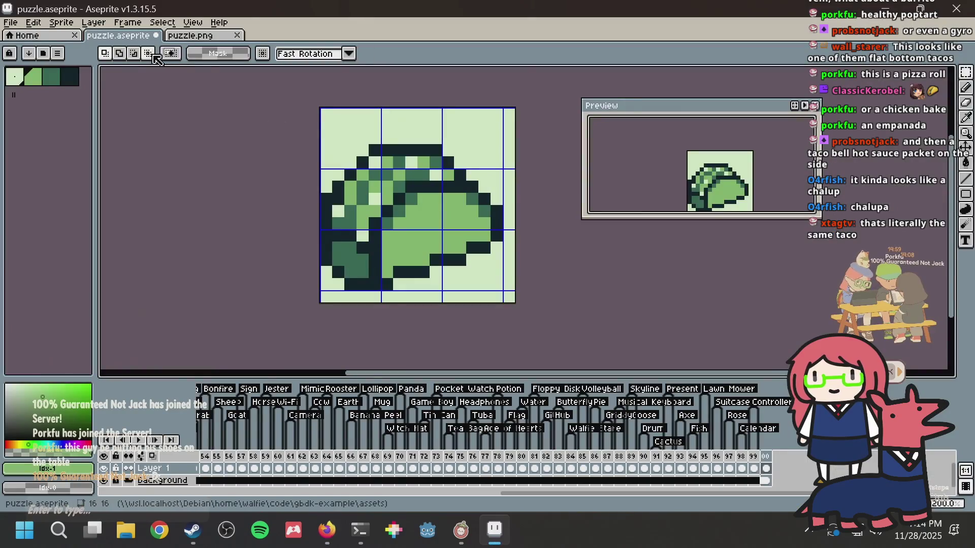
click(22, 77)
key(g)
click(449, 200)
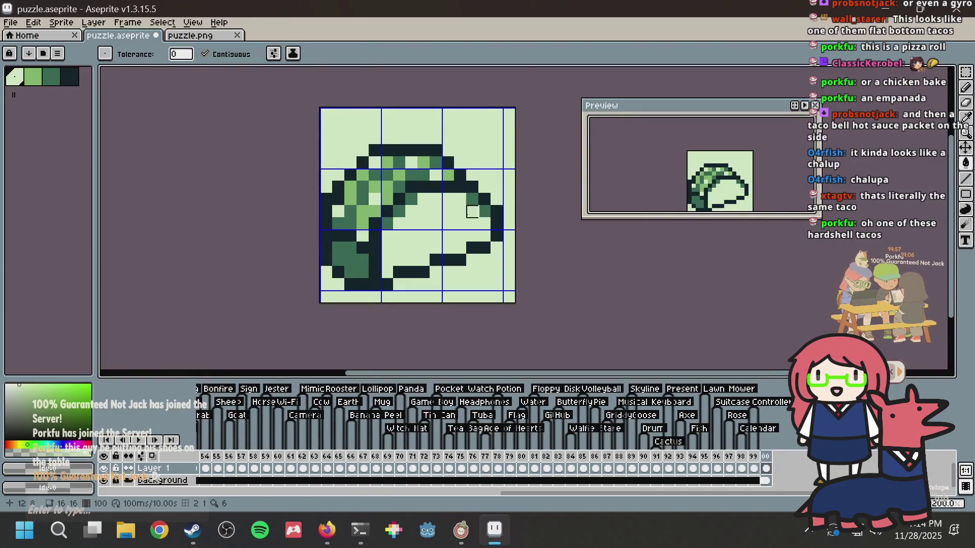
scroll(499, 152, down, 5)
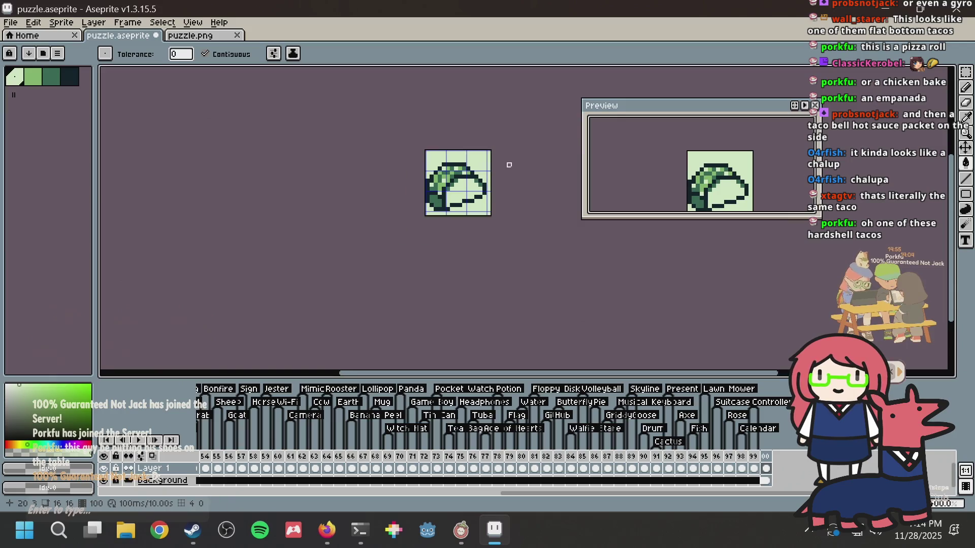
scroll(509, 165, up, 5)
Step: Extend the dark outline along the shell top and paint pale pixels inside the shell
key(alt+Tab)
key(alt+Tab)
key(alt+Tab)
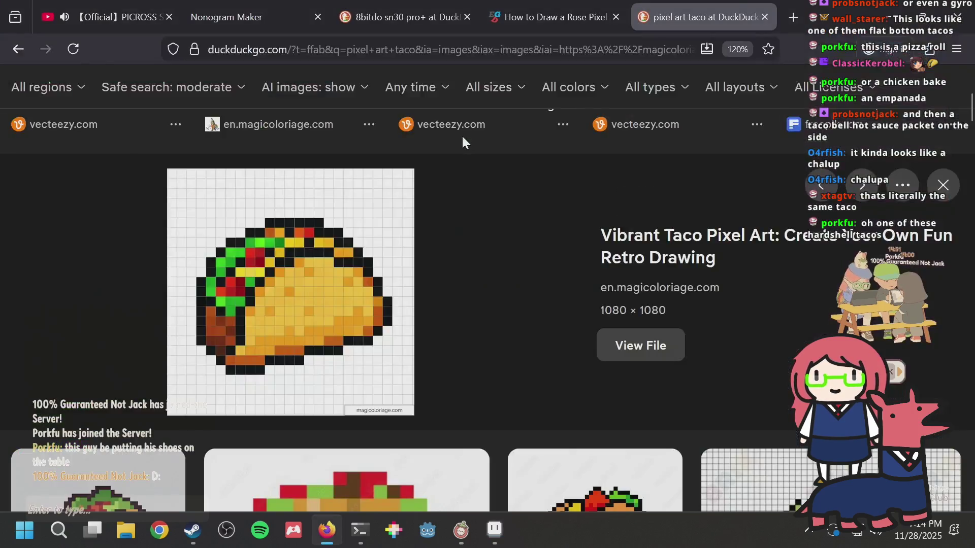
key(alt+Tab)
key(b)
alt+click(462, 203)
mouse_move(463, 199)
mouse_down()
mouse_move(487, 192)
mouse_move(474, 208)
mouse_move(500, 212)
mouse_up()
alt+click(483, 217)
Step: Extend the dark outline down the taco's right side and clear stray mid-green pixels
alt+click(496, 189)
click(456, 191)
alt+click(477, 207)
click(464, 213)
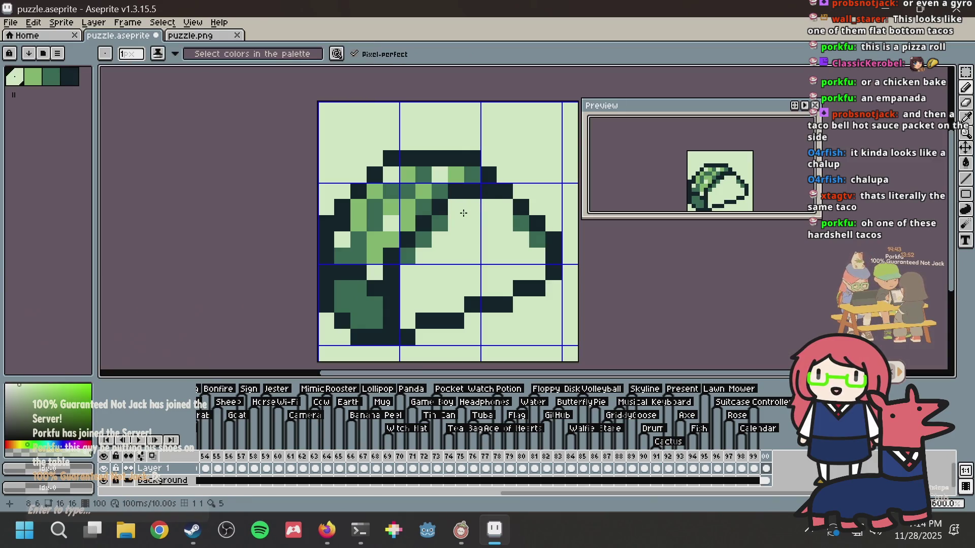
alt+click(511, 198)
drag(521, 191, 537, 207)
alt+click(518, 213)
click(523, 222)
Step: Add mid-green shading pixels on the taco's left side
alt+click(534, 204)
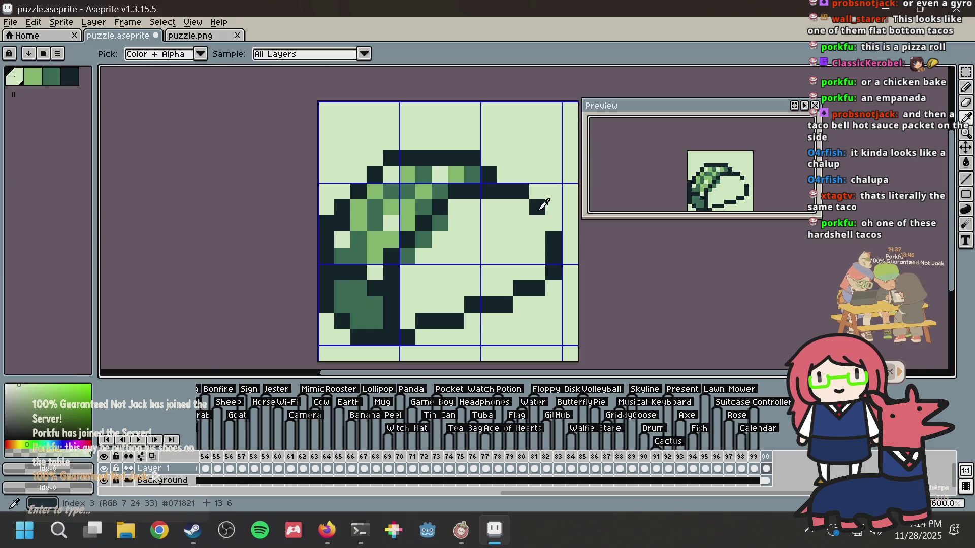
key(alt+Tab)
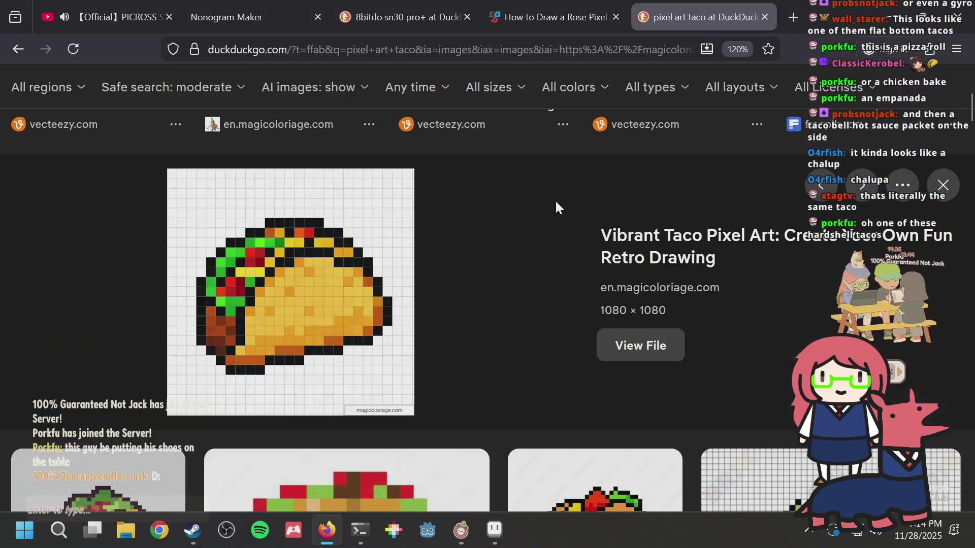
key(alt+Tab)
click(454, 208)
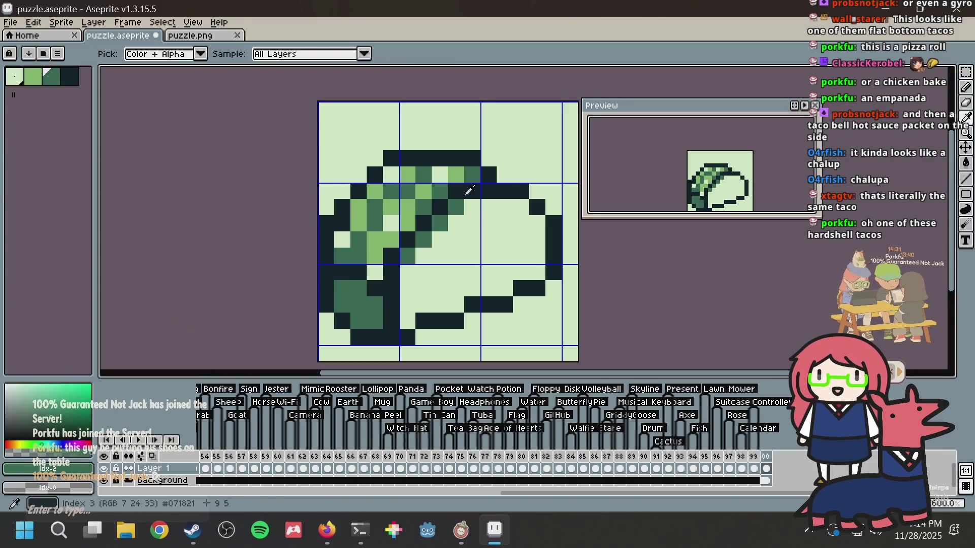
alt+click(468, 191)
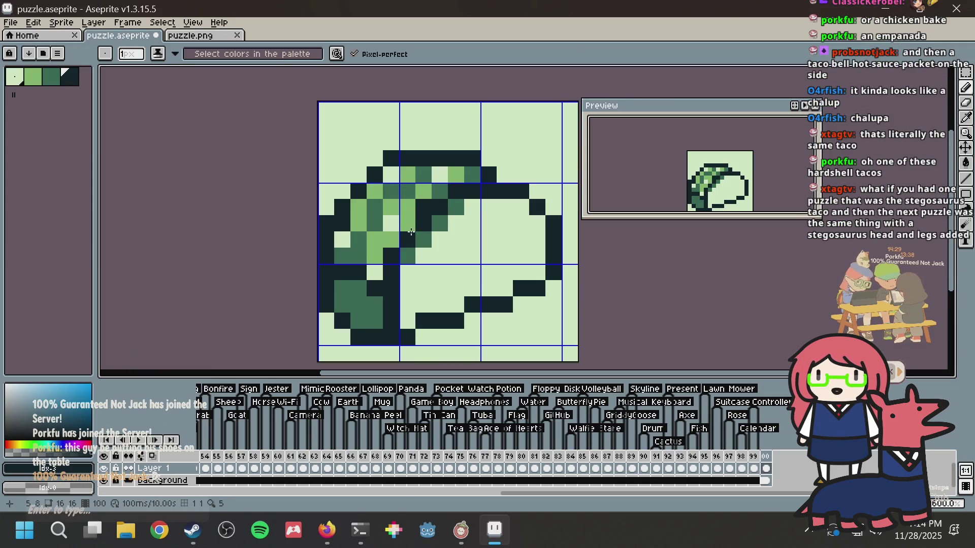
alt+click(427, 238)
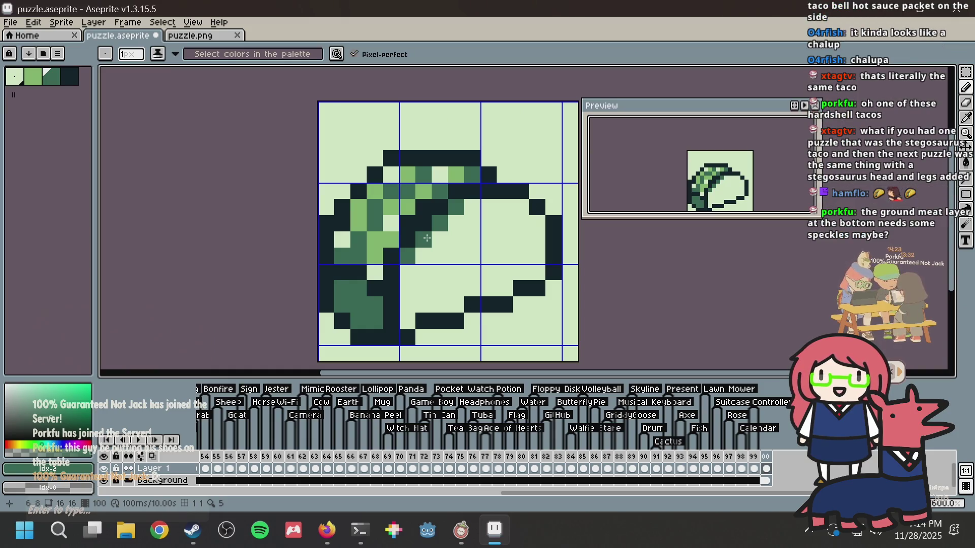
click(435, 212)
Step: Darken and lighten left-side shading pixels, then save puzzle.aseprite
alt+click(451, 187)
click(435, 193)
alt+click(447, 238)
click(439, 220)
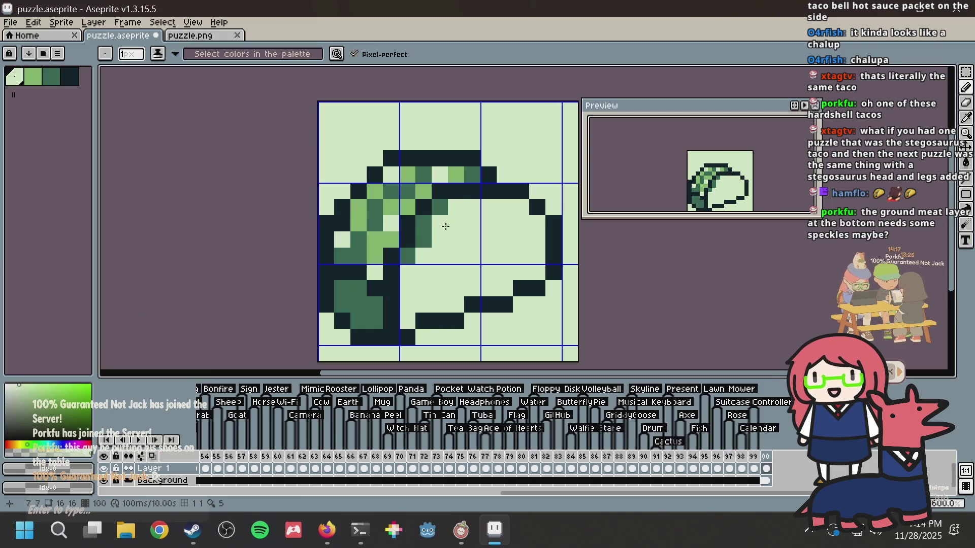
key(ctrl+s)
scroll(467, 185, down, 1)
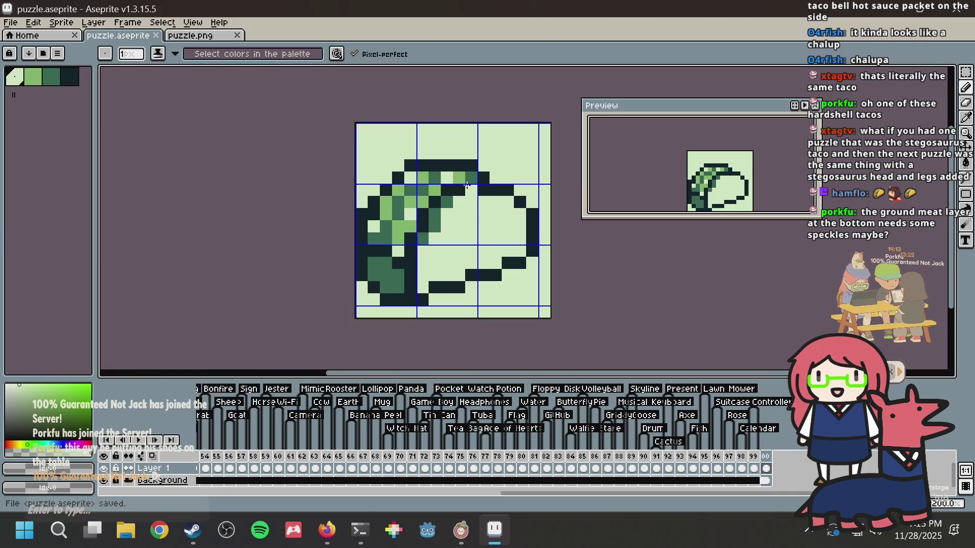
Step: Try a medium-green lettuce pixel, undo it, pick light green, and save
key(alt+Tab)
key(alt+Tab)
alt+click(392, 269)
click(386, 274)
key(ctrl+z)
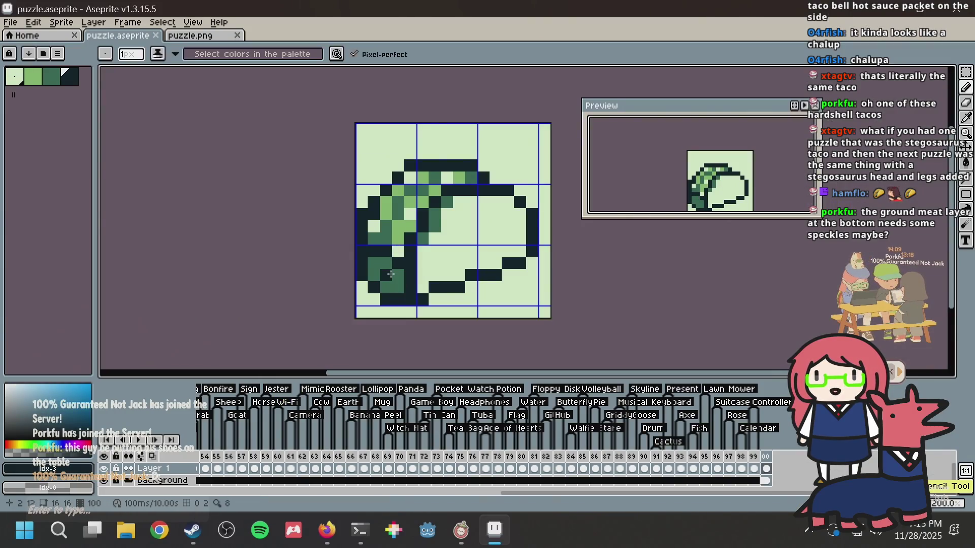
alt+click(402, 218)
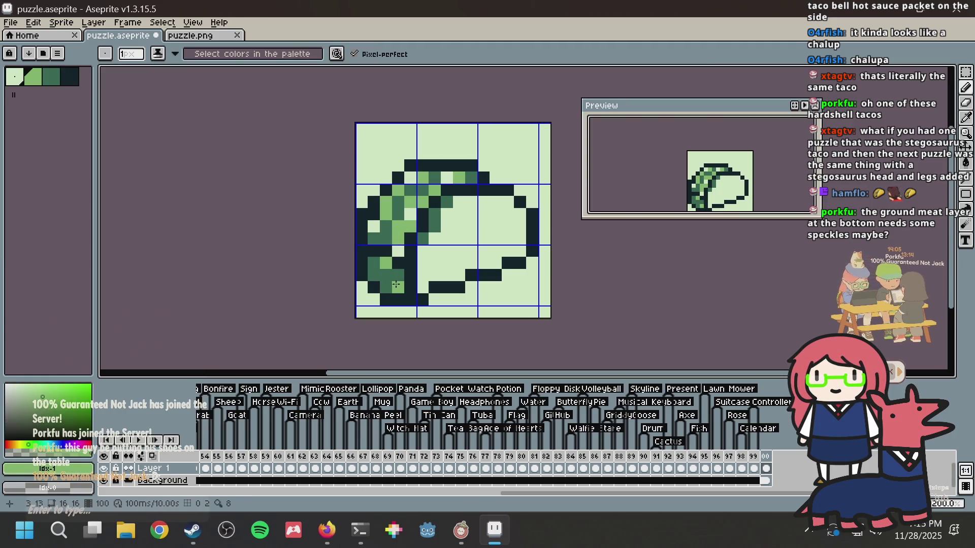
key(ctrl+s)
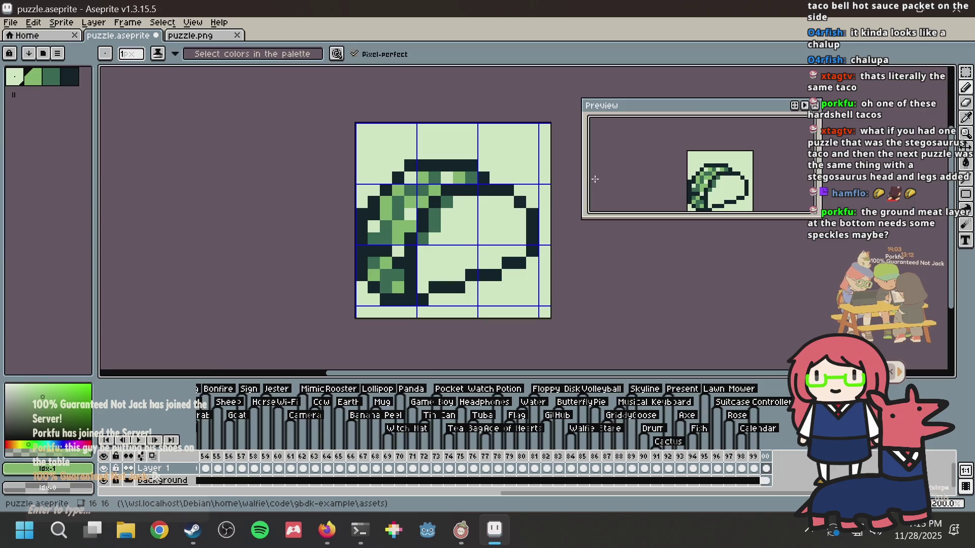
scroll(460, 224, up, 1)
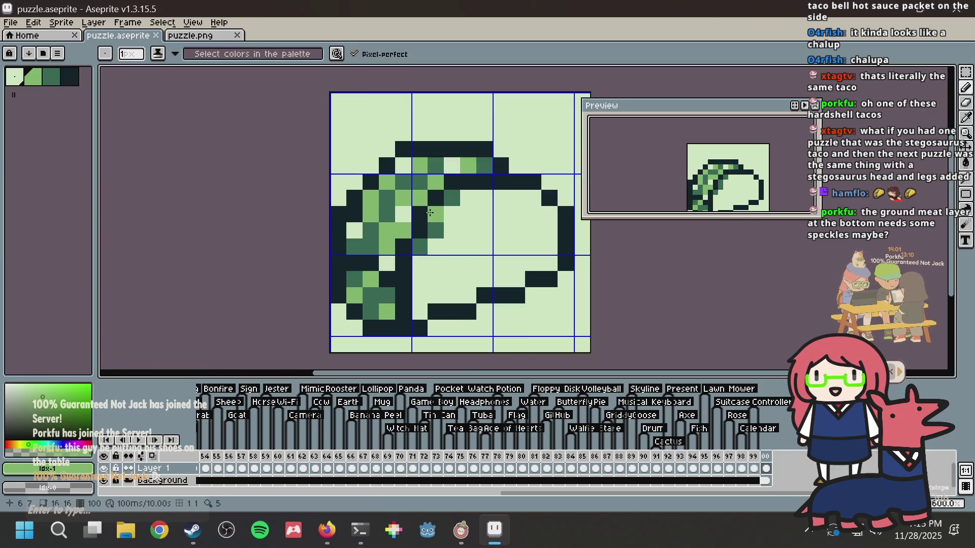
Step: Clear light-green pixels to background and remove the right end of the top outline
key(alt+Tab)
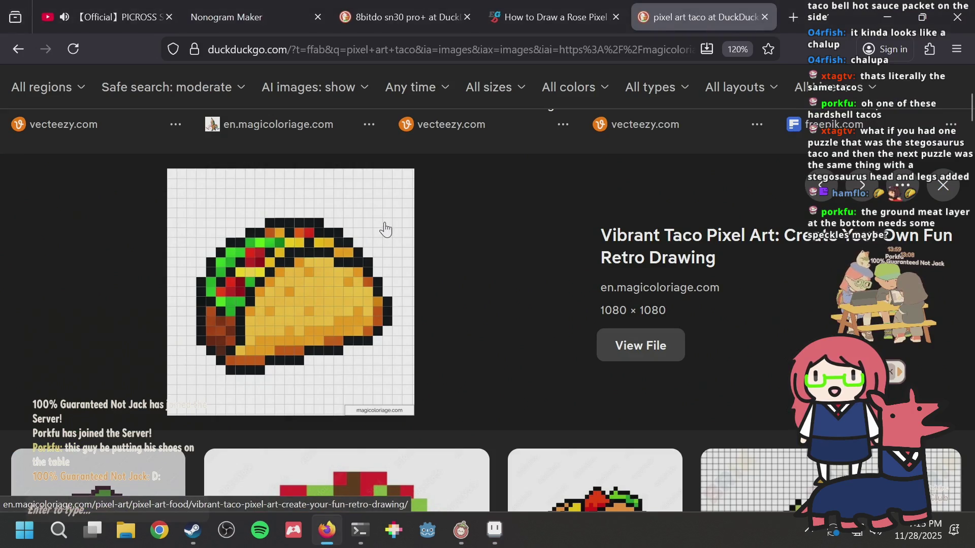
key(alt+Tab)
click(371, 198)
click(368, 212)
click(414, 161)
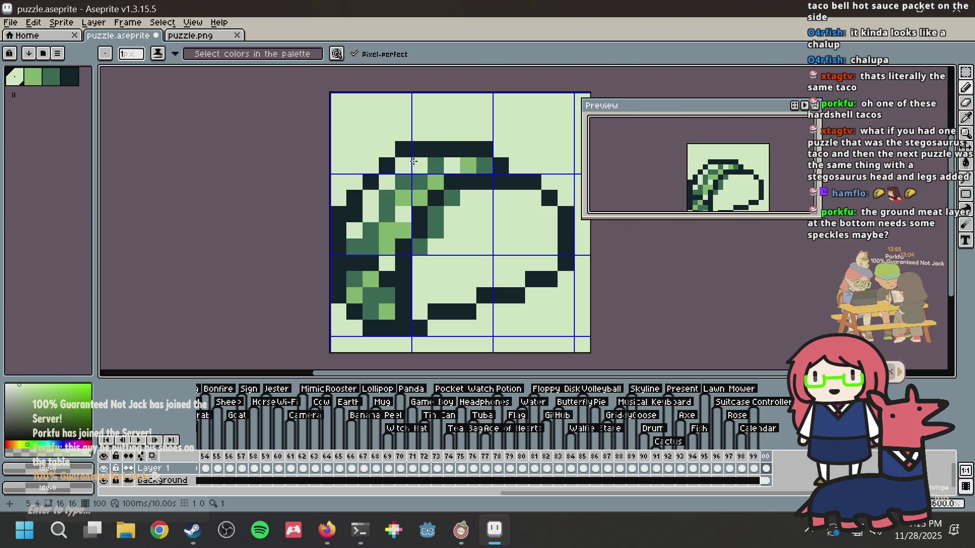
click(482, 156)
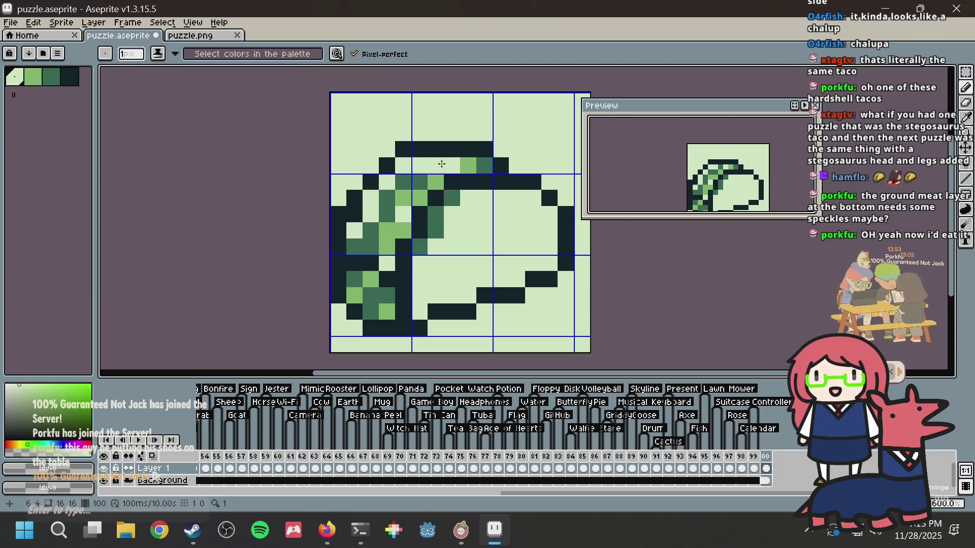
Step: Paint mid-green shading pixels on the shell and save the sprite
alt+click(429, 177)
mouse_move(452, 166)
mouse_down()
mouse_move(472, 166)
mouse_move(468, 139)
mouse_up()
click(436, 165)
click(485, 137)
key(ctrl+s)
scroll(485, 139, down, 1)
Step: Reframe the preview and add lighter green pixels to the lettuce, then save
scroll(536, 165, down, 1)
drag(683, 170, 670, 145)
scroll(441, 203, down, 1)
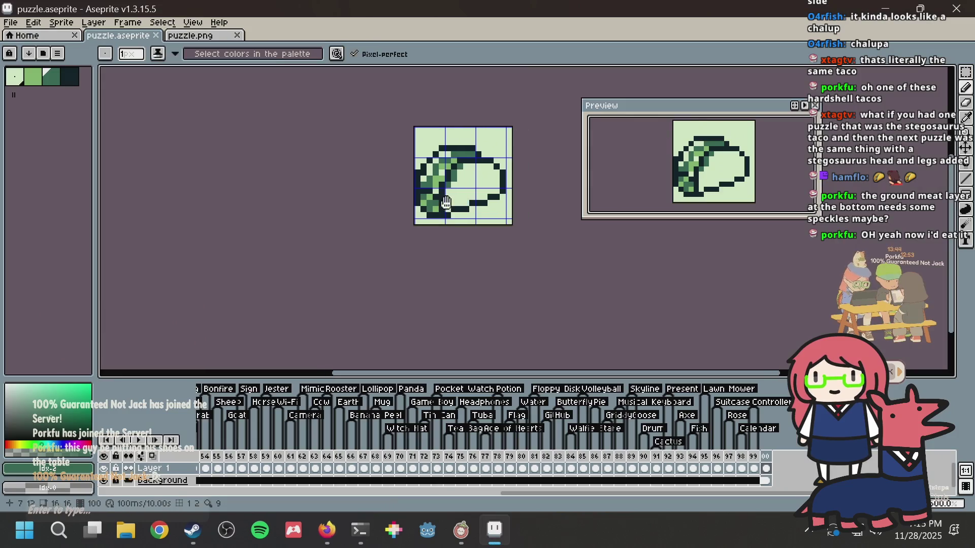
scroll(490, 188, up, 1)
click(378, 201)
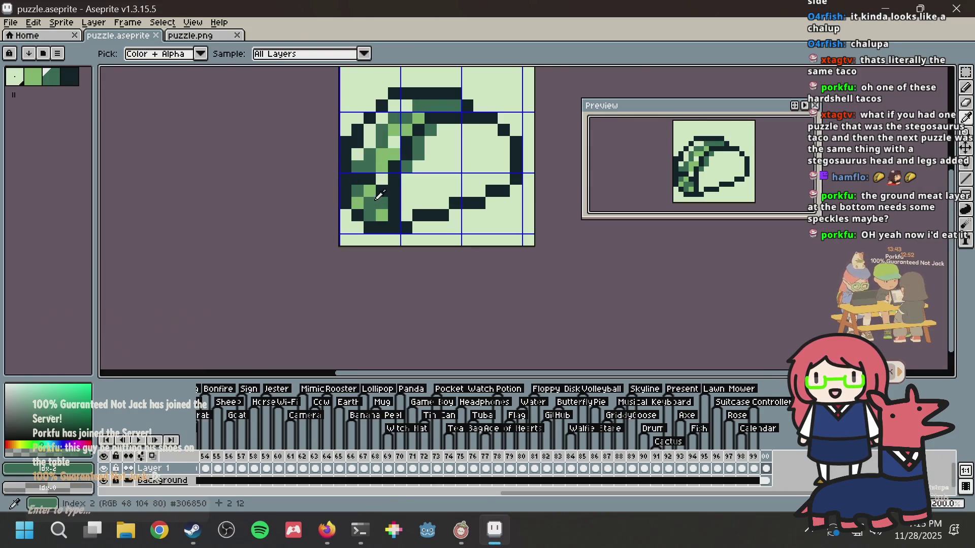
click(448, 186)
key(ctrl+s)
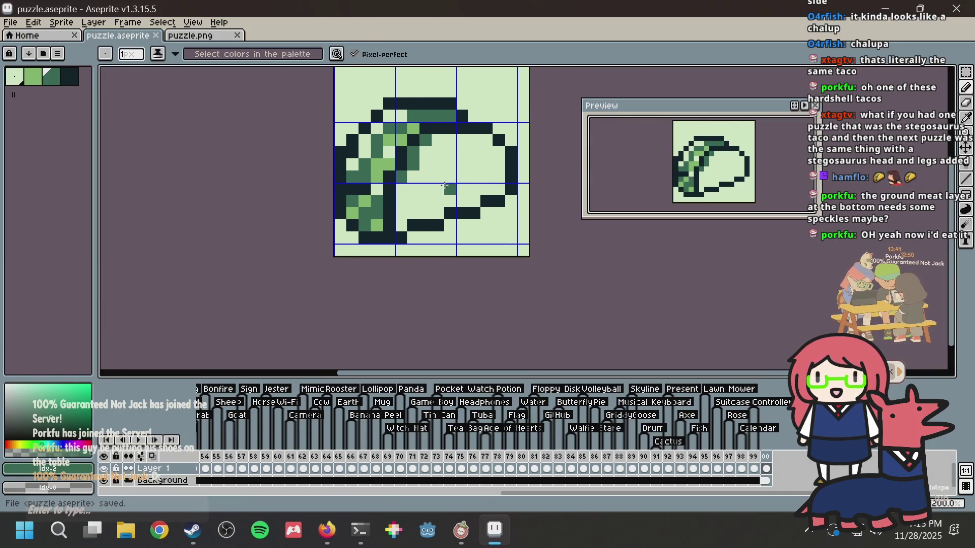
Step: Recolour two lettuce outline pixels green and undo a stray green pixel
click(352, 188)
click(364, 189)
key(ctrl+z)
key(ctrl+z)
drag(353, 188, 365, 189)
click(498, 140)
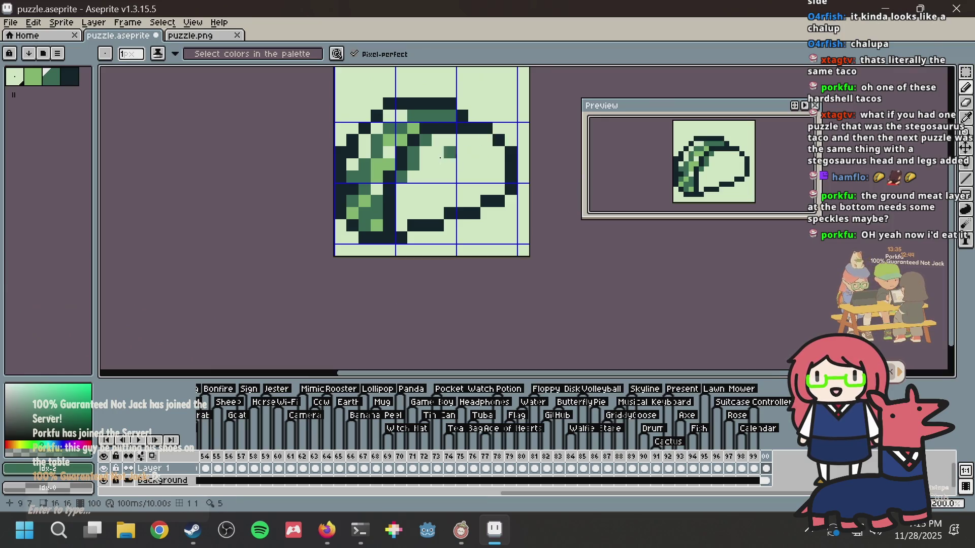
key(ctrl+z)
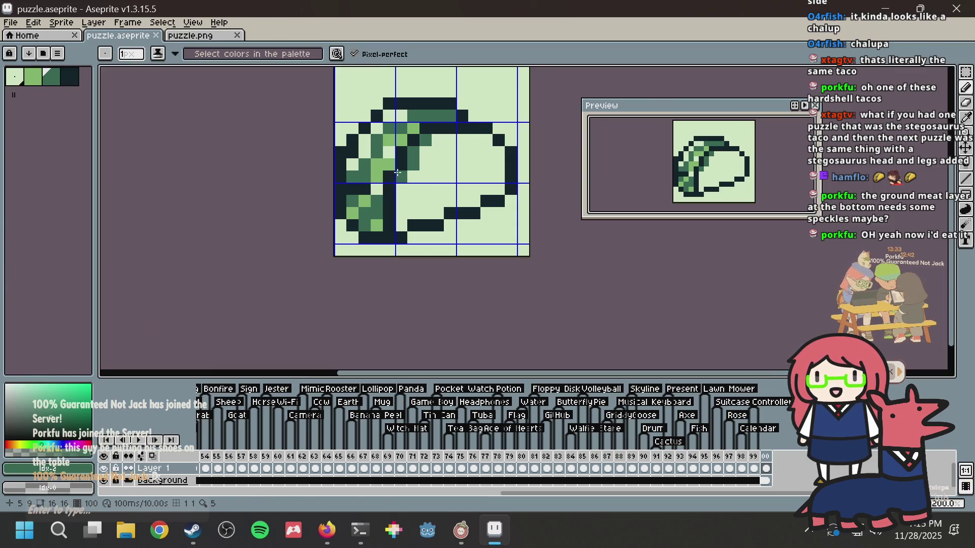
key(alt+Tab)
key(alt+Tab)
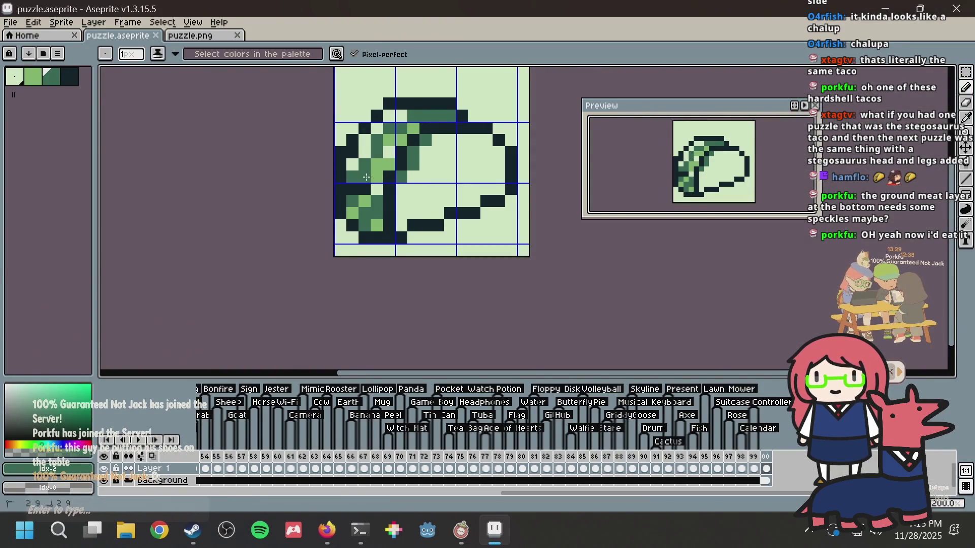
Step: Add a darker green lettuce pixel, save, and recentre the taco on the canvas
click(366, 176)
alt+click(376, 143)
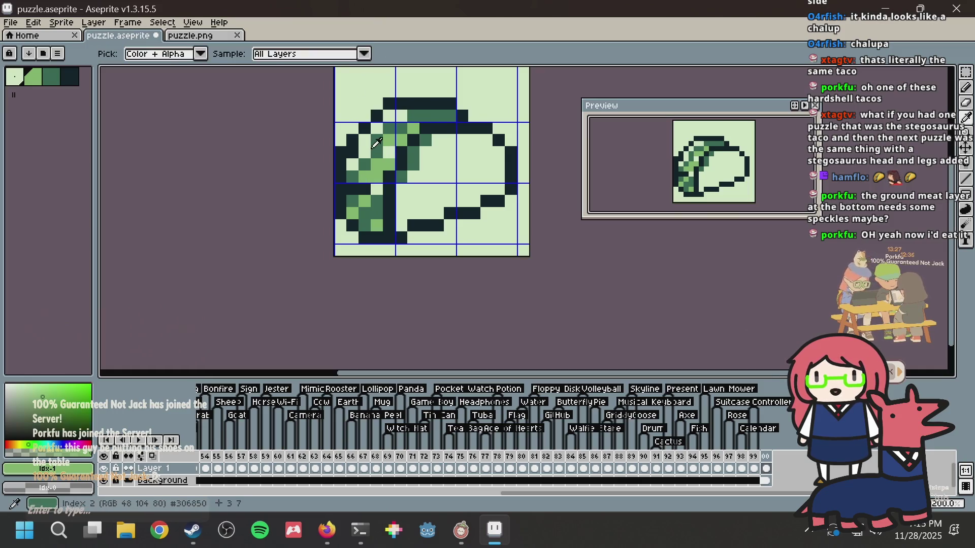
key(ctrl+s)
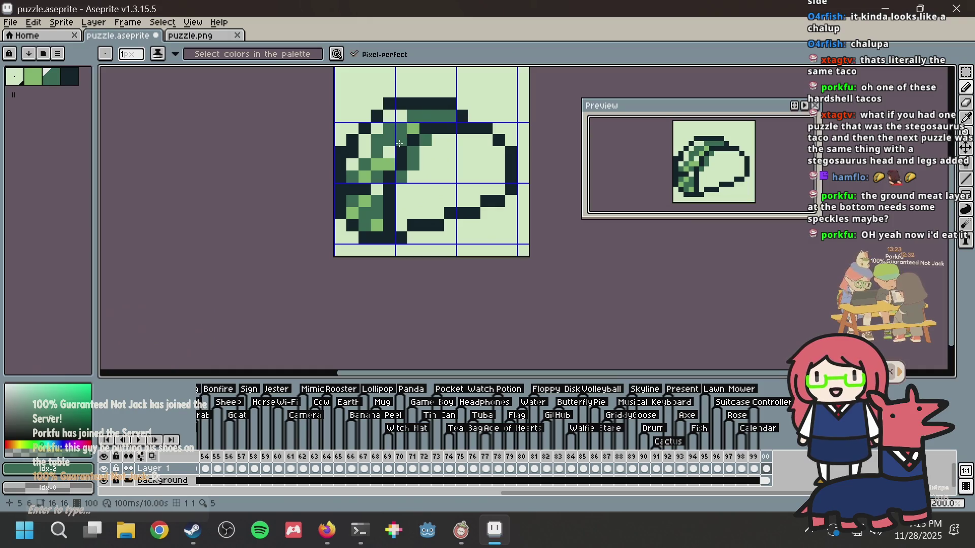
key(ctrl+s)
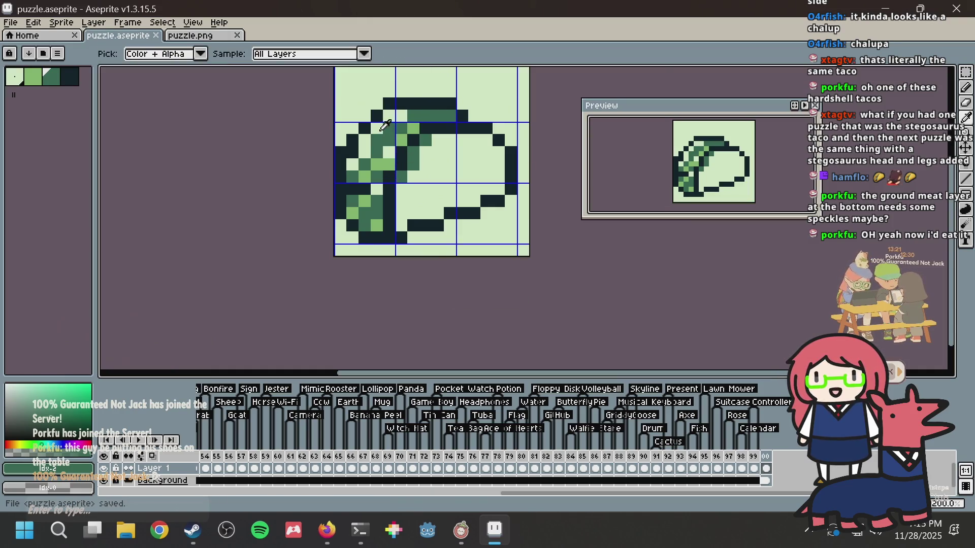
scroll(518, 150, down, 1)
key(alt+Tab)
key(alt+Tab)
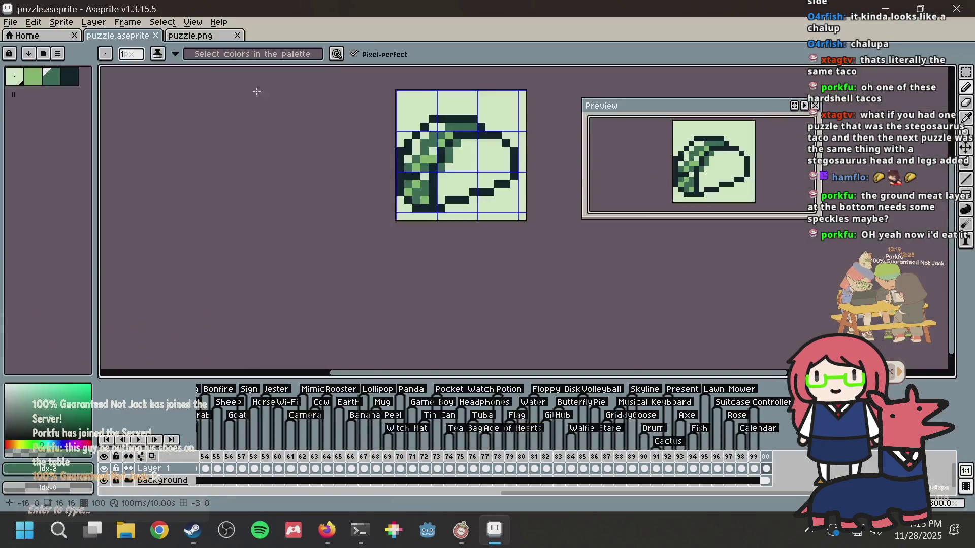
key(alt+Tab)
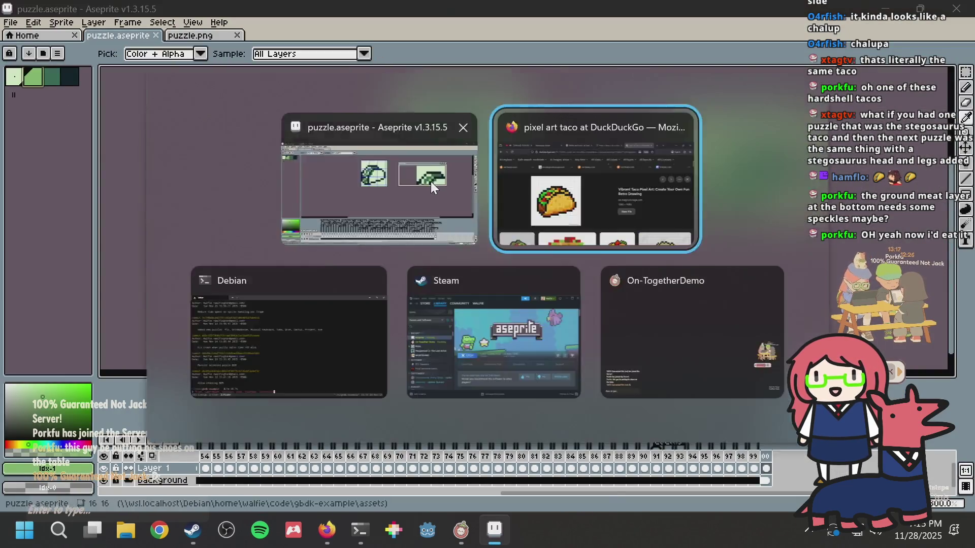
key(alt+Tab)
drag(384, 175, 332, 189)
Step: Dot trial light-green speckles inside the shell, undoing the misplaced ones
scroll(395, 207, up, 1)
click(433, 174)
click(466, 191)
click(481, 172)
key(ctrl+z)
key(ctrl+z)
click(482, 207)
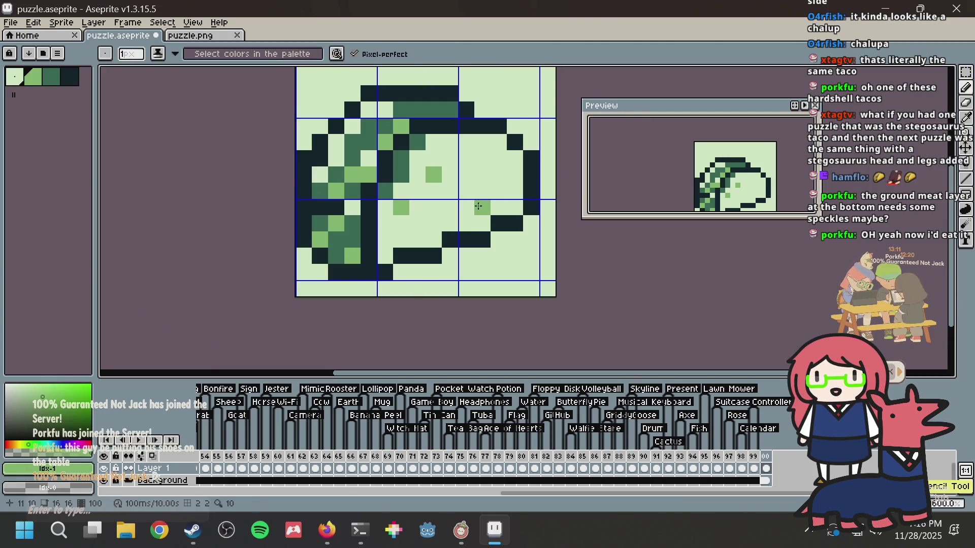
click(492, 145)
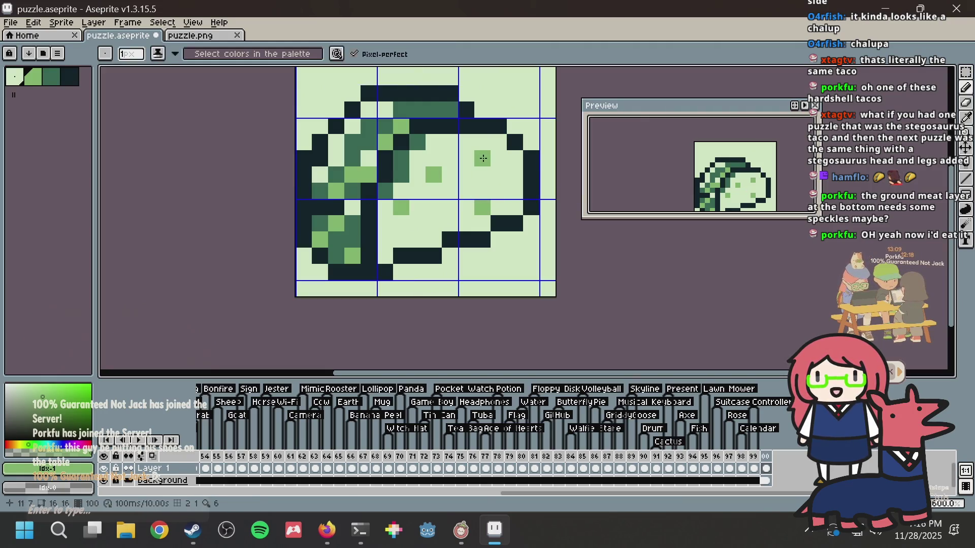
scroll(491, 163, down, 1)
key(ctrl+z)
key(ctrl+z)
key(ctrl+z)
Step: Place final speckles, lighten a diagonal run of lettuce pixels, save, and show the reference
click(458, 208)
key(ctrl+z)
click(470, 195)
click(492, 172)
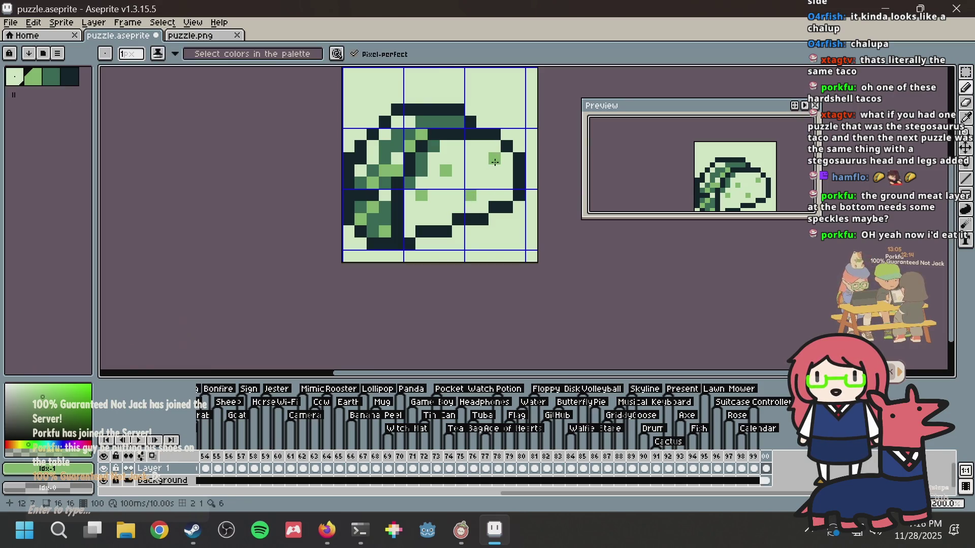
key(ctrl+z)
click(421, 207)
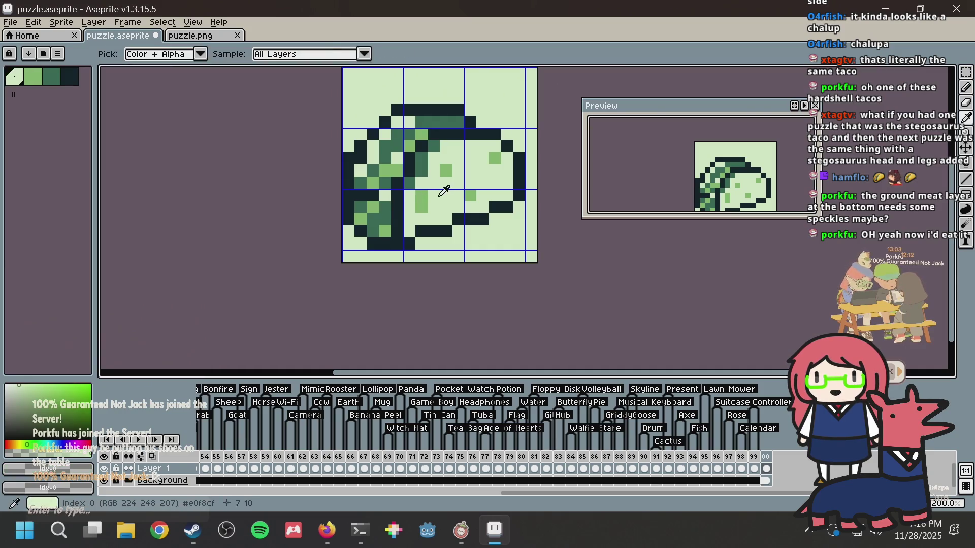
drag(416, 178, 432, 148)
key(ctrl+s)
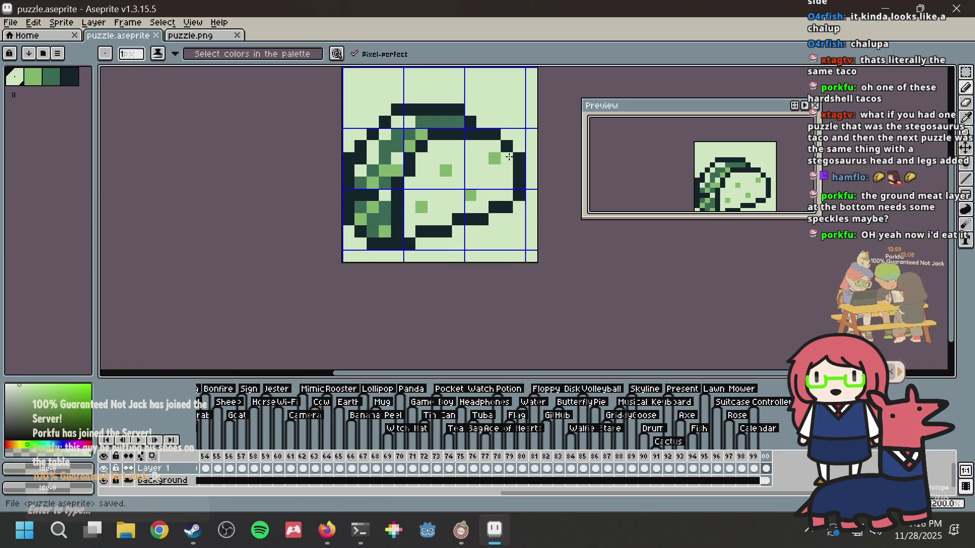
scroll(737, 174, down, 1)
key(alt+Tab)
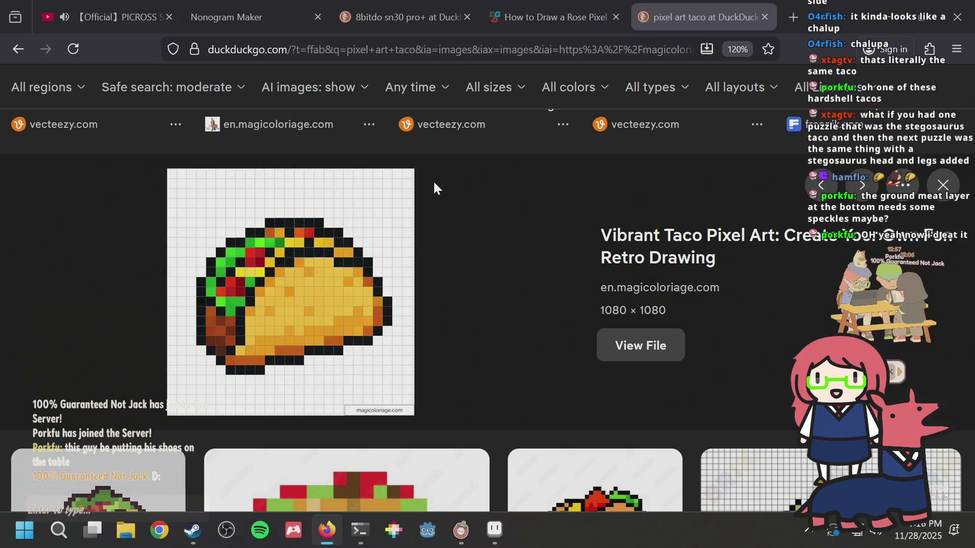
Step: Try dark and light edits on the top-right outline, then undo them
key(alt+Tab)
scroll(464, 157, up, 1)
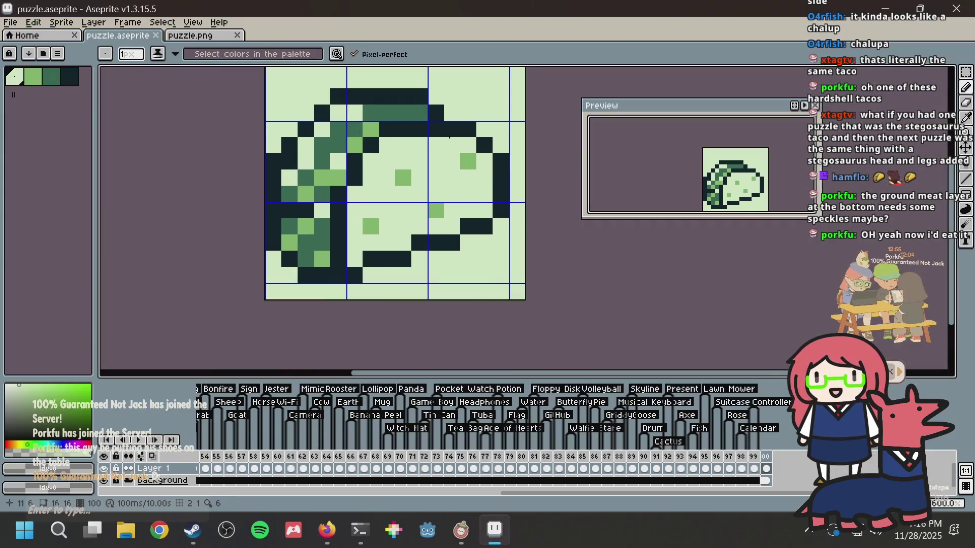
drag(451, 145, 466, 140)
alt+click(464, 108)
click(468, 129)
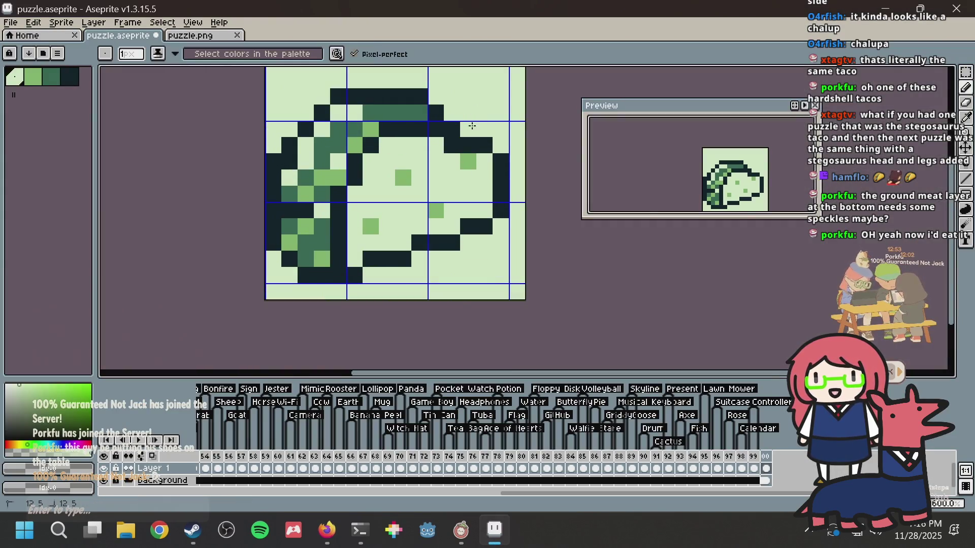
click(485, 146)
alt+click(463, 144)
click(484, 162)
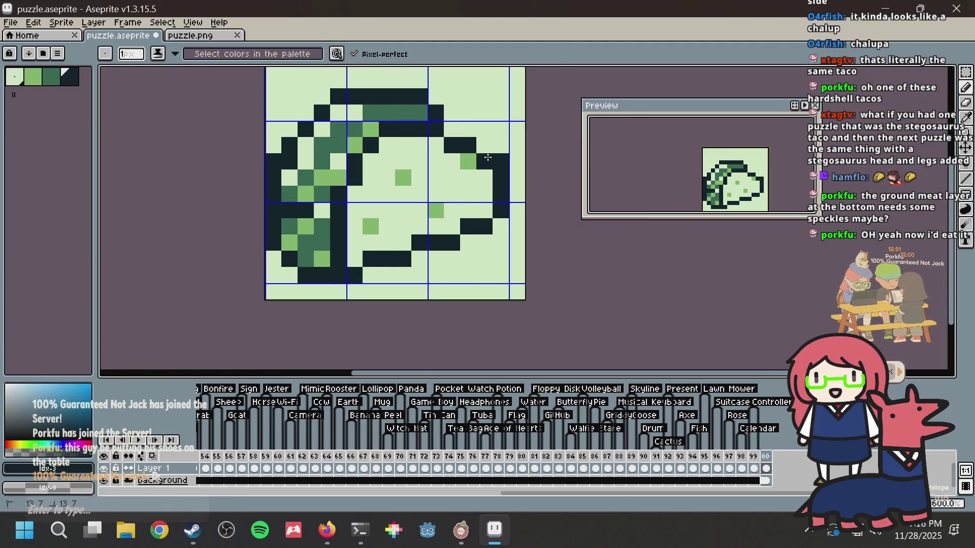
key(ctrl+z)
key(ctrl+z)
key(ctrl+z)
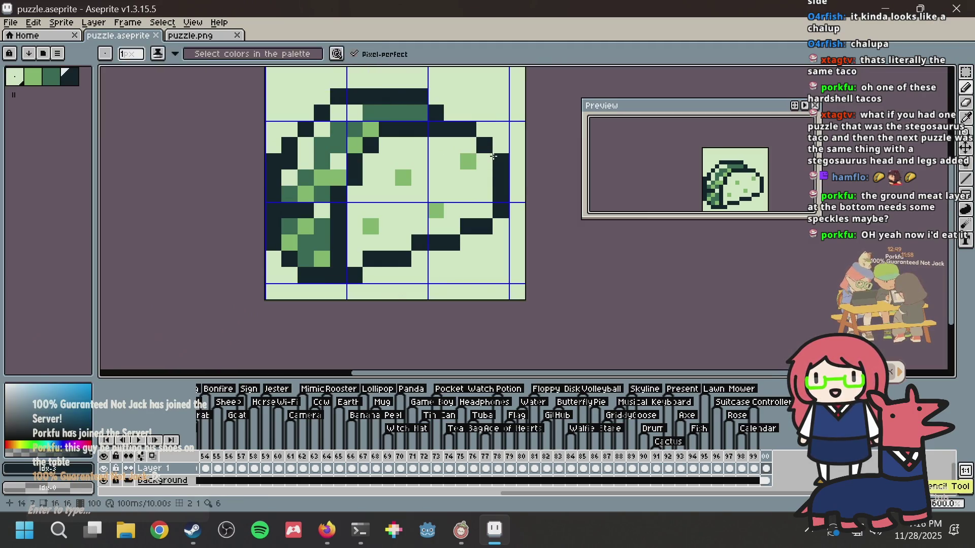
Step: Extend the mid-green band and draw dark pixels along the taco's top edge
key(alt+Tab)
key(alt+Tab)
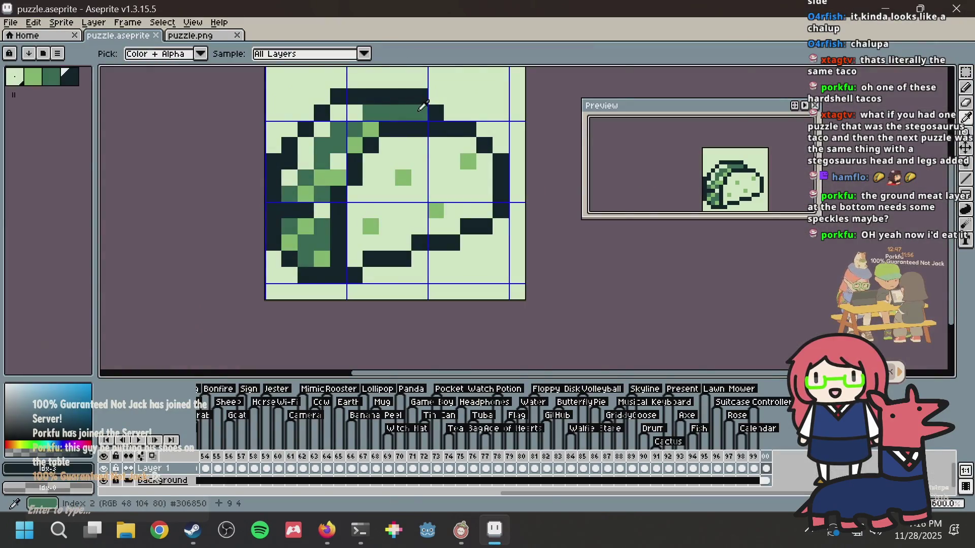
alt+click(404, 112)
click(432, 107)
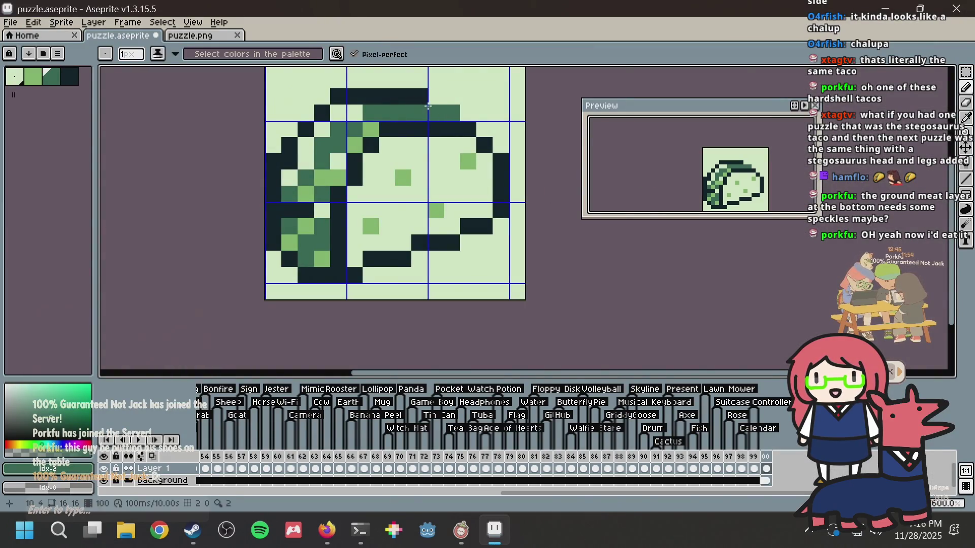
alt+click(422, 97)
drag(436, 96, 468, 113)
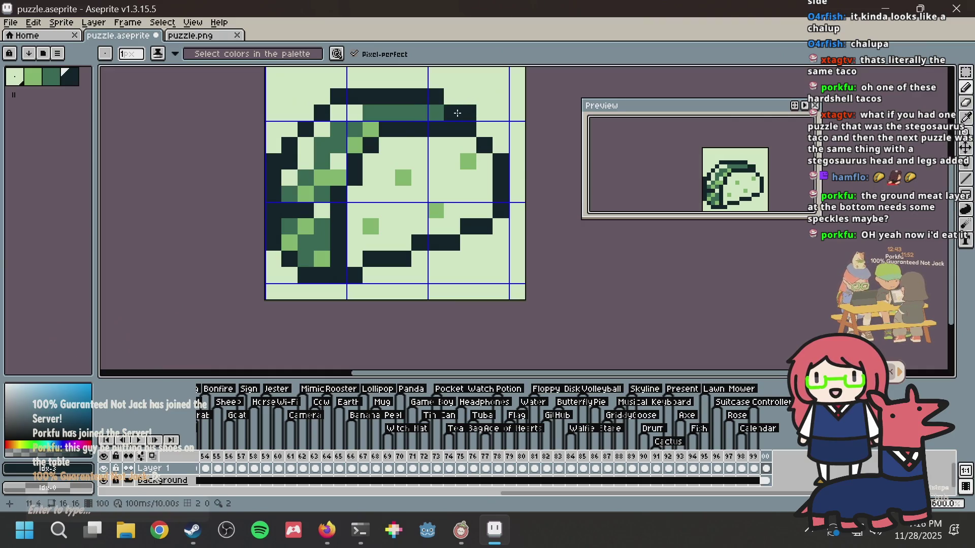
alt+click(429, 110)
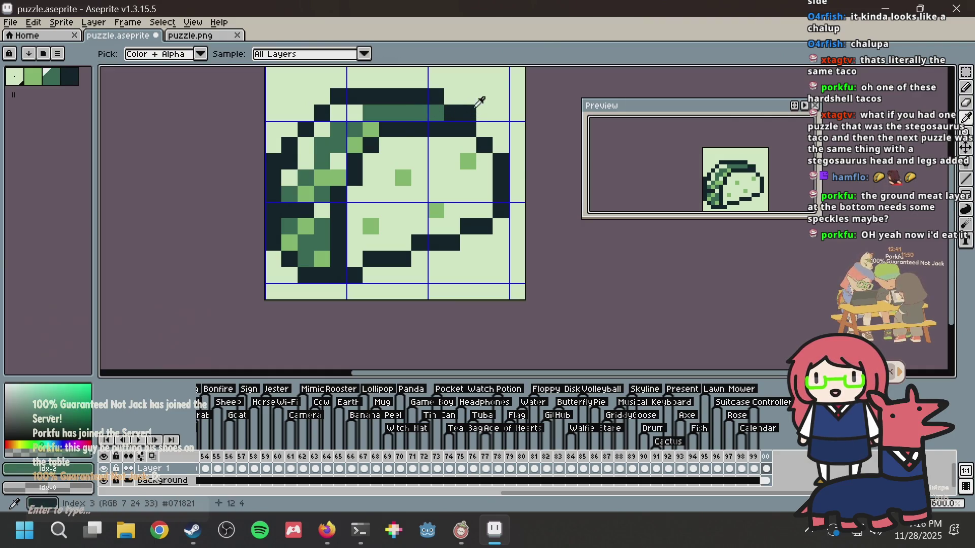
right_click(468, 112)
Step: Add a dark top-edge pixel and draw a dark peak above the outline
key(alt+Tab)
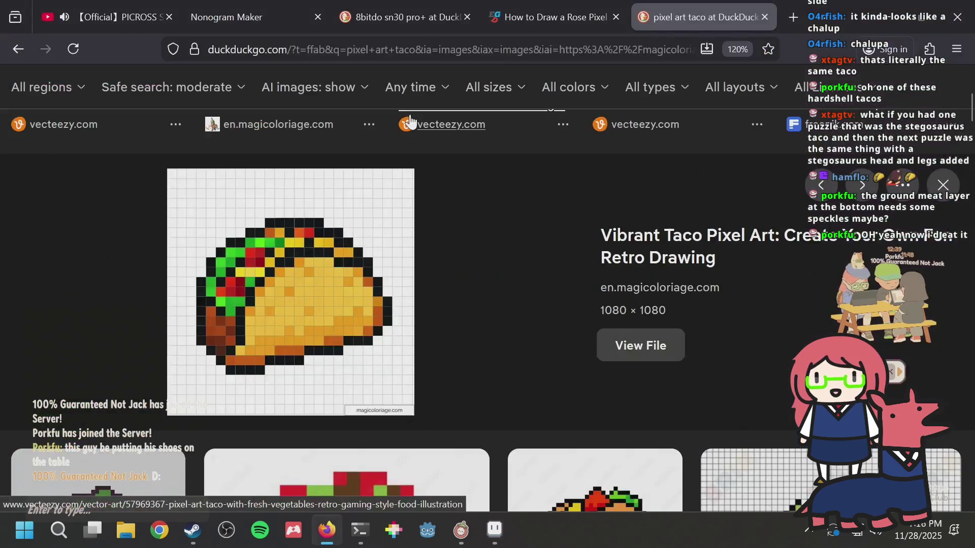
key(alt+Tab)
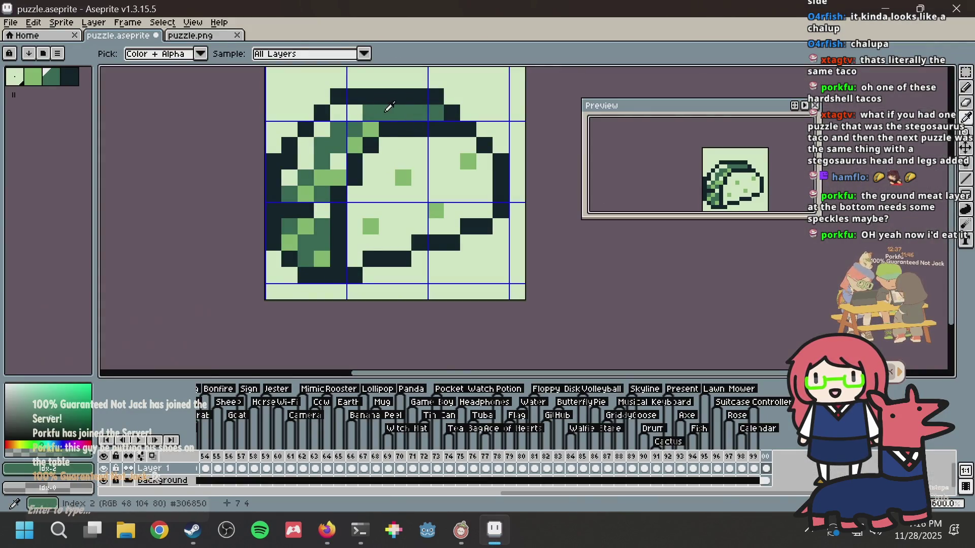
alt+click(371, 96)
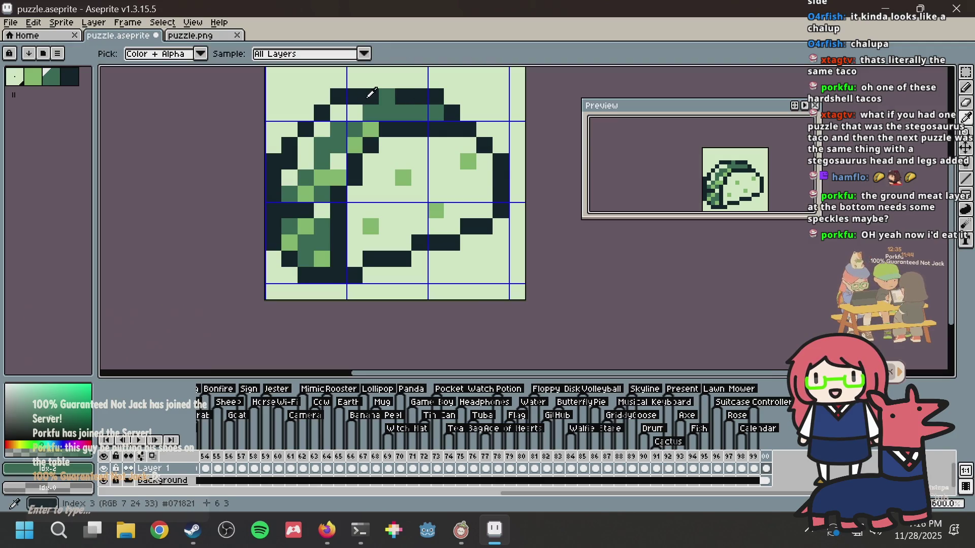
click(387, 81)
drag(421, 114, 420, 147)
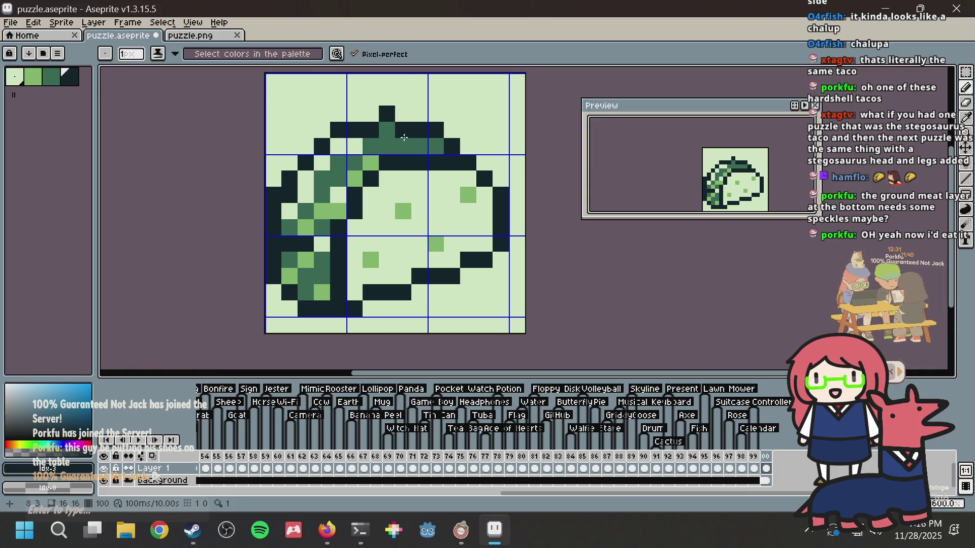
Step: Try a teal pixel on the taco's top edge, undo and redo the top pixels, then save
key(alt)
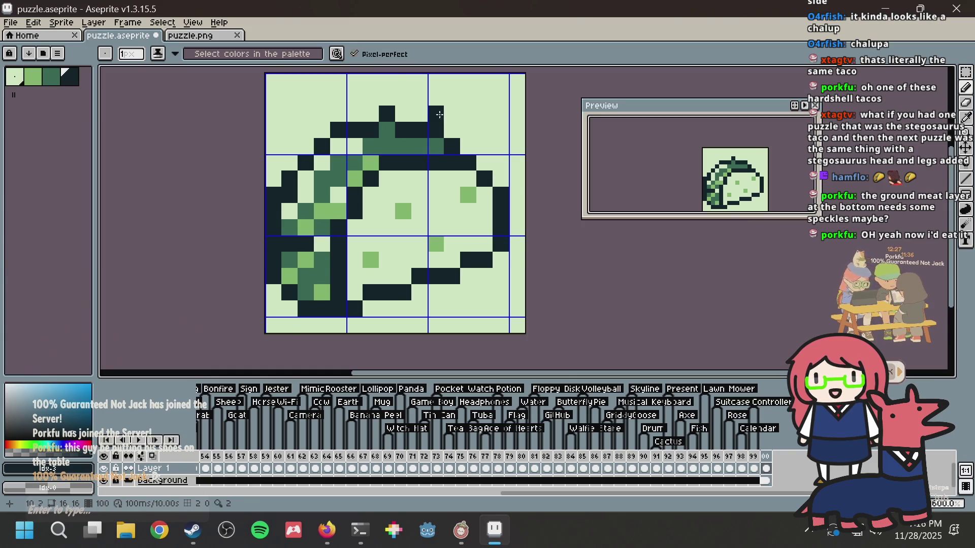
alt+click(436, 146)
click(436, 130)
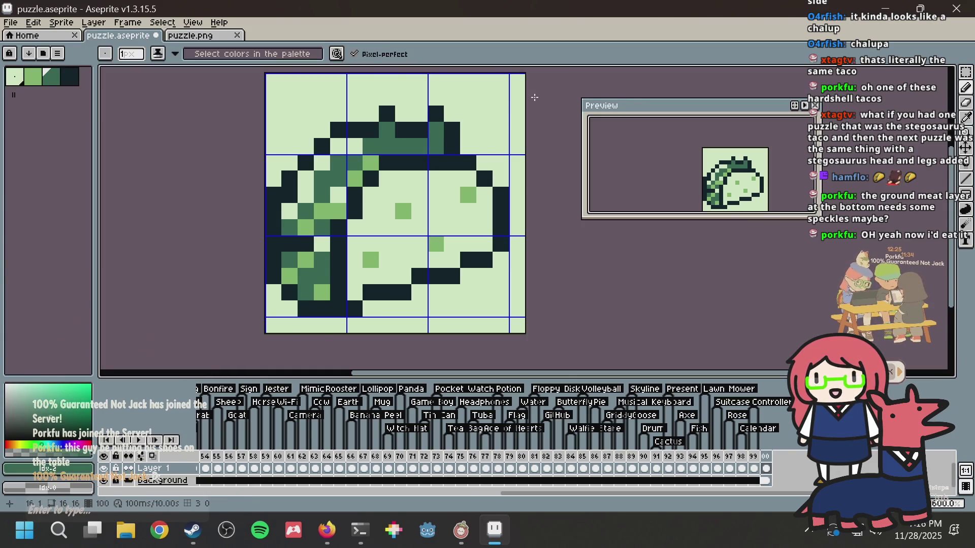
key(ctrl+z)
key(ctrl+z)
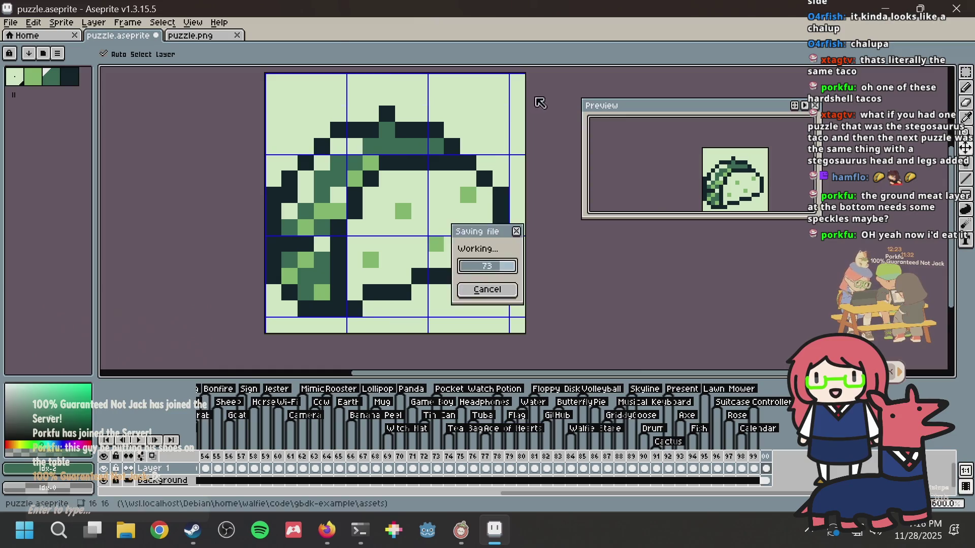
key(ctrl+z)
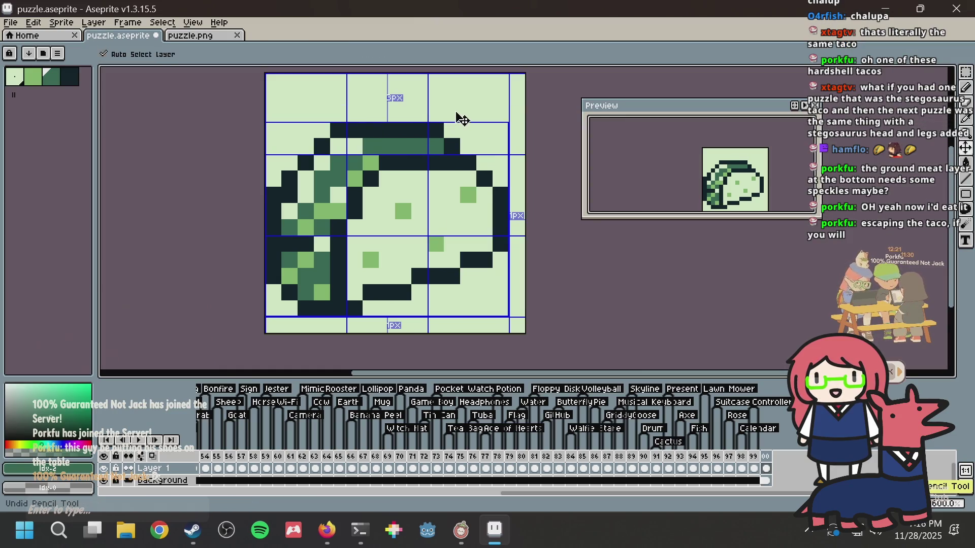
key(ctrl+s)
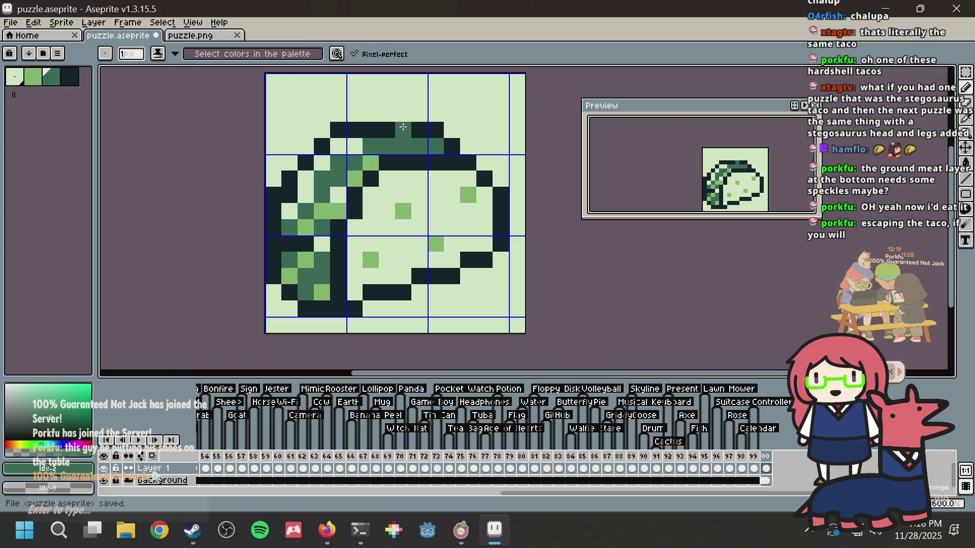
key(ctrl+y)
key(ctrl+y)
key(ctrl+y)
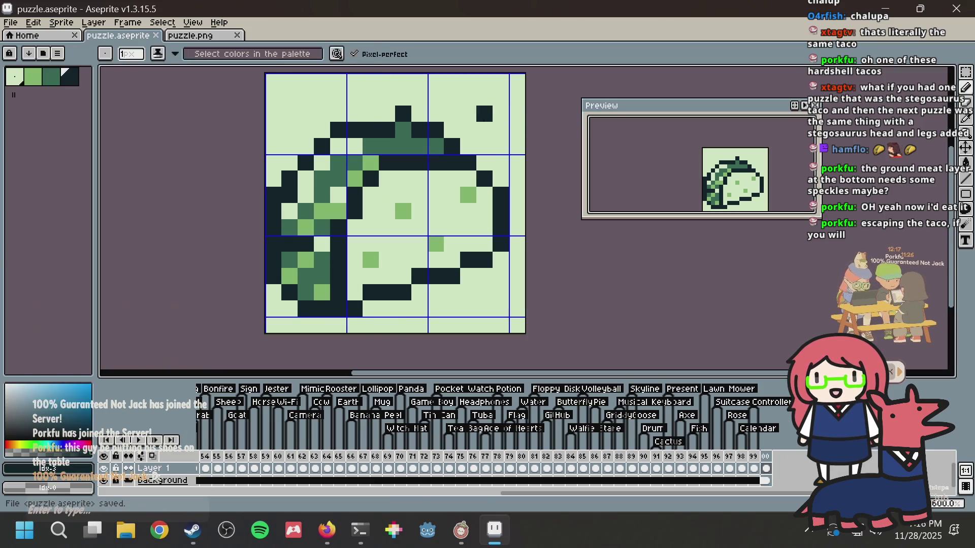
alt+click(373, 162)
key(ctrl+s)
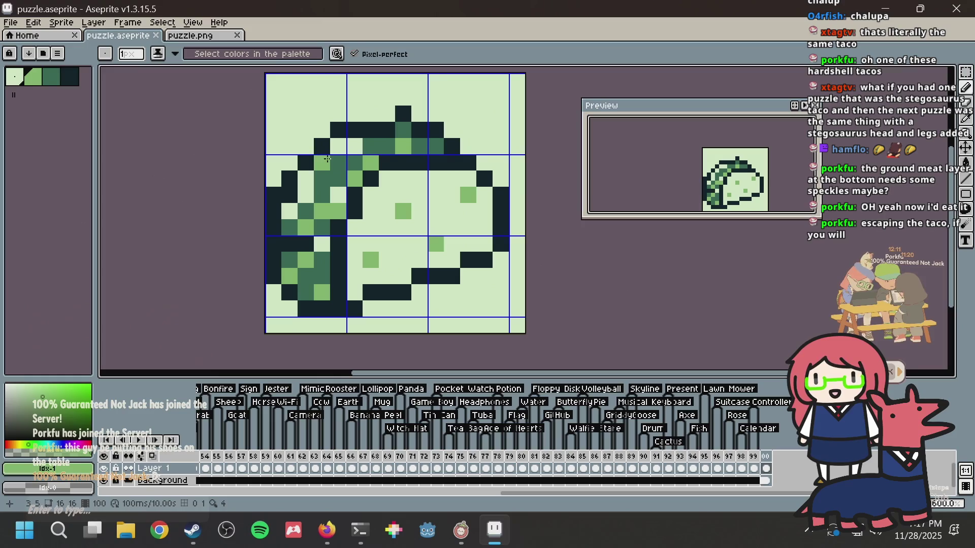
Step: Add light-green pixels along the taco's top-left outline, undoing the last one
alt+click(355, 178)
click(307, 147)
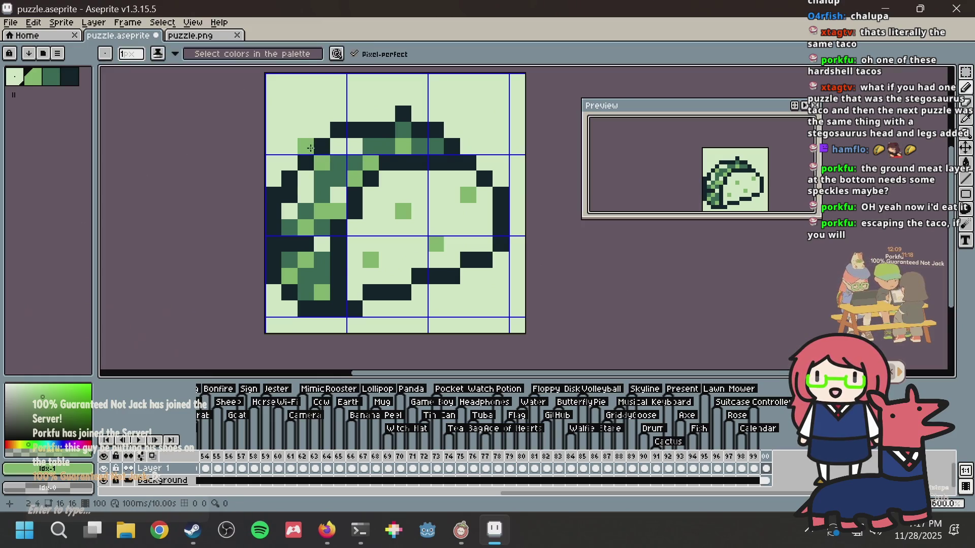
click(304, 156)
click(316, 150)
key(ctrl+z)
Step: Extend the dark outline at the top-left with a few pixels, then undo the last
alt+click(322, 146)
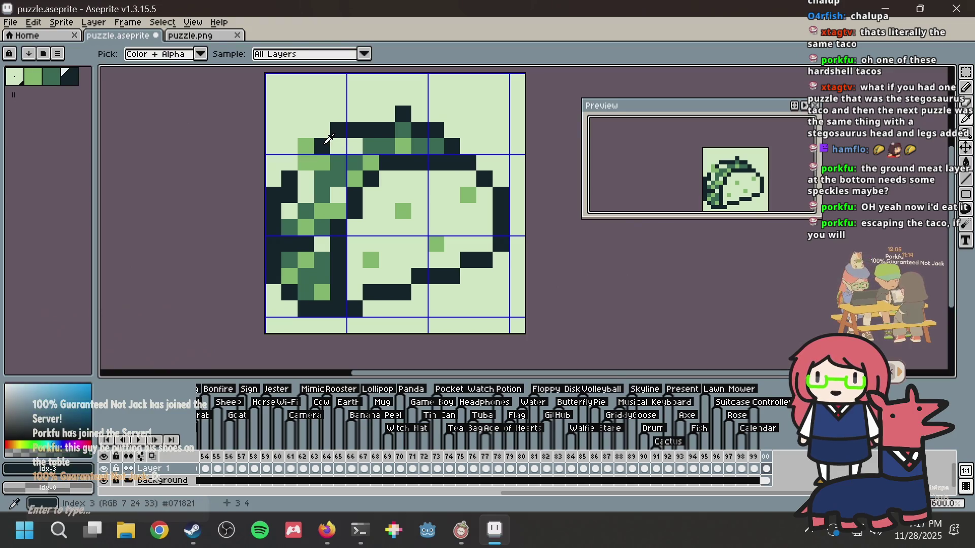
click(306, 131)
click(288, 149)
click(288, 163)
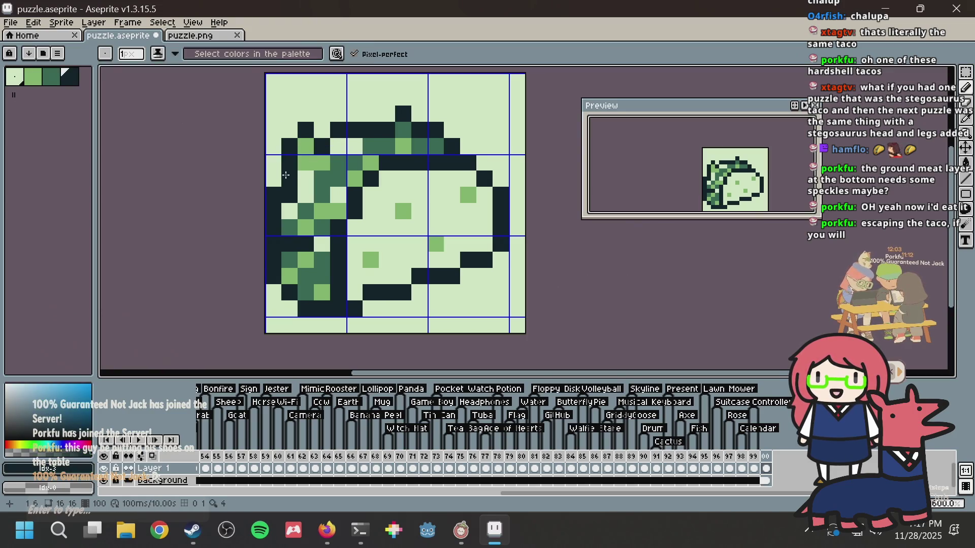
scroll(362, 154, down, 2)
key(ctrl+z)
key(ctrl+z)
key(ctrl+z)
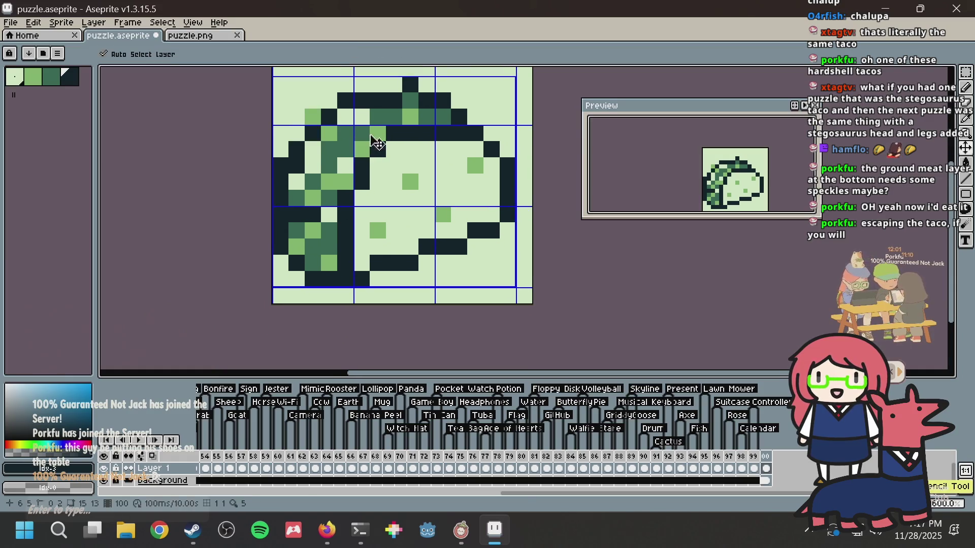
Step: Build a light-green, dark-edged lettuce tip at the top-left and check the Firefox taco reference
alt+click(377, 133)
click(345, 116)
click(345, 100)
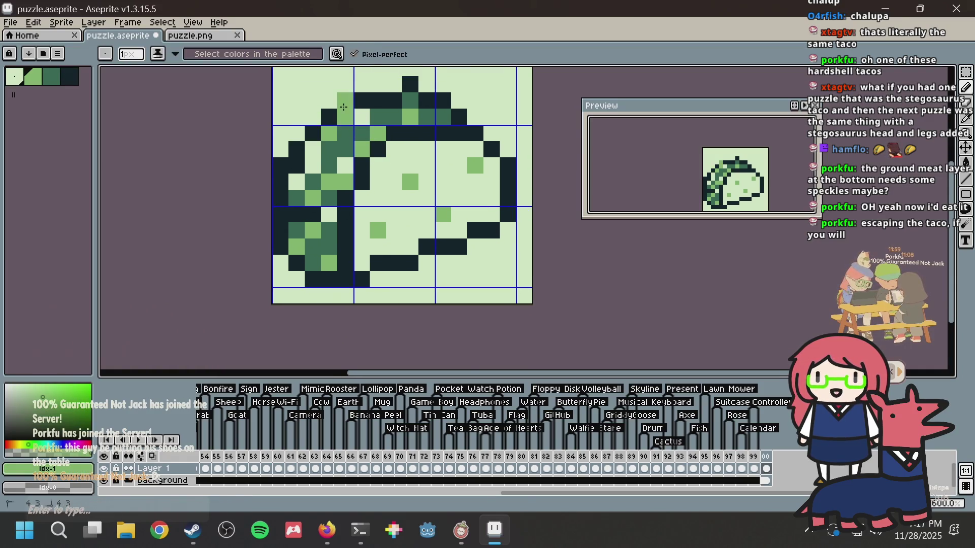
alt+click(336, 107)
click(347, 87)
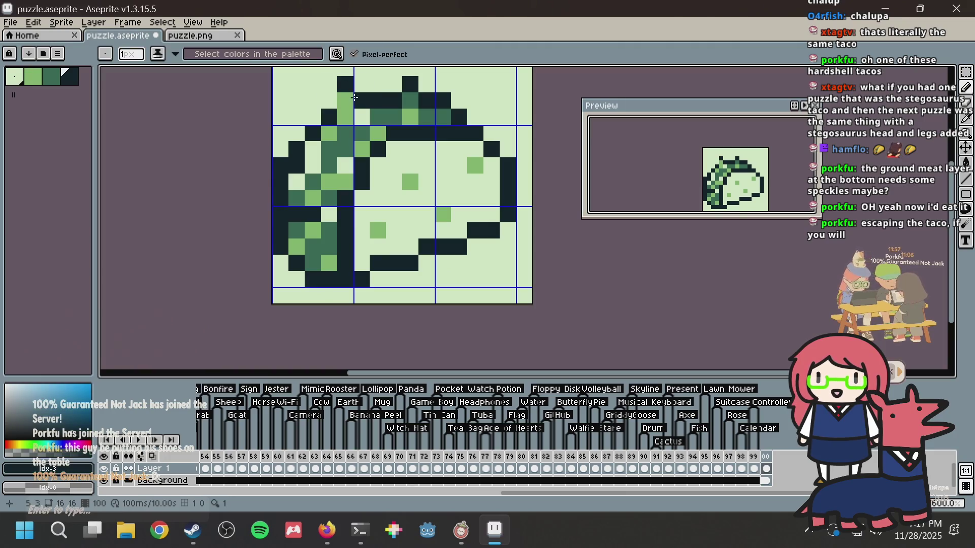
key(alt+Tab)
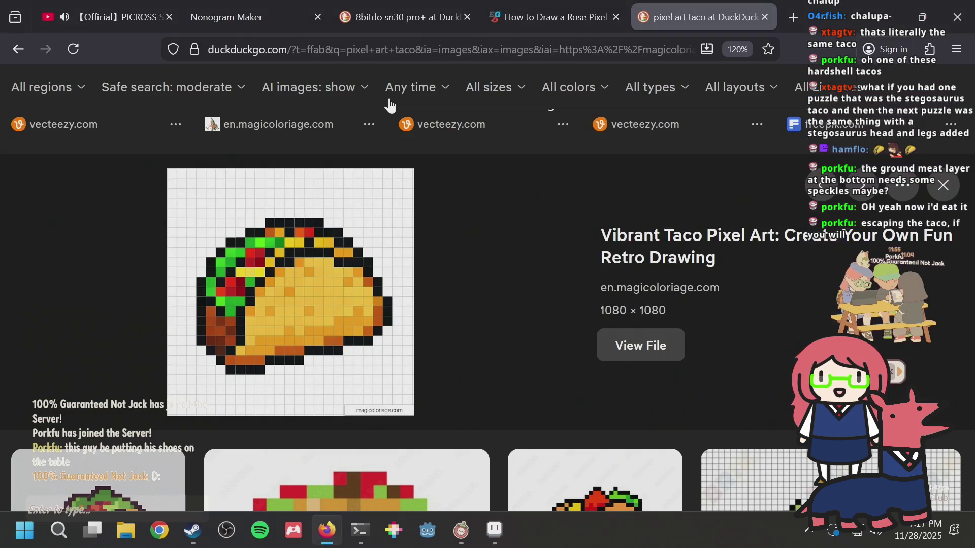
Step: Back in Aseprite, undo the top-left outline additions and save
key(alt+Tab)
key(ctrl+z)
key(ctrl+z)
key(ctrl+z)
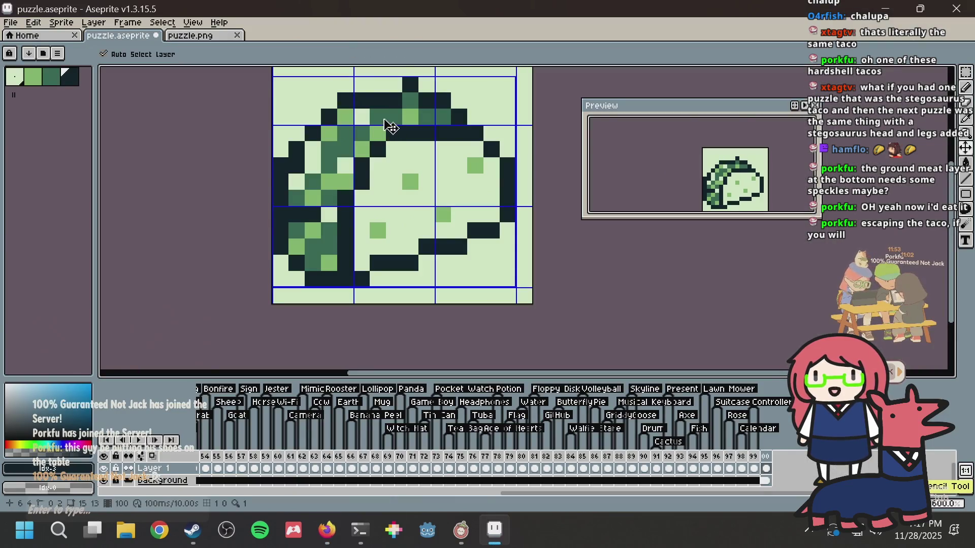
key(ctrl+s)
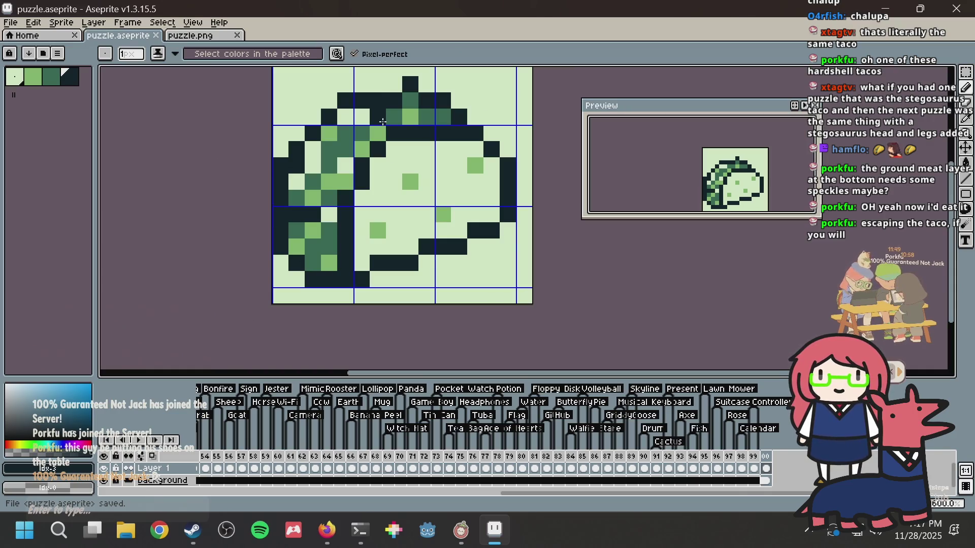
Step: Paint mid-green and light-green pixels along the shell top, save, and undo the last lightened pixel
click(378, 118)
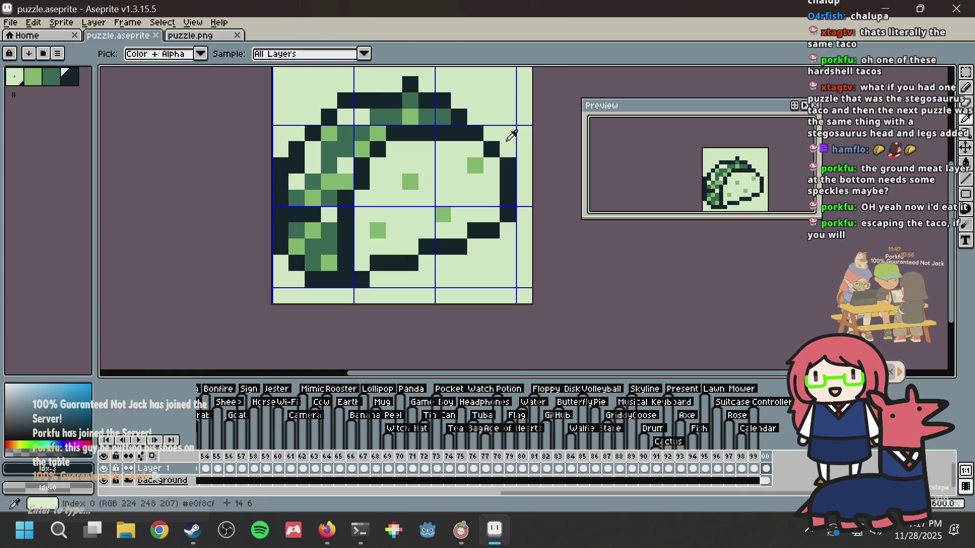
alt+click(410, 116)
click(409, 101)
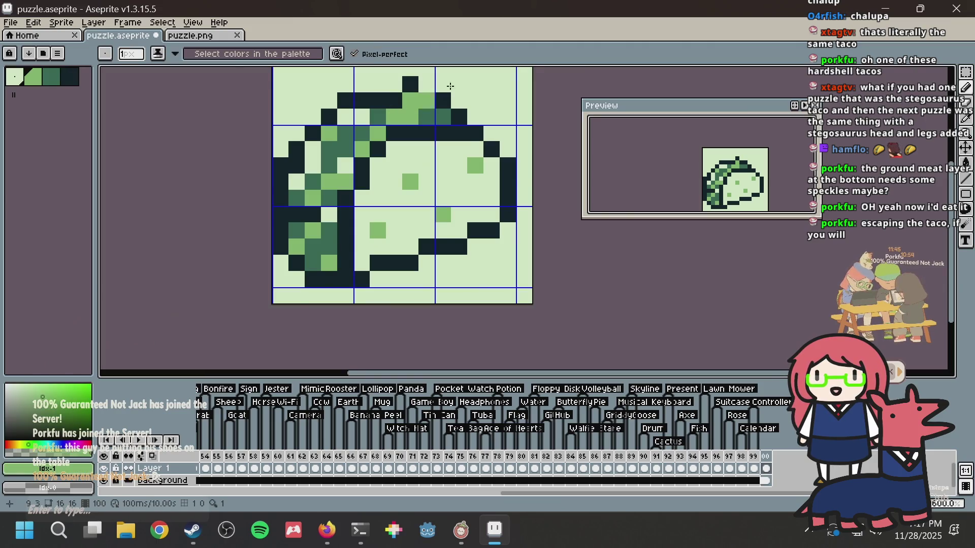
click(427, 117)
key(ctrl+s)
drag(429, 122, 404, 128)
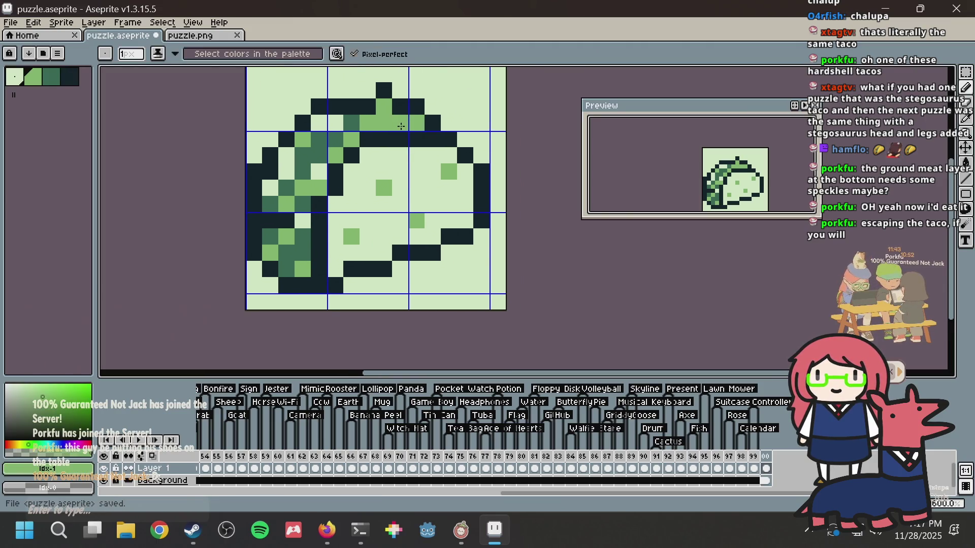
key(ctrl+z)
scroll(454, 174, down, 1)
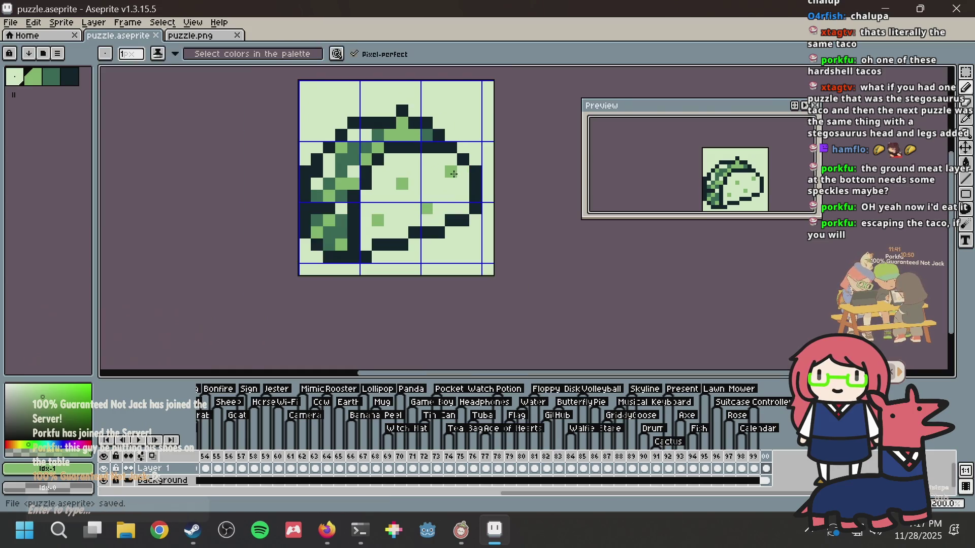
scroll(410, 207, up, 2)
Step: Try two teal pixels on the shell top, then undo them
alt+click(313, 141)
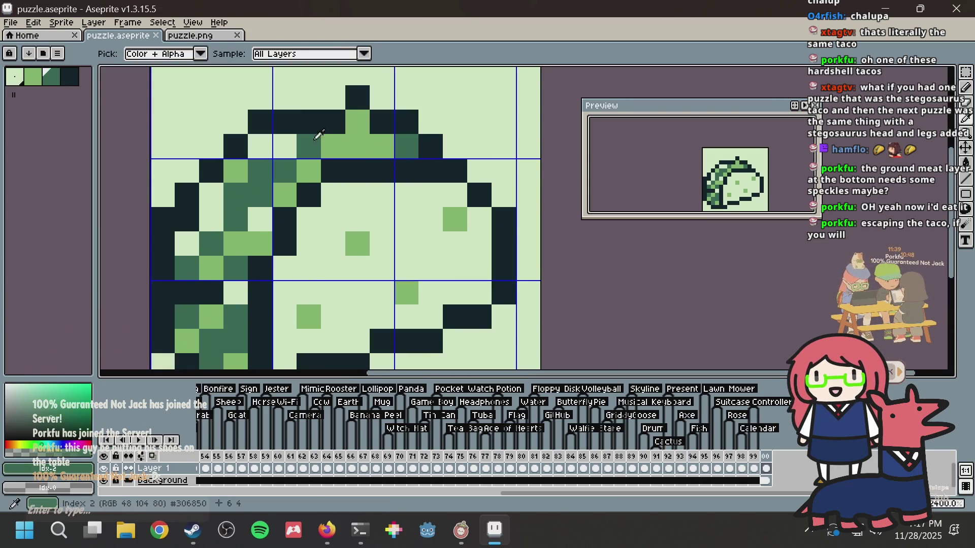
drag(358, 99, 360, 124)
key(ctrl)
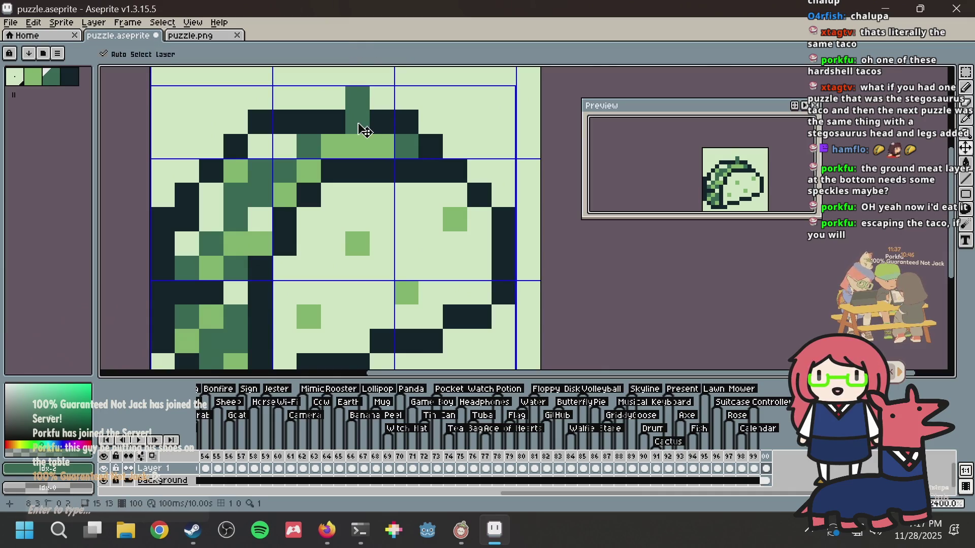
key(ctrl+z)
key(ctrl+z)
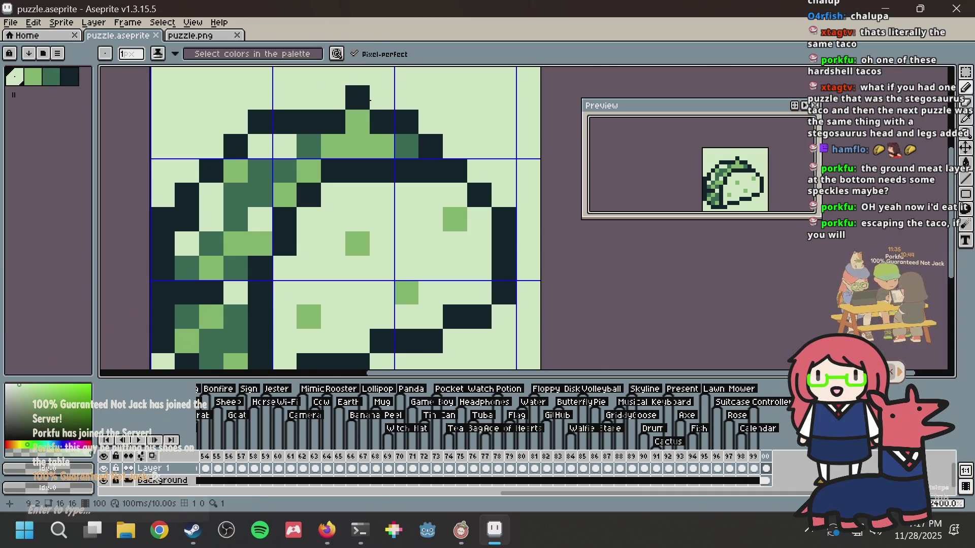
Step: Give the shell top teal and dark pixels, erase the lone pixel above it, and save
alt+click(311, 141)
click(384, 111)
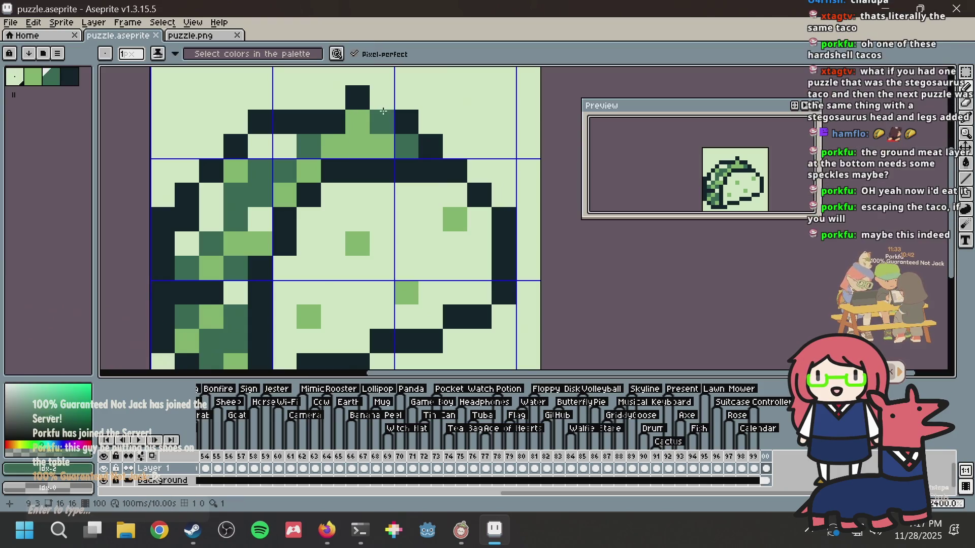
click(357, 122)
alt+click(358, 98)
click(382, 121)
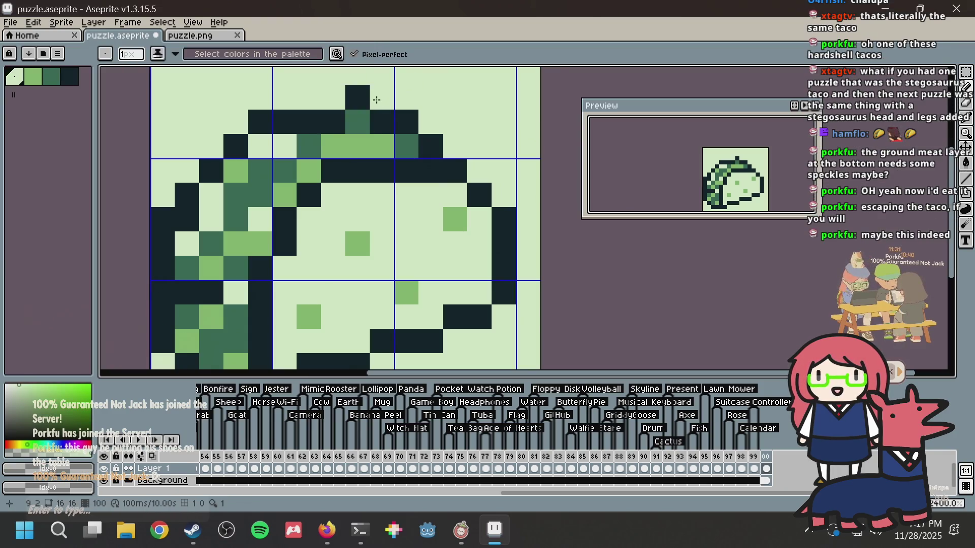
right_click(357, 99)
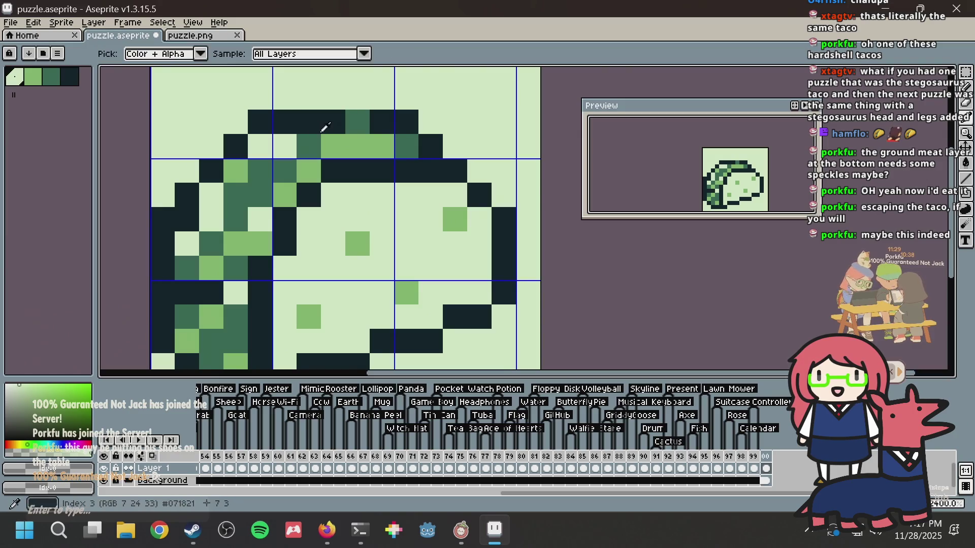
key(ctrl+s)
scroll(448, 113, down, 3)
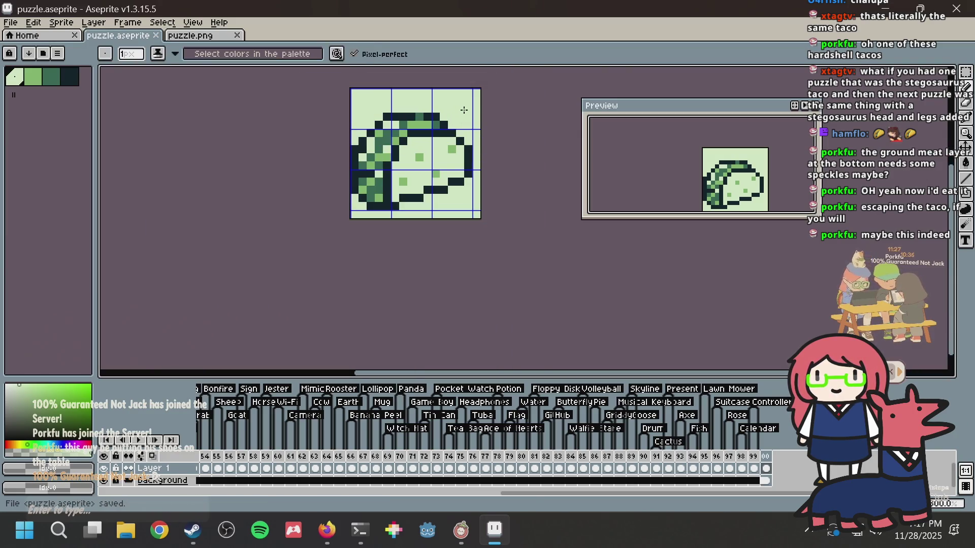
Step: Nudge the whole taco sprite up one pixel and save
key(m)
key(alt+Tab)
key(alt+Tab)
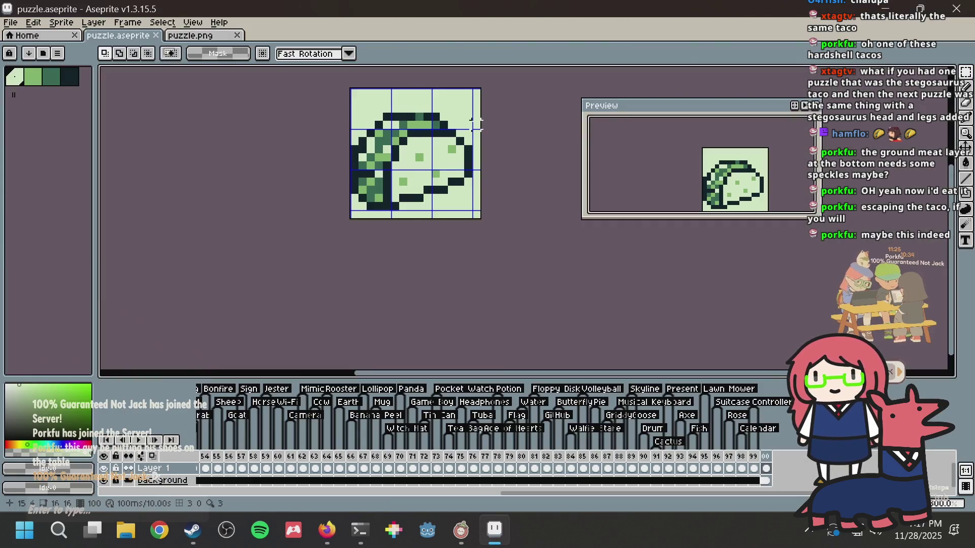
key(ctrl+a)
key(Up)
key(ctrl+d)
key(ctrl+s)
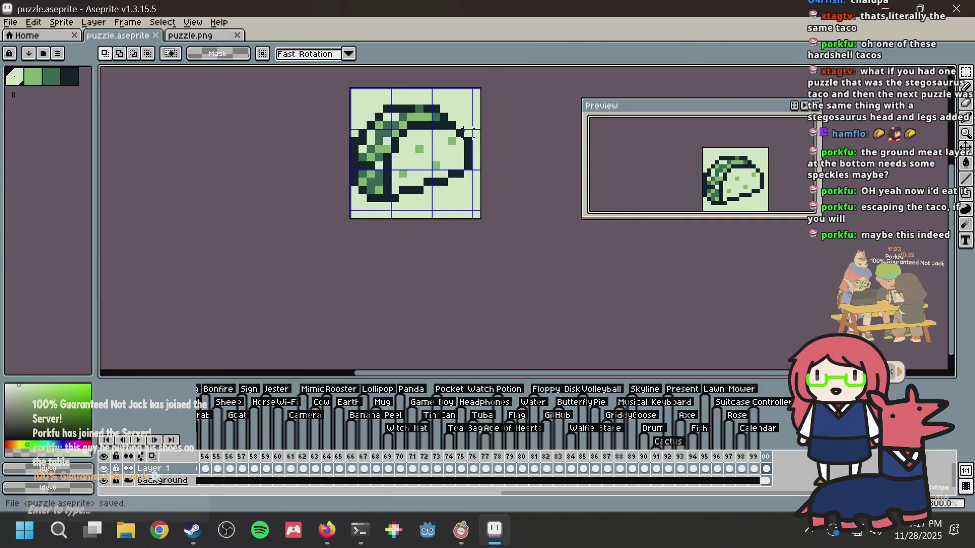
Step: Try a dark outline line along the taco's bottom, then undo it
scroll(464, 129, up, 2)
key(b)
scroll(391, 232, up, 1)
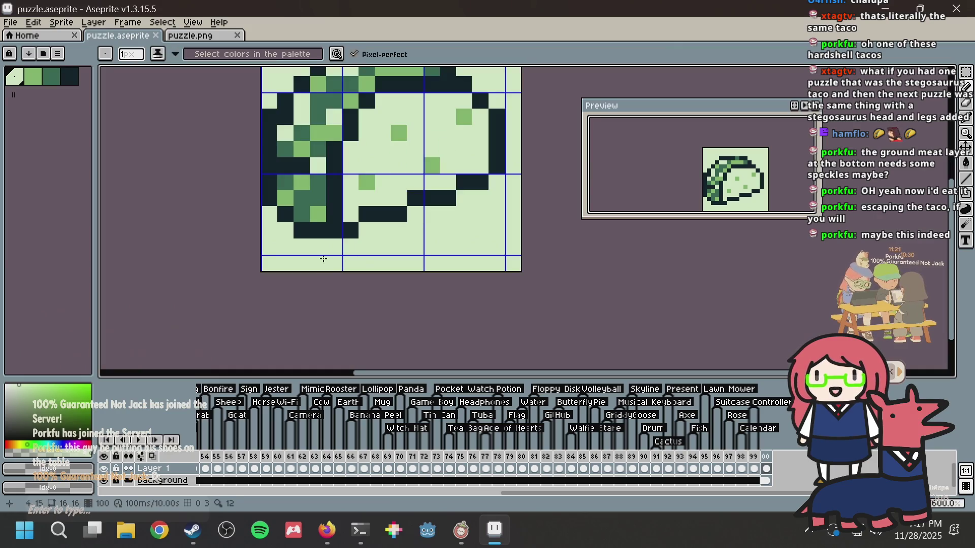
alt+click(320, 229)
click(265, 243)
drag(265, 243, 496, 254)
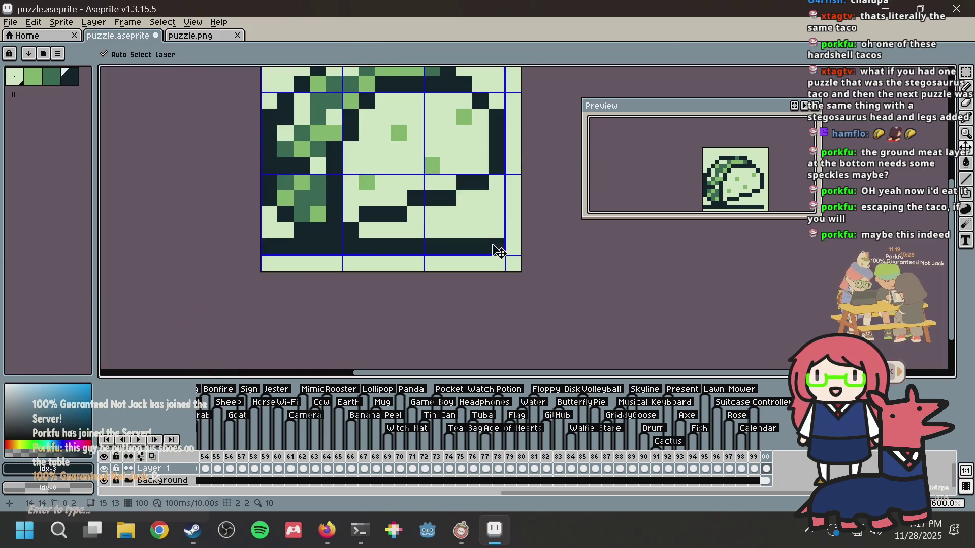
key(ctrl+z)
Step: Add dark pixels to the bottom outline, lighten the pixel above, and save
scroll(489, 243, up, 1)
click(459, 242)
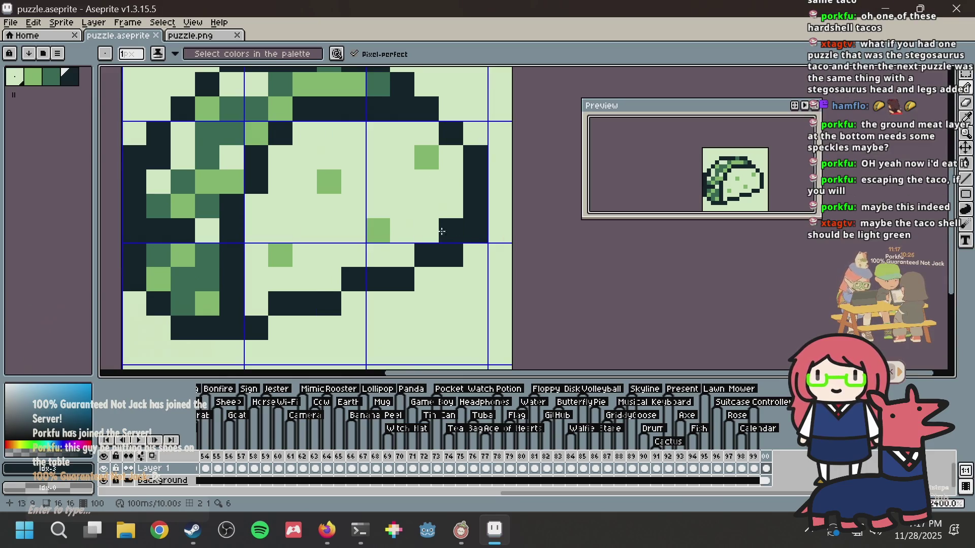
scroll(269, 288, down, 1)
click(277, 315)
alt+click(277, 282)
click(276, 298)
key(ctrl+s)
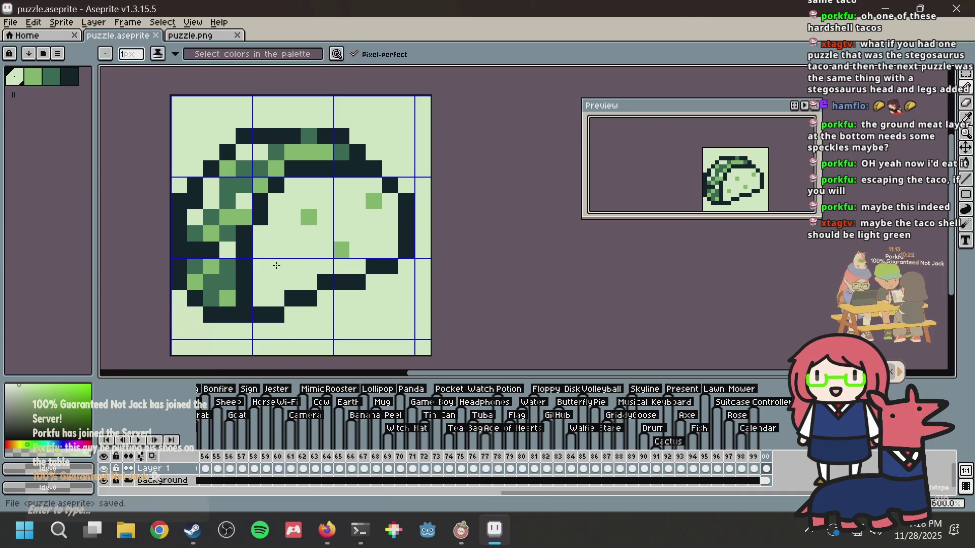
Step: Flood-fill the taco's speckled inner area solid light green
key(g)
alt+click(309, 218)
click(291, 237)
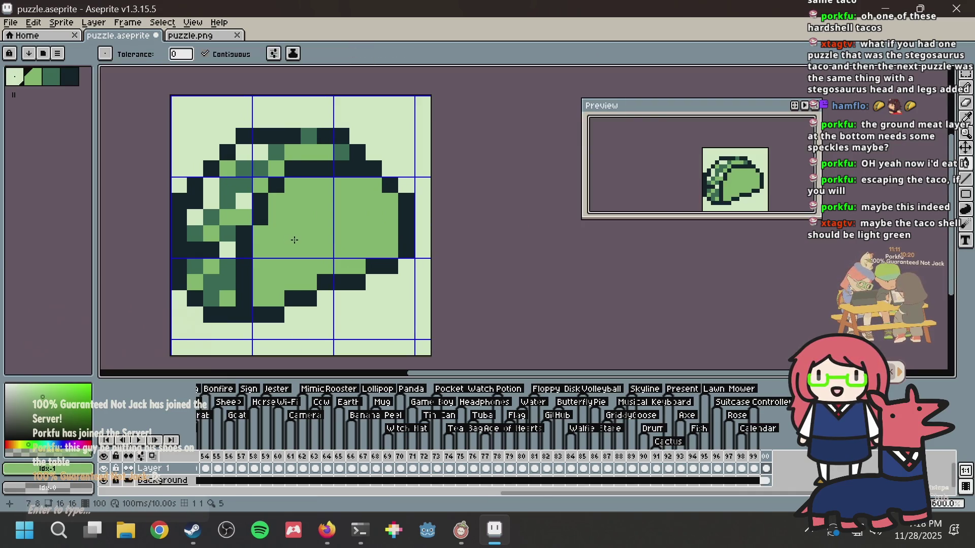
scroll(300, 248, down, 4)
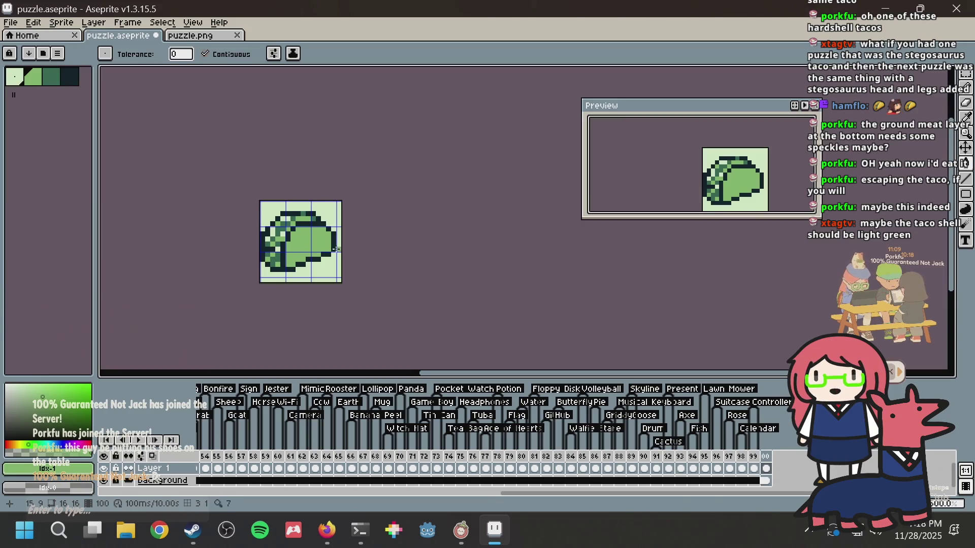
Step: Compare the sprite against the Firefox pixel-art taco reference
scroll(335, 248, up, 2)
key(alt+Tab)
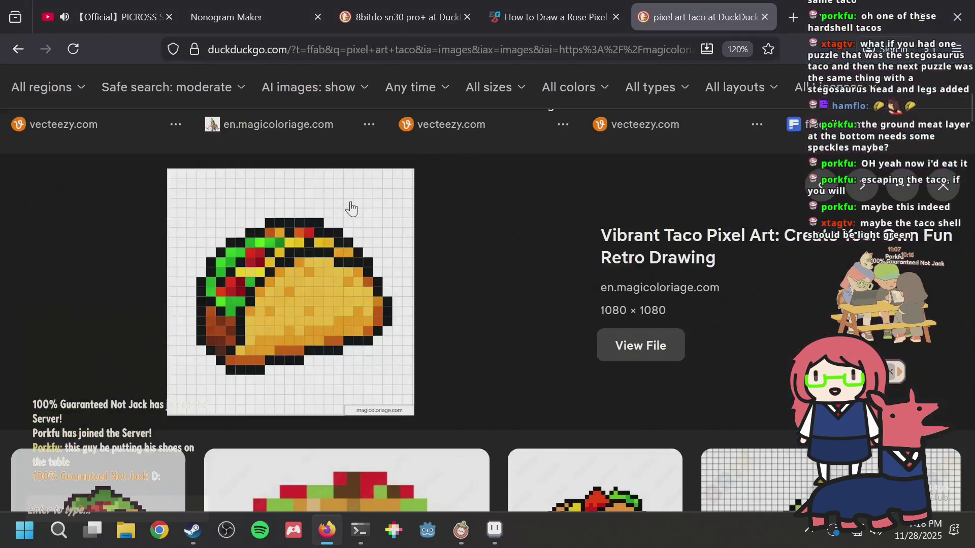
key(alt+Tab)
Step: Undo a darker shell fill, pencil two dark-green and two mid-green speckles, and save
click(220, 294)
key(ctrl+z)
key(b)
click(226, 294)
click(244, 277)
click(308, 262)
click(341, 246)
key(ctrl+s)
Step: Touch up taco pixels and dot two pale-green speckles on the shell
click(226, 163)
click(178, 148)
click(14, 76)
click(227, 181)
click(243, 229)
click(292, 181)
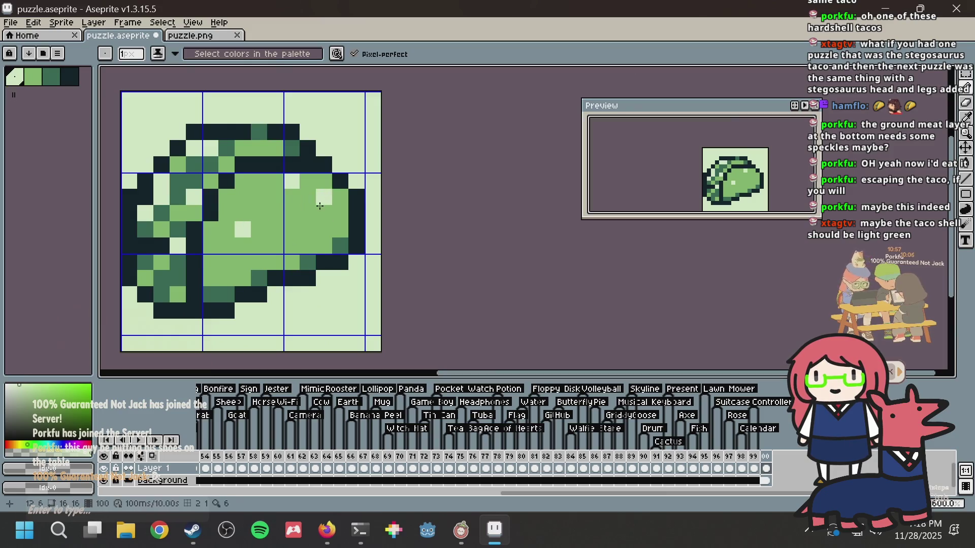
Step: Add two dark-green speckles to the shell and save puzzle.aseprite
key(alt+Tab)
key(alt+Tab)
click(275, 197)
click(324, 230)
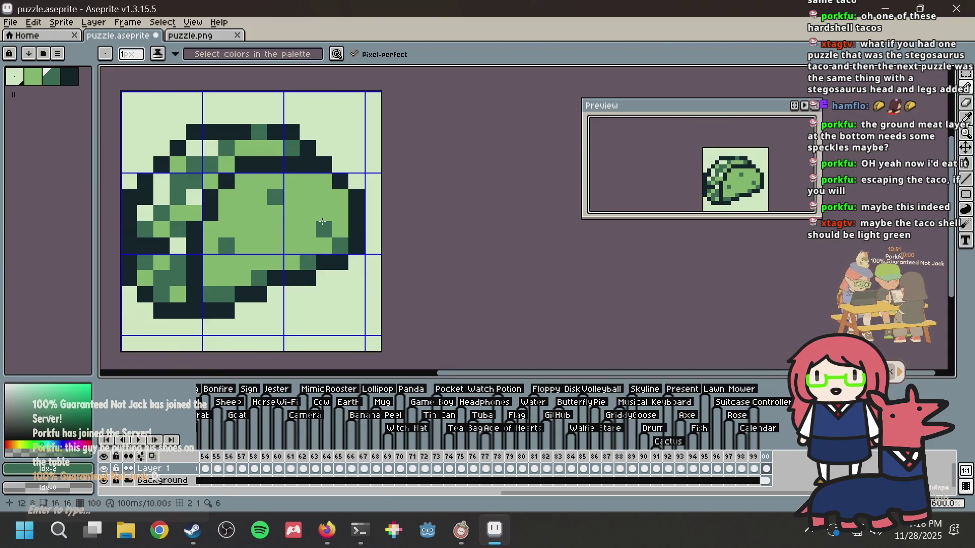
key(v)
key(ctrl+s)
Step: Copy the whole taco sprite and paste it into puzzle.png
key(ctrl+a)
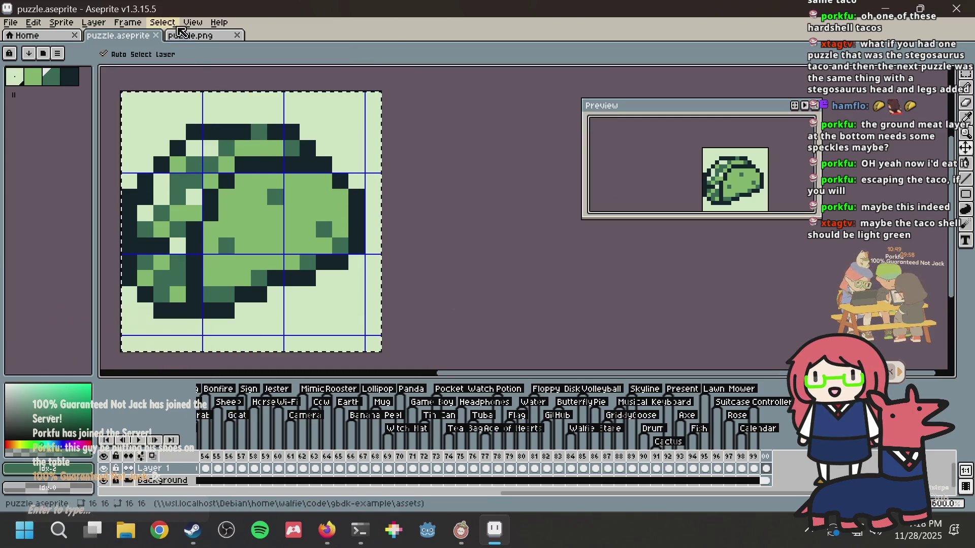
key(ctrl+c)
click(179, 32)
key(ctrl+v)
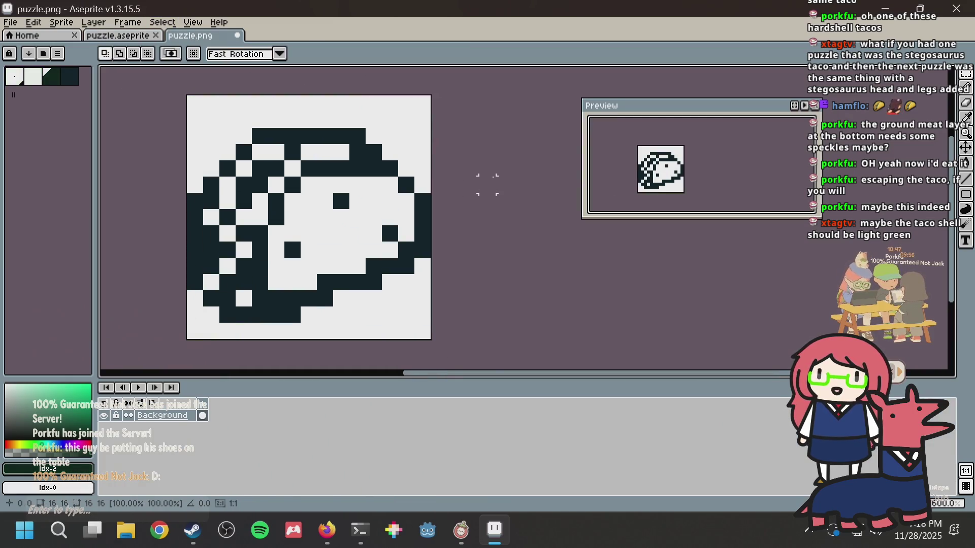
key(alt+Tab)
Step: Generate a Nonogram Maker puzzle from puzzle.png
click(202, 19)
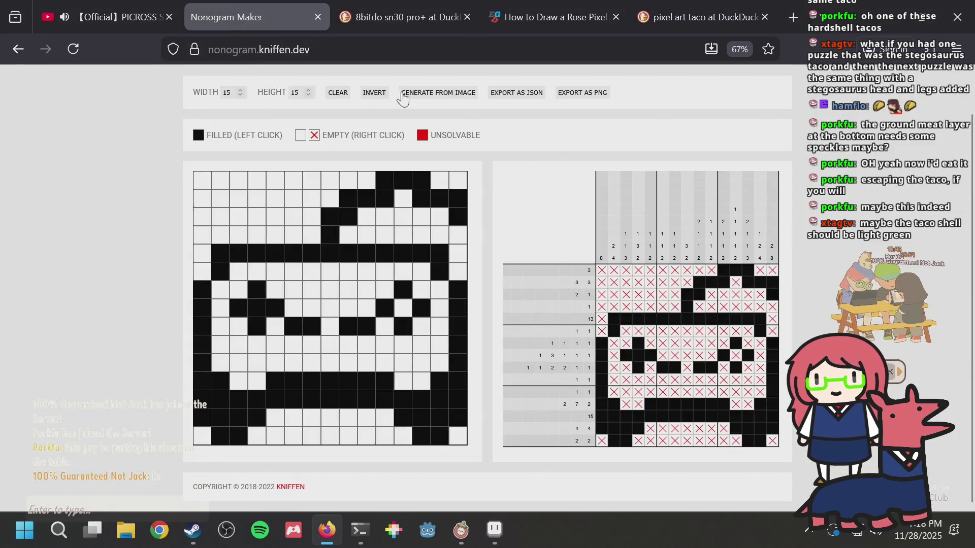
click(401, 99)
double_click(332, 160)
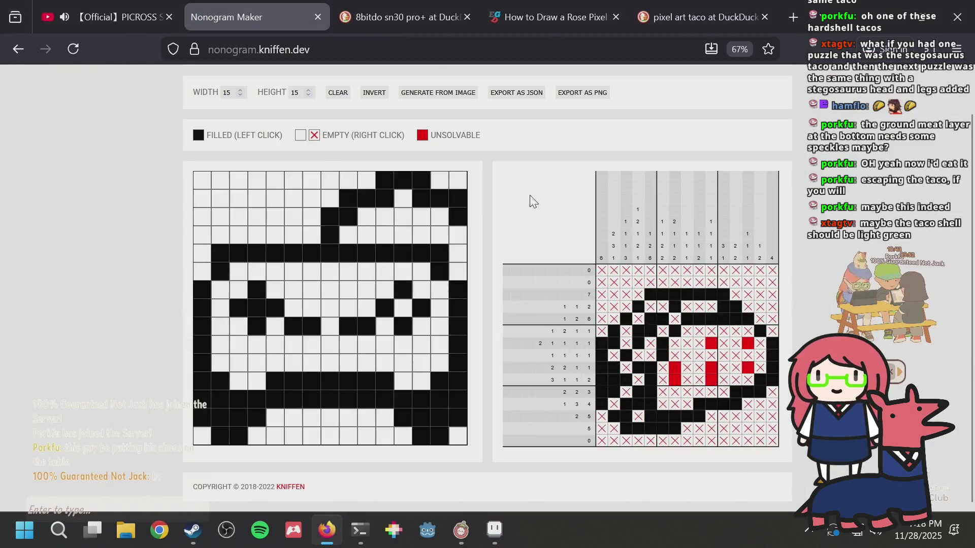
Step: Toggle interior taco cells in rows 7-8 to reduce unsolvable red cells
click(318, 345)
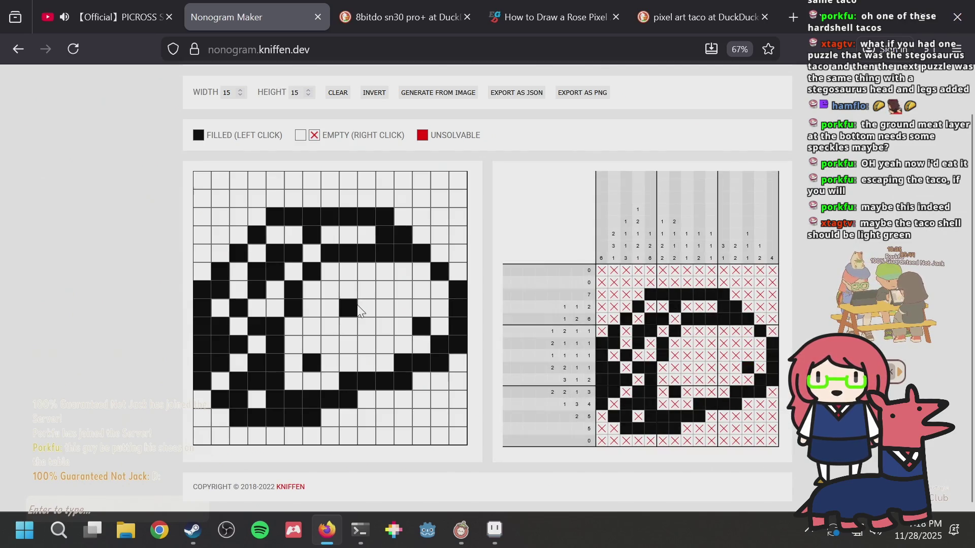
click(365, 311)
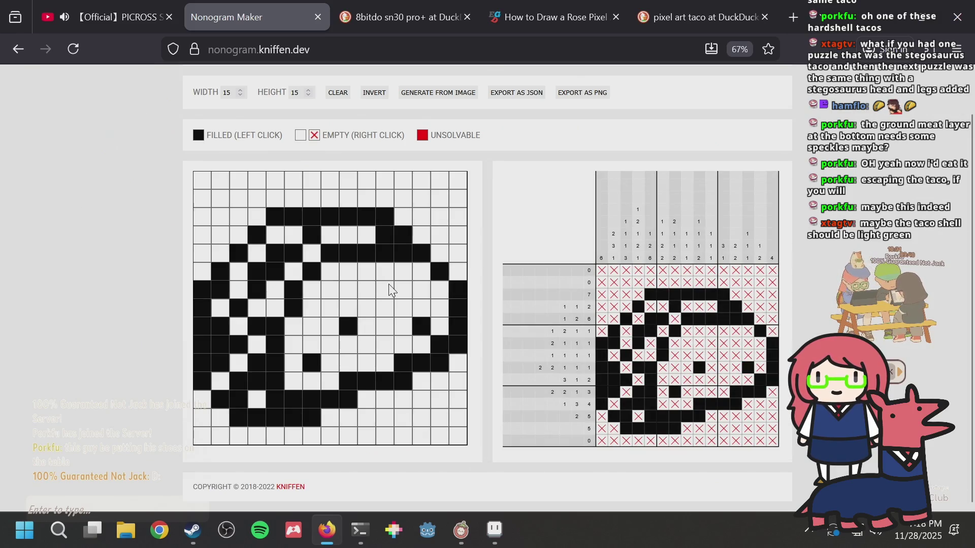
click(385, 308)
click(382, 311)
click(365, 295)
click(365, 294)
click(400, 289)
click(401, 288)
click(330, 293)
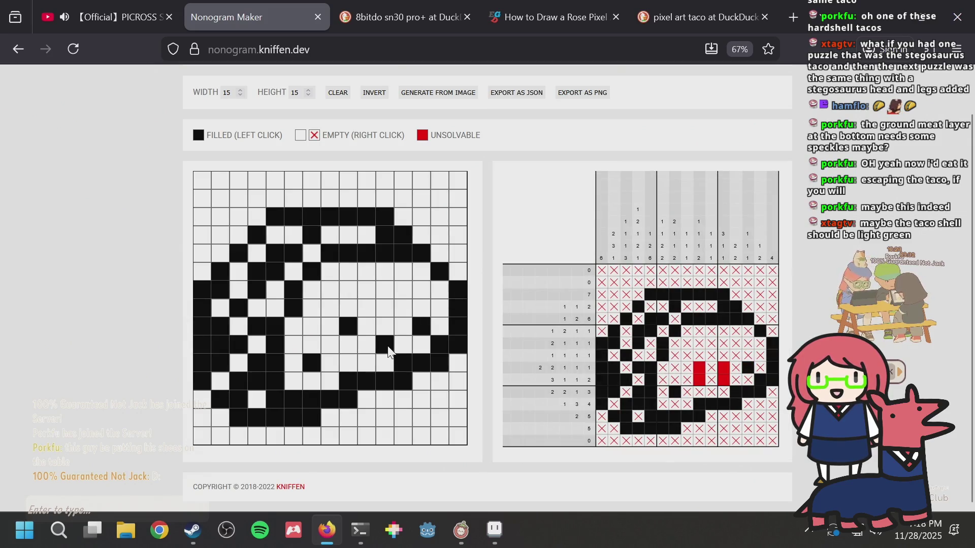
click(402, 308)
click(402, 304)
click(396, 287)
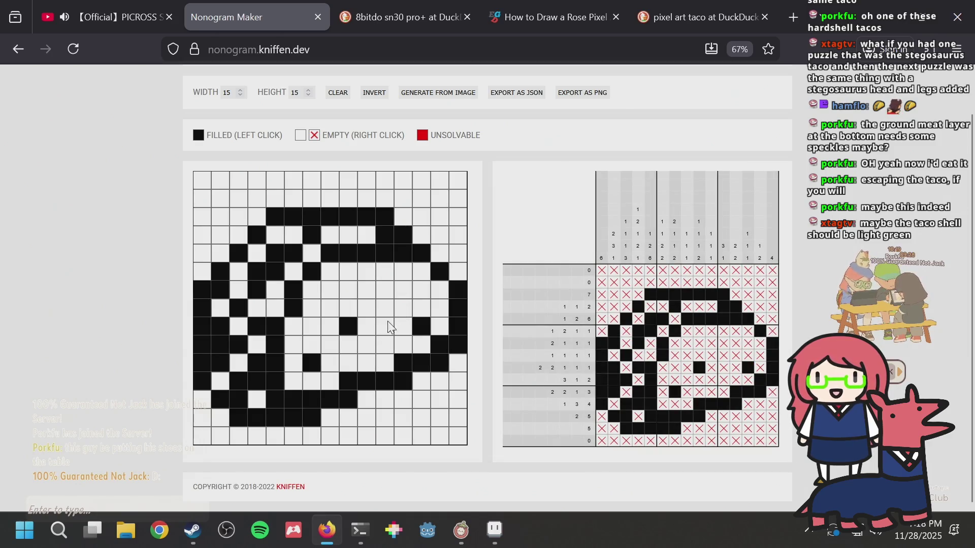
Step: Empty two row-6 interior cells and fill row 7 cells plus row 6, column 10
click(391, 277)
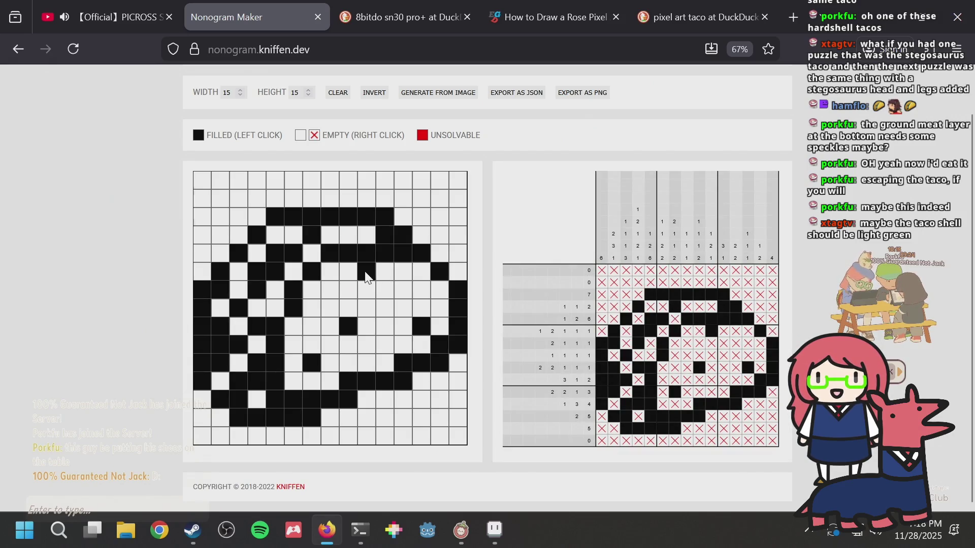
click(366, 273)
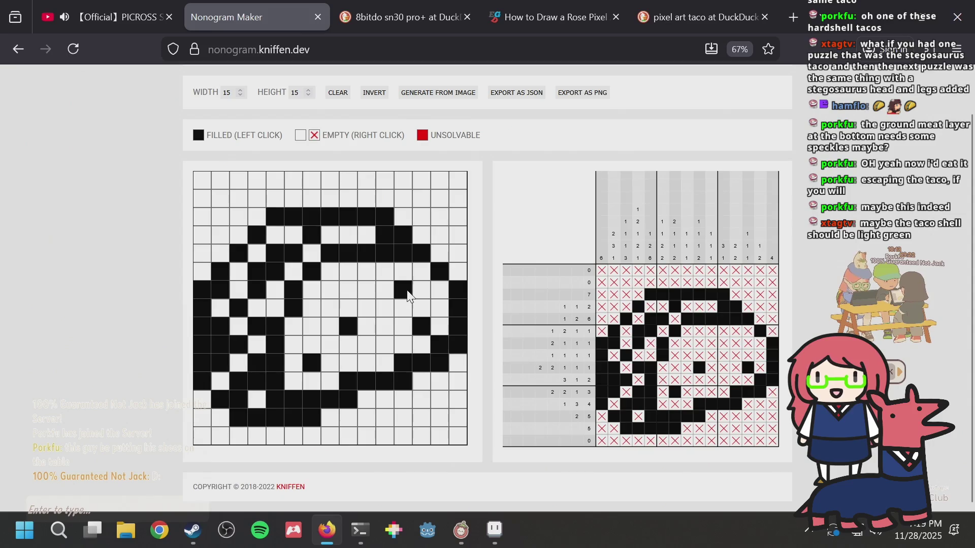
click(387, 296)
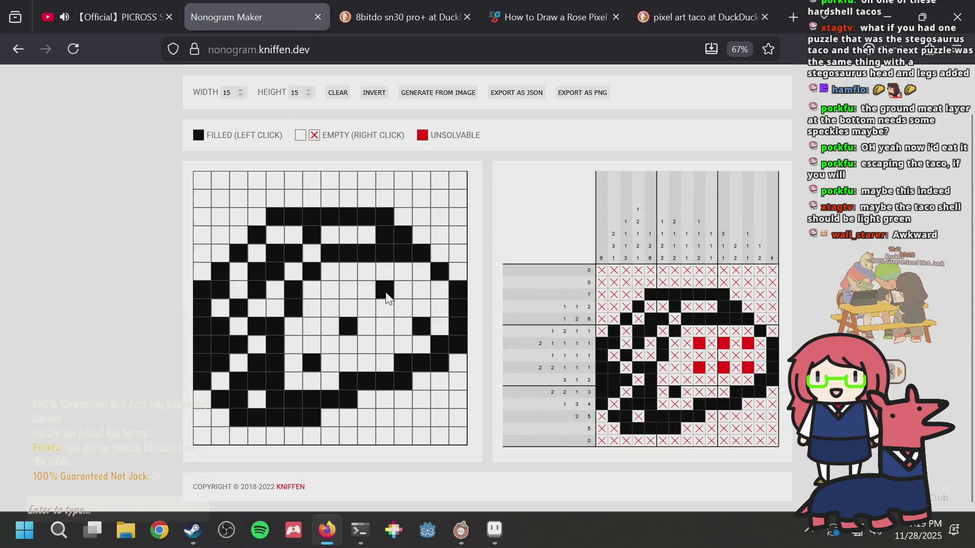
click(366, 291)
click(366, 291)
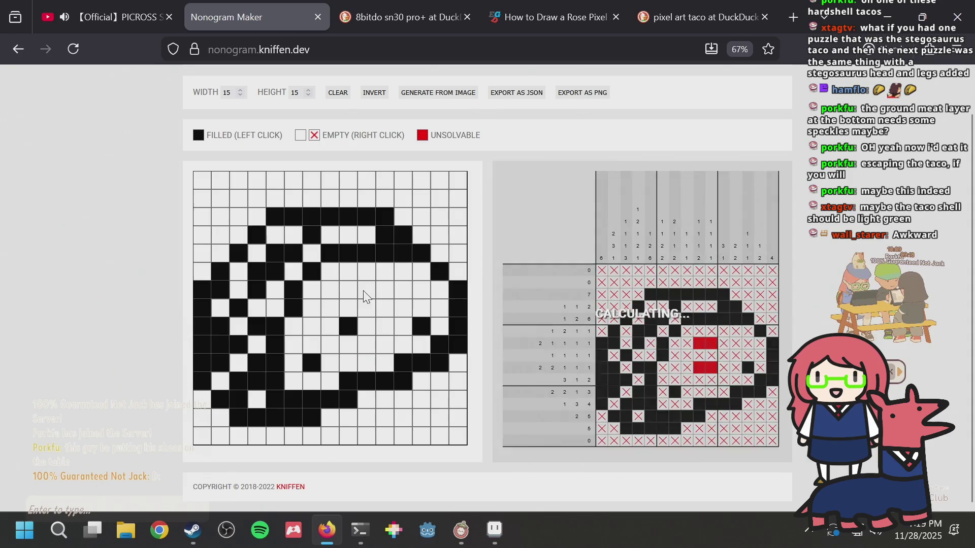
click(333, 295)
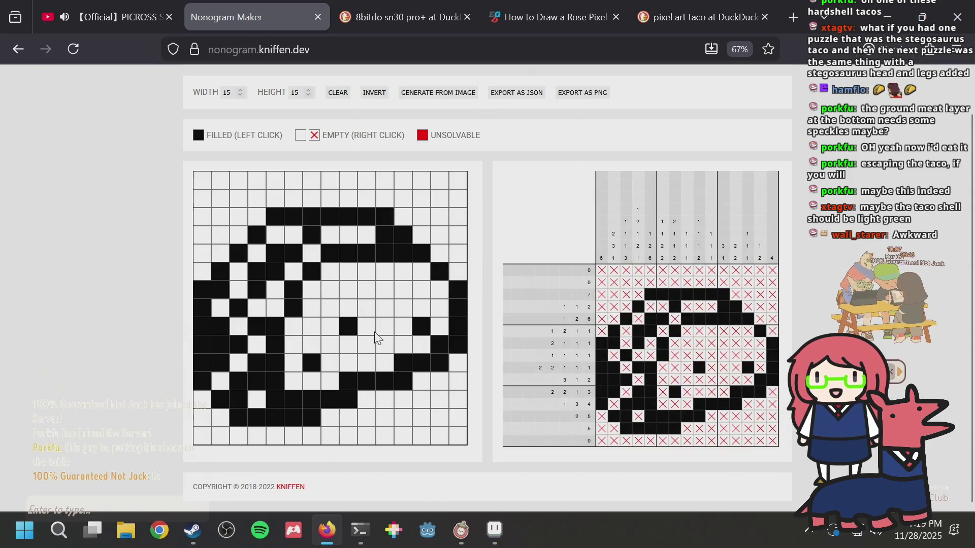
click(382, 290)
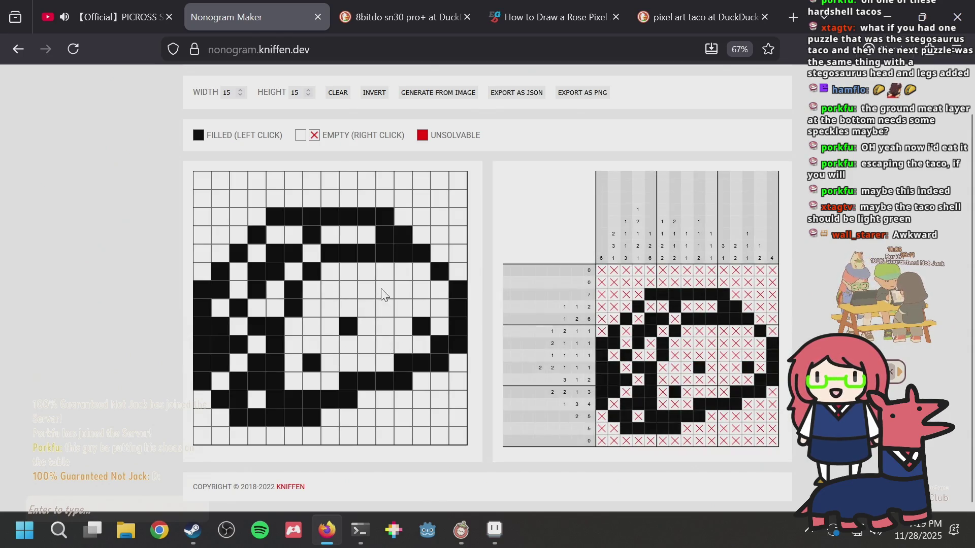
click(404, 292)
click(410, 294)
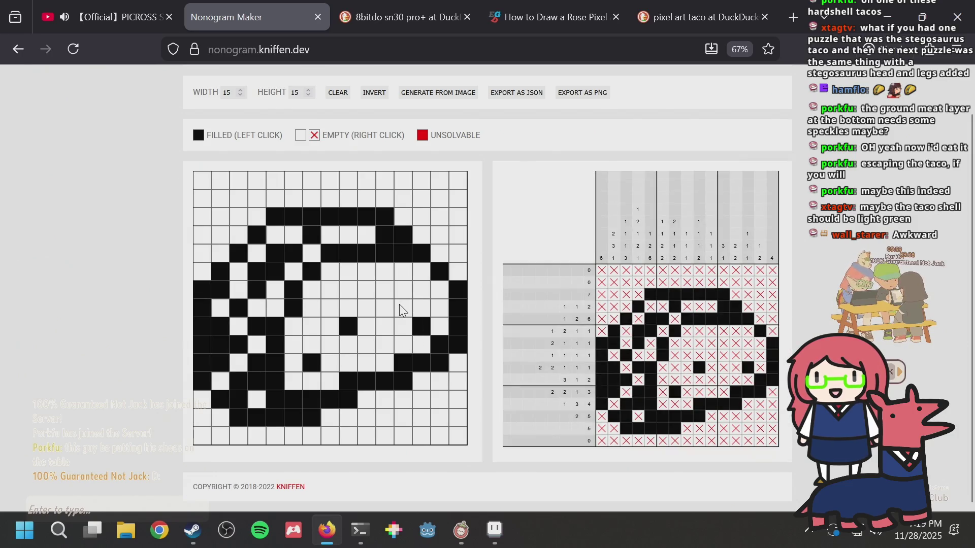
Step: Fill row 6, column 11, empty row 9, column 11, and return to Aseprite
click(387, 293)
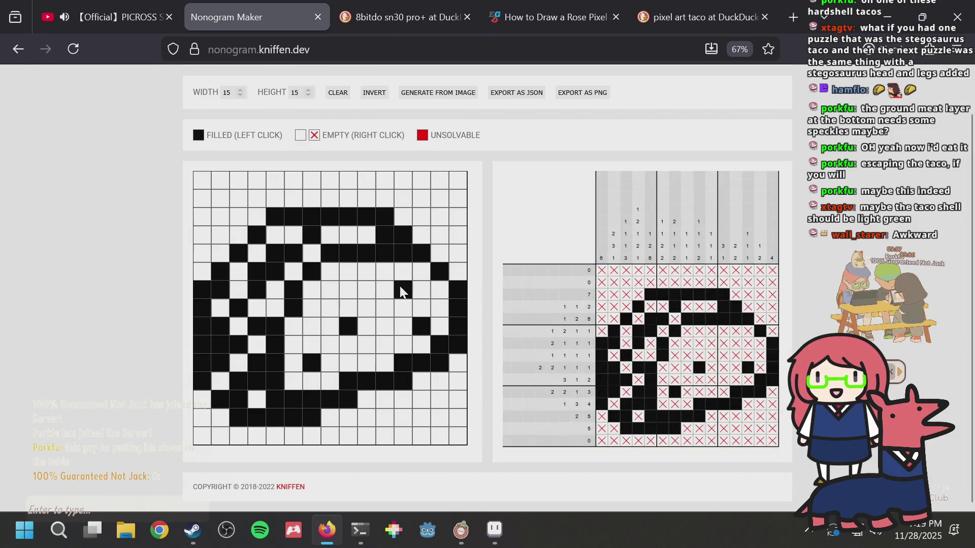
click(404, 307)
click(403, 307)
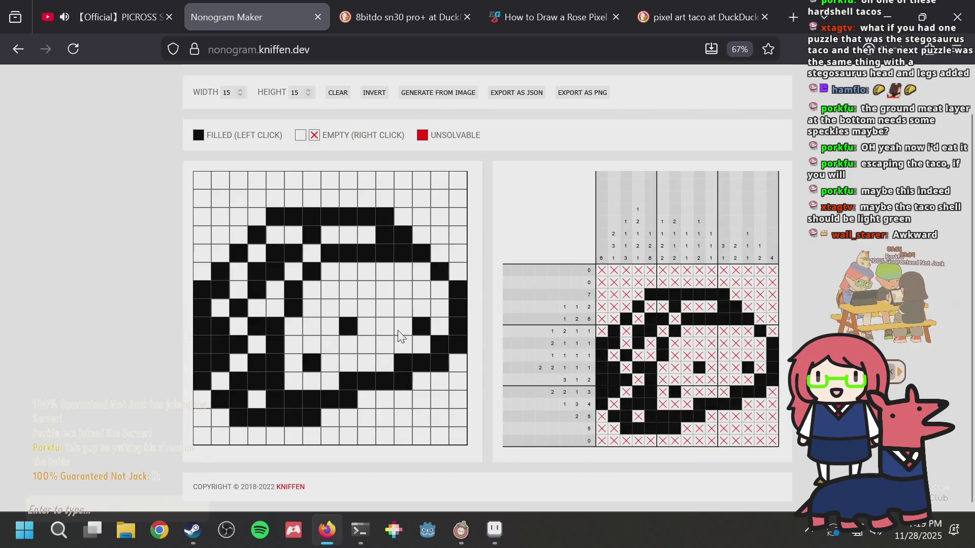
click(403, 339)
click(329, 290)
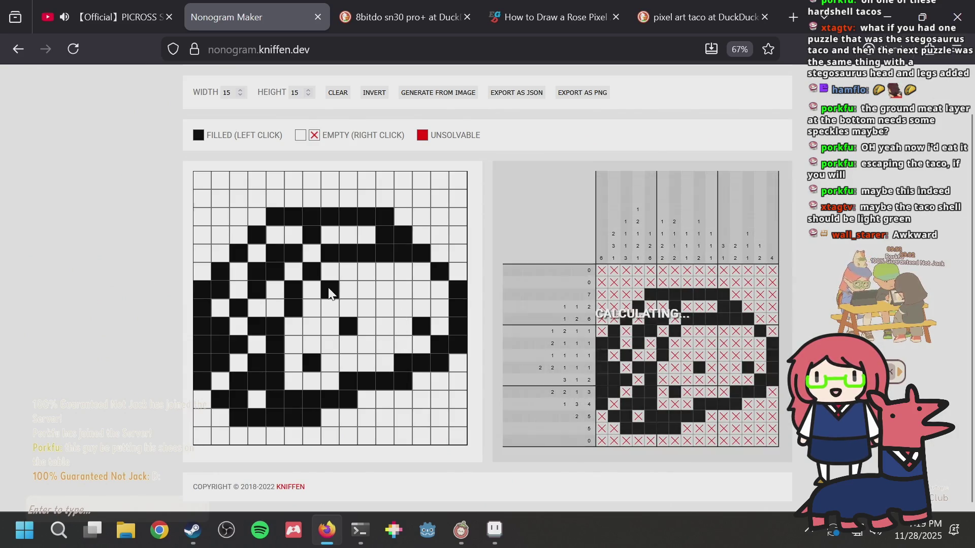
click(330, 290)
click(377, 291)
click(377, 292)
key(alt+Tab)
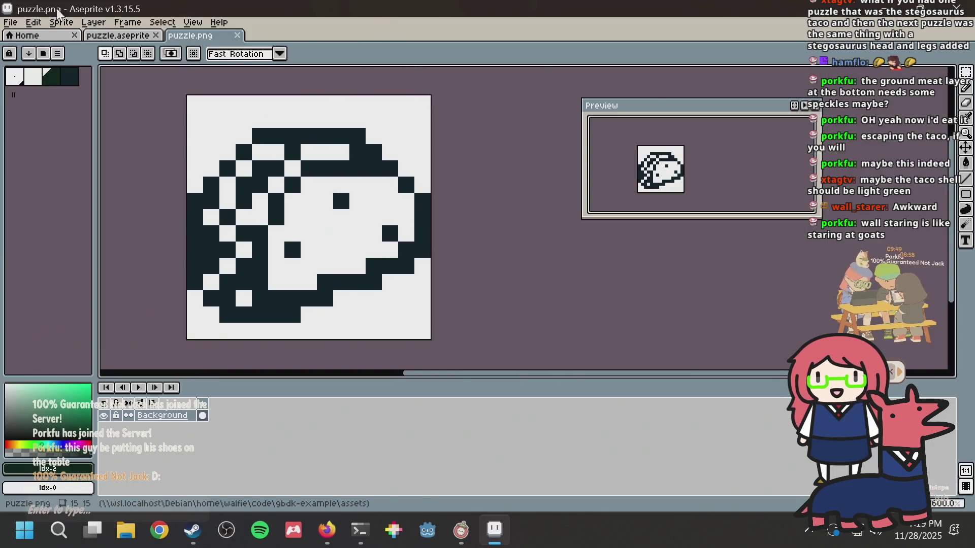
Step: Recolour several taco body pixels mid-green, add a dark-green pixel at the right edge, and save
click(122, 35)
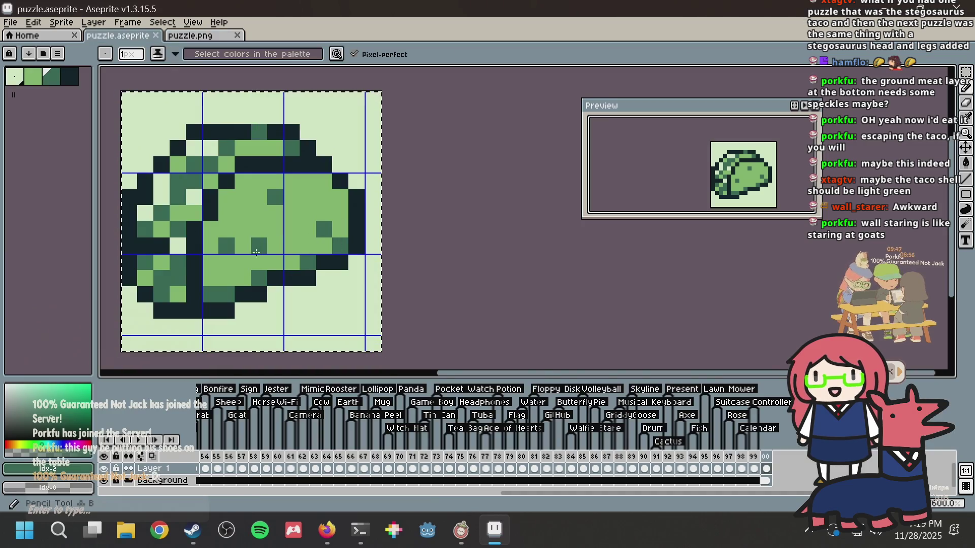
alt+click(254, 246)
drag(226, 246, 274, 246)
click(282, 199)
click(324, 229)
key(alt+Tab)
key(alt+Tab)
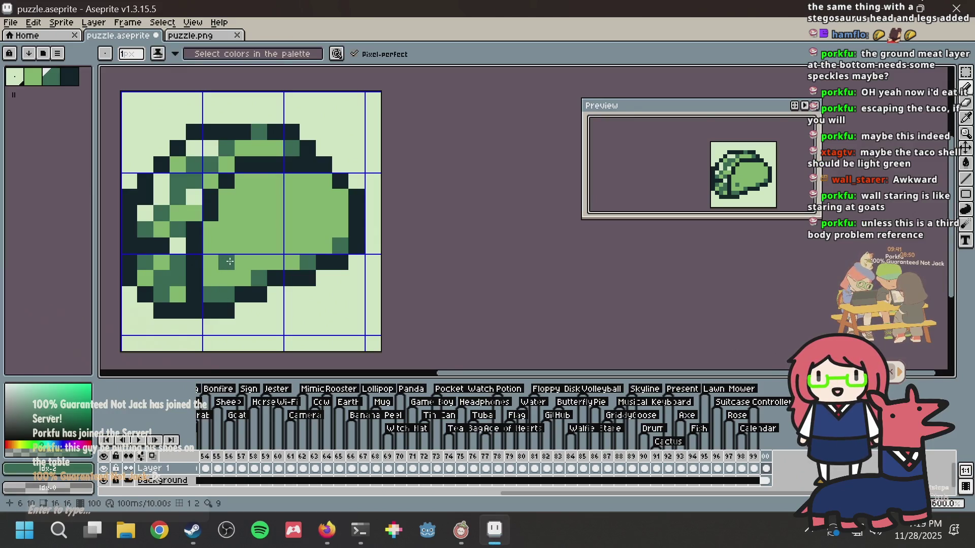
key(alt+Tab)
key(alt+Tab)
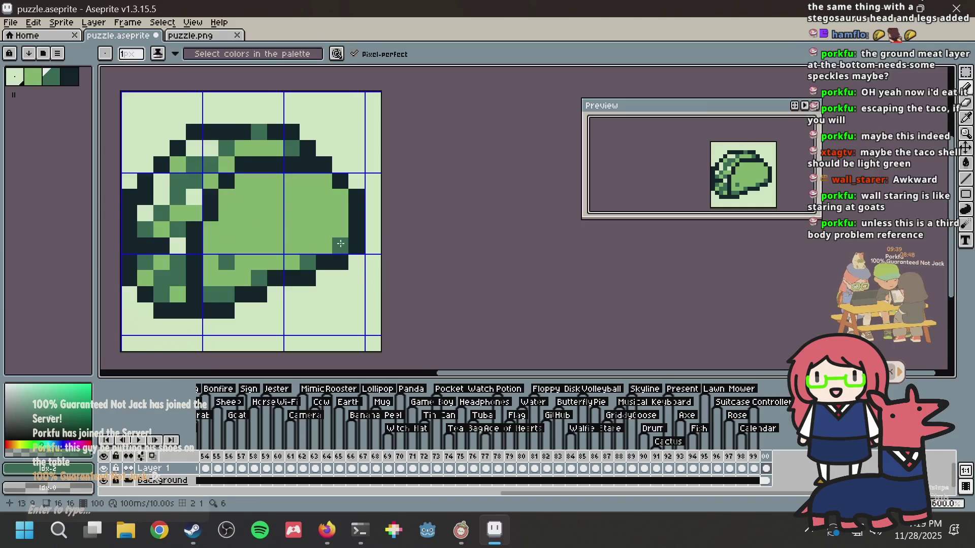
key(alt+Tab)
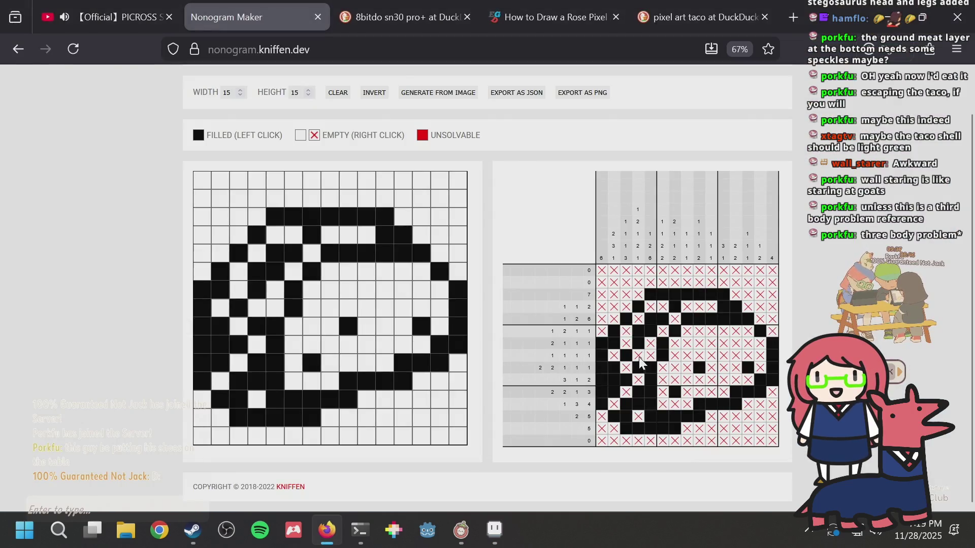
key(alt+Tab)
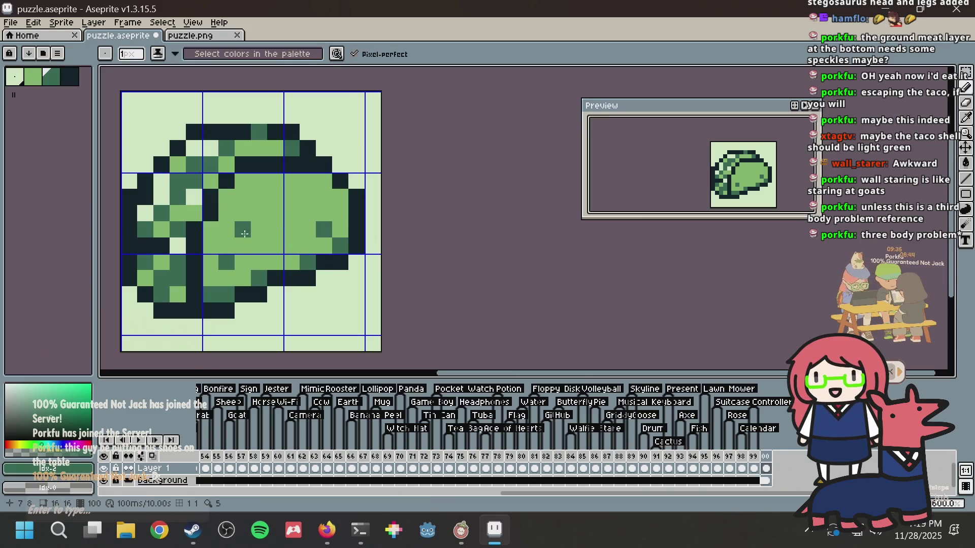
click(372, 176)
key(ctrl+s)
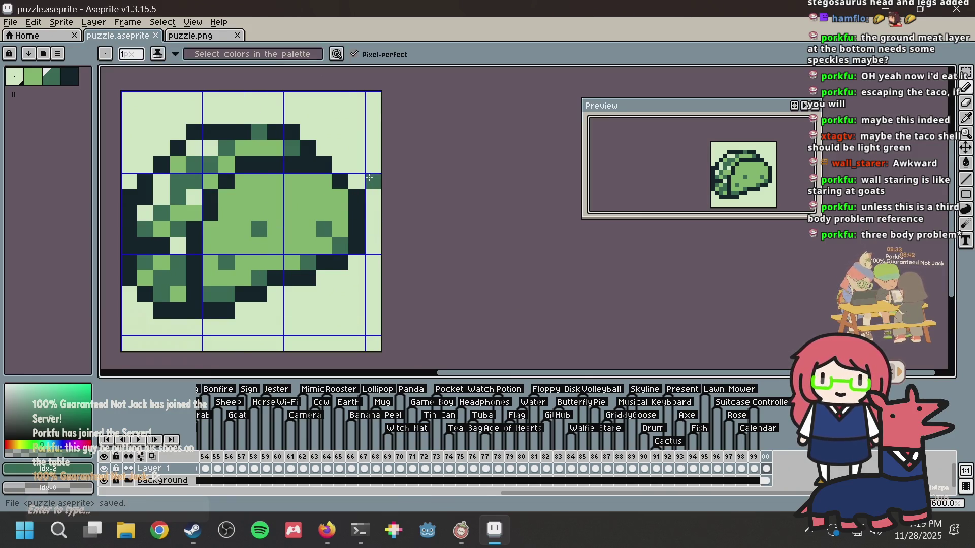
Step: Add several lightest-green highlight pixels across the taco's shell
scroll(369, 178, down, 3)
scroll(272, 218, up, 1)
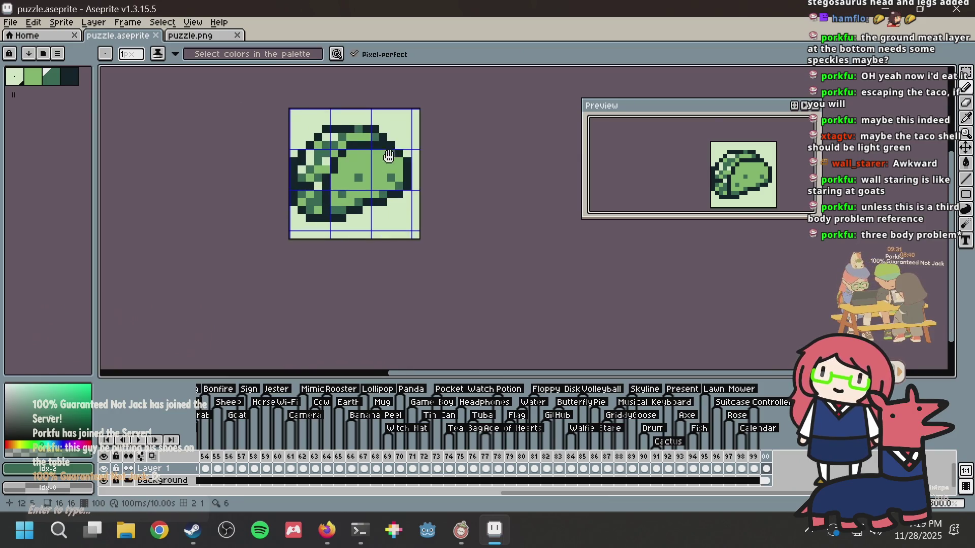
scroll(384, 115, up, 3)
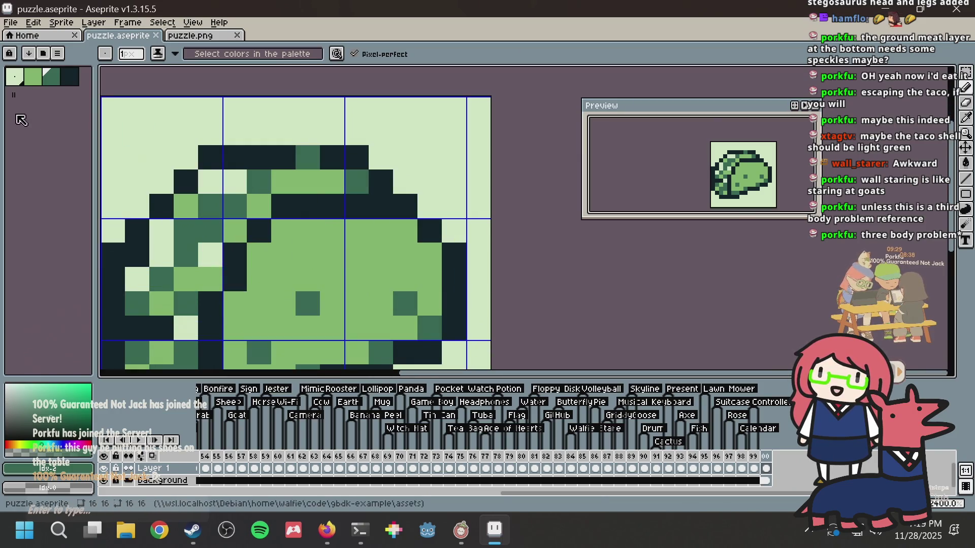
click(358, 248)
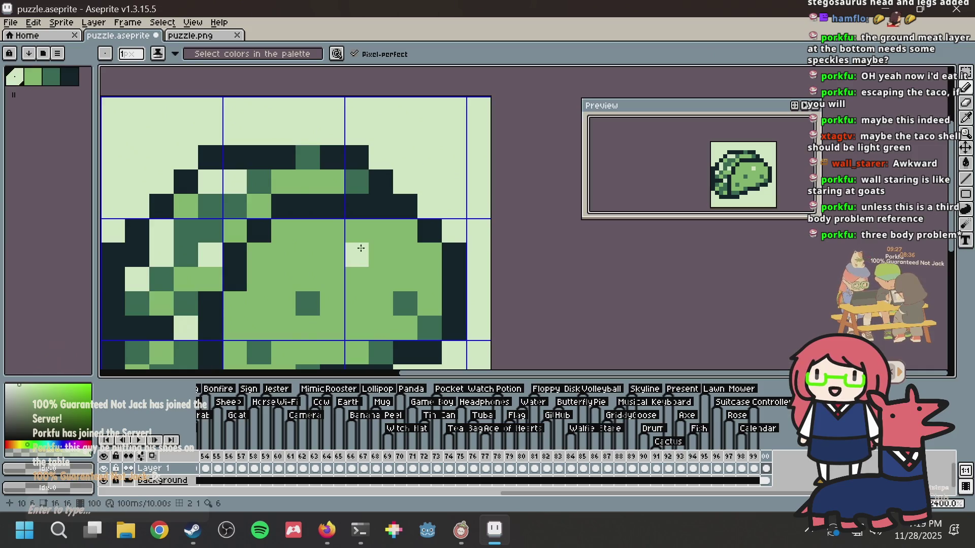
scroll(358, 249, down, 2)
scroll(325, 228, up, 1)
click(290, 254)
key(ctrl+z)
click(294, 225)
scroll(302, 227, down, 1)
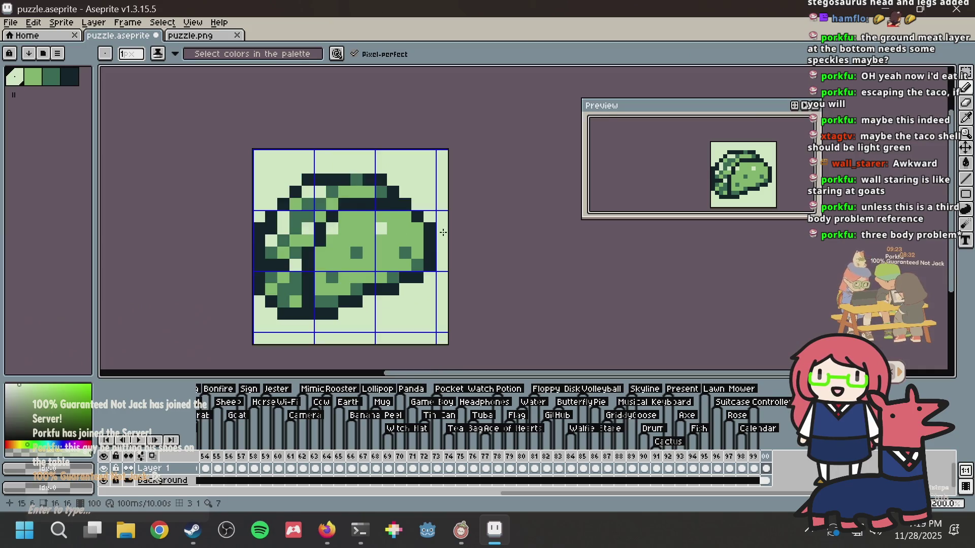
click(392, 252)
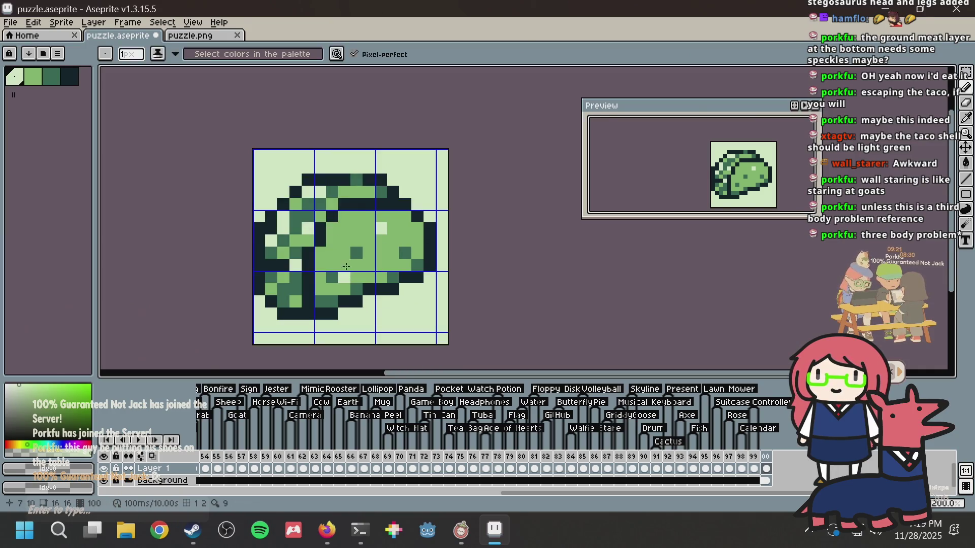
click(335, 238)
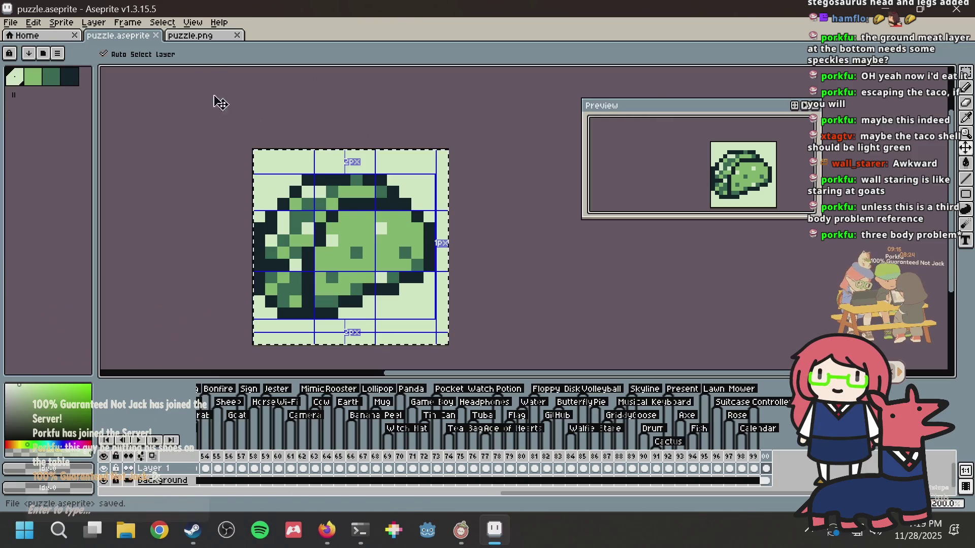
Step: Regenerate the Nonogram Maker puzzle from puzzle.png, then return to puzzle.aseprite
click(208, 42)
key(alt+Tab)
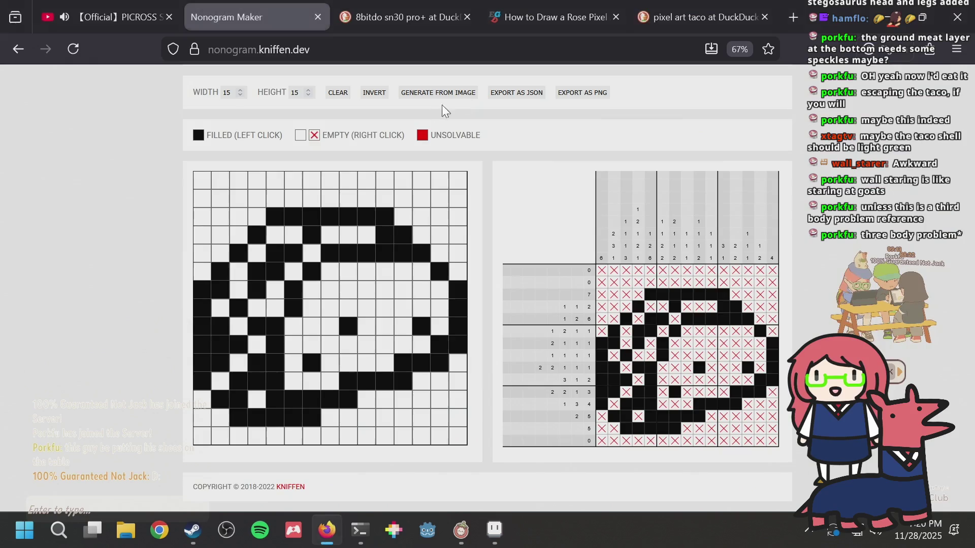
click(443, 137)
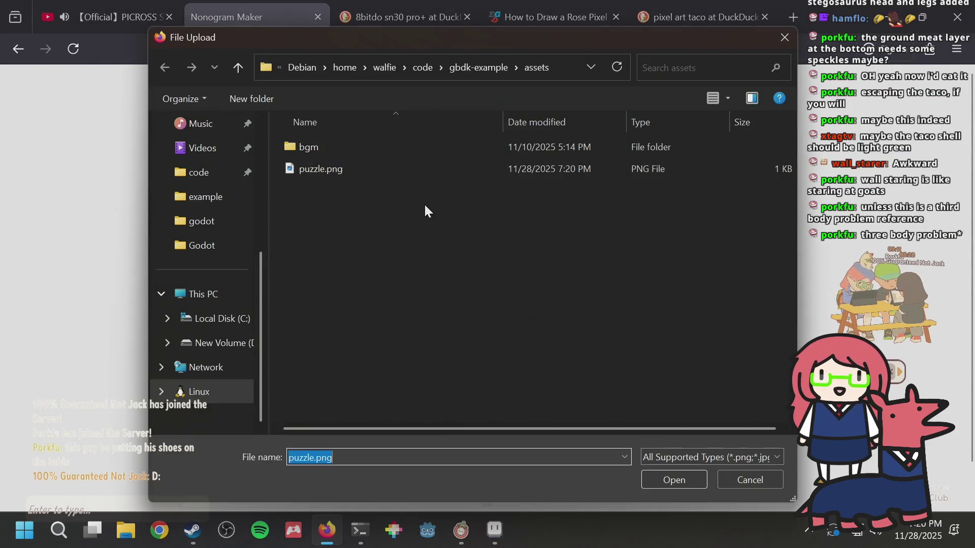
double_click(409, 171)
scroll(533, 244, down, 2)
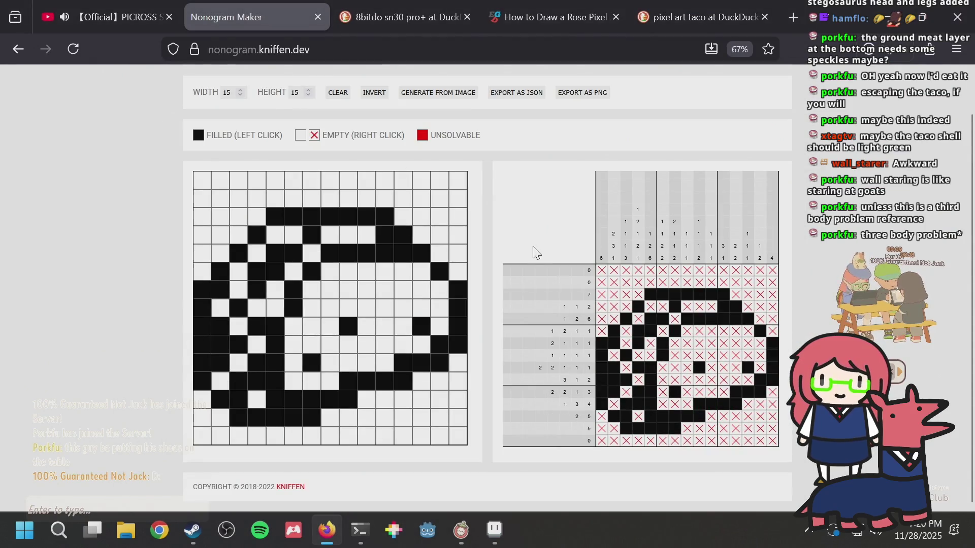
key(alt+Tab)
key(ctrl+shift+Tab)
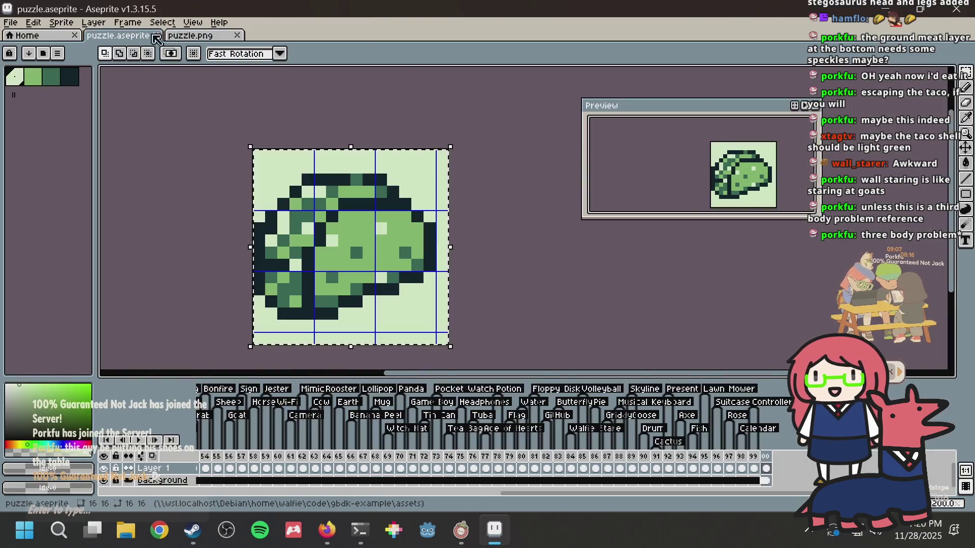
Step: Add a new tag named Taco on frame 100 and save puzzle.aseprite
key(ctrl+s)
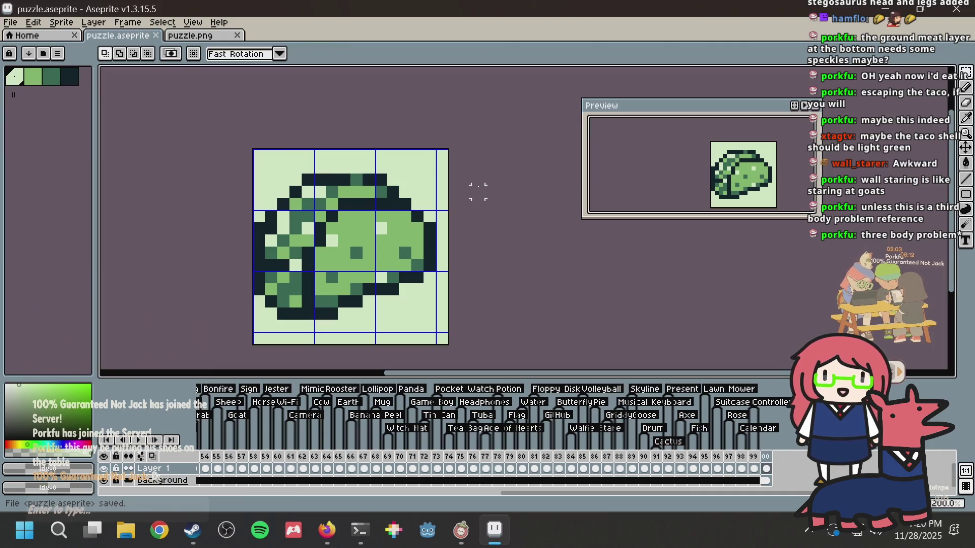
right_click(767, 456)
click(782, 462)
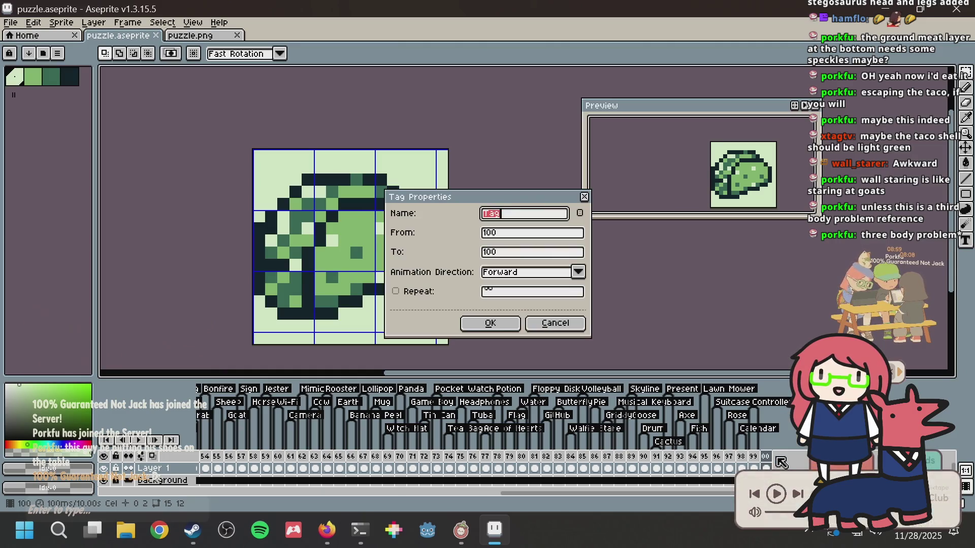
text(co)
key(Return)
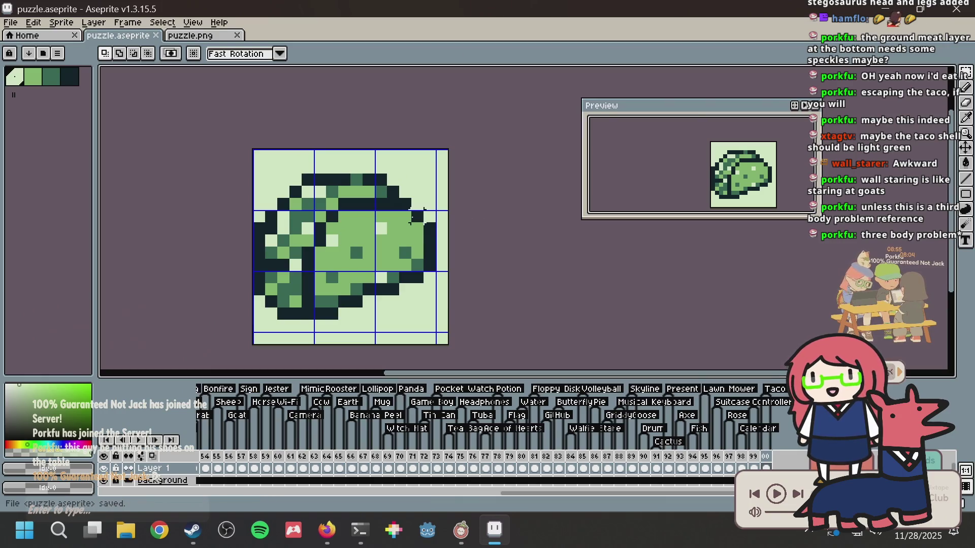
scroll(429, 217, down, 2)
scroll(424, 219, up, 1)
scroll(424, 220, up, 2)
key(ctrl+s)
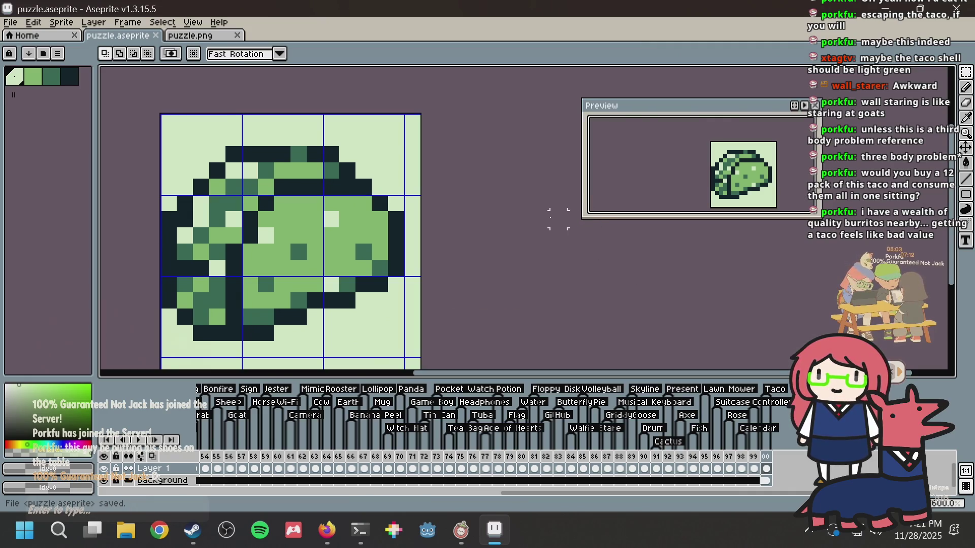
Step: Save the sprite and append ', Taco' after Controller in the terminal's puzzle name list
key(ctrl+s)
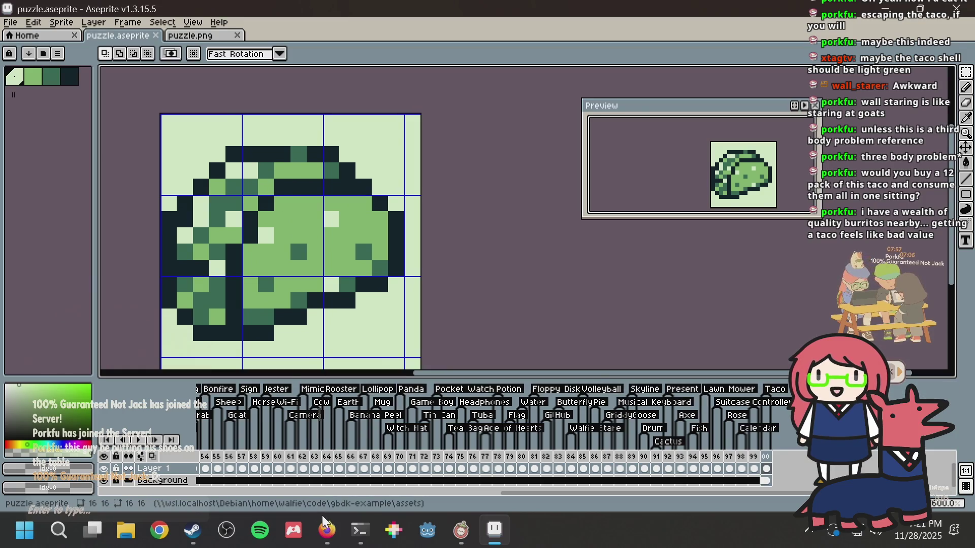
click(358, 531)
text(,)
key(alt+Tab)
key(alt+Tab)
text(Taco)
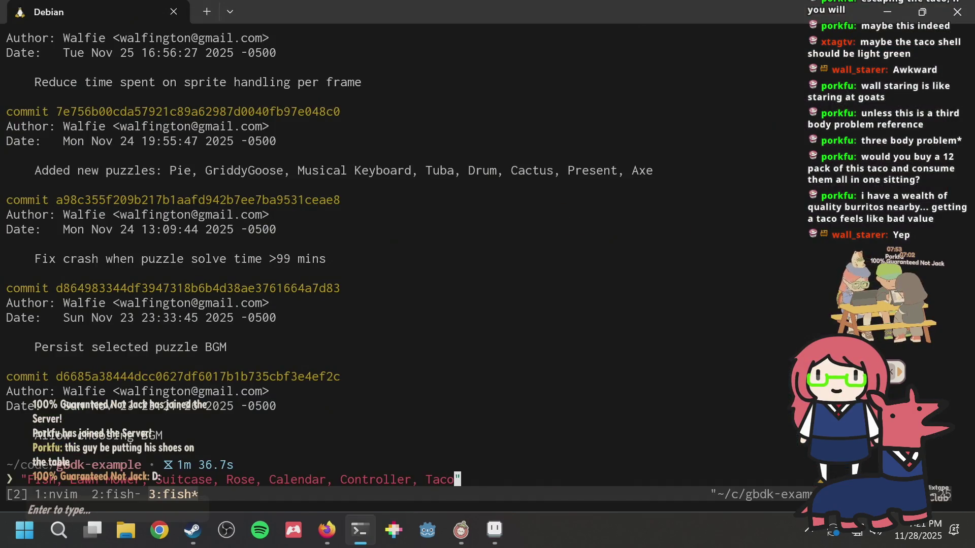
key(alt+Tab)
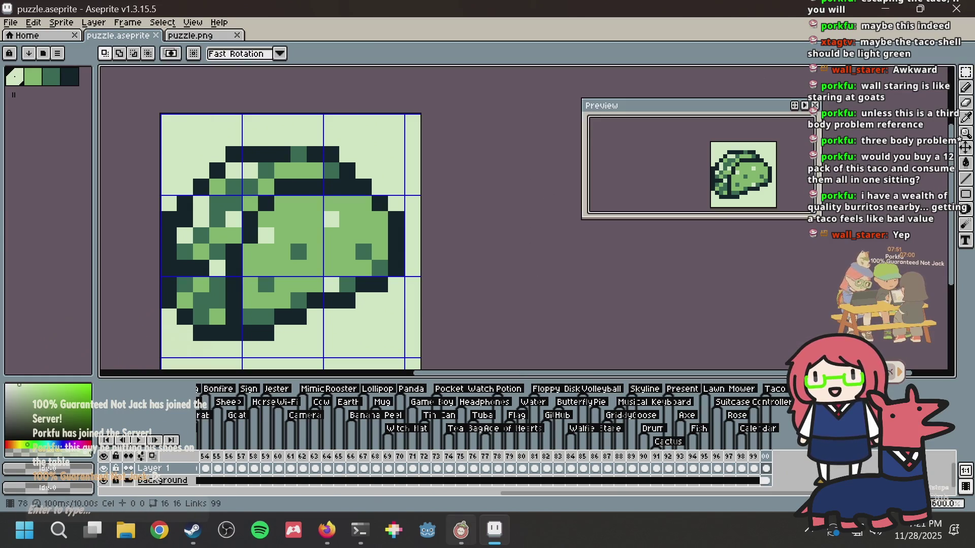
Step: Save, then add an empty frame 101 after the Taco frame and view its cel
mouse_move(461, 530)
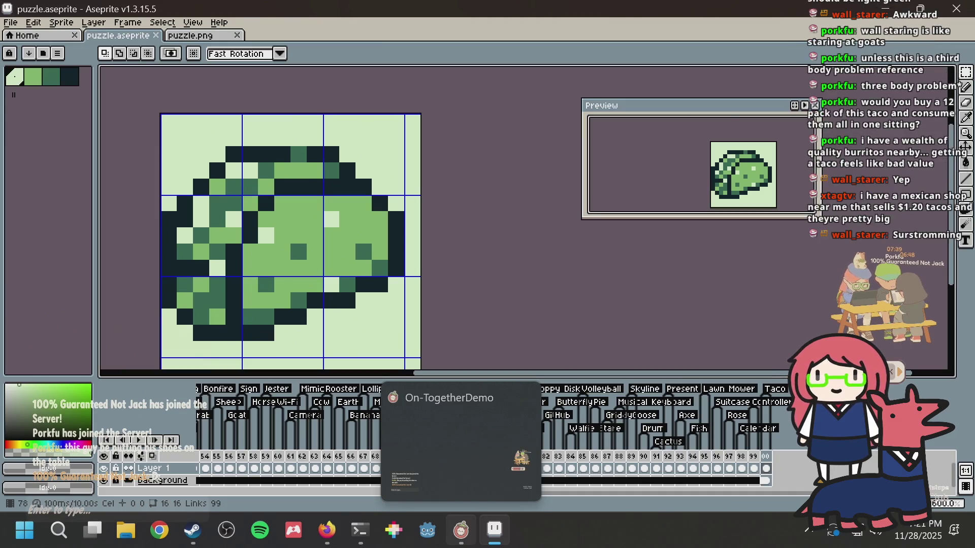
key(ctrl+s)
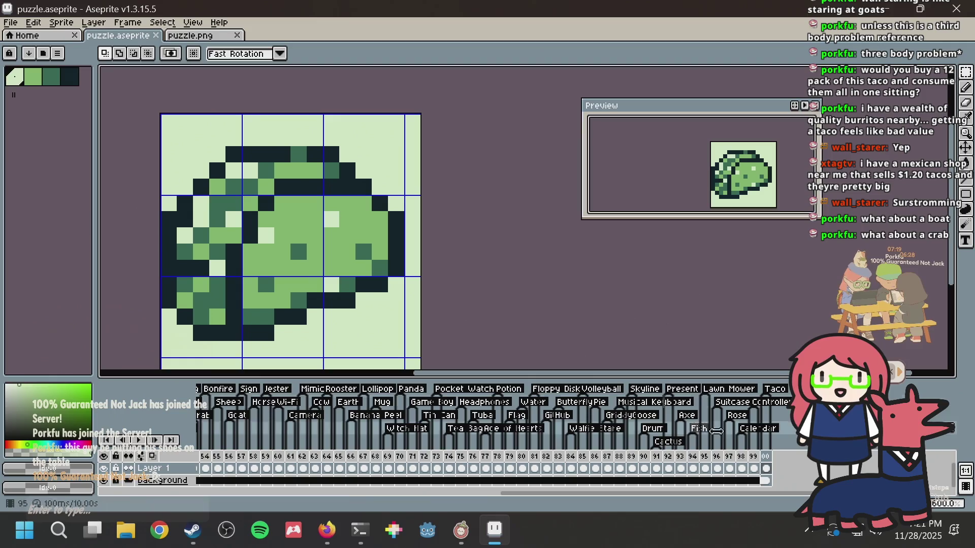
key(alt+n)
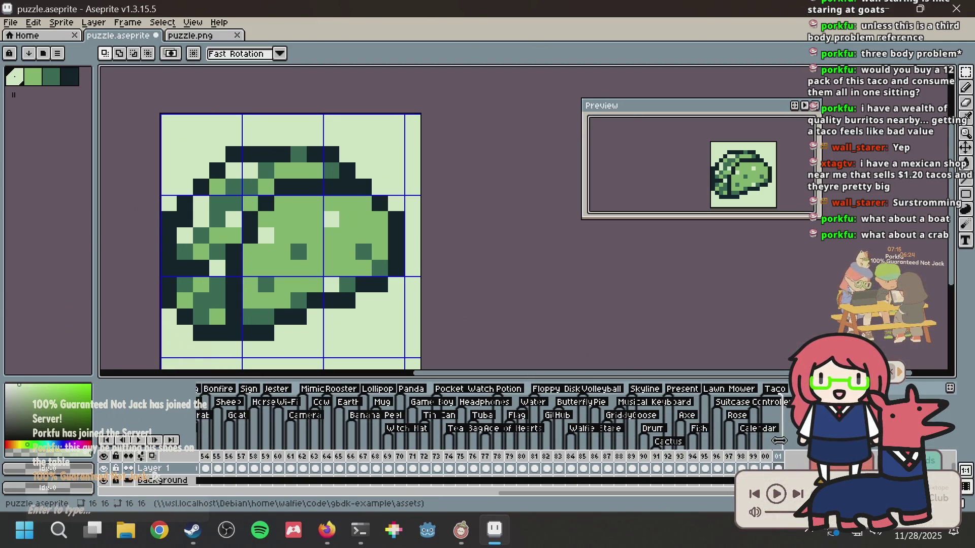
click(779, 468)
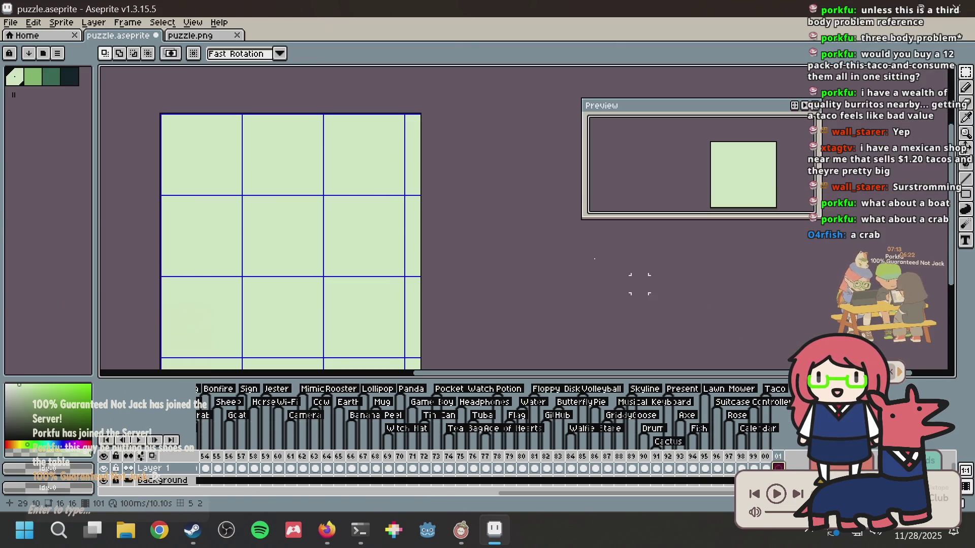
Step: Try dark-green and darkest bucket fills on frame 101, then undo both
key(ctrl+s)
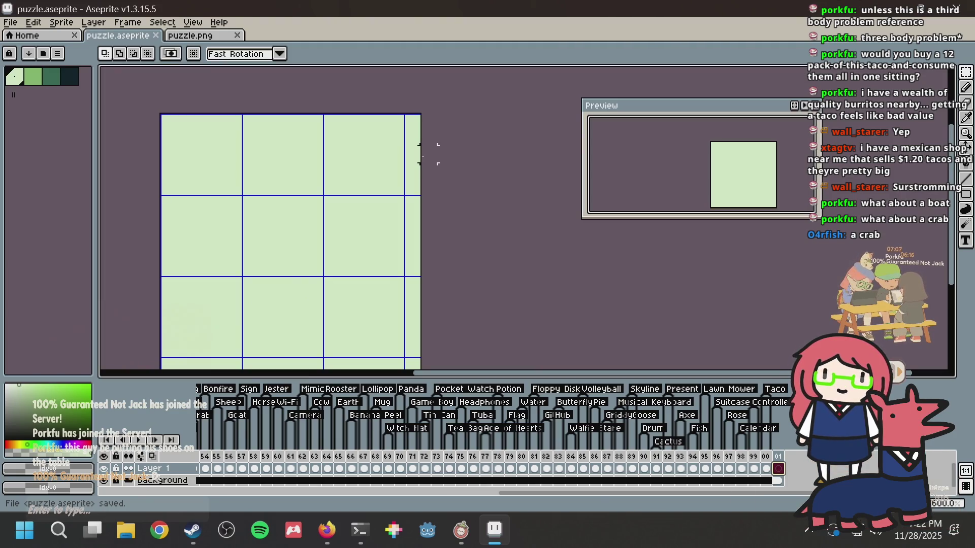
key(v)
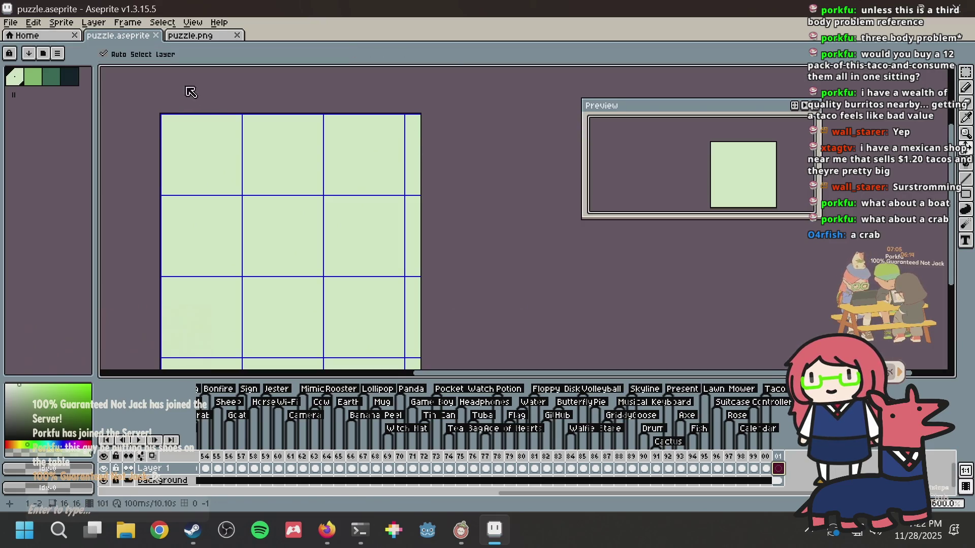
click(54, 81)
key(g)
click(268, 222)
key(v)
click(71, 76)
key(g)
click(242, 184)
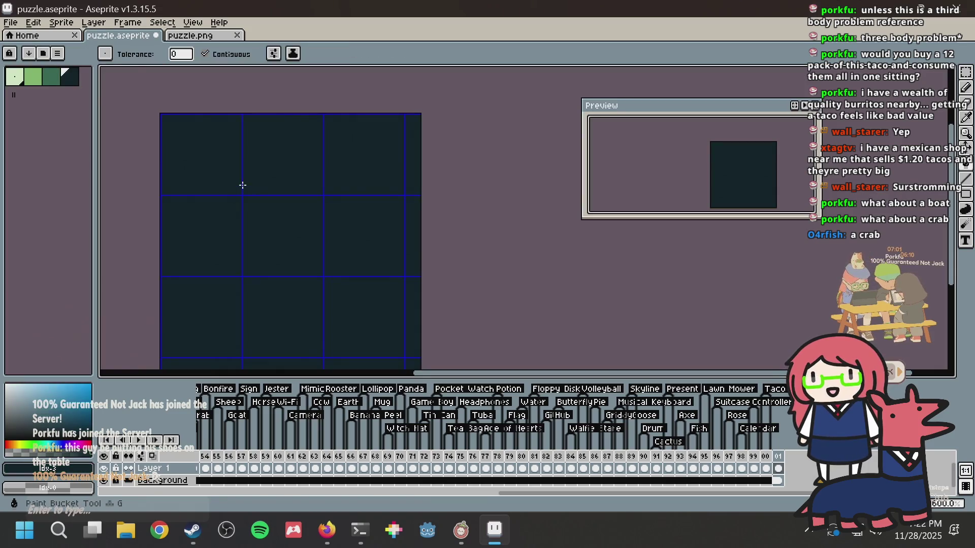
key(ctrl+z)
key(v)
key(ctrl+z)
key(b)
Step: Pencil a single darkest-green pixel onto the blank frame and save
click(51, 76)
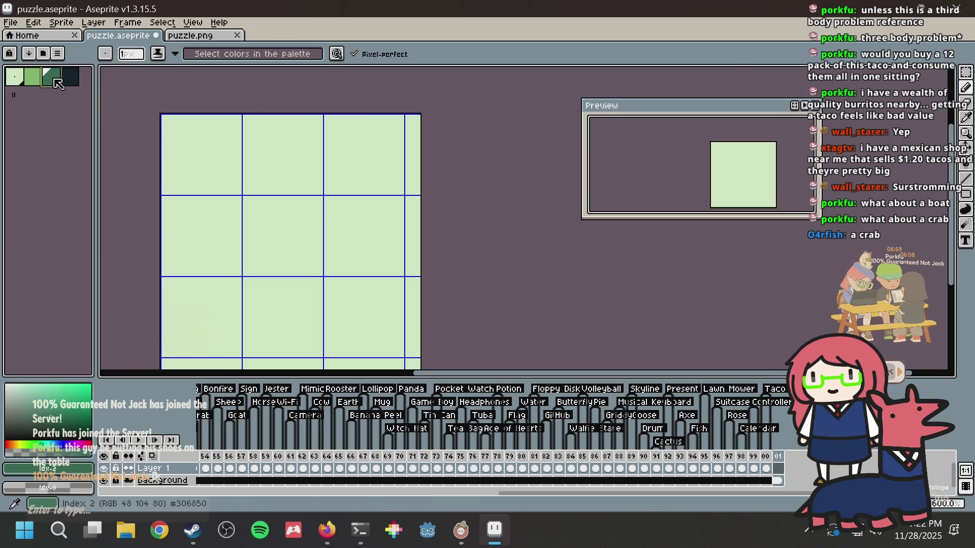
key(ctrl+s)
click(70, 77)
click(206, 231)
key(alt+Tab)
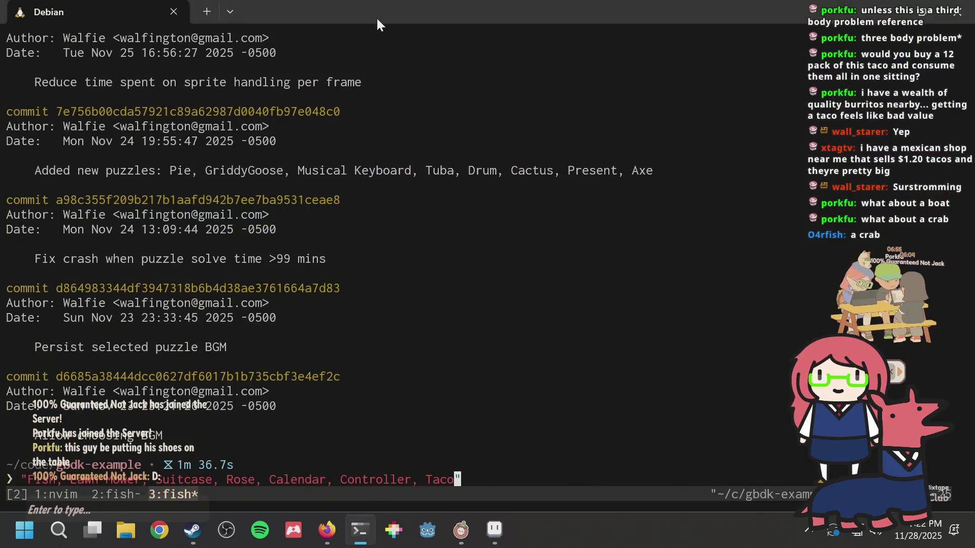
Step: Search DuckDuckGo Images for 'plane pixel art' and enlarge a Shutterstock plane as reference
key(alt+Tab)
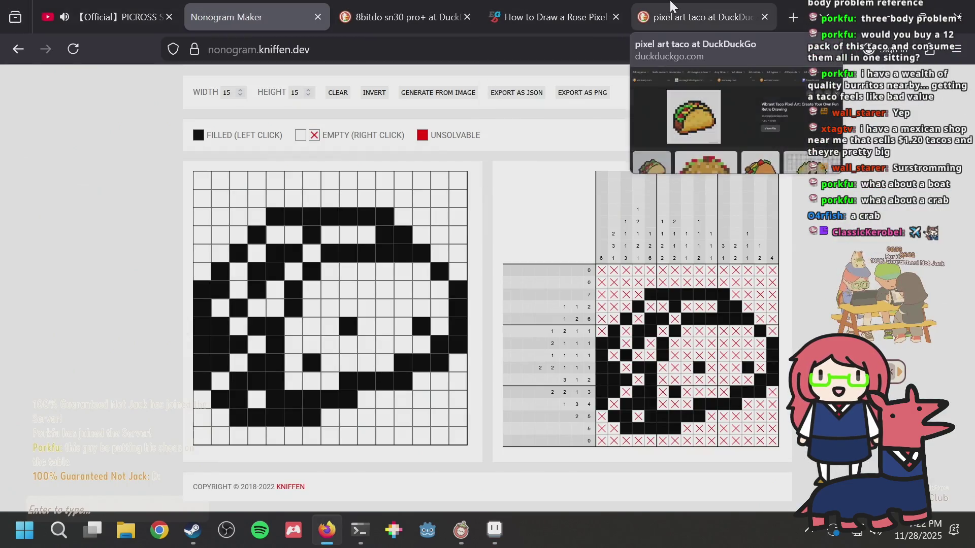
click(669, 1)
key(ctrl+l)
text(plane )
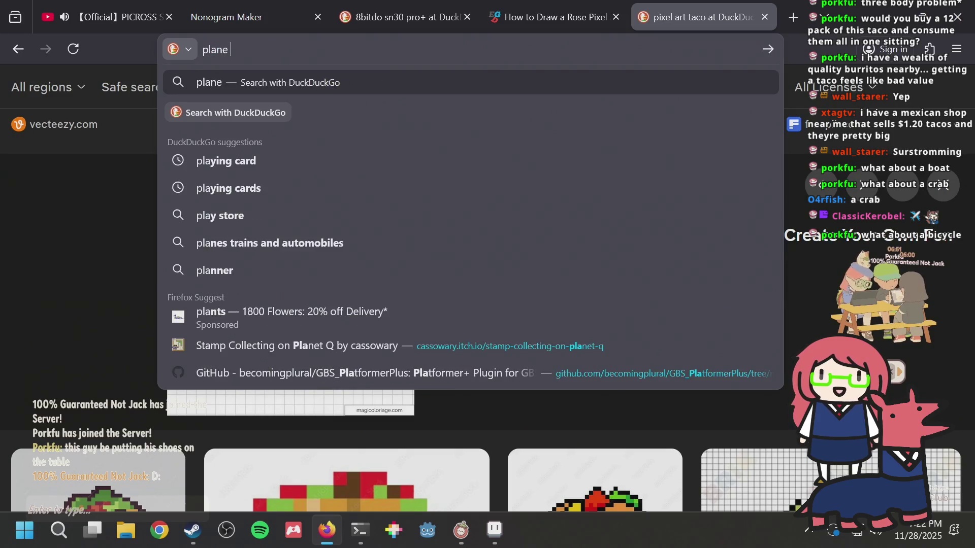
text(pixel art)
key(Return)
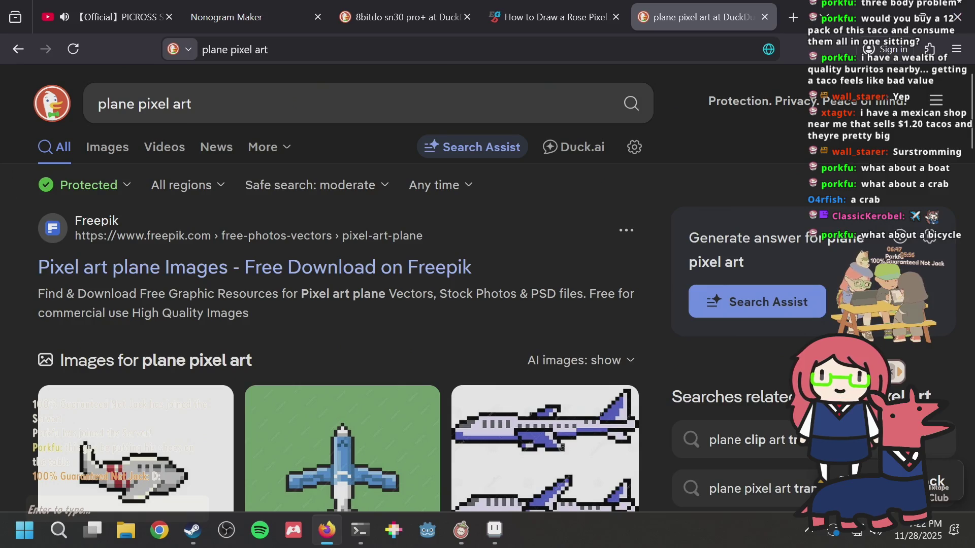
scroll(388, 188, down, 4)
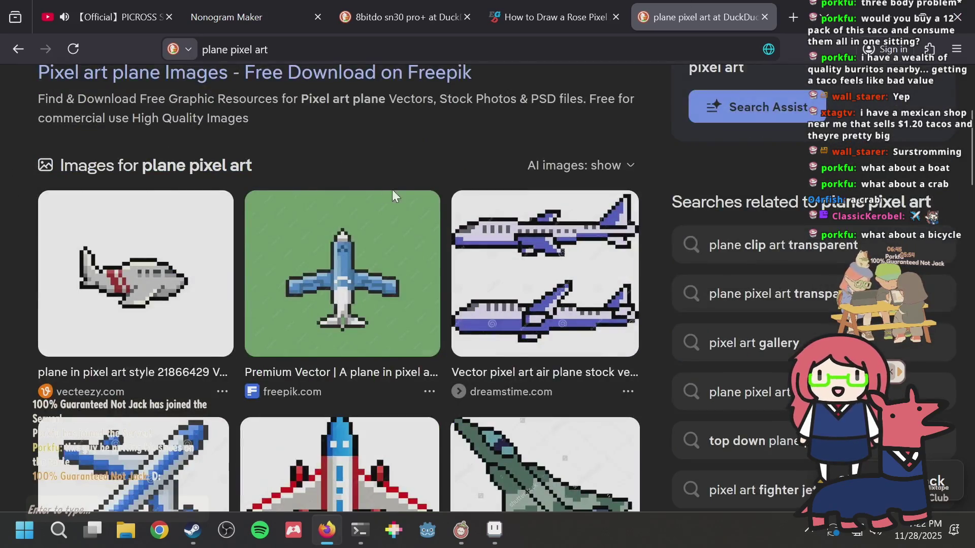
scroll(388, 188, up, 4)
click(105, 148)
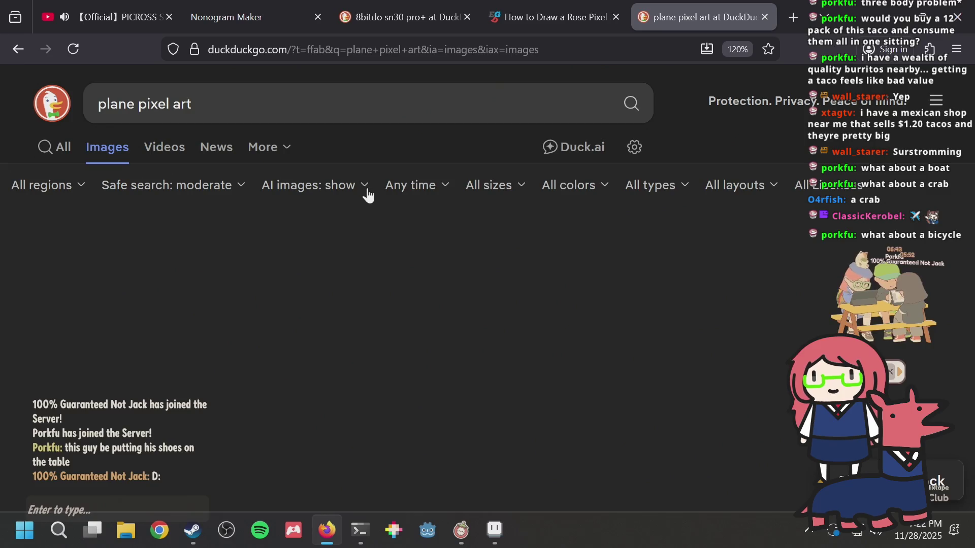
scroll(368, 195, down, 4)
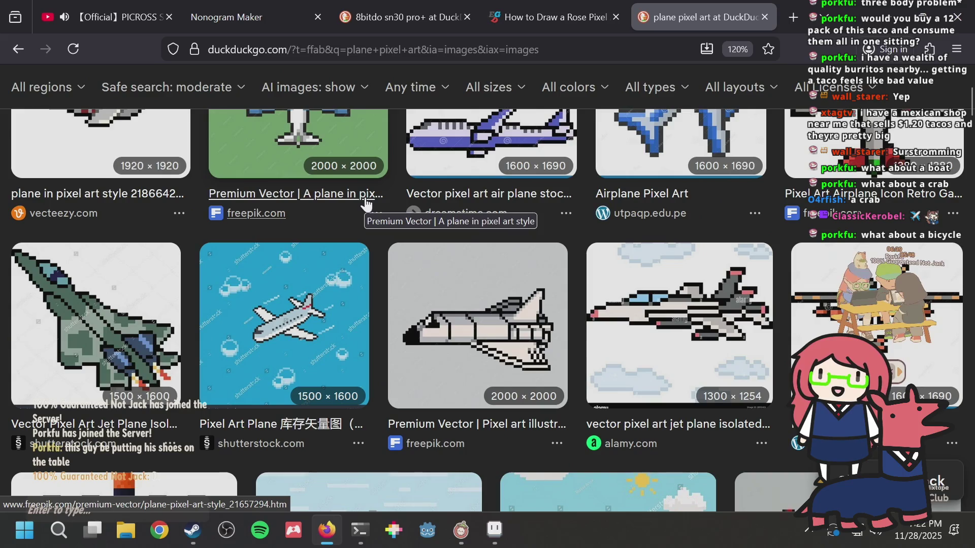
click(264, 312)
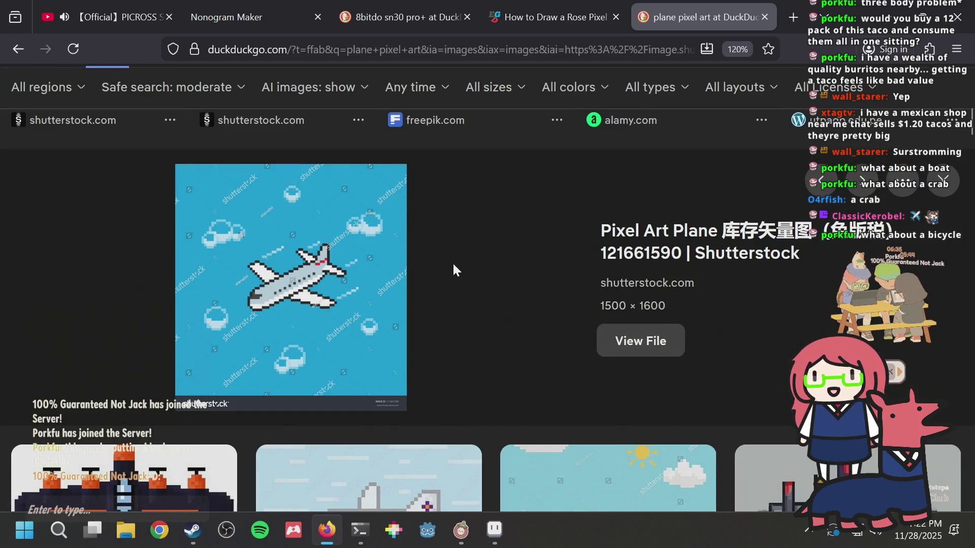
key(alt+Tab)
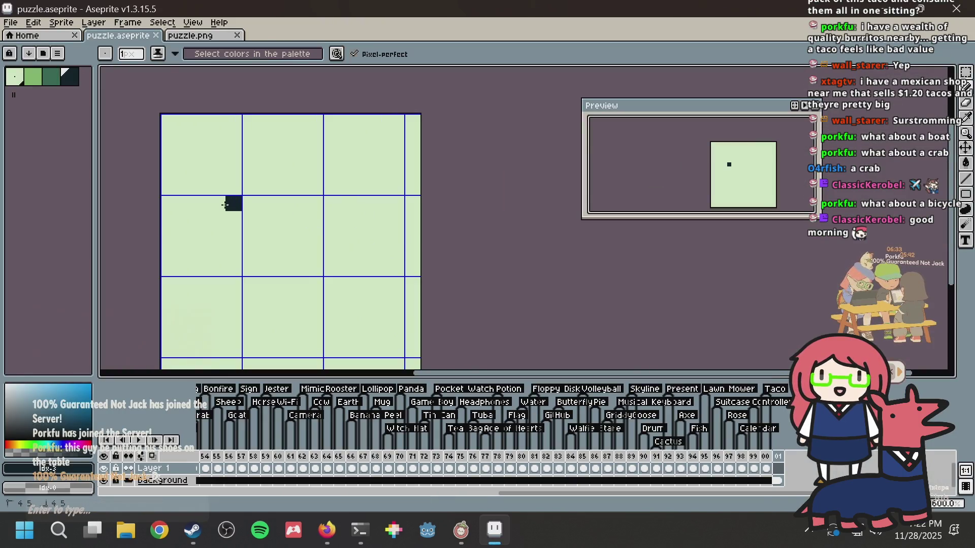
Step: Draw dark outline pixels stepping diagonally down the left side, checking the plane reference
click(217, 219)
click(201, 235)
key(ctrl)
key(ctrl+z)
key(ctrl+z)
click(218, 203)
click(201, 220)
click(185, 235)
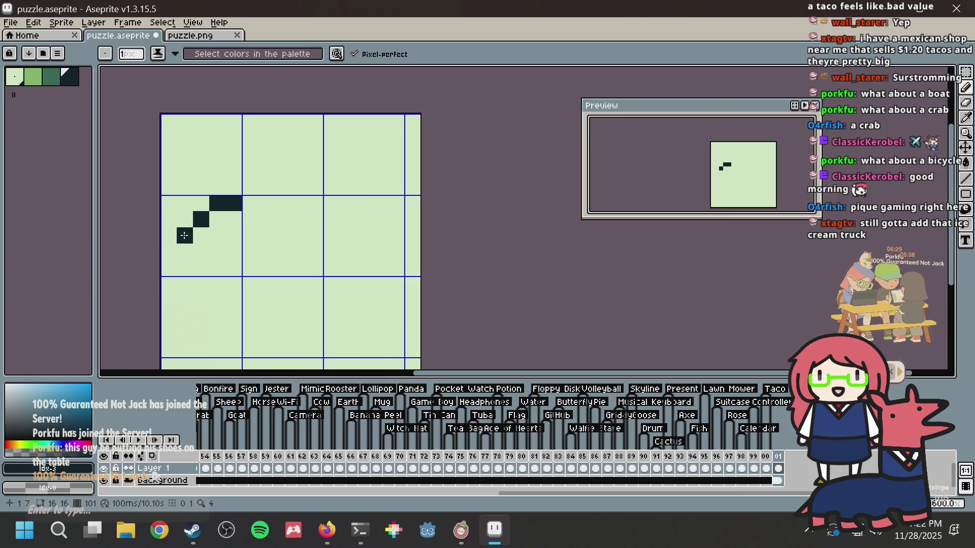
click(186, 254)
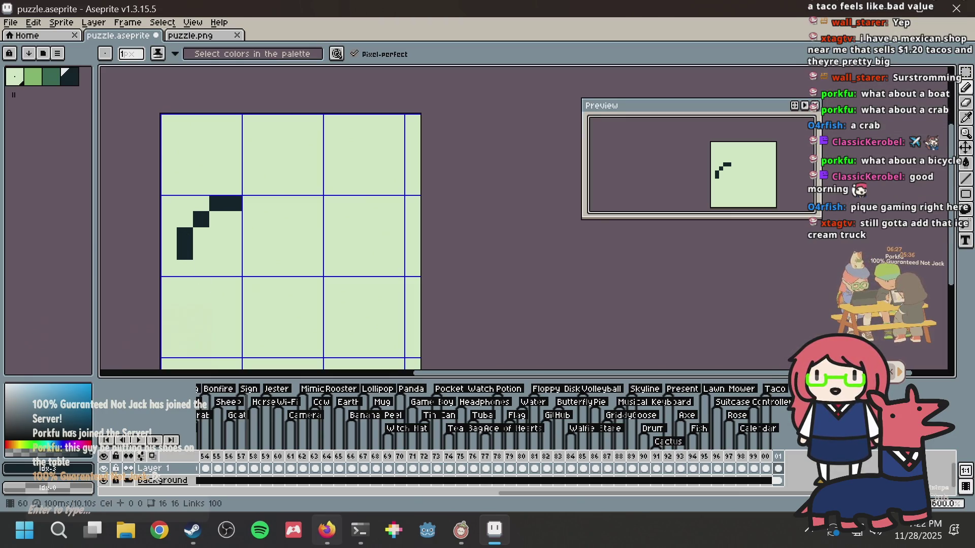
mouse_move(327, 530)
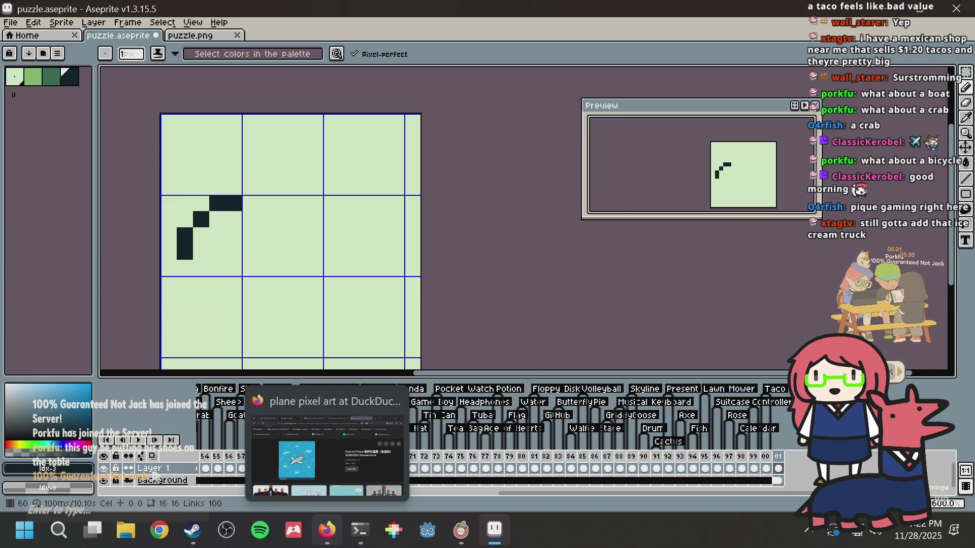
click(327, 457)
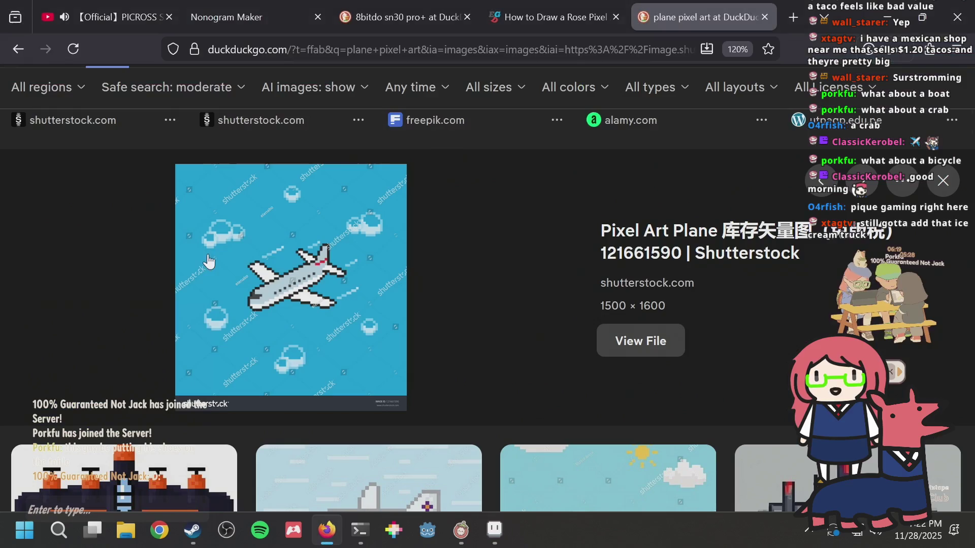
key(alt+Tab)
Step: Draw the outline curving along the bottom and a diagonal rising toward the top-right
mouse_move(169, 265)
mouse_down()
mouse_move(169, 289)
mouse_move(188, 314)
mouse_move(218, 315)
mouse_move(202, 312)
mouse_move(287, 287)
mouse_up()
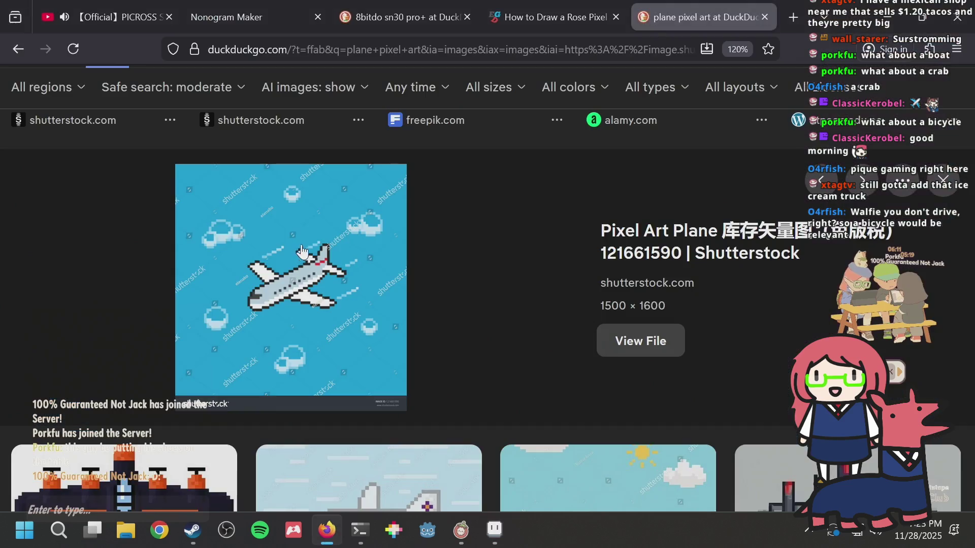
key(alt+Tab)
key(alt+Tab)
key(ctrl+z)
key(b)
mouse_move(265, 285)
mouse_down()
mouse_move(285, 284)
mouse_move(315, 250)
mouse_move(330, 268)
mouse_move(300, 285)
mouse_move(335, 307)
mouse_move(348, 235)
mouse_move(412, 335)
mouse_up()
key(ctrl+z)
key(ctrl+z)
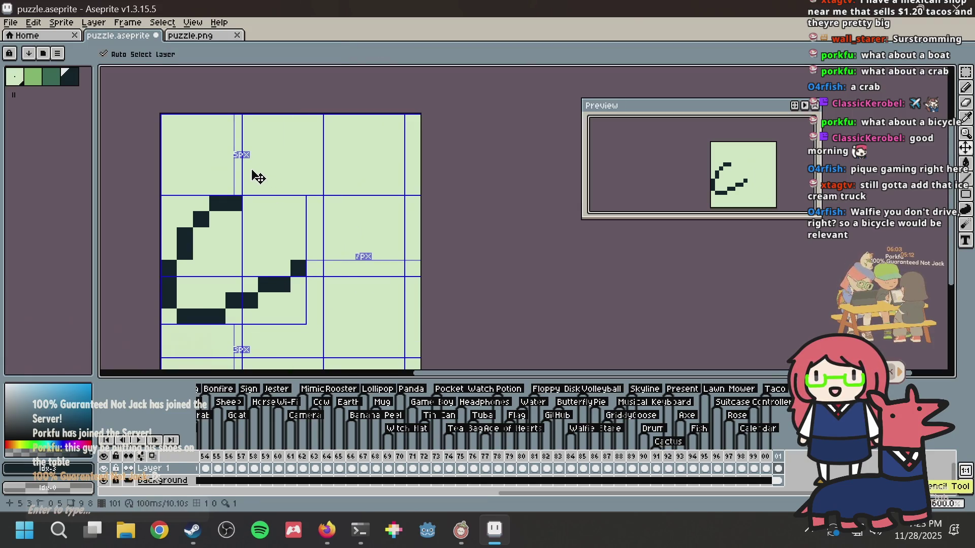
key(b)
key(alt+Tab)
key(alt+Tab)
click(340, 170)
drag(347, 154, 367, 115)
key(ctrl+z)
mouse_move(348, 155)
mouse_down()
mouse_move(374, 116)
mouse_move(395, 123)
mouse_move(396, 179)
mouse_move(364, 220)
mouse_move(314, 251)
mouse_up()
key(alt+Tab)
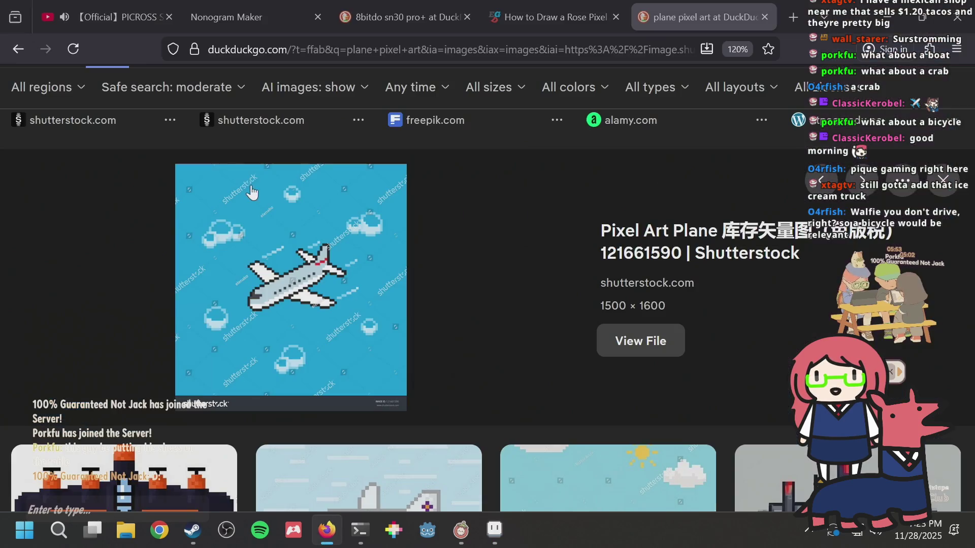
key(alt+Tab)
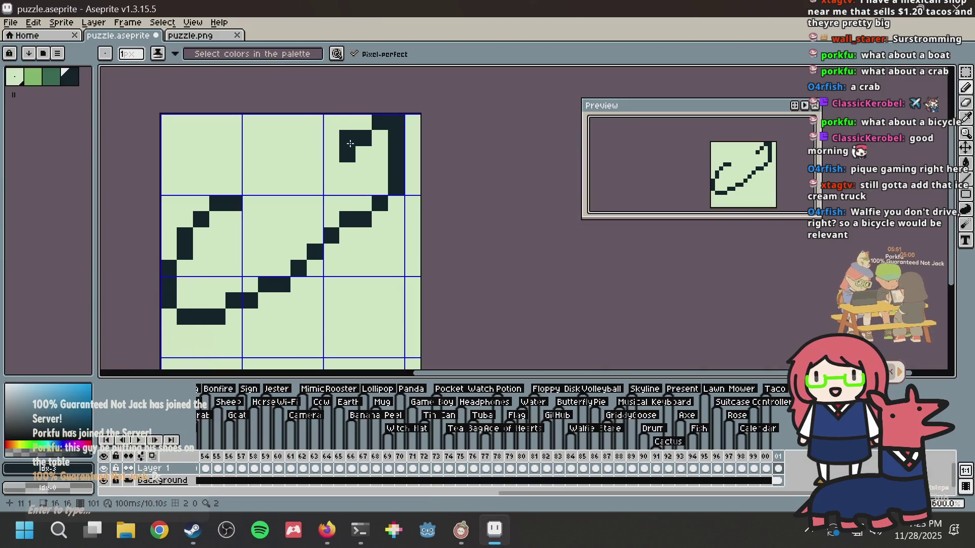
Step: Shift the whole drawing down two pixels, extend the right column to the top, and save
key(m)
key(ctrl+a)
drag(323, 155, 326, 192)
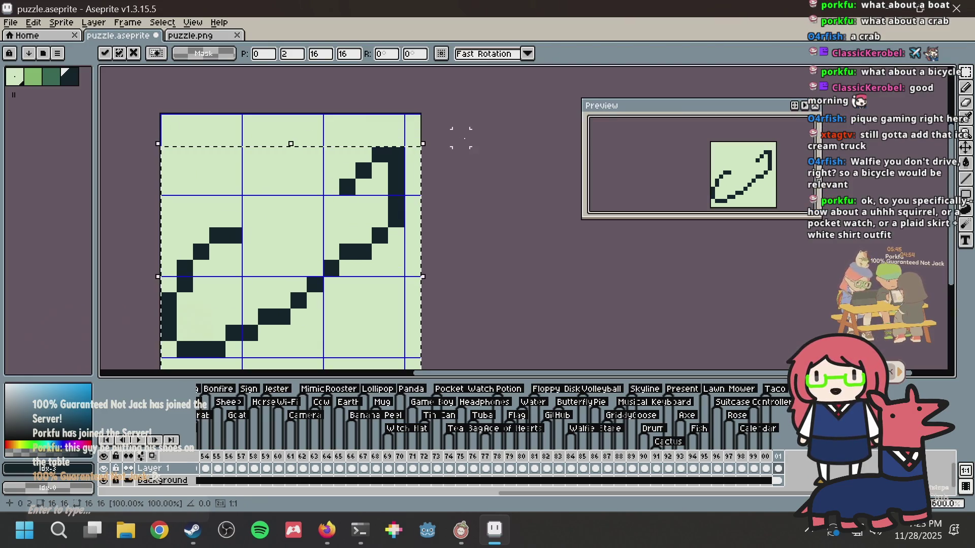
key(ctrl+d)
key(b)
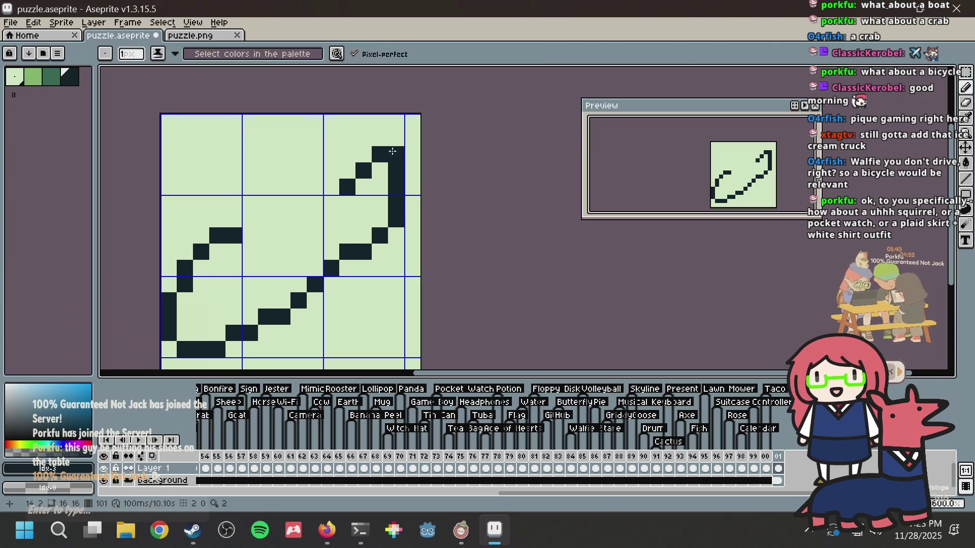
click(390, 134)
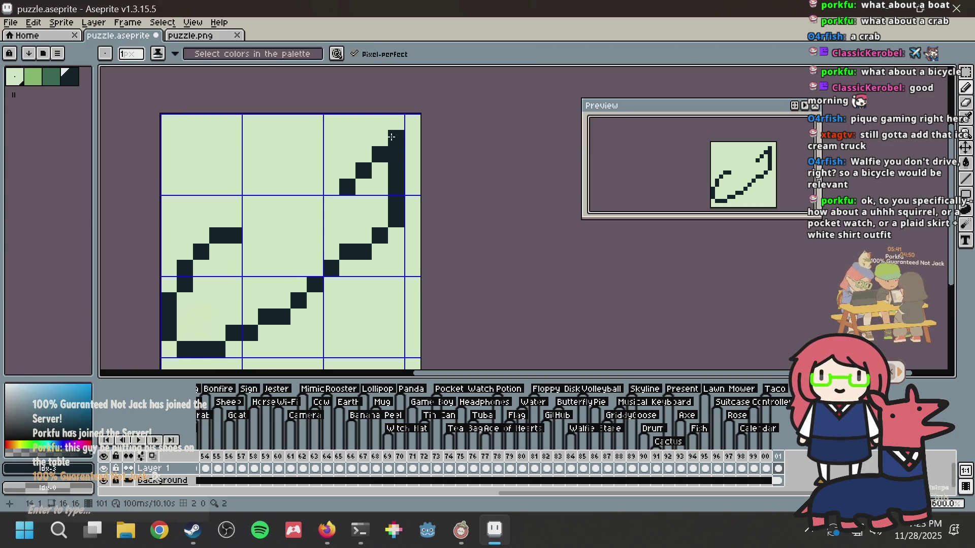
click(383, 123)
key(ctrl+s)
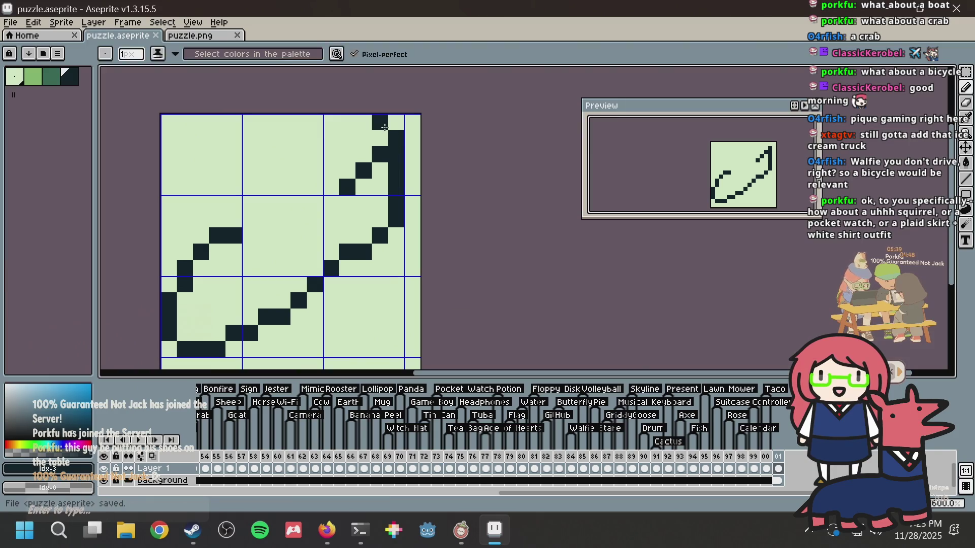
Step: Paint out stray upper diagonal pixels in light green and add dark outline pixels at the top-right
alt+click(378, 139)
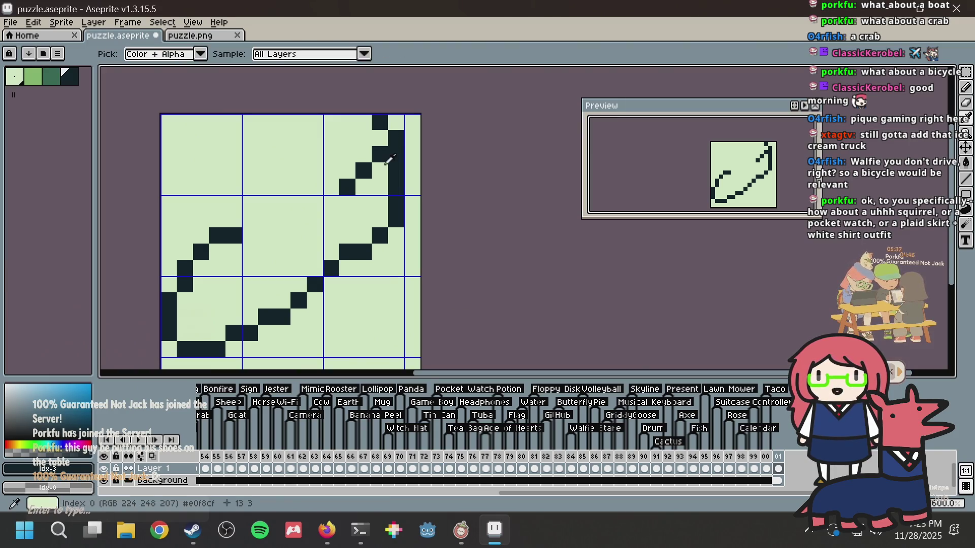
click(364, 170)
drag(347, 183, 375, 156)
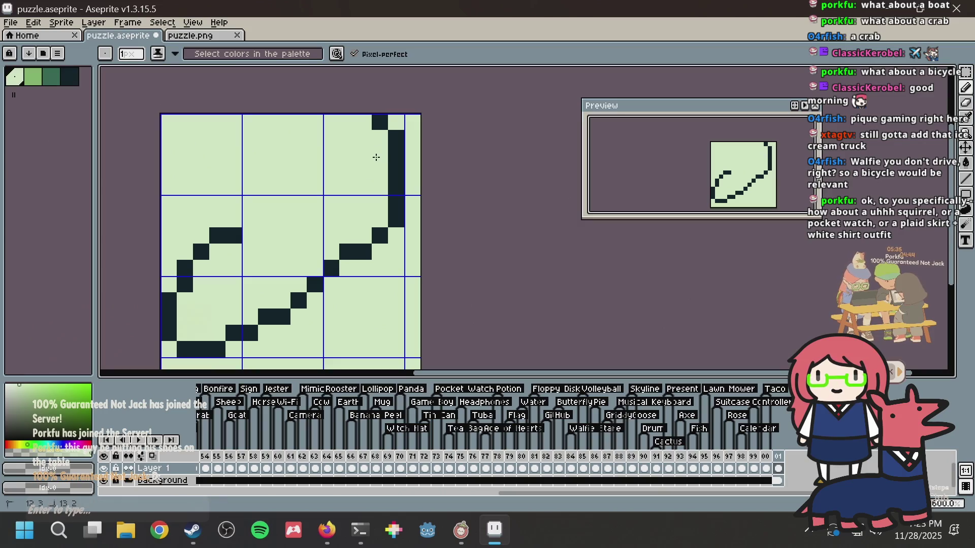
alt+click(394, 135)
click(394, 123)
mouse_move(395, 124)
mouse_down()
mouse_move(349, 157)
mouse_move(345, 182)
mouse_move(329, 174)
mouse_move(253, 222)
mouse_move(214, 164)
mouse_move(218, 132)
mouse_up()
key(alt+Tab)
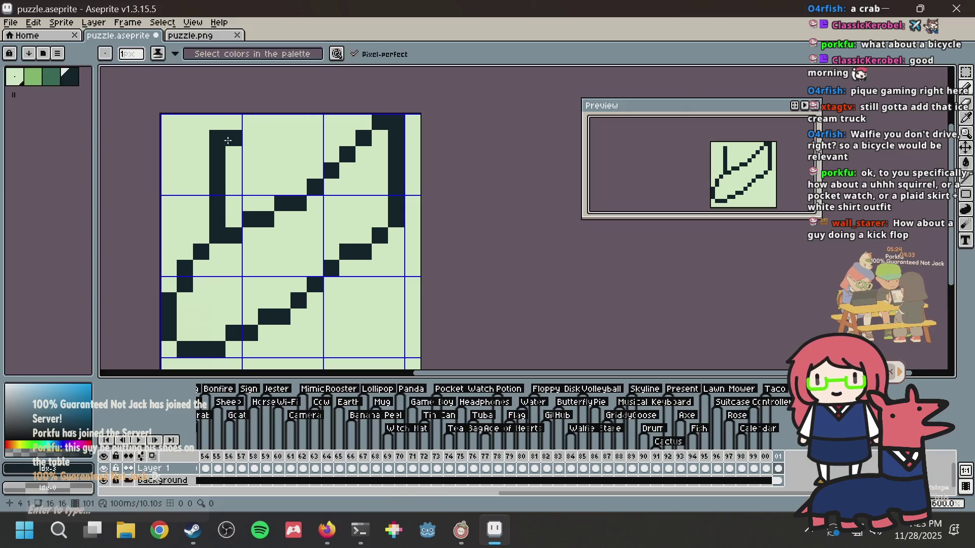
Step: Draw an inner column rising to the top edge and a V-shaped zigzag near the top
key(alt+Tab)
click(235, 154)
key(ctrl+z)
key(ctrl+z)
key(ctrl+z)
click(201, 235)
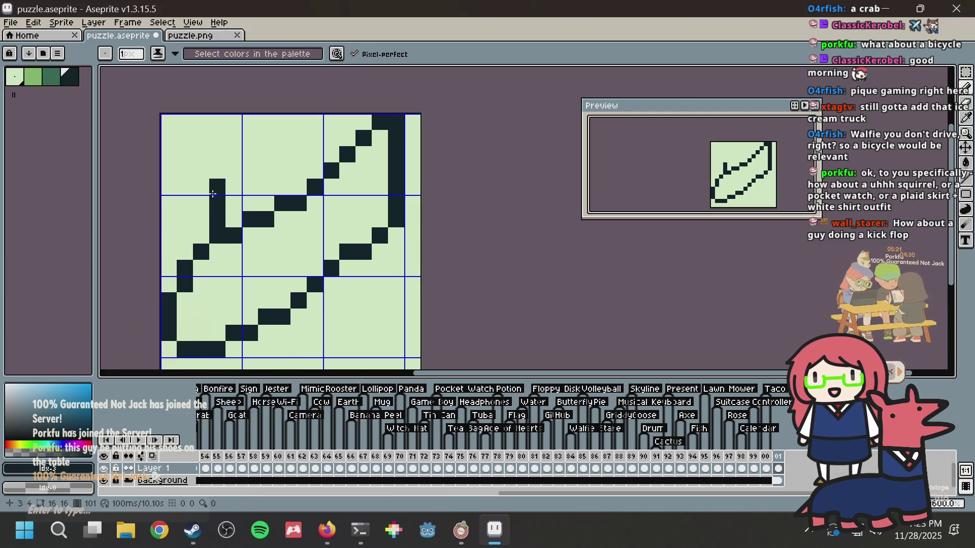
drag(201, 234, 201, 199)
key(ctrl+z)
key(ctrl+z)
mouse_move(218, 236)
mouse_down()
mouse_move(213, 195)
mouse_move(233, 147)
mouse_move(233, 116)
mouse_up()
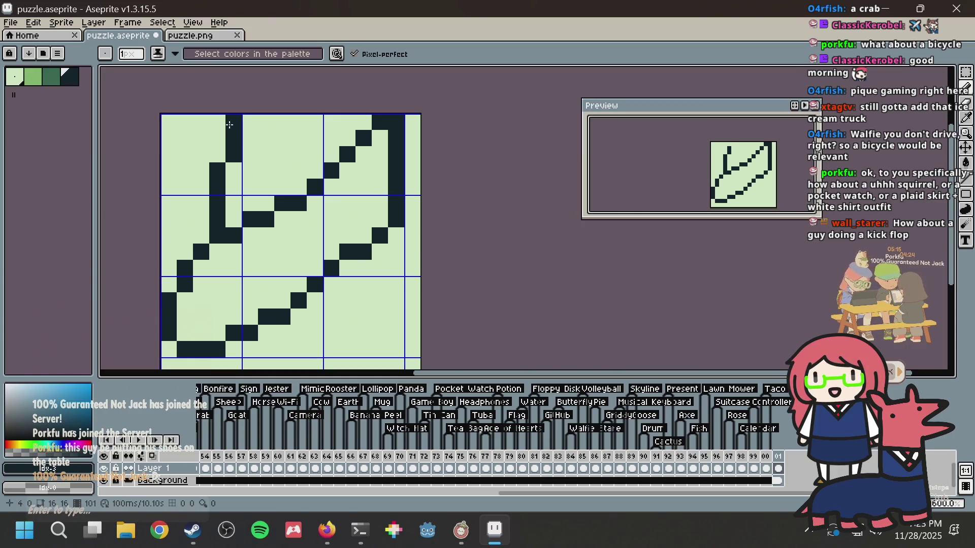
key(ctrl+z)
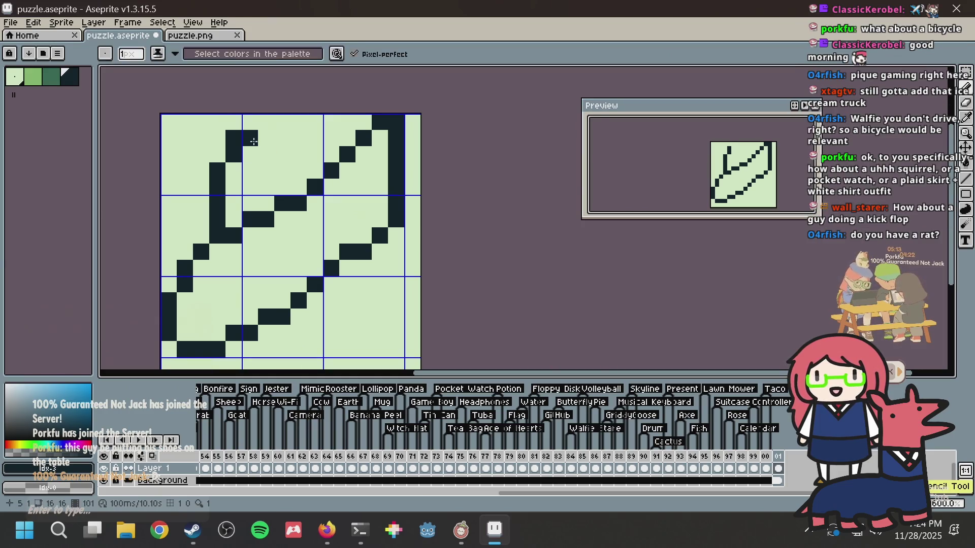
drag(255, 151, 266, 166)
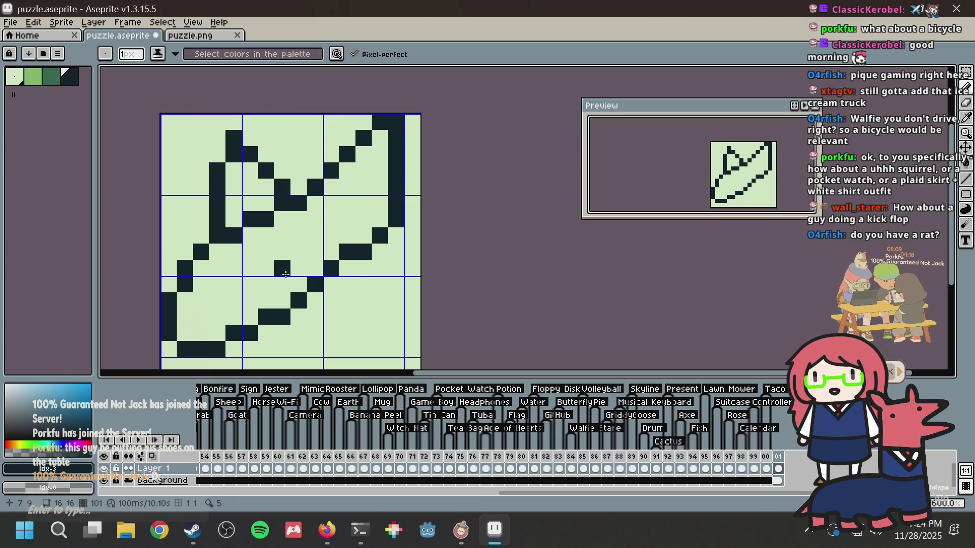
Step: Sketch angled dark wing strokes in the lower middle, painting out mistakes in light green
click(314, 253)
alt+click(300, 287)
drag(300, 293, 331, 268)
alt+click(341, 256)
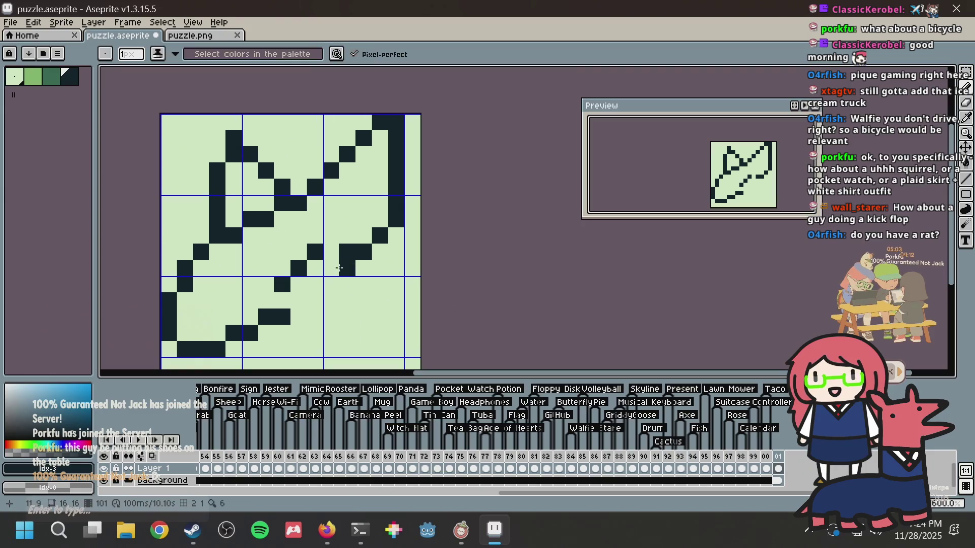
click(300, 302)
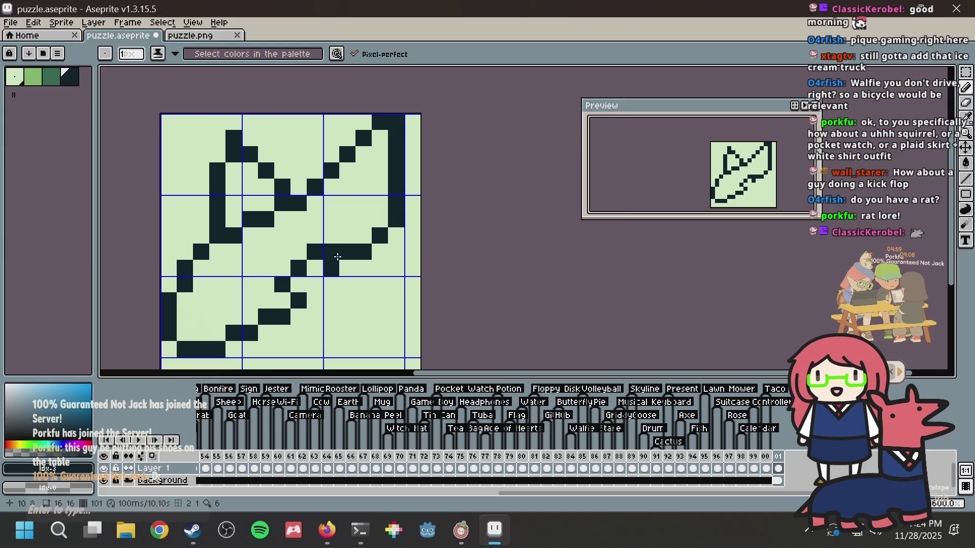
alt+click(335, 282)
mouse_move(348, 284)
mouse_down()
mouse_move(331, 268)
mouse_move(379, 301)
mouse_up()
alt+click(337, 246)
click(352, 265)
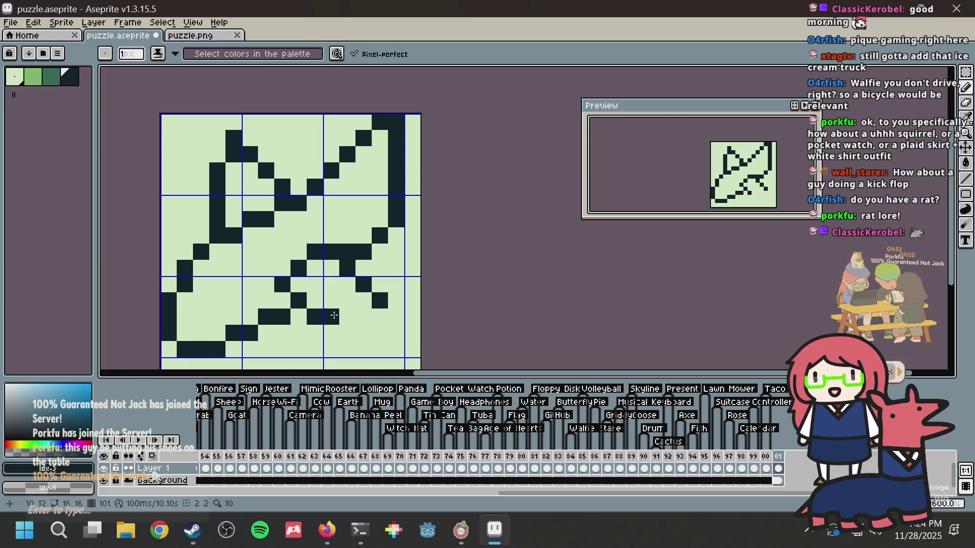
Step: Extend the lower wing stroke to the right, erase one wing pixel, and save
drag(333, 315, 391, 311)
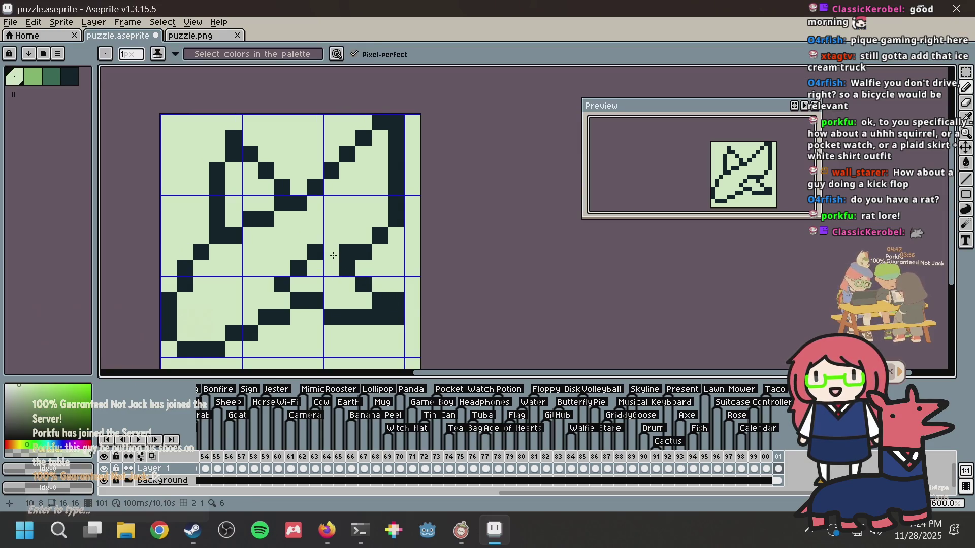
right_click(349, 266)
key(ctrl+s)
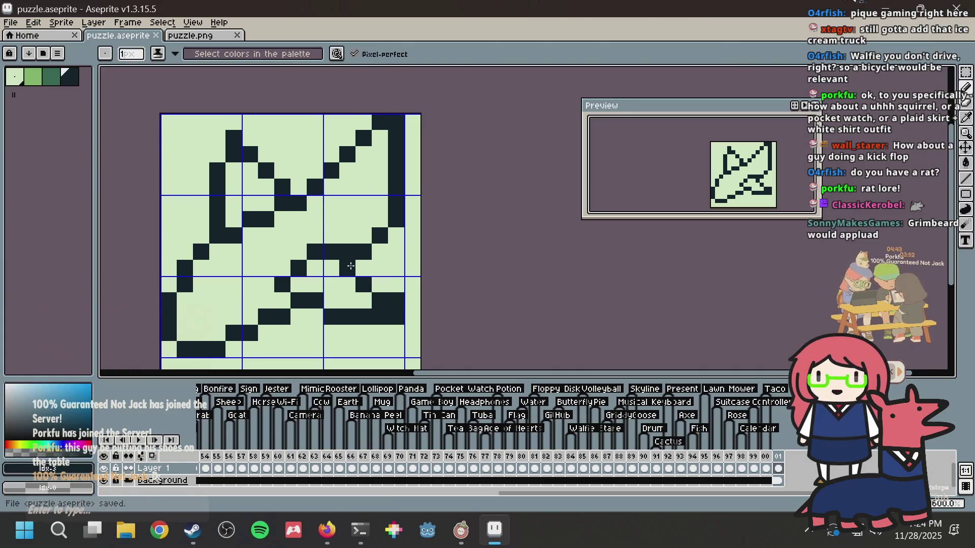
key(ctrl+s)
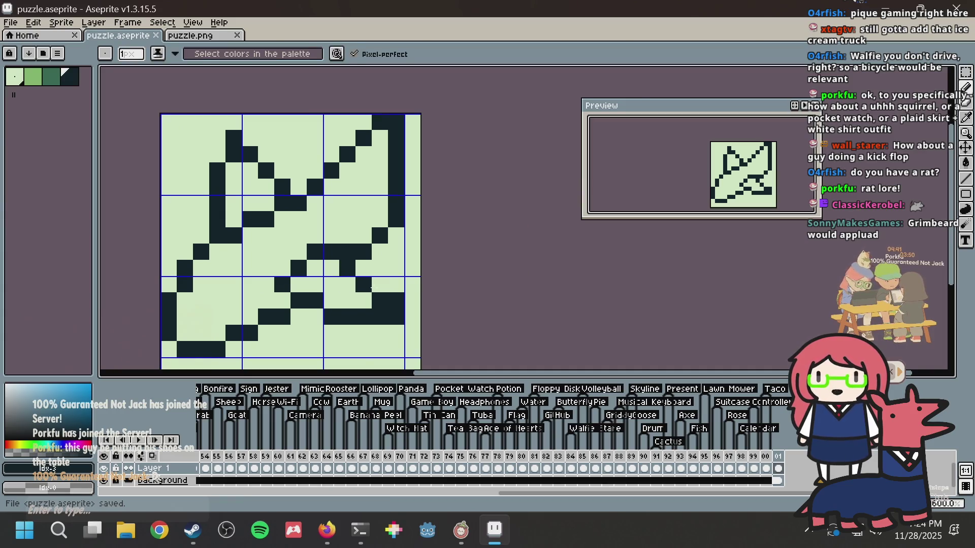
Step: Erase four stray wing pixels to background and repaint two reshaped wing pixels dark, then save
right_click(347, 285)
right_click(380, 300)
right_click(364, 284)
right_click(347, 268)
alt+click(348, 252)
click(364, 268)
click(380, 285)
key(ctrl+s)
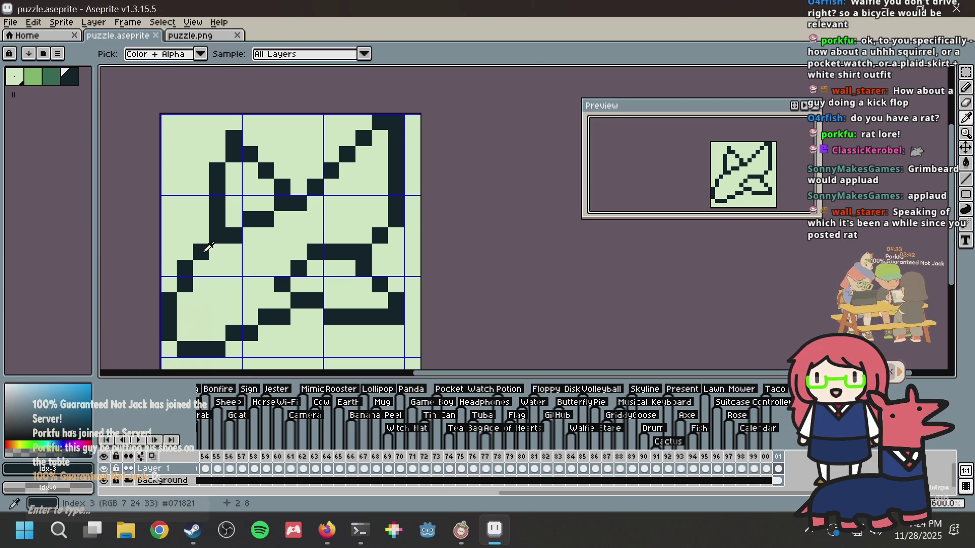
key(ctrl+s)
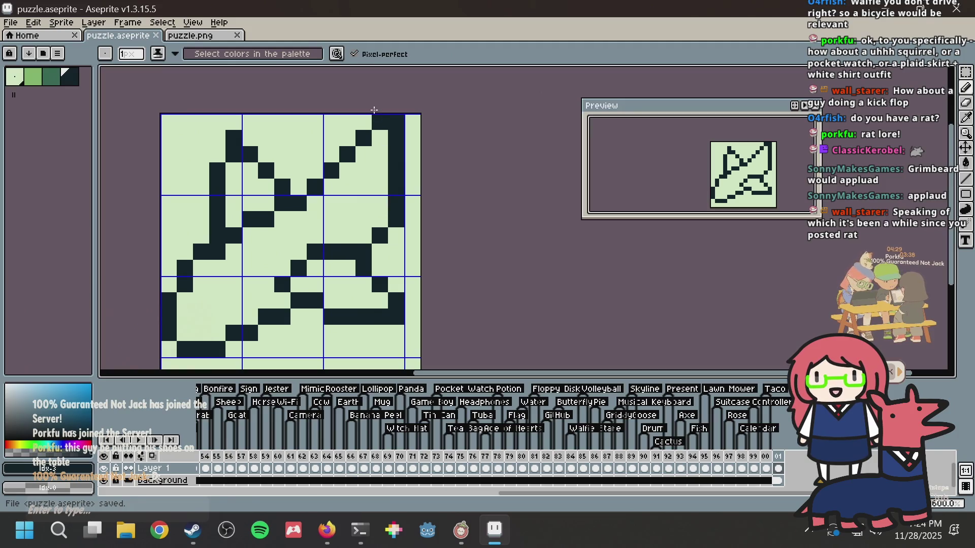
Step: Try painting out the top-right pixels, then shift the top-right dark pixel one cell right and save
click(364, 122)
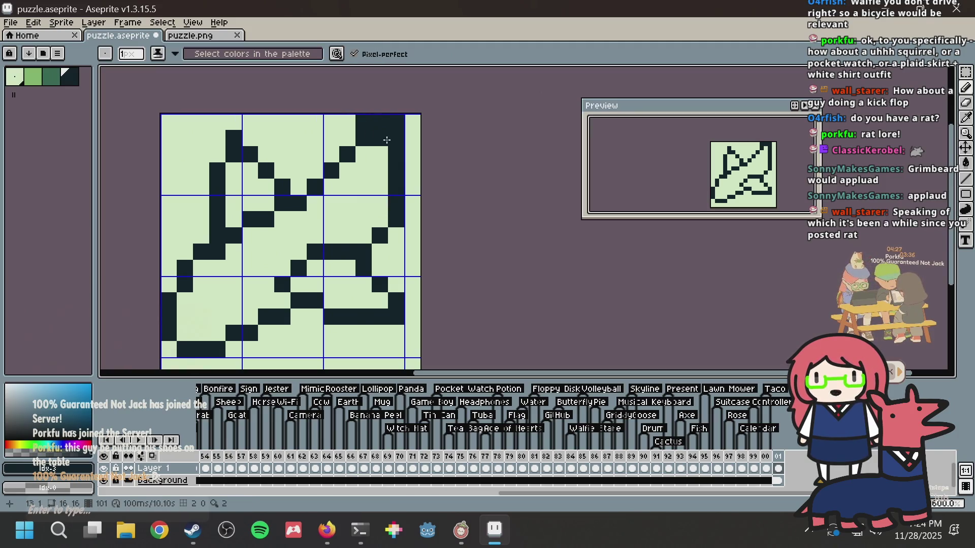
alt+click(418, 125)
drag(396, 137, 397, 113)
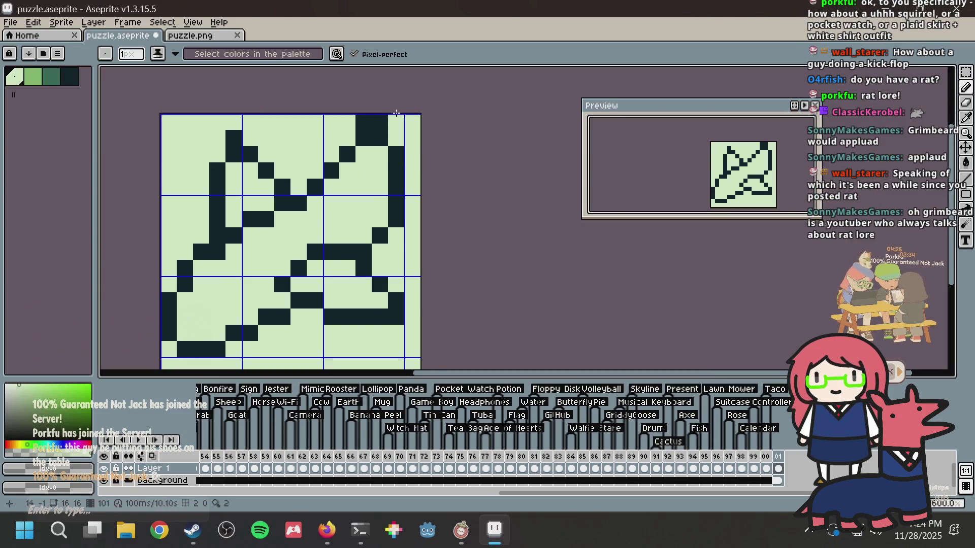
right_click(395, 152)
key(ctrl+s)
alt+click(381, 150)
drag(401, 141, 408, 139)
key(ctrl+s)
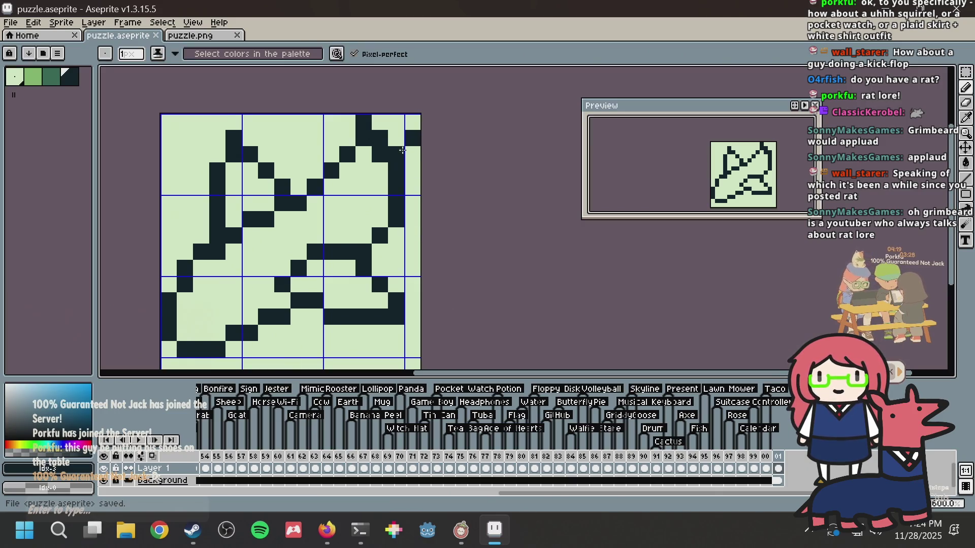
Step: Rework the right-edge outline near the top-right tip, clearing lower pixels and drawing dark ones higher
right_click(405, 144)
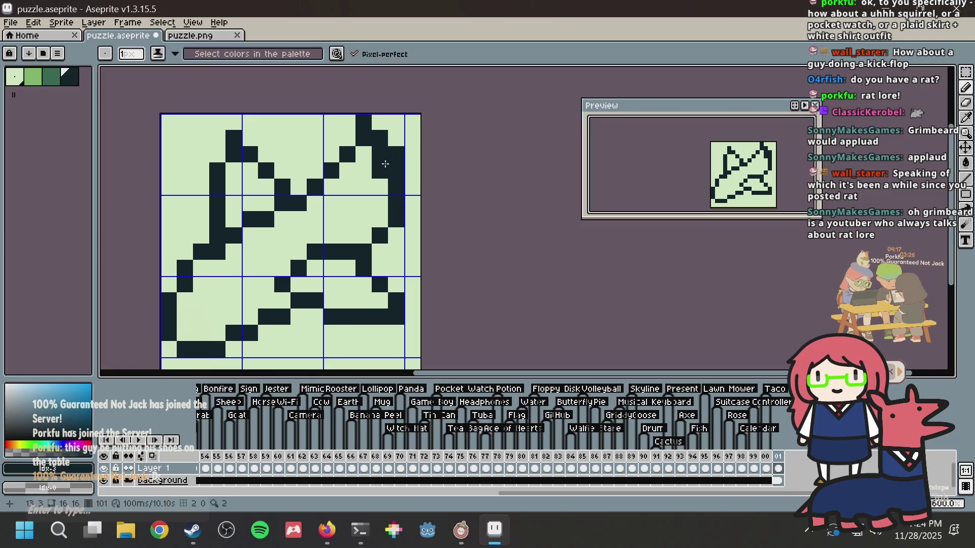
alt+click(409, 135)
drag(396, 171, 397, 130)
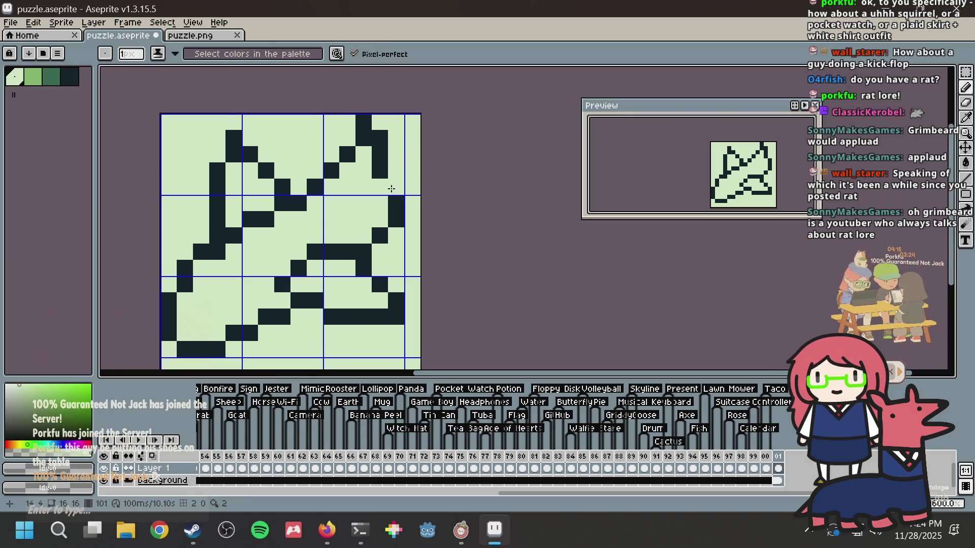
key(ctrl+s)
drag(396, 187, 396, 153)
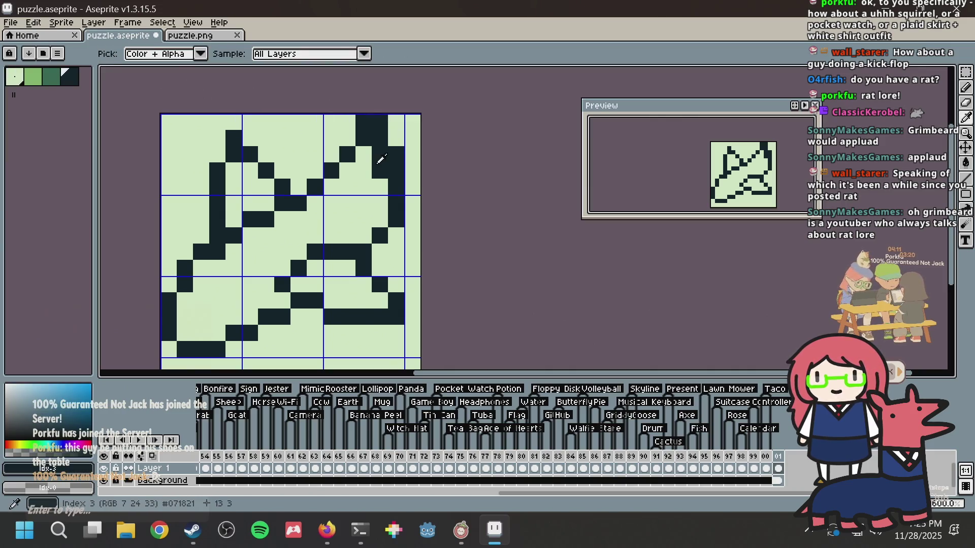
alt+click(396, 135)
click(380, 138)
drag(380, 141, 382, 167)
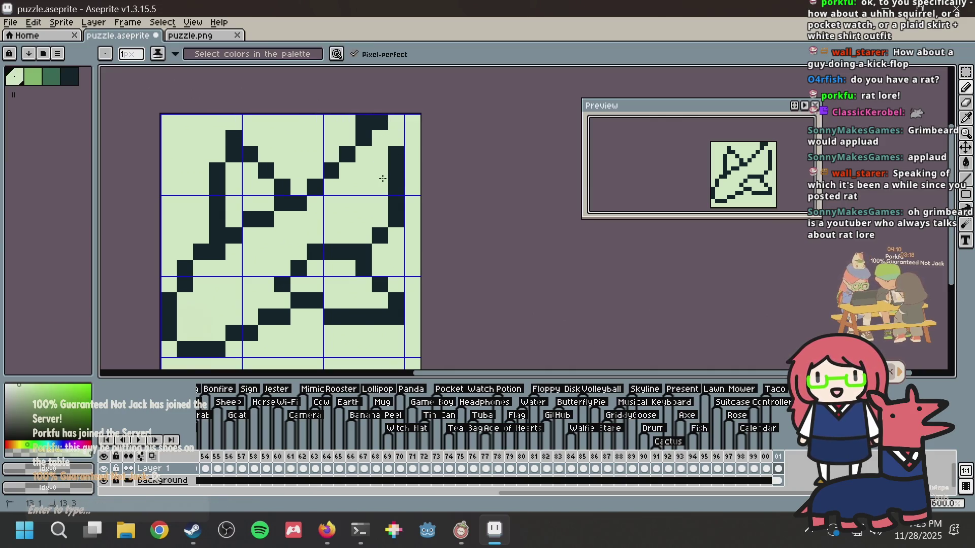
alt+click(397, 150)
drag(396, 134, 394, 125)
Step: Fill the two top-row cells at the tip dark and save
alt+click(380, 137)
click(364, 122)
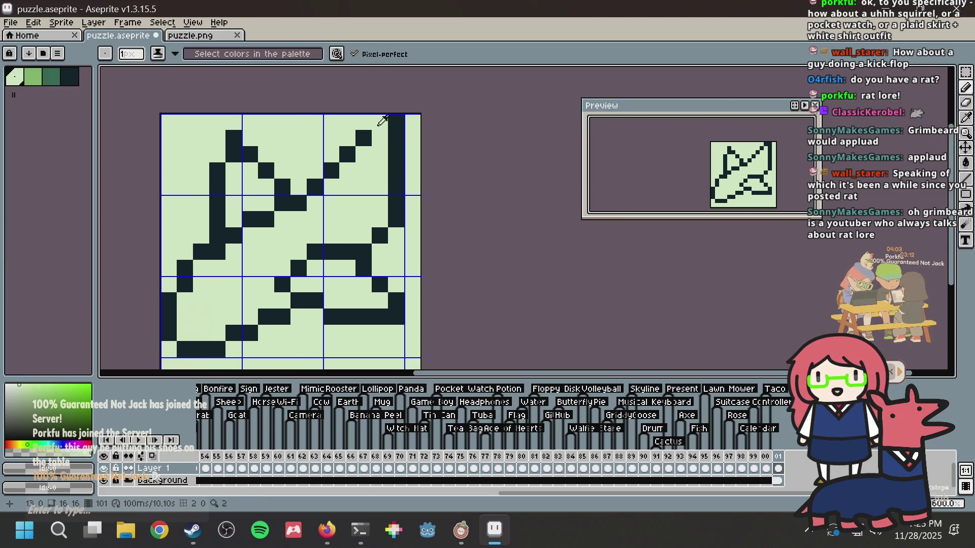
alt+click(382, 121)
drag(380, 122, 368, 124)
key(ctrl+s)
alt+click(382, 162)
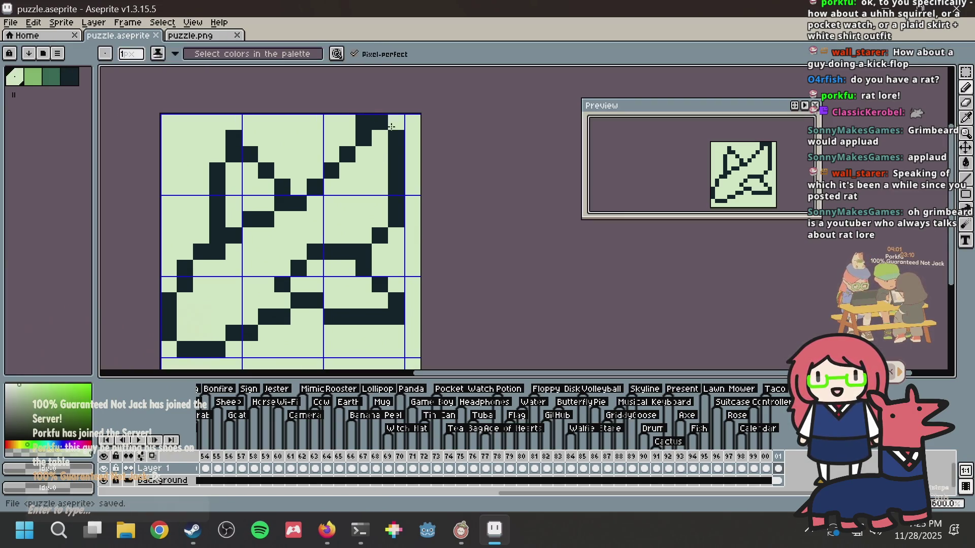
key(ctrl+s)
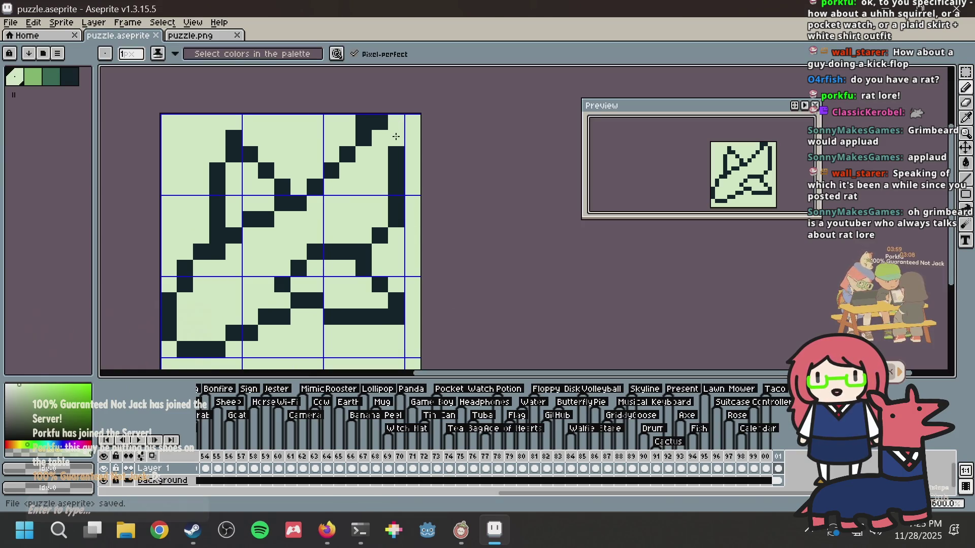
Step: Finish the dark block at the top-right tip, undoing a misplaced cell, and save puzzle.aseprite
alt+click(364, 122)
click(383, 136)
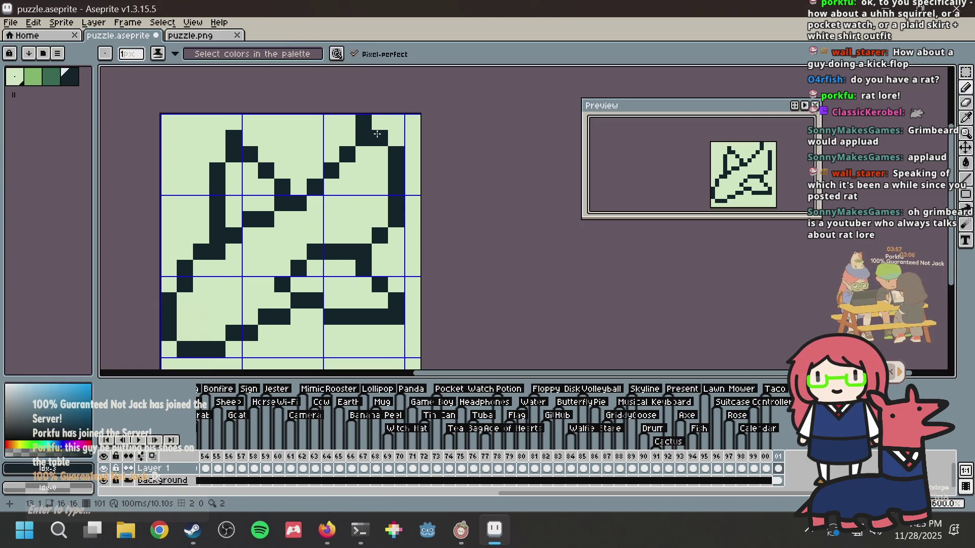
key(ctrl+z)
key(ctrl+s)
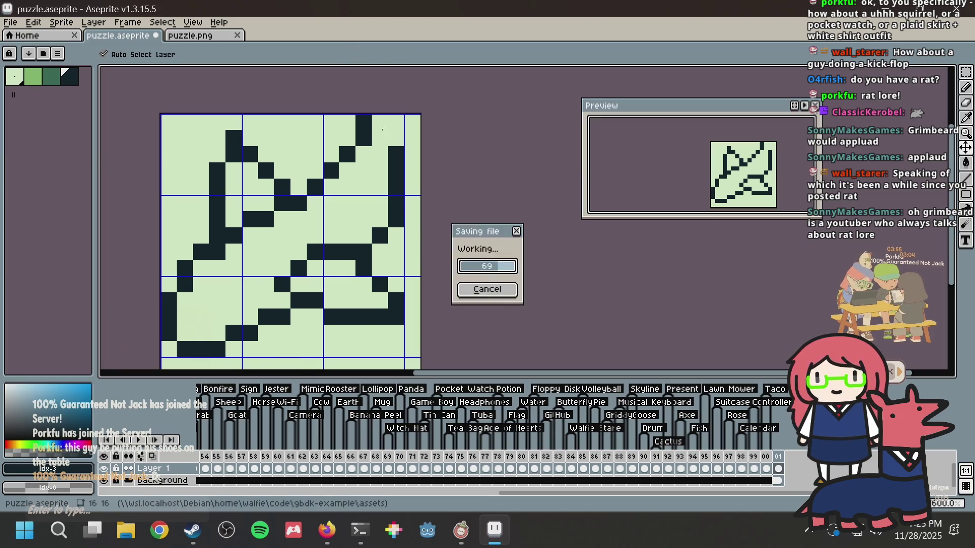
click(217, 284)
key(ctrl+s)
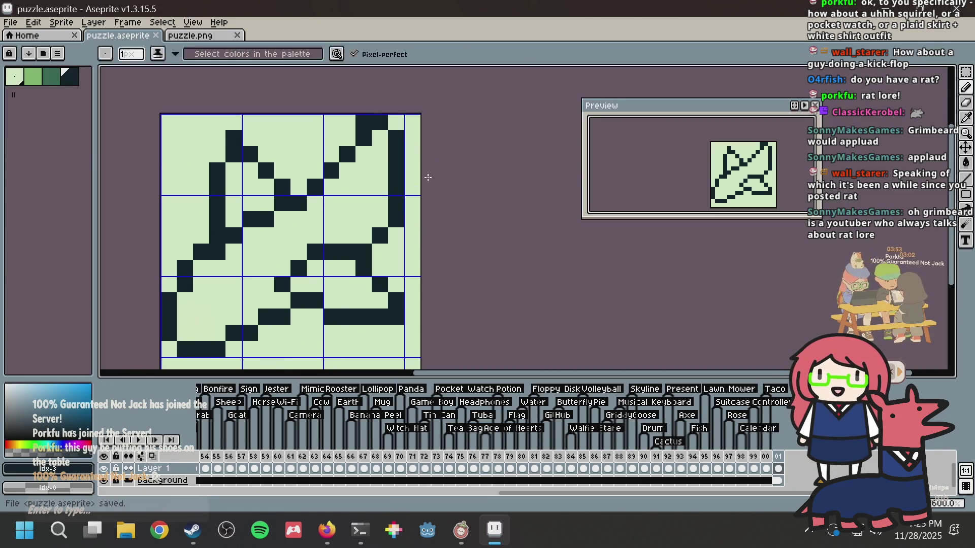
key(alt+Tab)
key(alt+Tab)
Step: Paint a 2x2 mid-green shading block on the lower-left wing
click(51, 76)
click(184, 300)
click(201, 301)
click(185, 317)
click(203, 314)
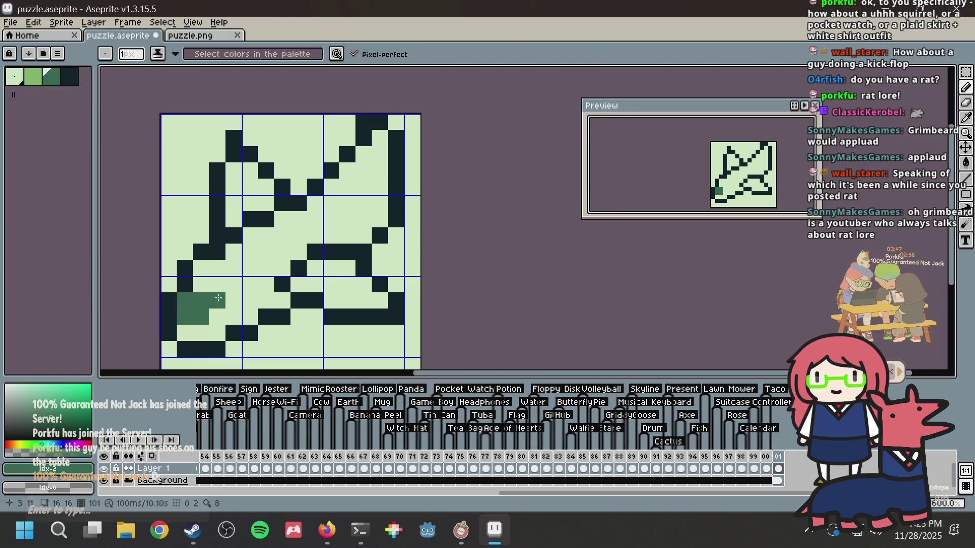
Step: Start a diagonal mid-green stripe on the body, undoing misplaced pixels
key(alt)
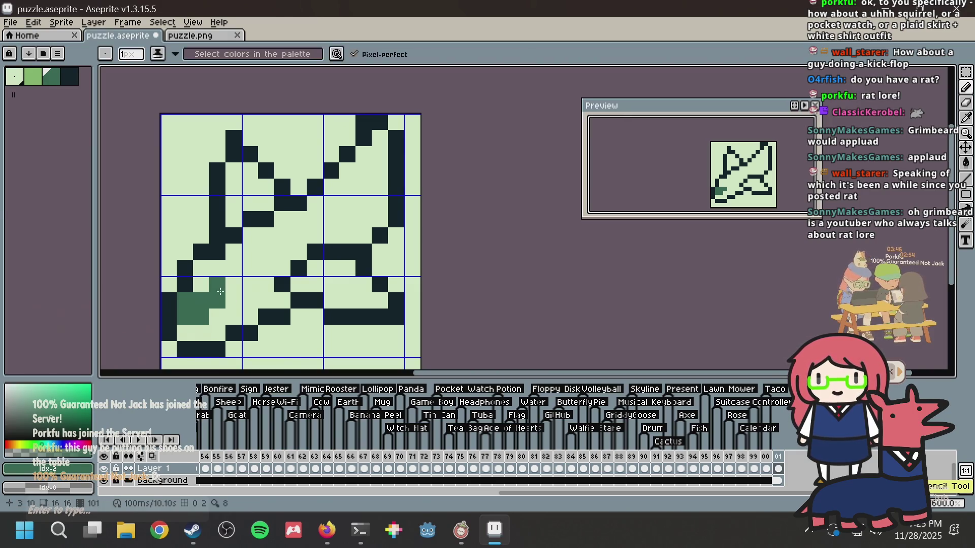
click(249, 268)
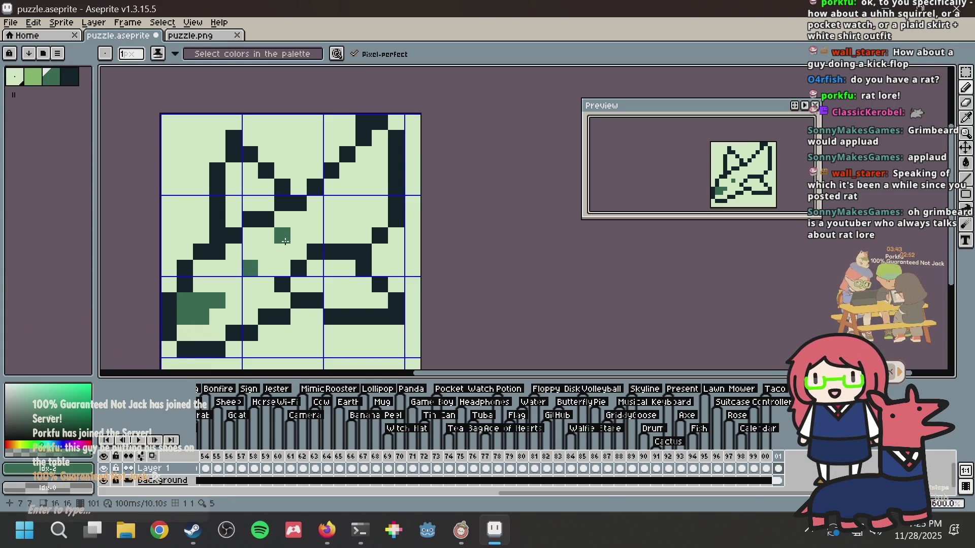
click(289, 243)
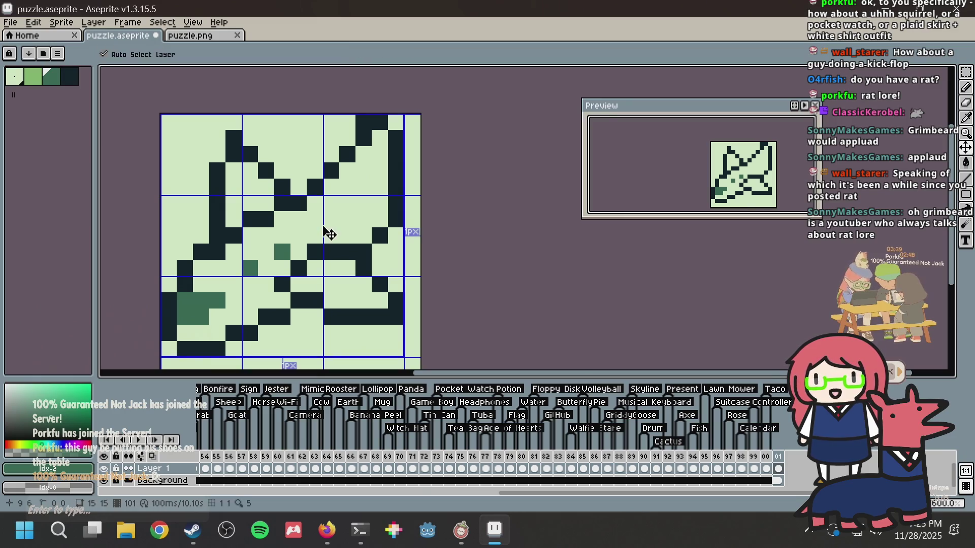
key(ctrl+z)
click(299, 236)
key(ctrl+z)
click(289, 248)
Step: Extend the mid-green stripe toward the upper right, correcting placements, and save
click(315, 235)
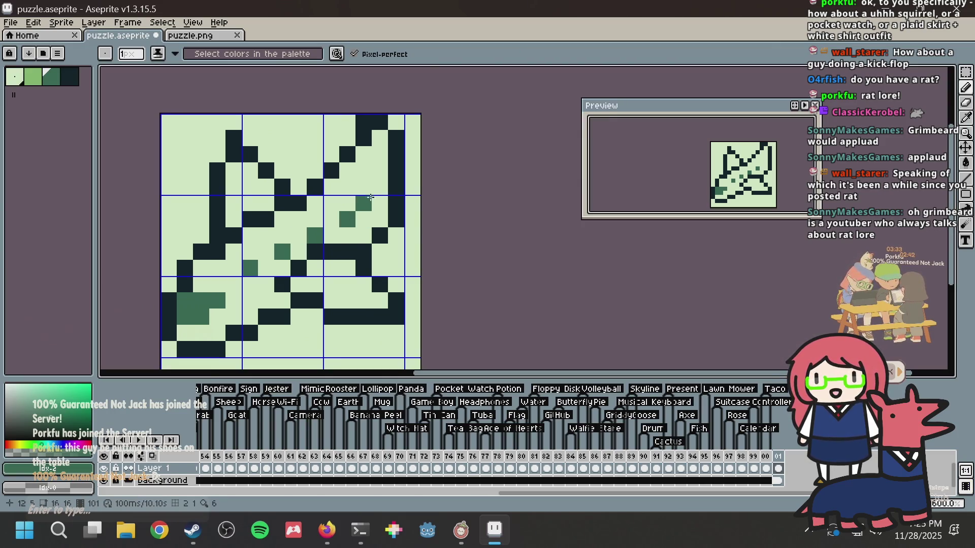
key(ctrl+z)
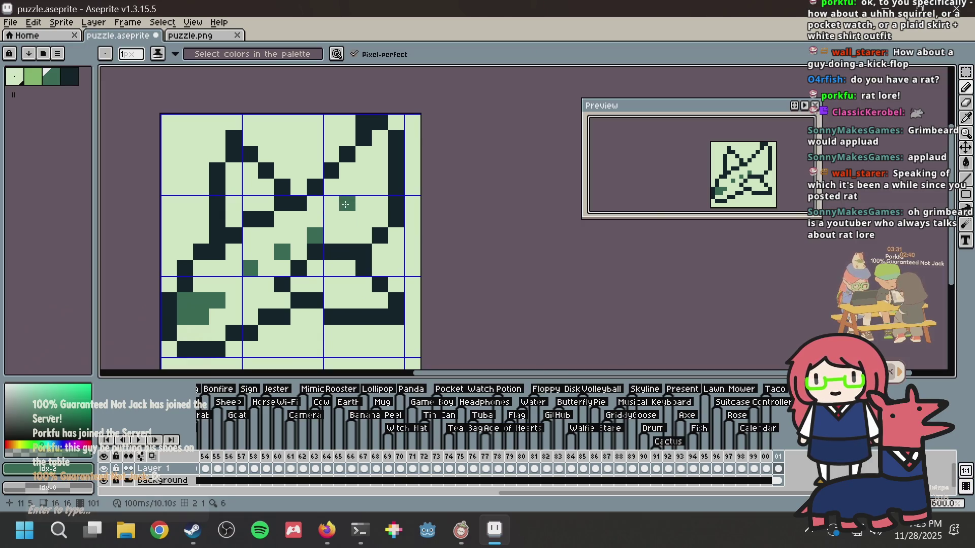
key(ctrl+z)
click(347, 219)
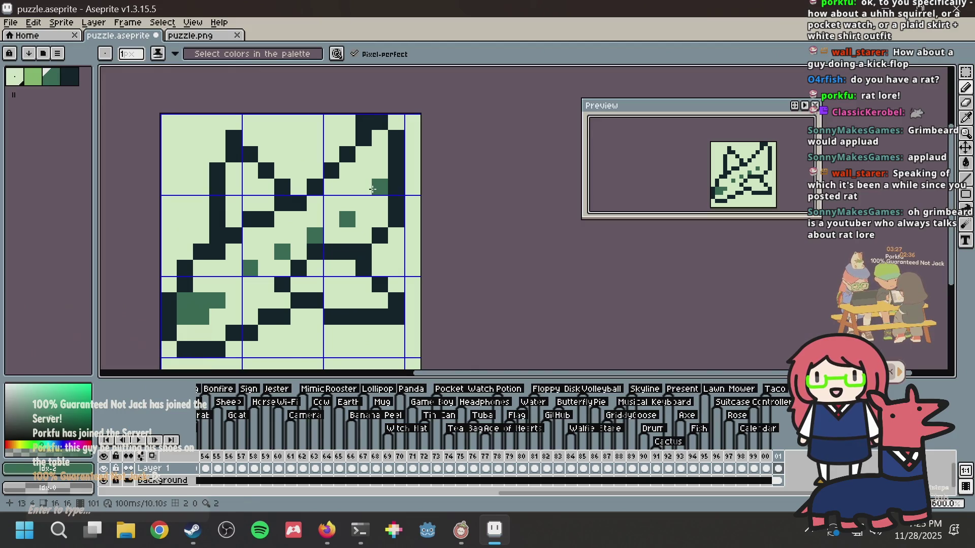
key(ctrl+z)
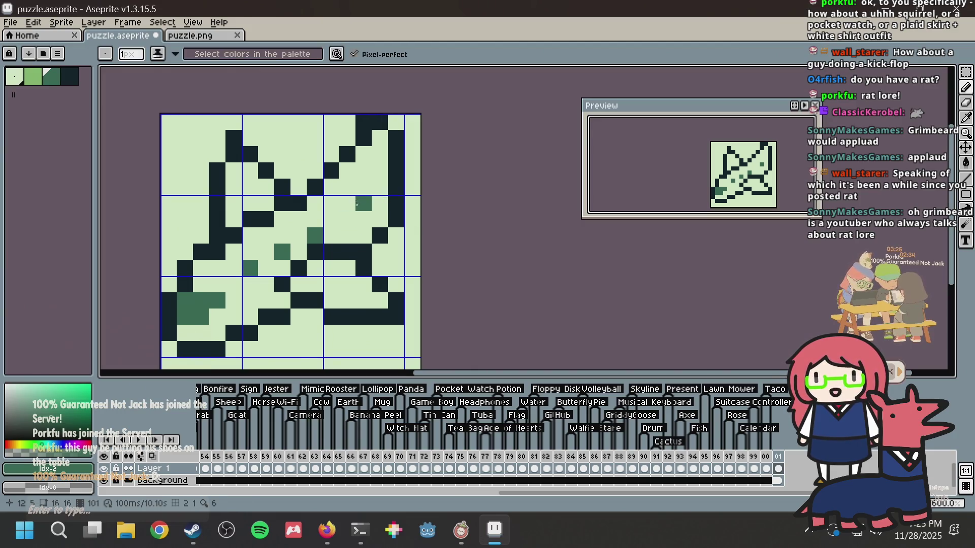
click(331, 219)
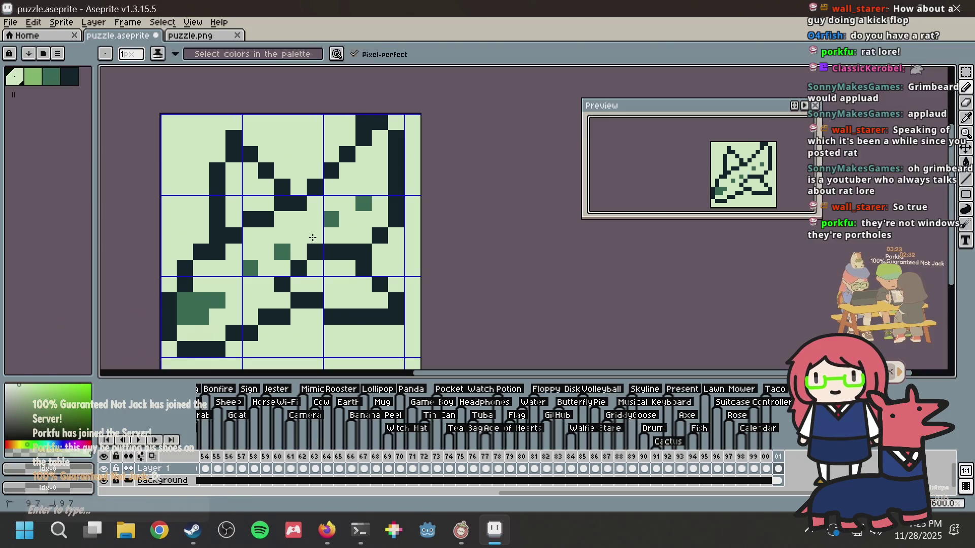
key(ctrl+s)
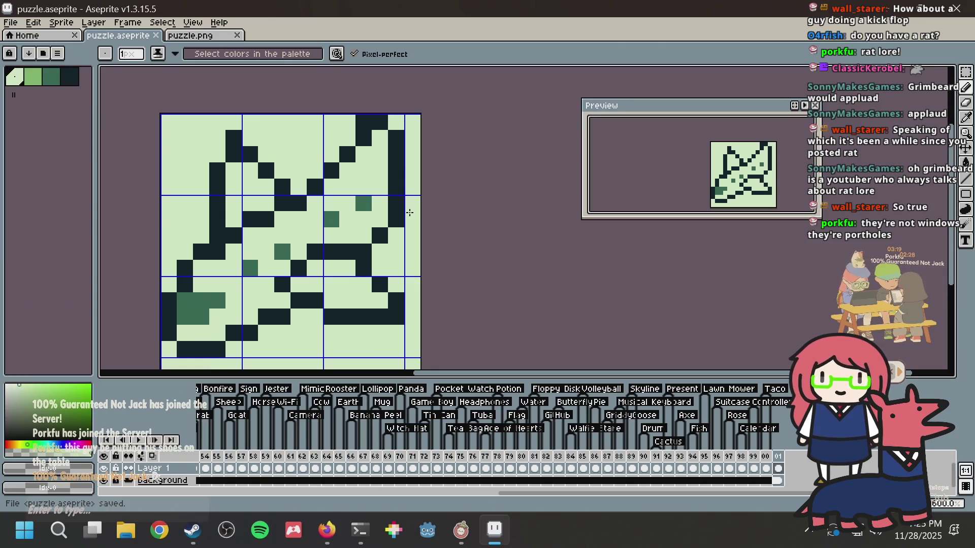
Step: Add one more mid-green stripe pixel, save, and glance at the Picross soundtrack video in Firefox
click(315, 256)
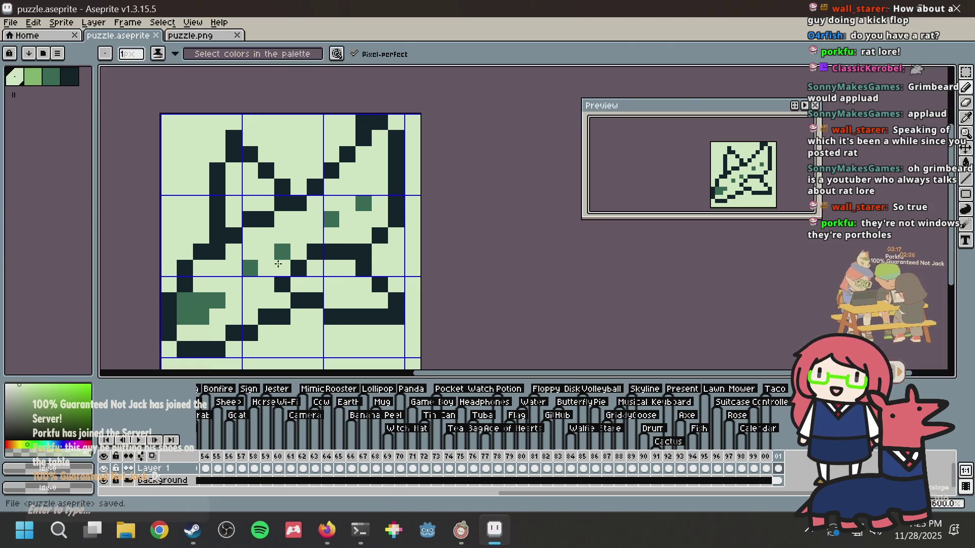
key(ctrl+s)
key(i)
click(331, 218)
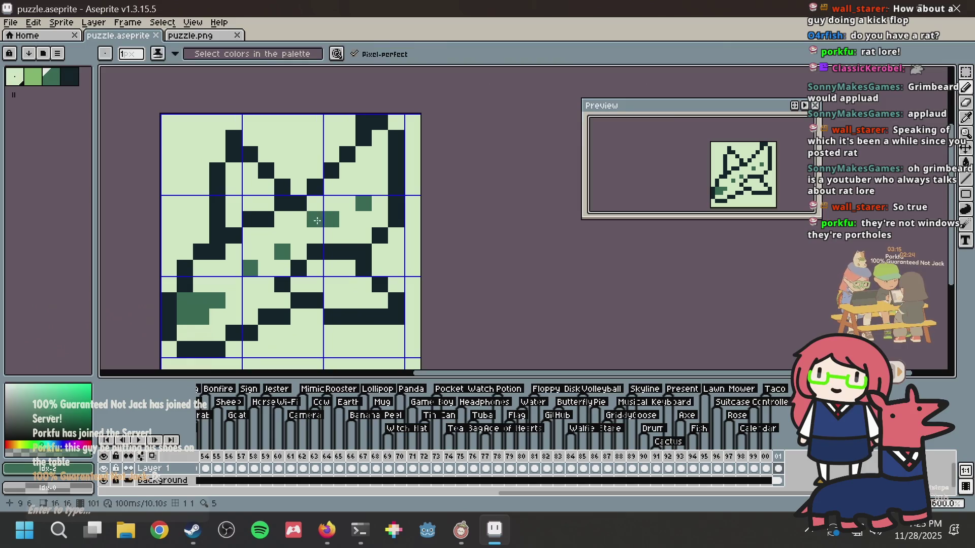
key(ctrl+s)
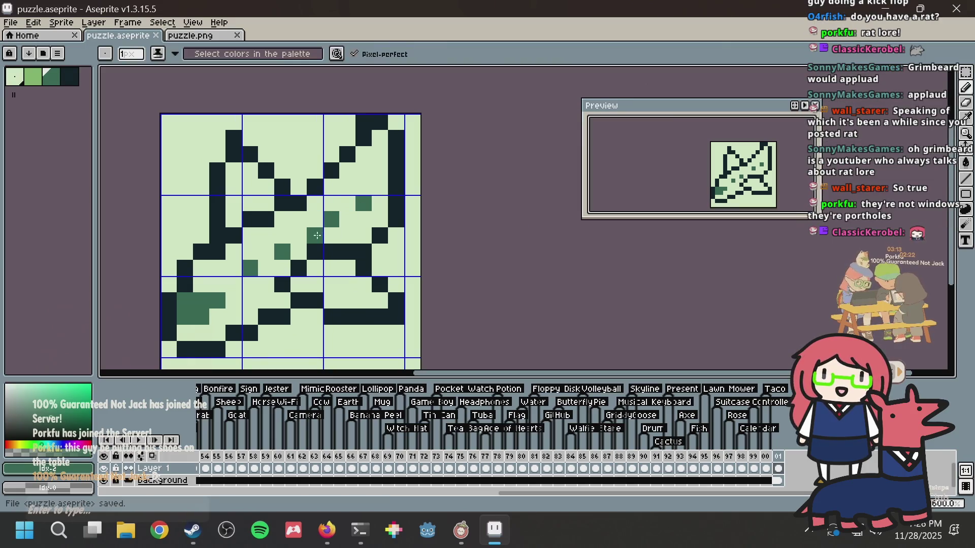
alt+click(283, 263)
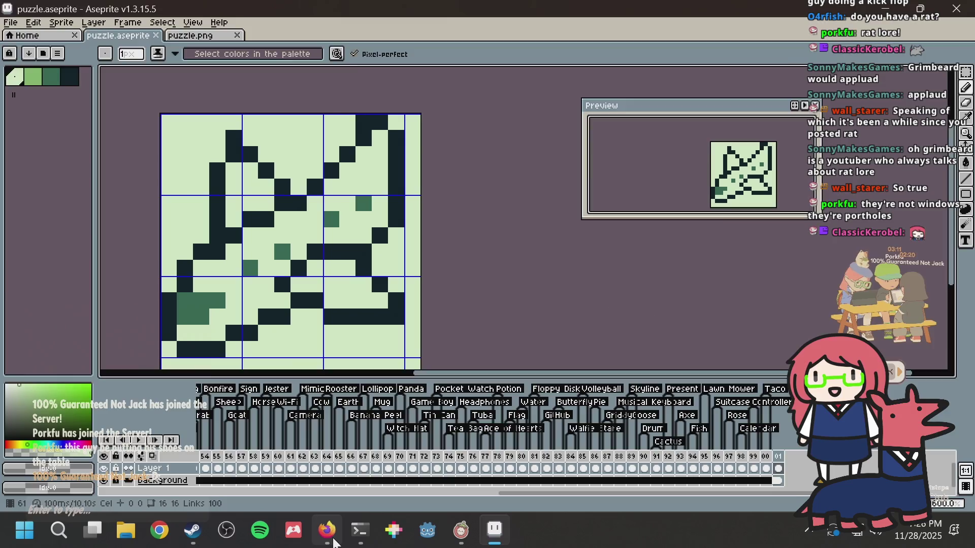
click(327, 531)
click(101, 17)
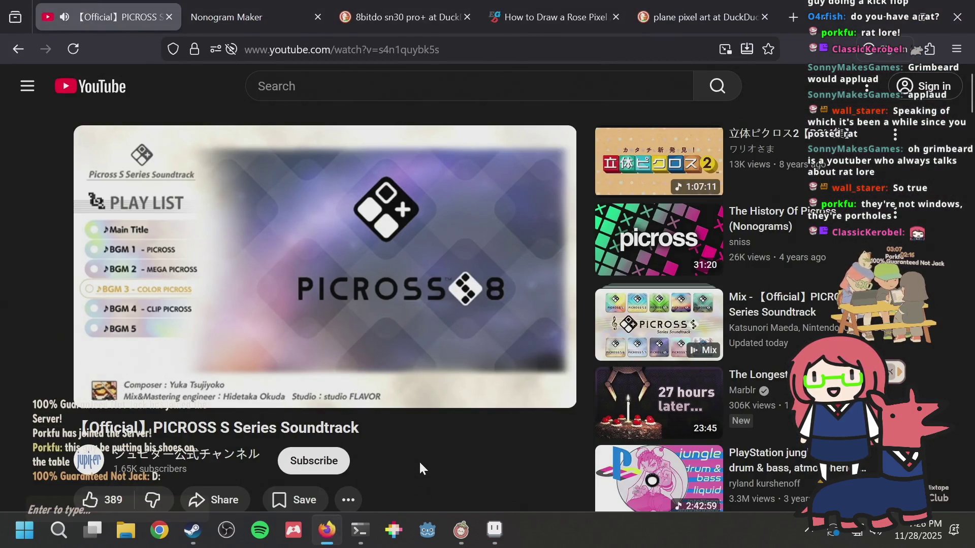
key(alt+Tab)
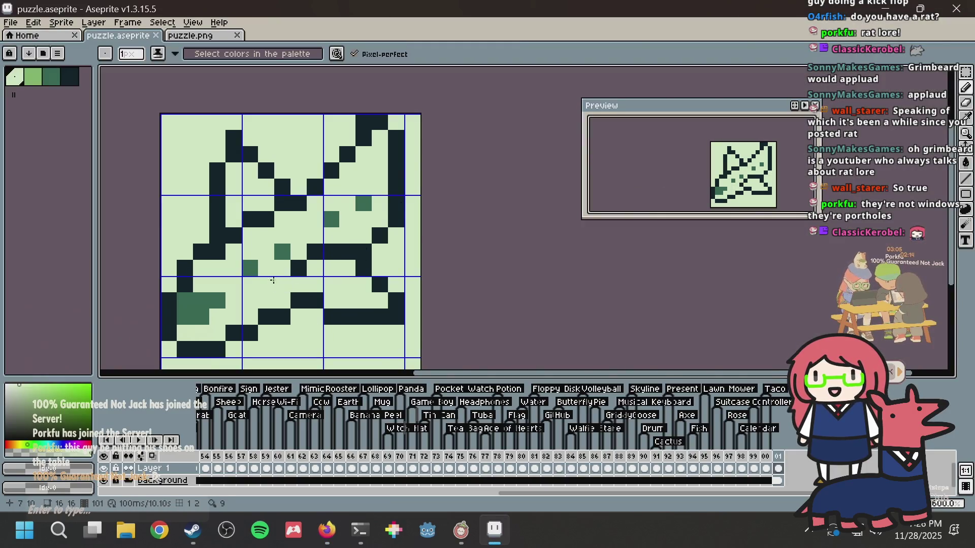
Step: Adjust the mid-green body shading pixels, undoing misplaced ones, and save
click(250, 285)
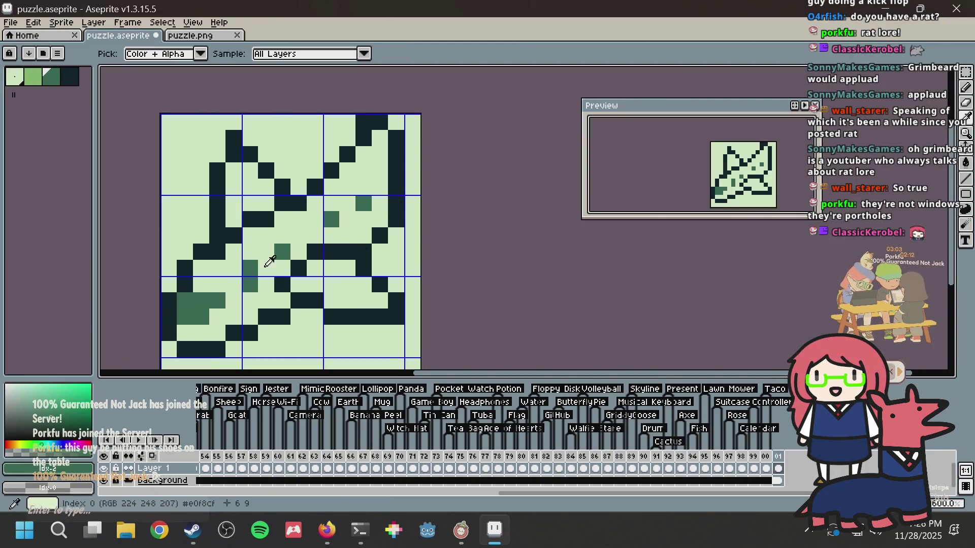
alt+click(282, 252)
click(293, 244)
key(ctrl+z)
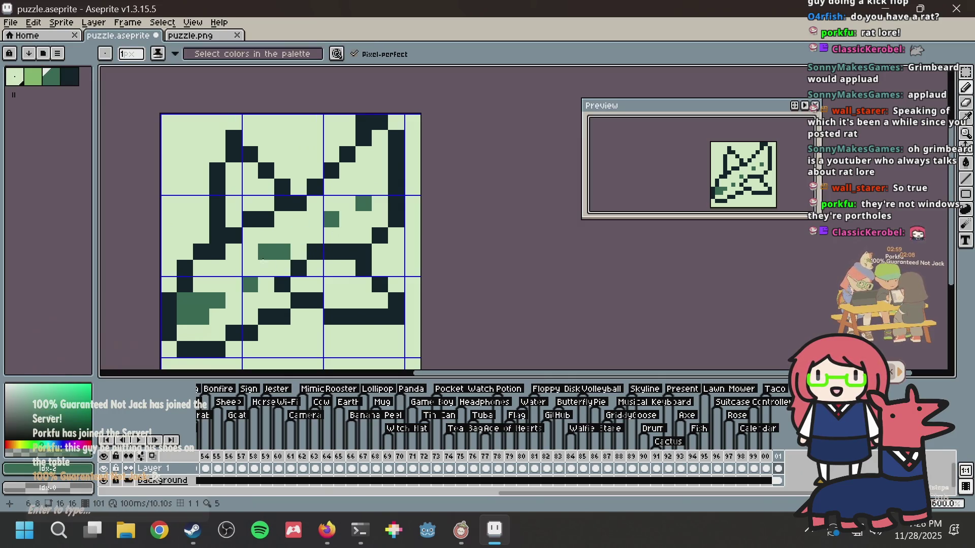
key(ctrl+z)
click(250, 268)
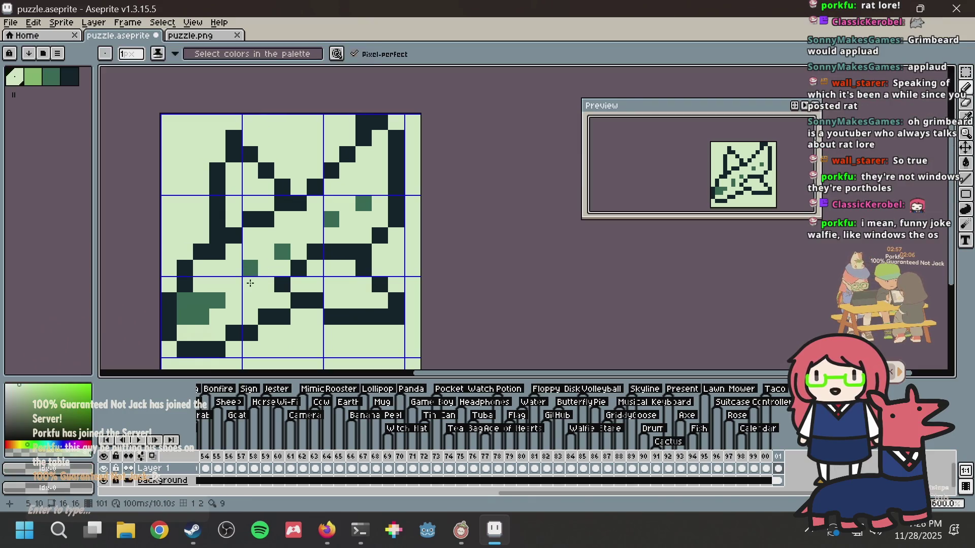
click(290, 250)
right_click(336, 218)
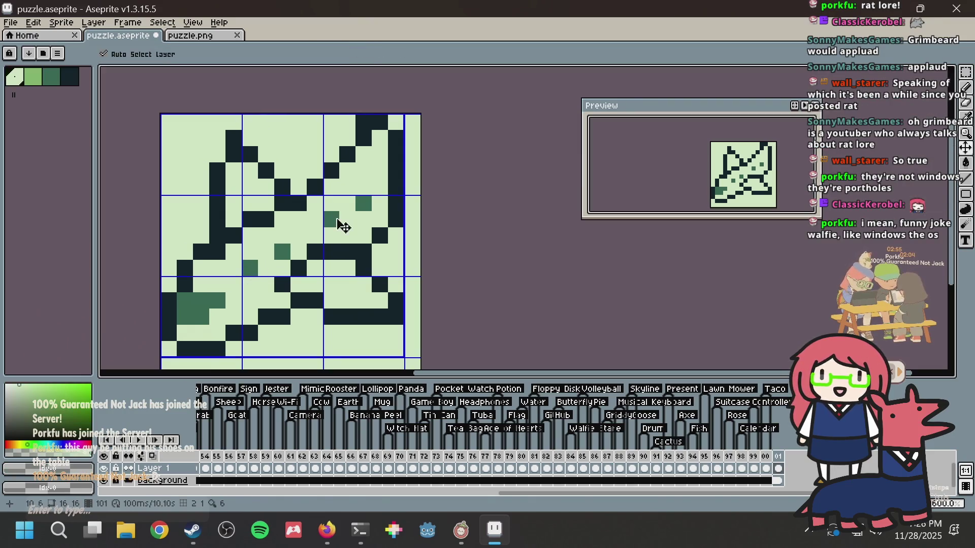
click(336, 223)
key(ctrl+s)
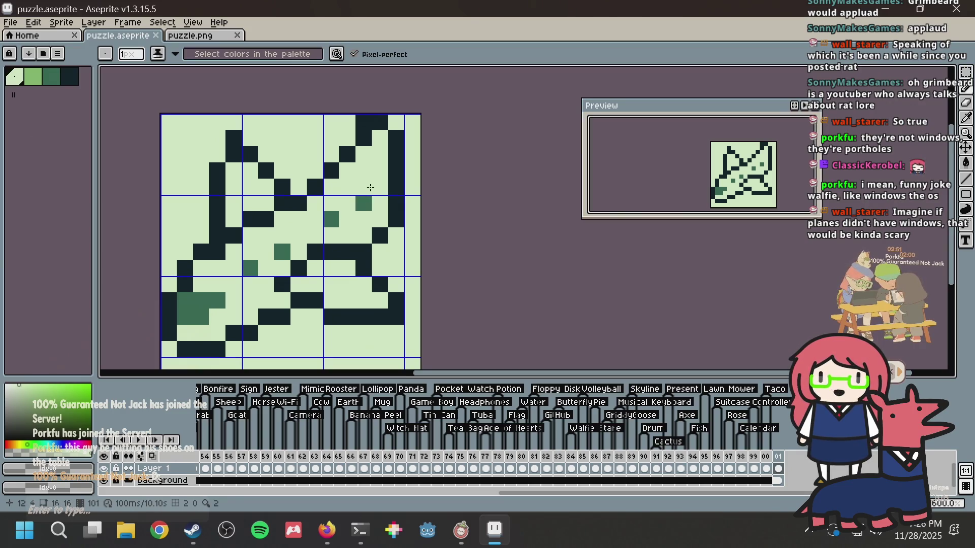
key(ctrl+s)
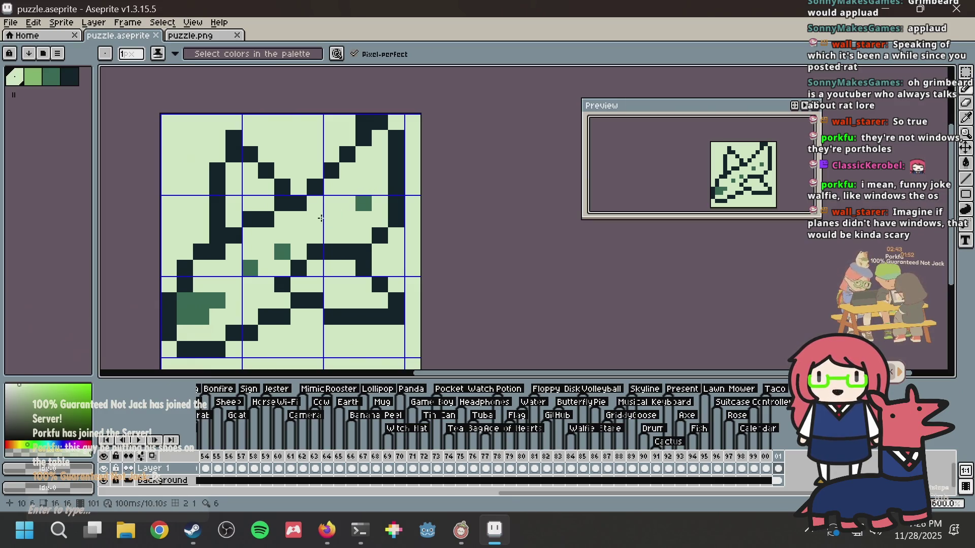
Step: Clear a dark outline pixel on the left to light green and save, discarding two trial dark pixels
alt+click(331, 219)
click(218, 250)
alt+click(201, 253)
click(218, 252)
alt+click(186, 253)
click(196, 254)
key(ctrl+s)
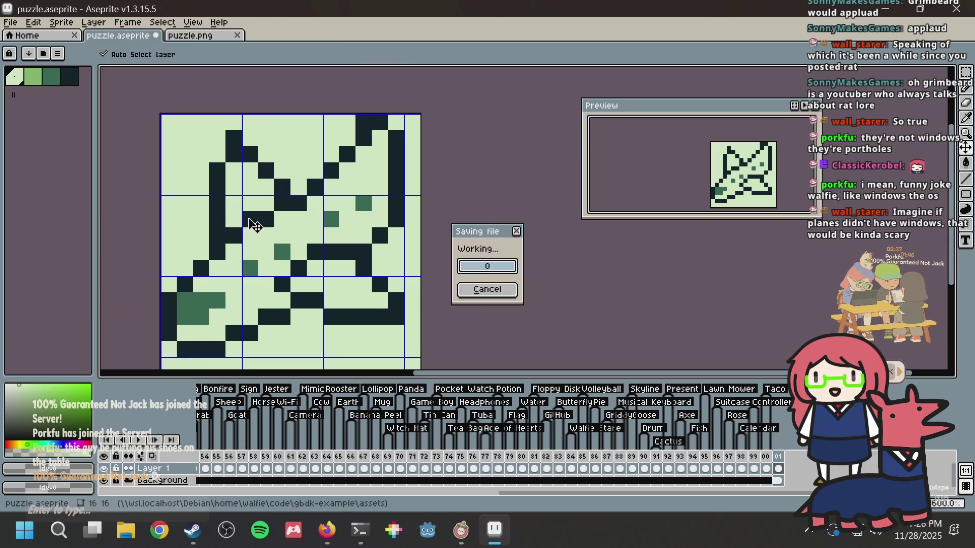
click(331, 236)
click(348, 235)
key(ctrl+z)
key(ctrl+z)
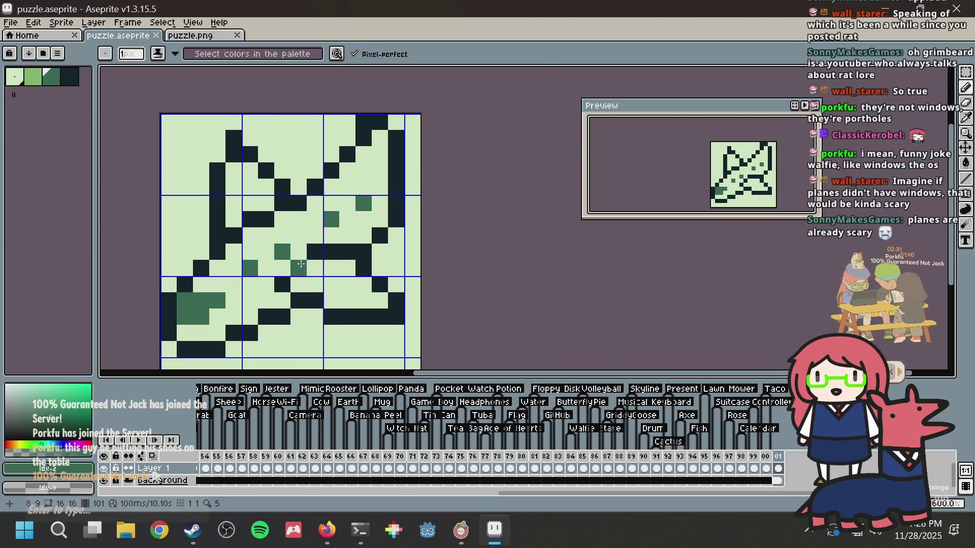
Step: Clear three stray dark pixels to light green, save, and add dark outline pixels on the right wing
click(314, 267)
alt+click(309, 219)
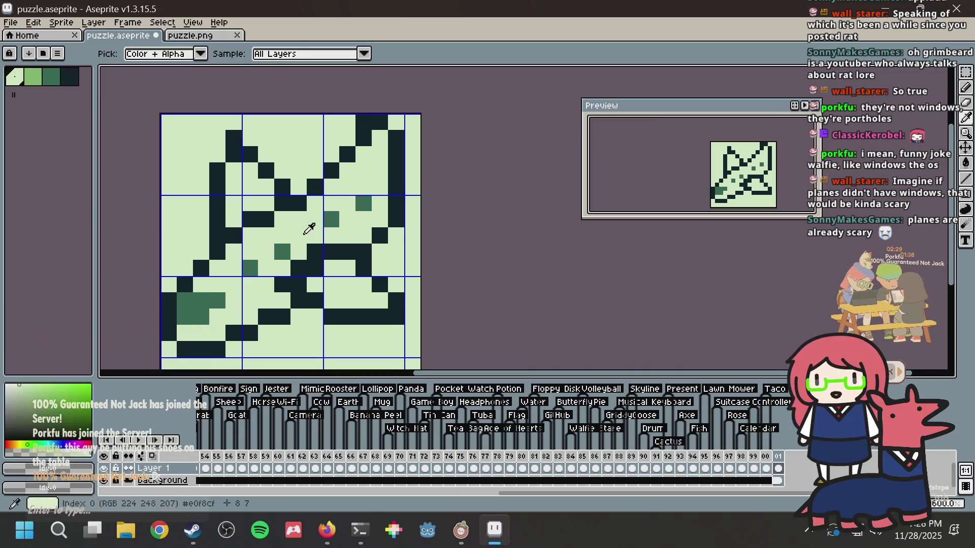
click(298, 268)
click(282, 283)
click(364, 252)
key(ctrl+s)
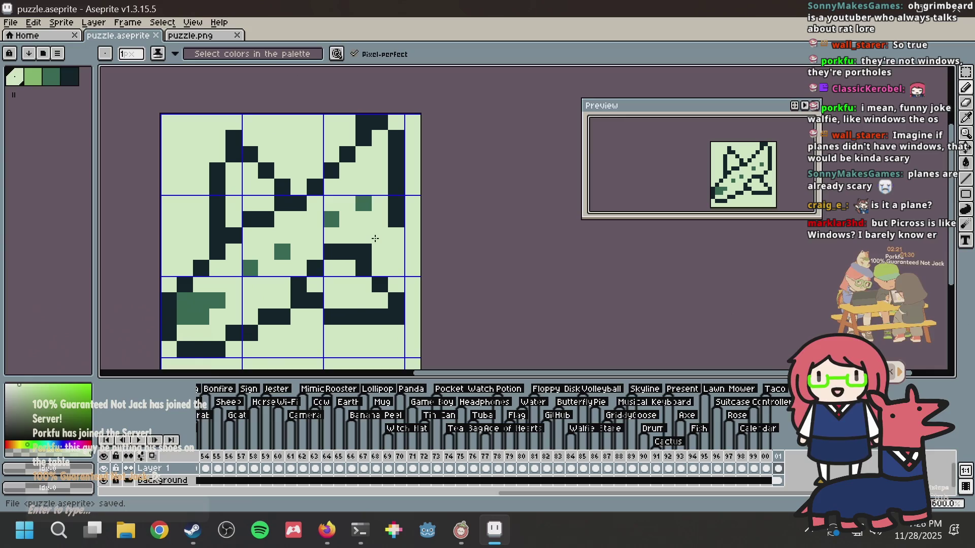
key(ctrl+s)
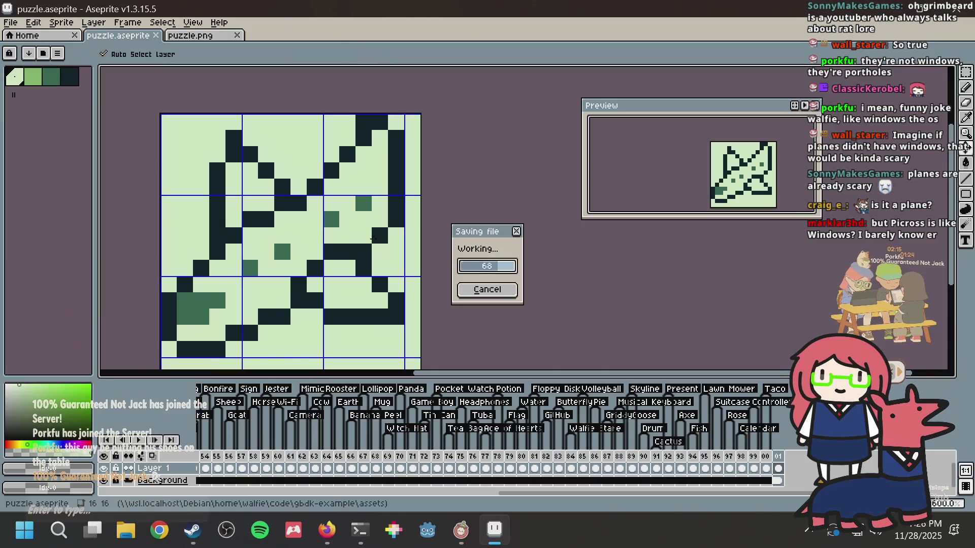
click(365, 269)
click(285, 247)
key(alt)
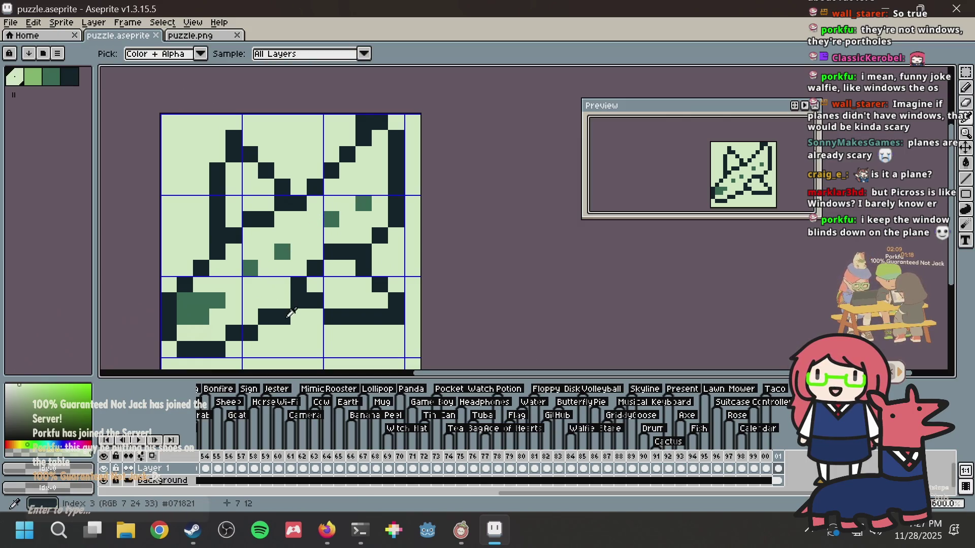
Step: Paint two outline cells dark and add a medium green shading pixel
alt+click(286, 311)
click(286, 300)
alt+click(281, 326)
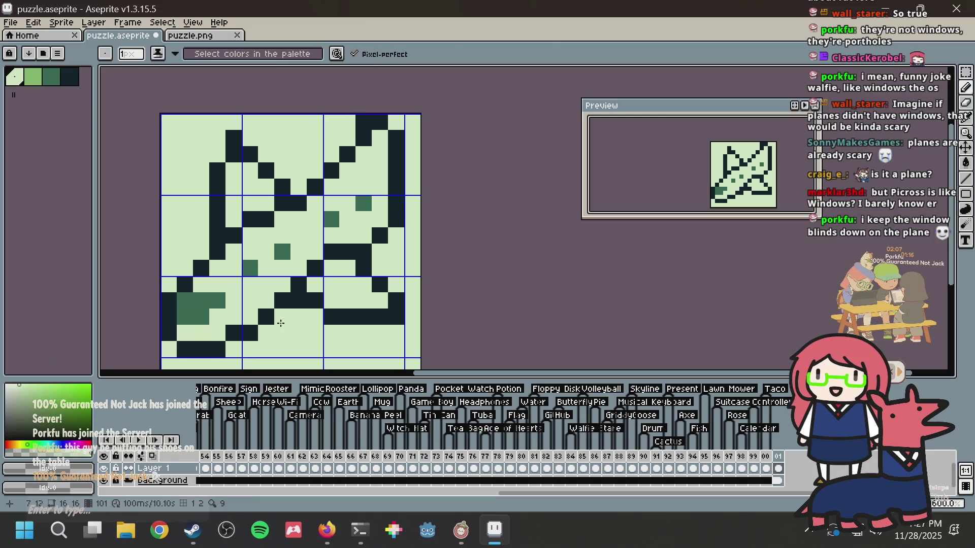
alt+click(284, 250)
click(313, 231)
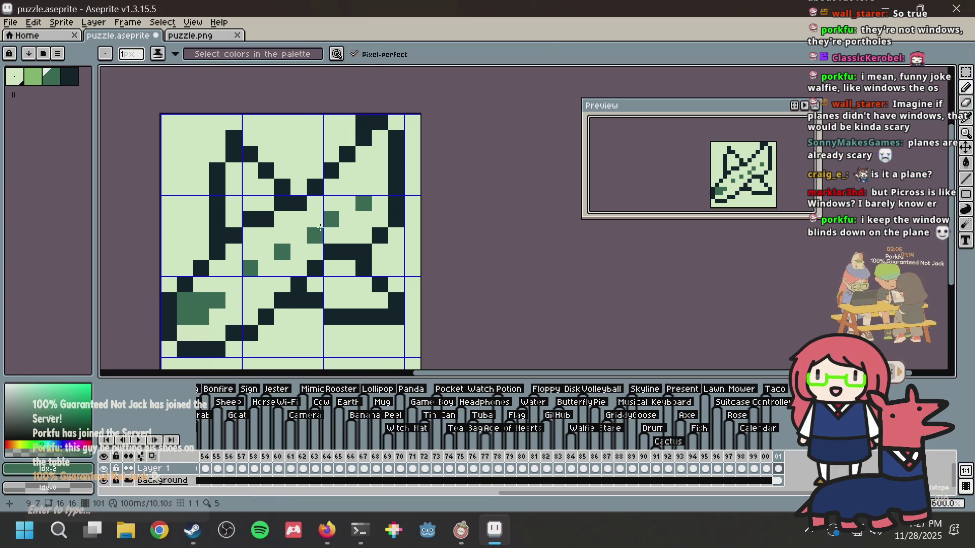
Step: Clear the two mid-green shading pixels on the right wing to light green
alt+click(342, 219)
click(335, 217)
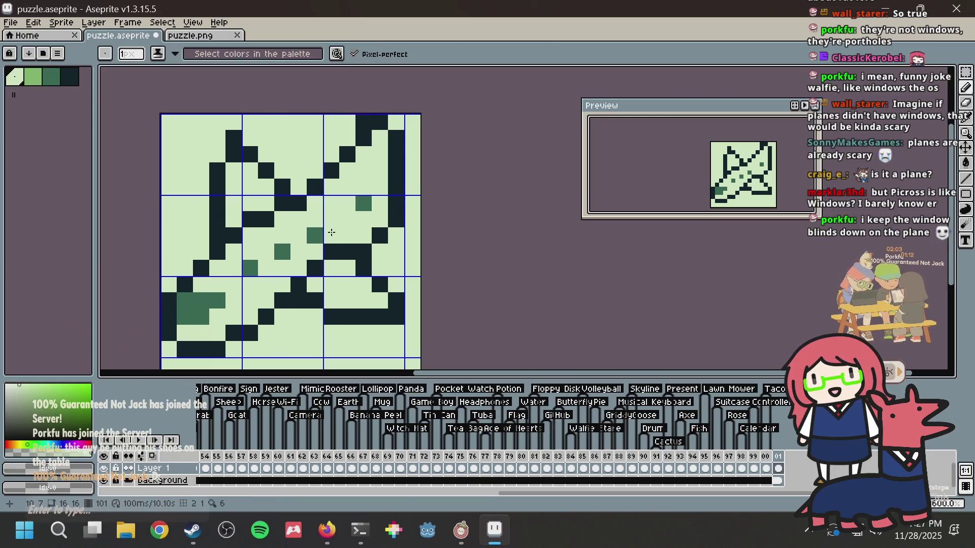
click(315, 235)
alt+click(364, 203)
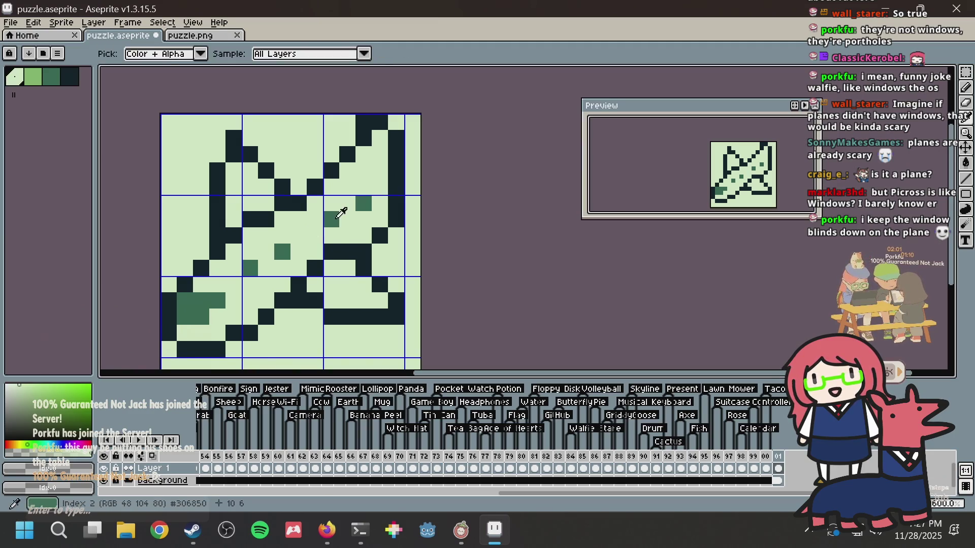
click(331, 219)
alt+click(361, 223)
click(333, 218)
click(362, 201)
key(alt+Tab)
key(alt+Tab)
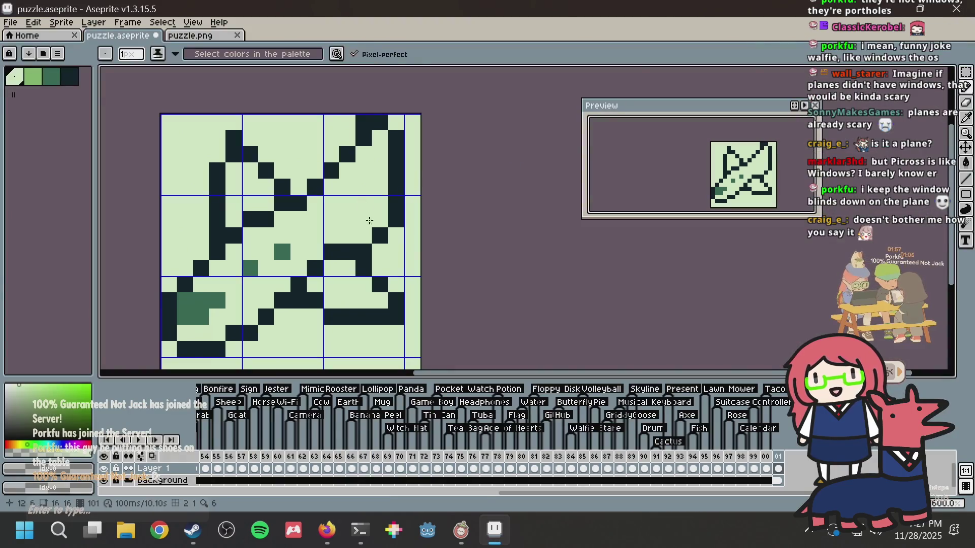
Step: Redraw the right wing outline as a dark diagonal, clearing the old outline cells to light green
alt+click(376, 240)
click(347, 237)
click(381, 219)
click(380, 203)
click(364, 220)
alt+click(410, 240)
click(381, 236)
click(364, 235)
click(381, 219)
click(396, 219)
click(397, 203)
Step: Undo the recent strokes, repaint one wing cell light green, and check the Firefox plane reference
key(v)
key(ctrl+z)
key(ctrl+z)
key(ctrl+z)
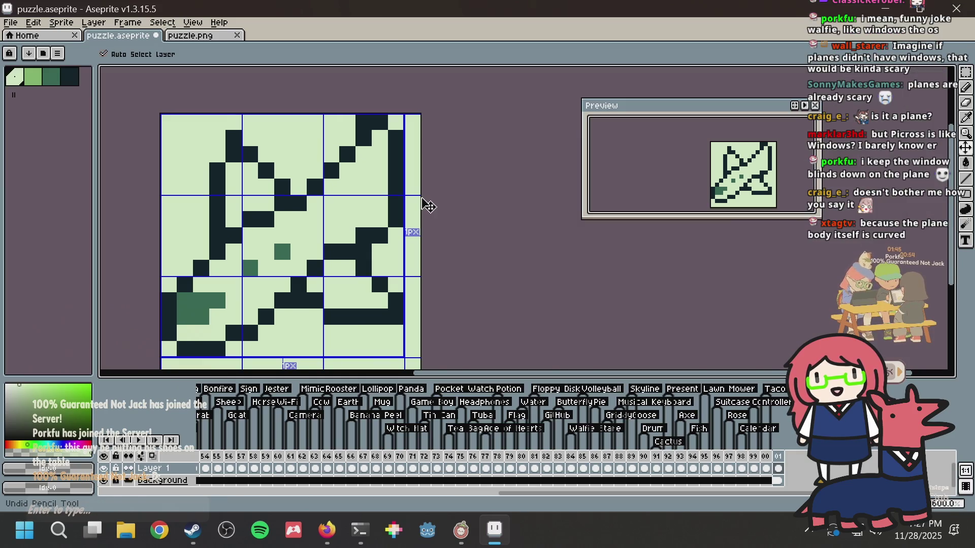
key(b)
click(394, 206)
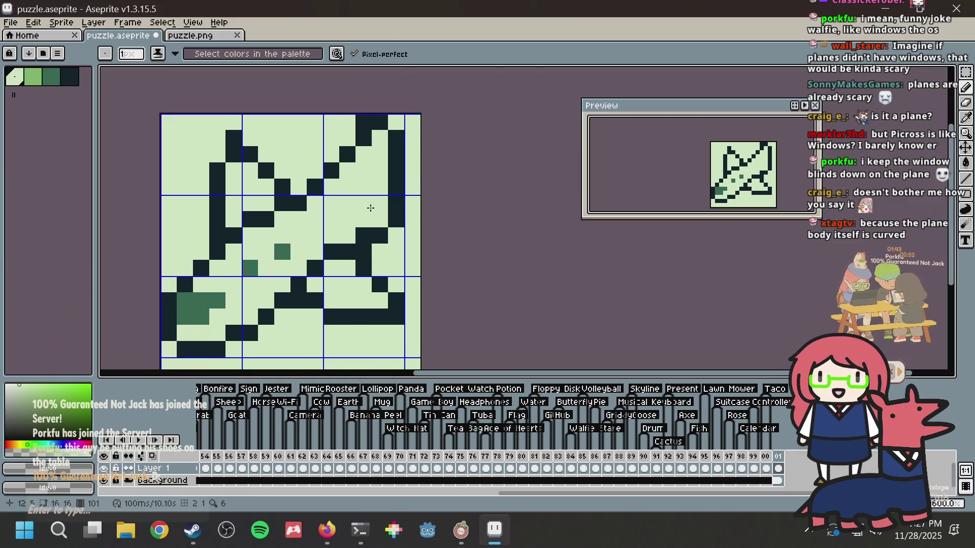
key(alt+Tab)
click(648, 7)
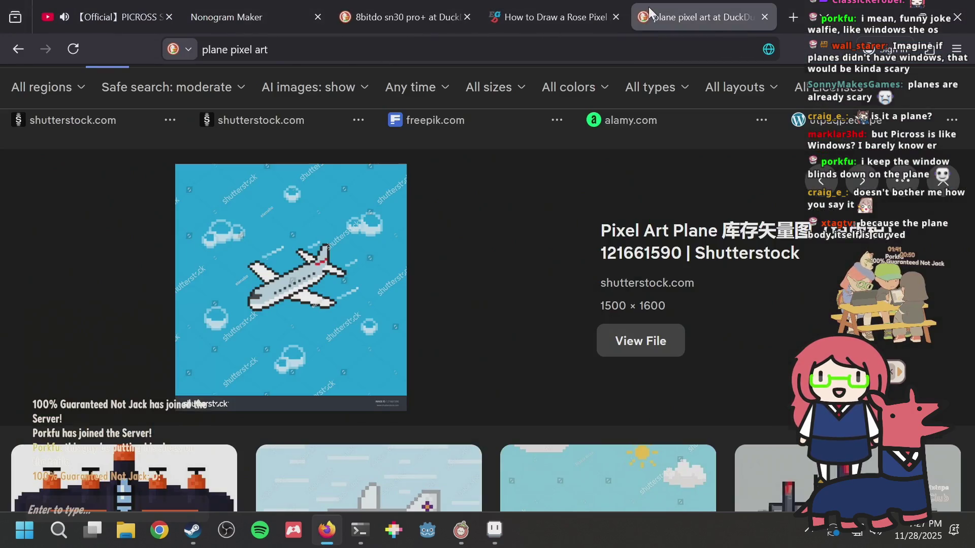
key(alt+Tab)
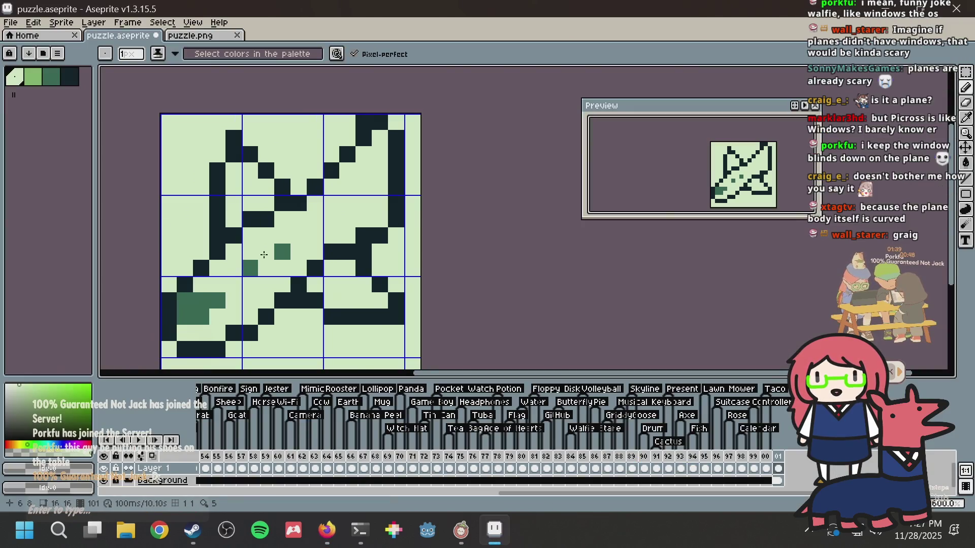
Step: Try several mid-green shading cells on the wing, undo each one, and save
alt+click(197, 298)
drag(218, 285, 206, 286)
key(ctrl+z)
click(231, 303)
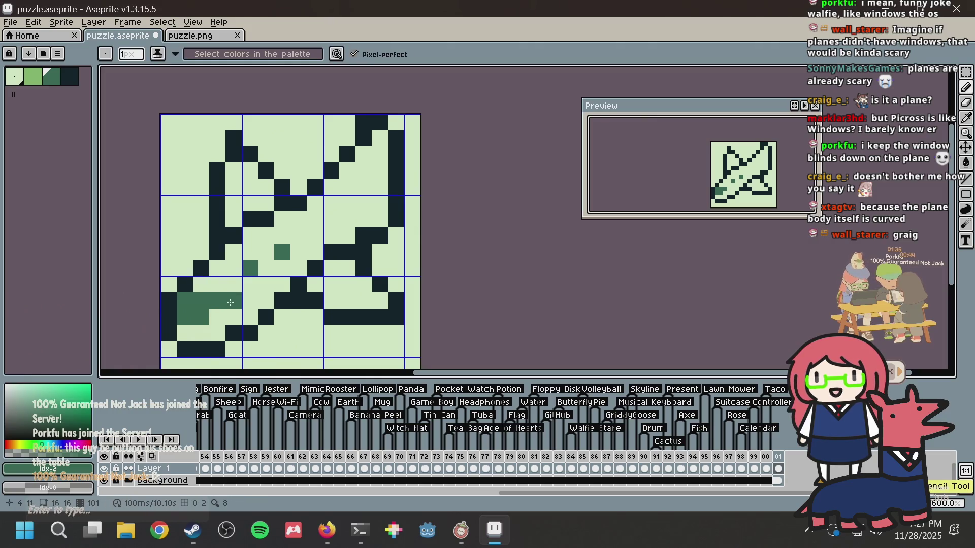
key(ctrl+z)
click(223, 288)
key(ctrl+z)
key(ctrl+s)
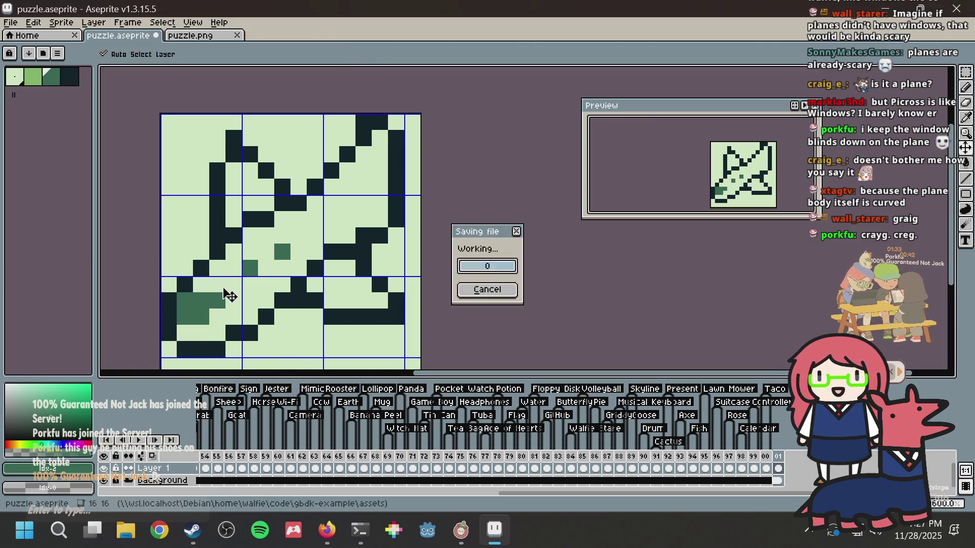
Step: Add two more mid-green shading cells, undo them, and save again
click(315, 235)
click(344, 215)
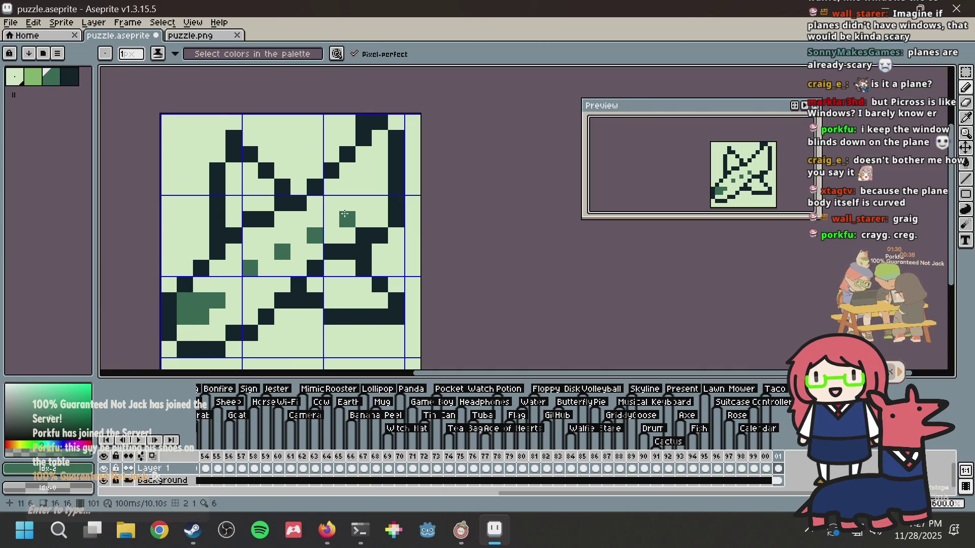
key(ctrl+z)
key(ctrl+z)
key(ctrl+z)
key(ctrl+s)
Step: Darken one right-wing outline cell and clear two neighbouring wing cells to light green
click(369, 196)
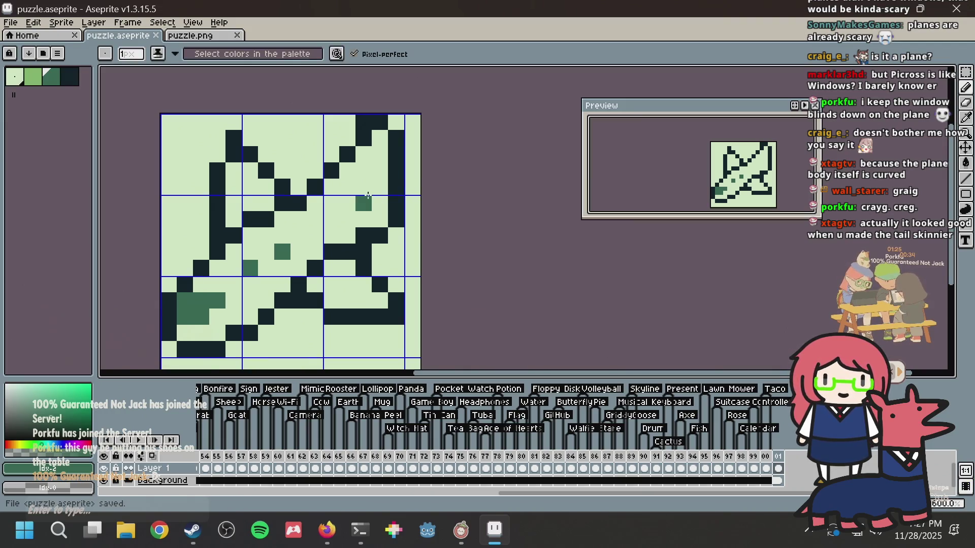
alt+click(396, 199)
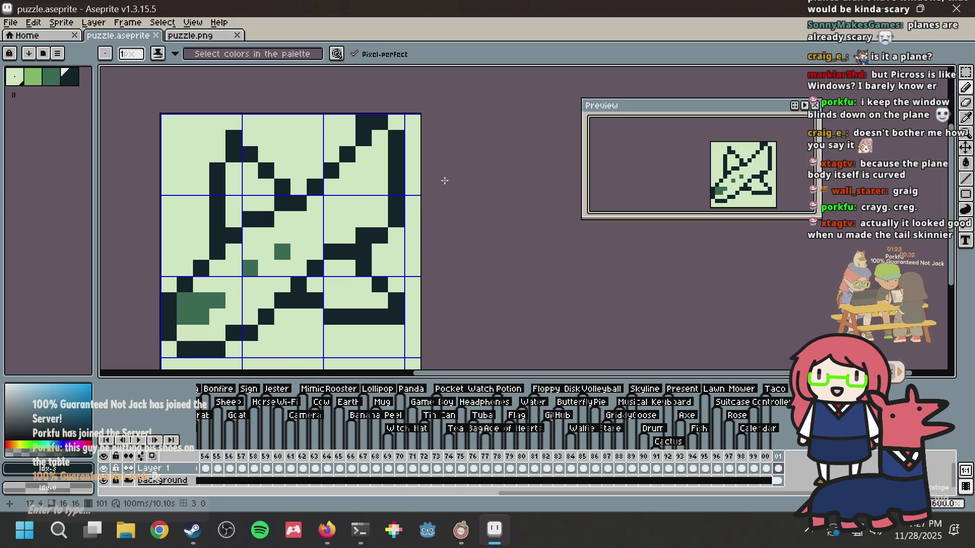
key(alt)
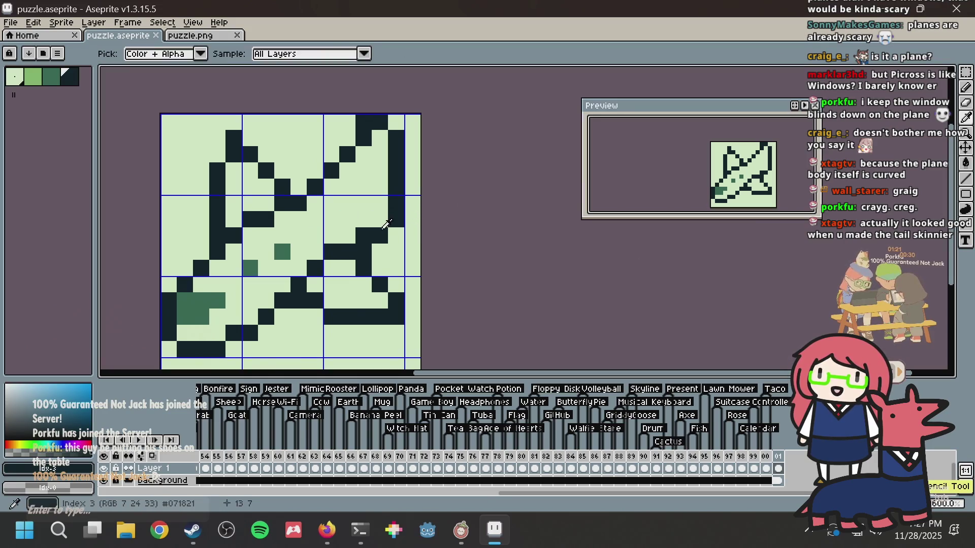
click(380, 220)
alt+click(398, 231)
click(395, 220)
click(375, 234)
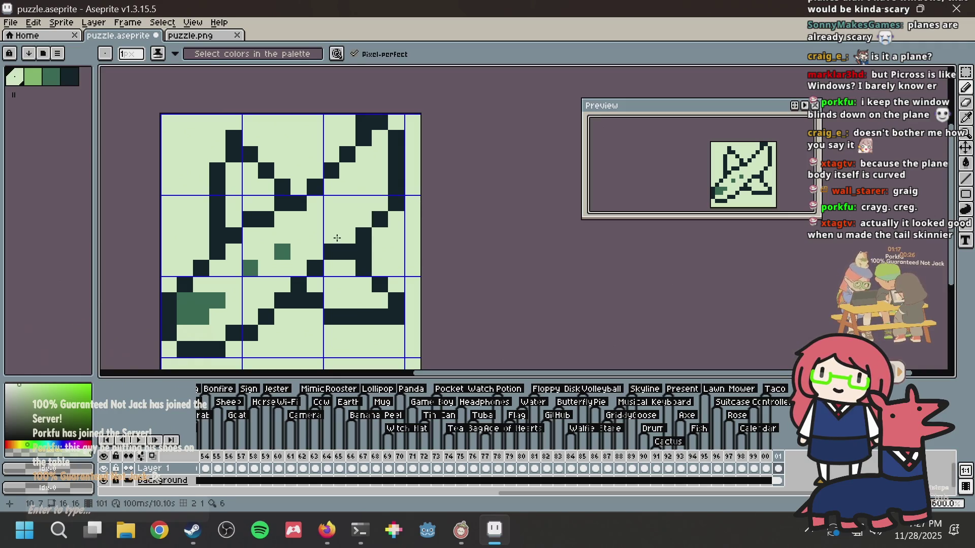
Step: Turn the inner right-wing stroke into a stepped diagonal of dark pixels and save
alt+click(355, 250)
click(348, 239)
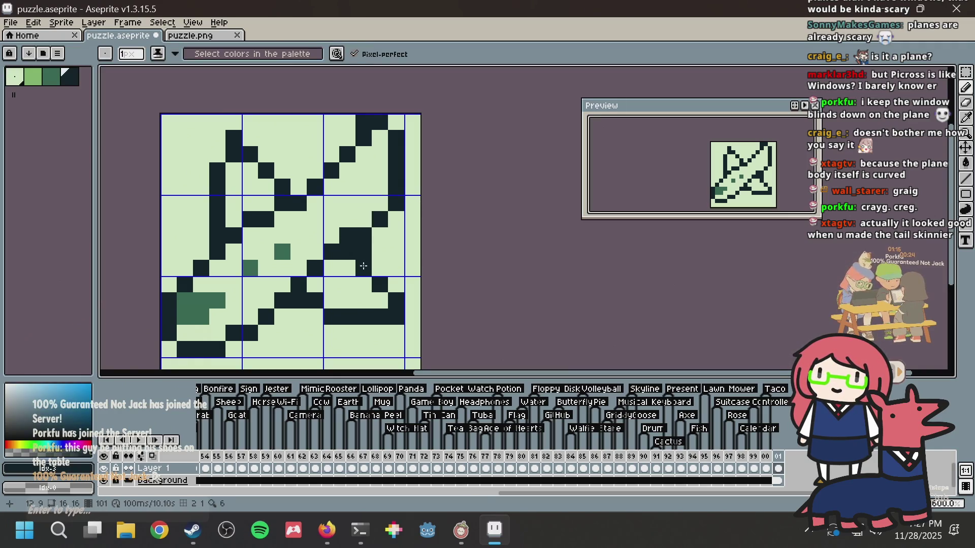
alt+click(349, 261)
click(365, 268)
click(364, 252)
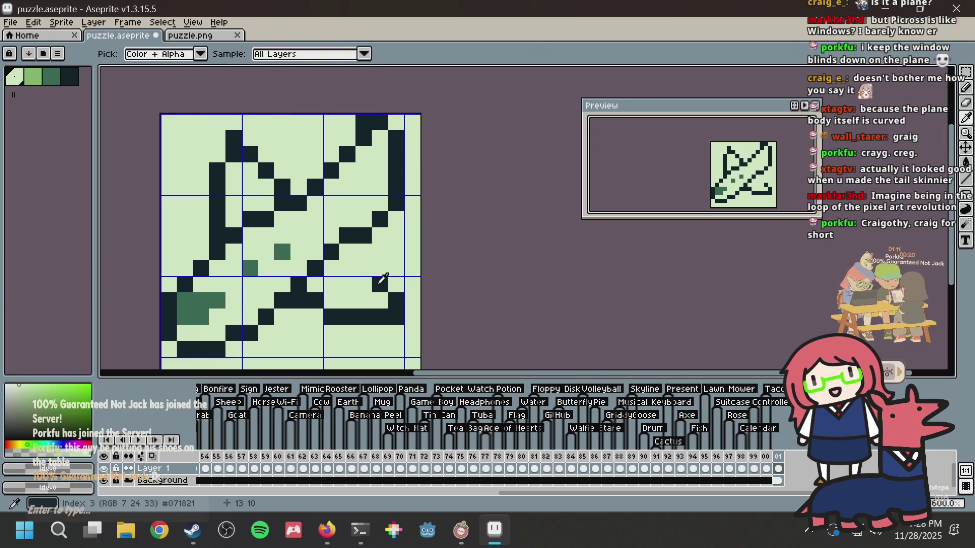
alt+click(382, 278)
click(363, 252)
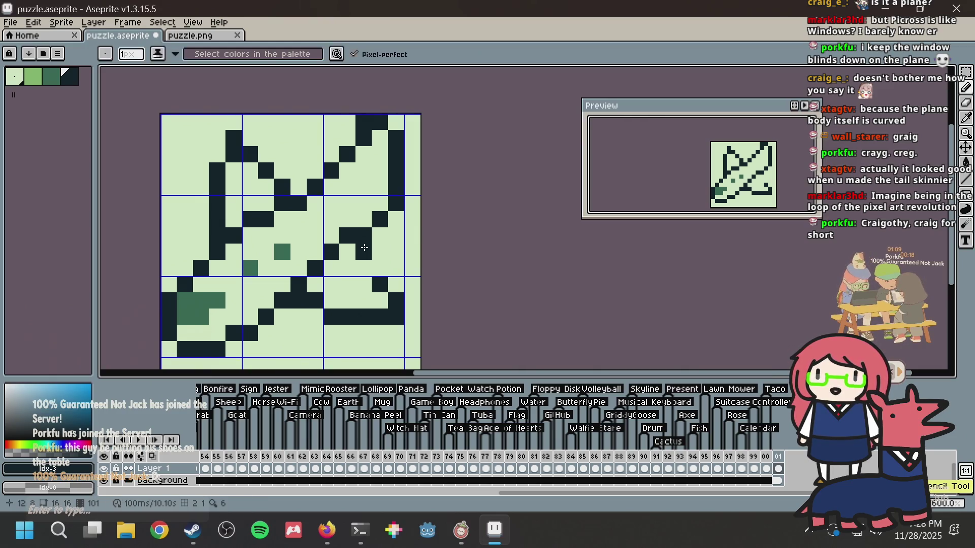
key(ctrl+z)
click(348, 252)
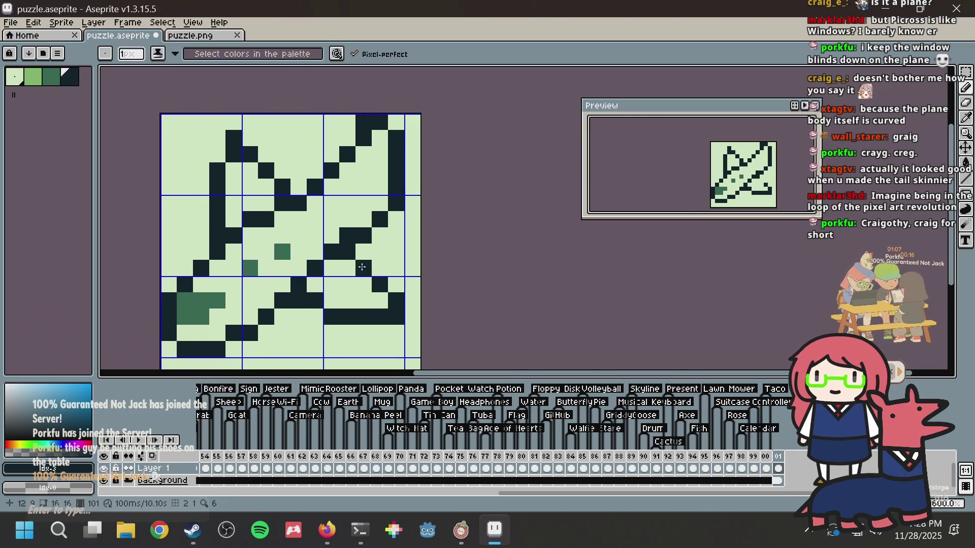
key(ctrl+s)
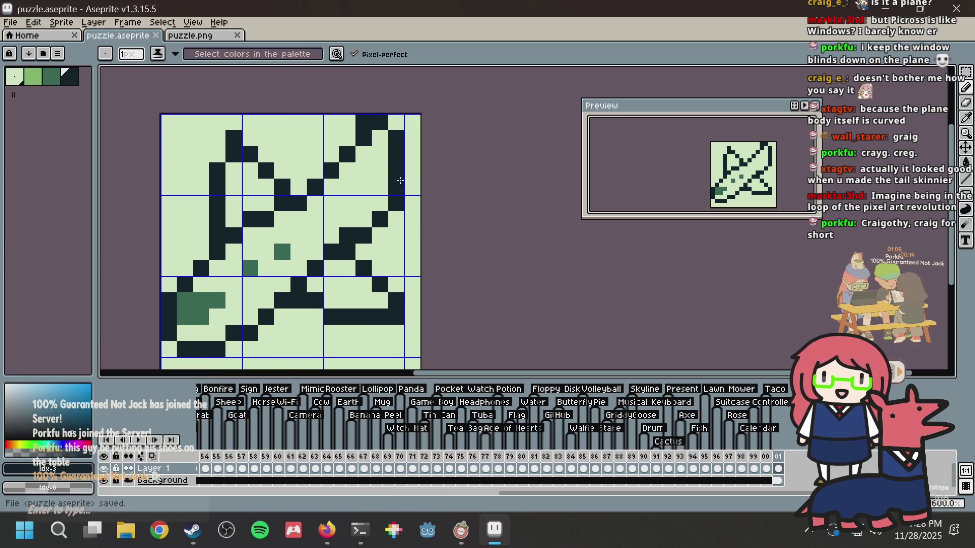
Step: Draw a three-cell dark diagonal on the wing and clear the cell beside it to light green
click(301, 267)
click(283, 285)
click(299, 268)
click(315, 253)
key(i)
click(326, 280)
key(b)
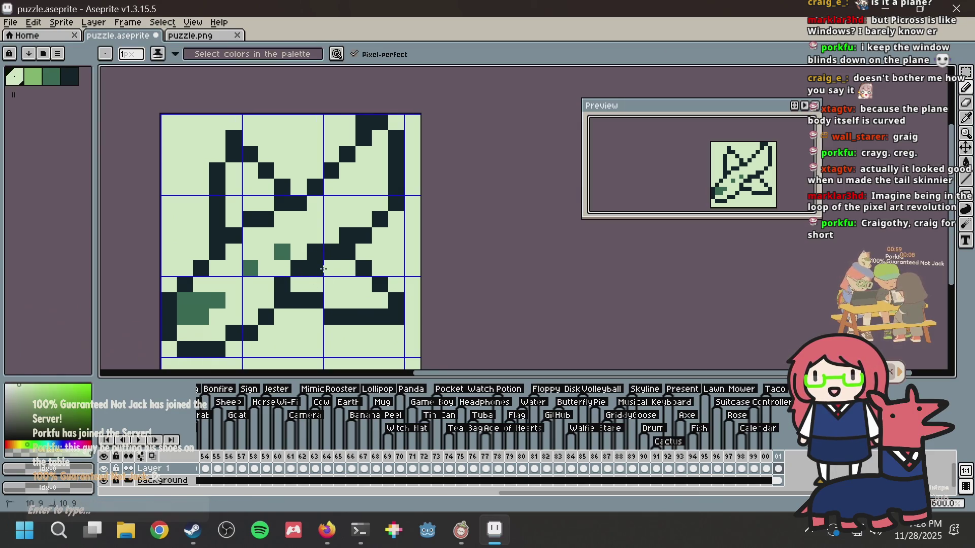
click(317, 268)
Step: Darken one wing cell and clear the cell below it to light green
key(i)
click(324, 248)
key(b)
click(330, 236)
key(i)
click(337, 265)
key(b)
click(335, 247)
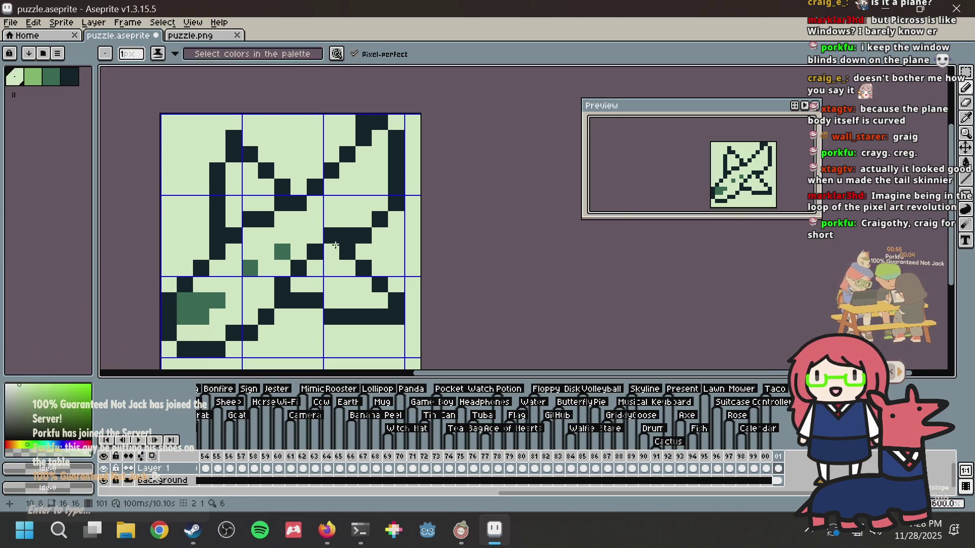
Step: Remove two mid-green shading pixels by painting them light green
key(i)
click(321, 222)
key(b)
click(278, 245)
click(250, 269)
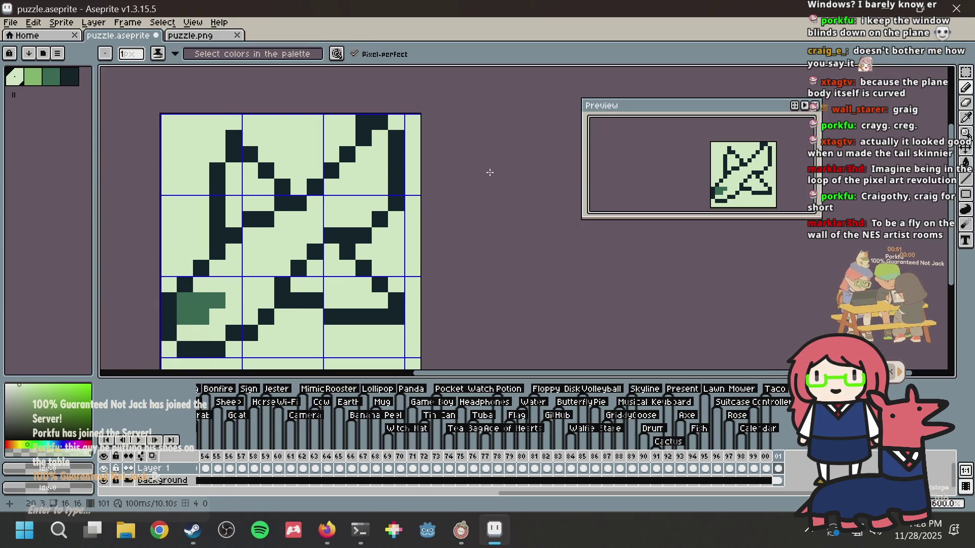
Step: Redraw the upper wing line, darkening column 10 row 4 and clearing column 9 row 3 and strays
key(i)
click(294, 199)
key(b)
click(305, 186)
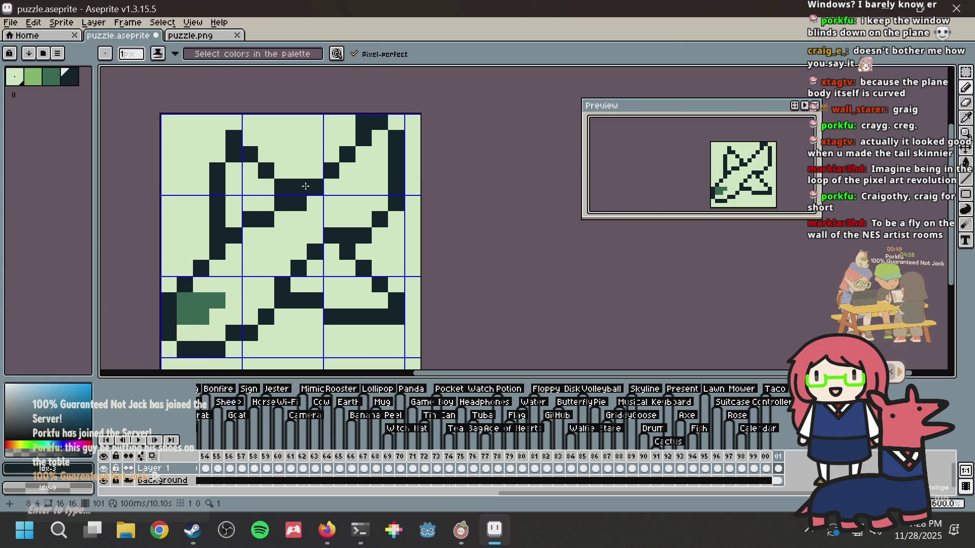
right_click(321, 173)
click(328, 190)
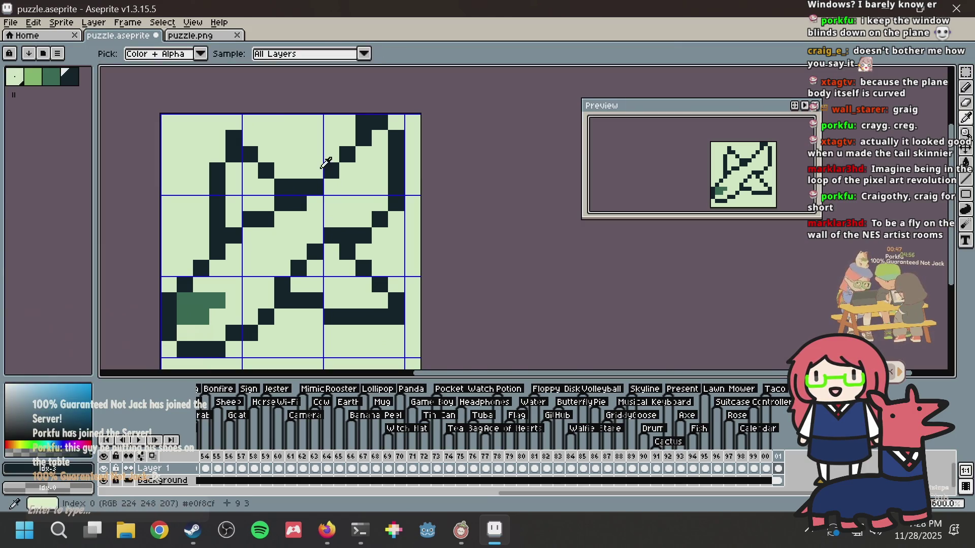
click(315, 171)
right_click(294, 210)
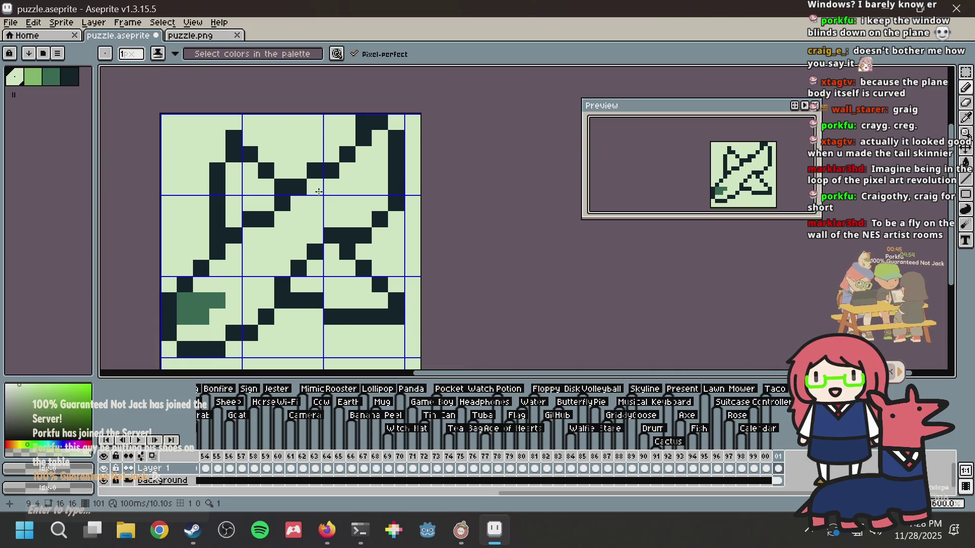
right_click(364, 268)
click(363, 268)
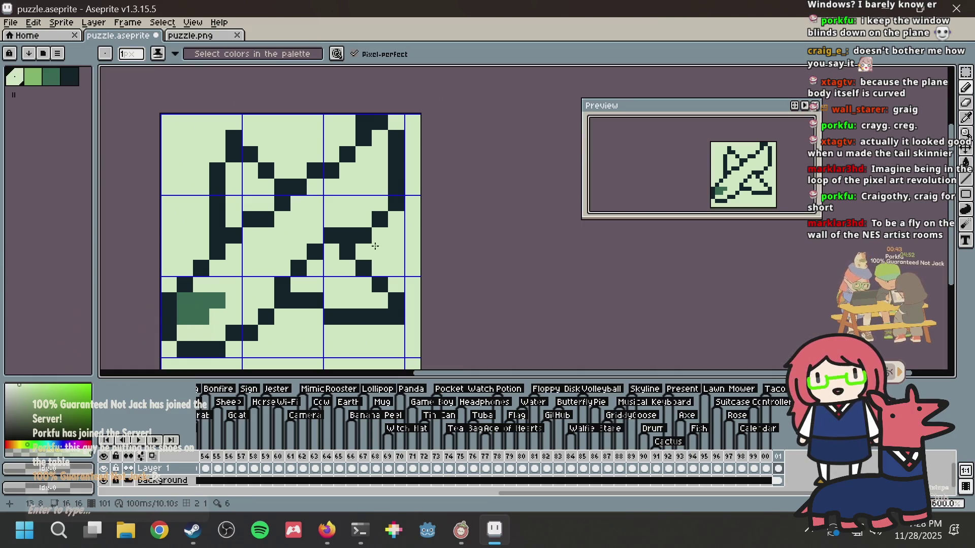
Step: Step the wing joint and the tail's right edge by darkening and clearing pixels
alt+click(361, 232)
click(364, 220)
alt+click(372, 236)
click(363, 236)
click(379, 220)
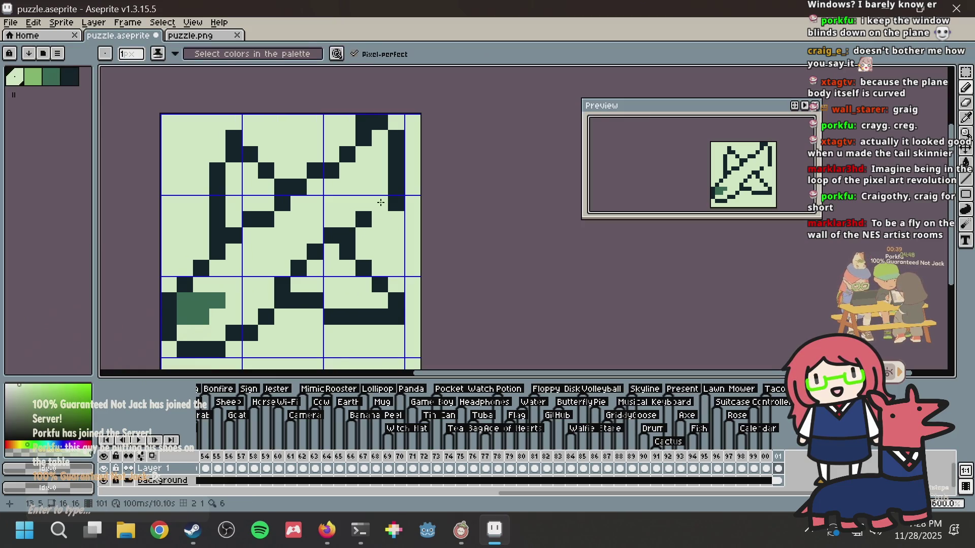
alt+click(399, 200)
click(380, 203)
drag(396, 210, 392, 185)
alt+click(381, 201)
click(394, 191)
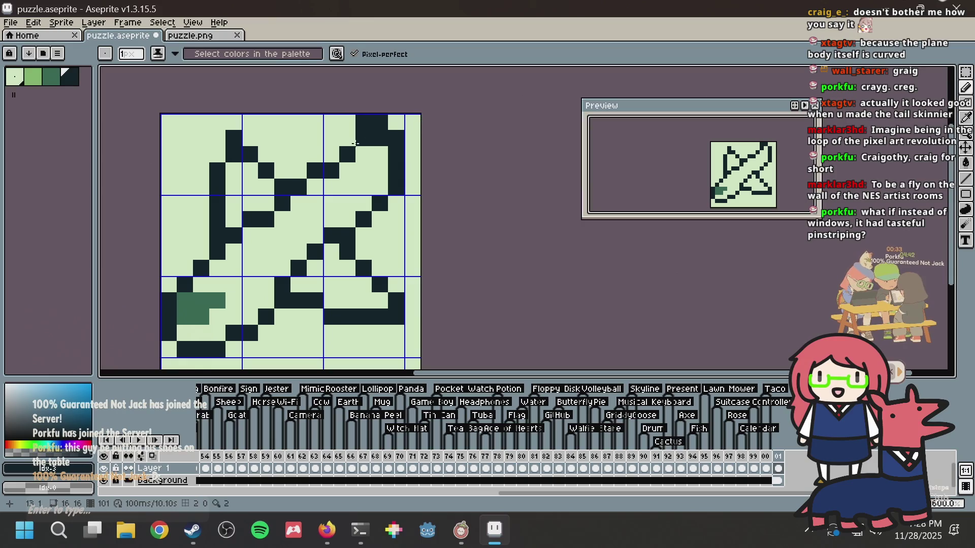
Step: Clean up the wing diagonal, removing two dark pixels, and save
click(267, 203)
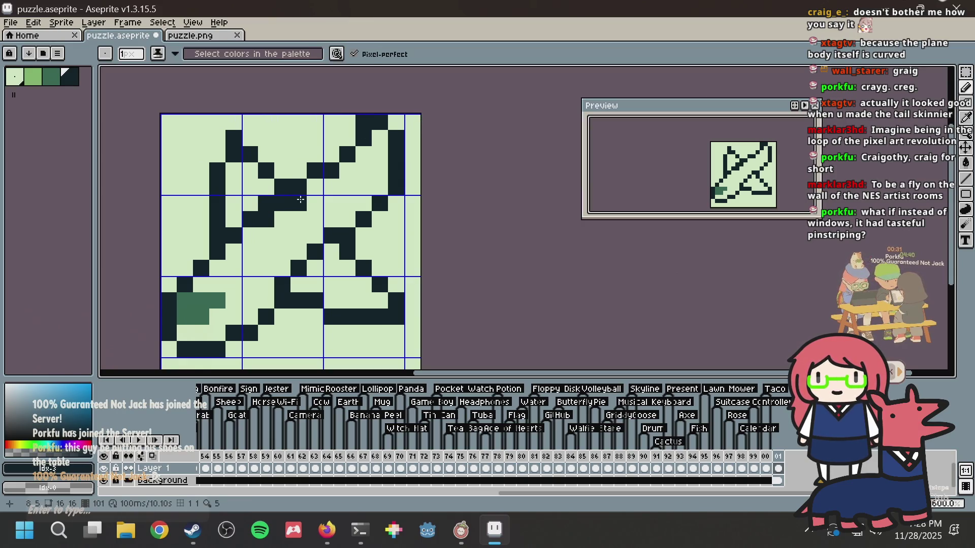
alt+click(283, 224)
drag(299, 203, 264, 222)
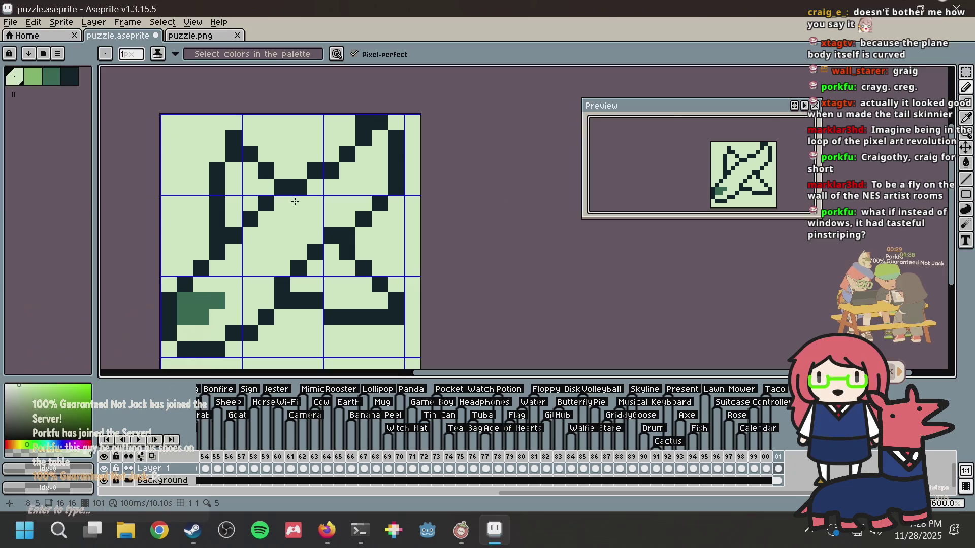
key(ctrl+s)
Step: Shape the tail's top-right tip into a pointed diagonal with two new dark pixels
alt+click(365, 127)
drag(344, 122, 347, 139)
alt+click(367, 152)
click(365, 138)
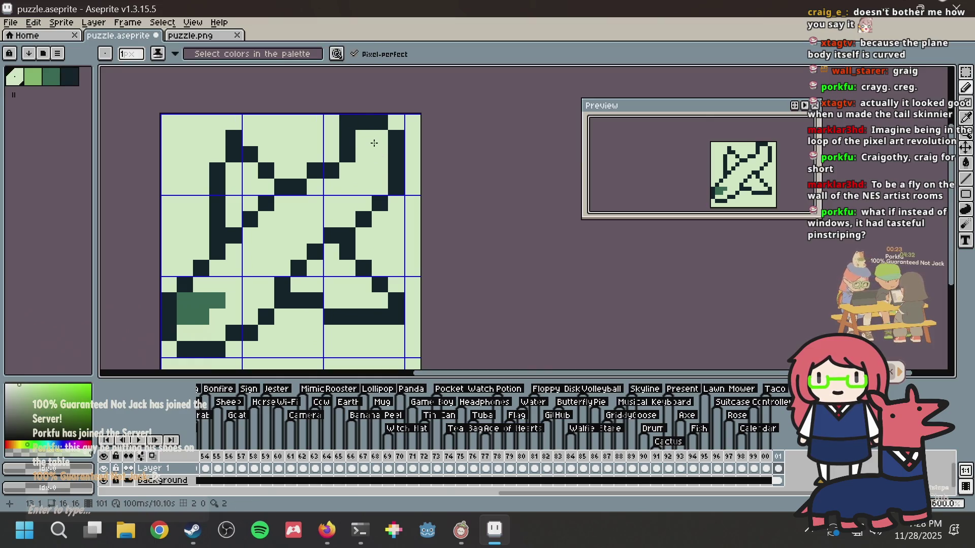
click(380, 122)
alt+click(396, 138)
click(380, 138)
alt+click(379, 122)
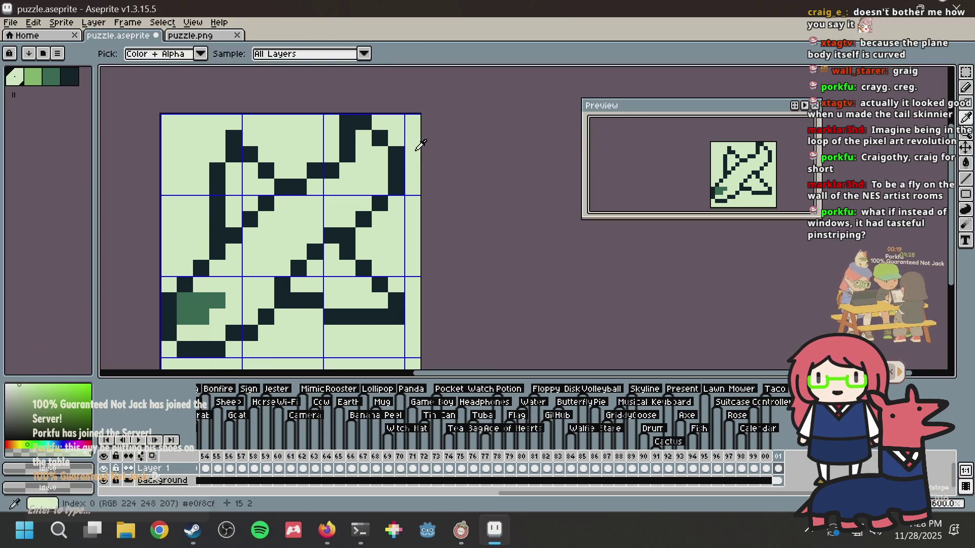
Step: Glance at the plane reference images in Firefox and return to the sprite
key(alt+Tab)
key(alt+Tab)
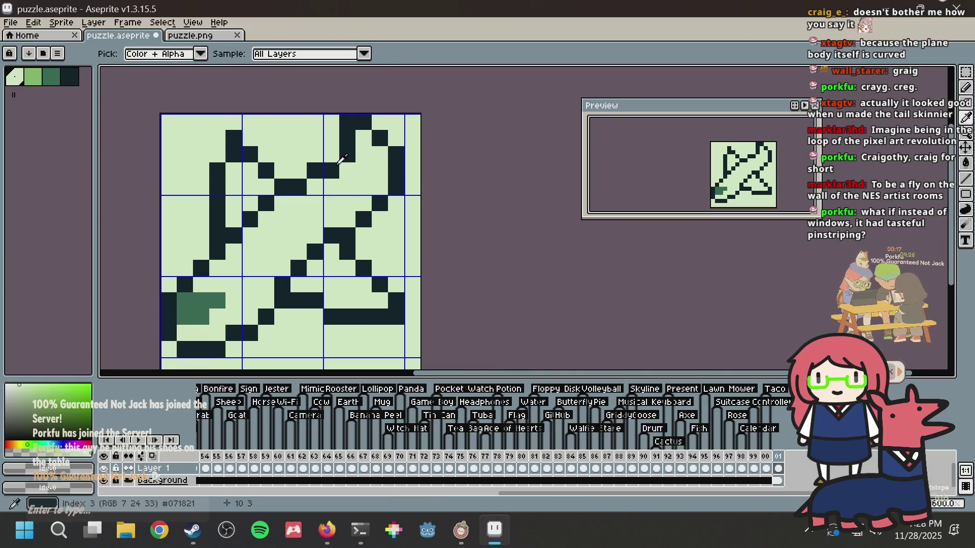
key(alt+Tab)
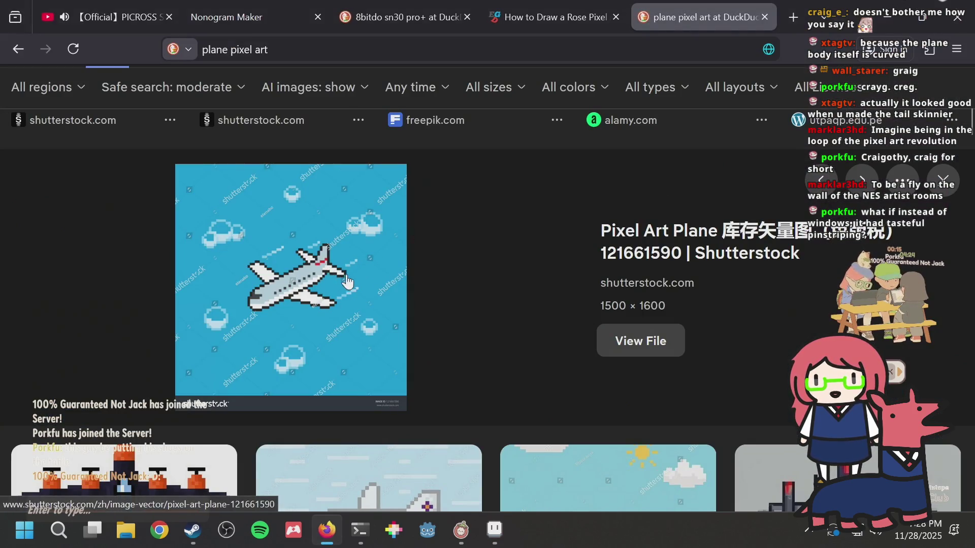
key(alt+Tab)
Step: Add dark pixels to the tail top's left side, undo strays, then view the references again
click(317, 139)
key(ctrl+z)
click(315, 127)
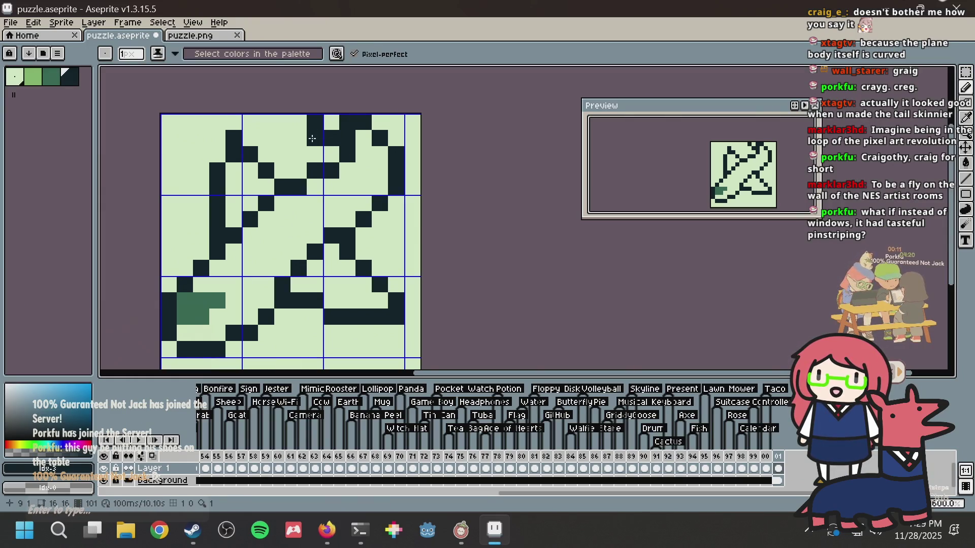
click(331, 154)
click(381, 171)
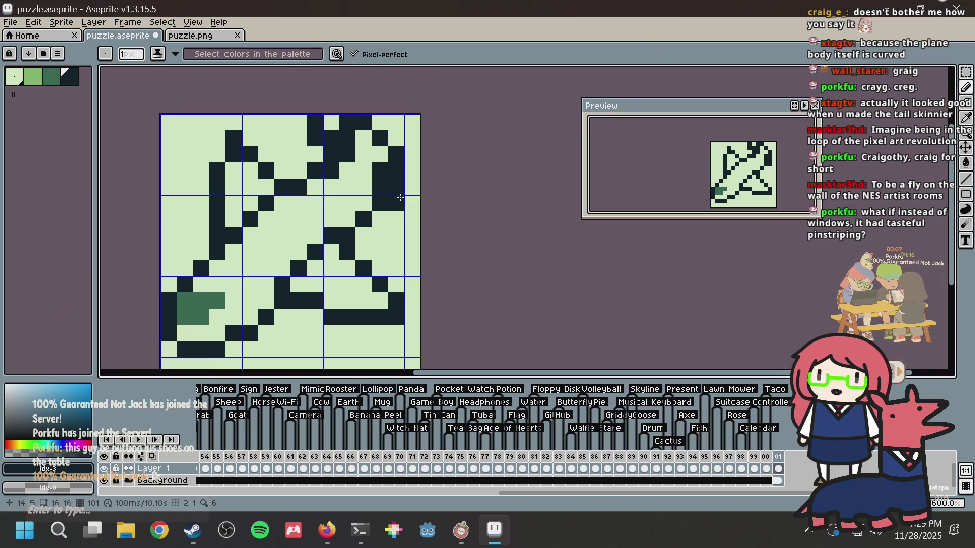
key(ctrl+z)
key(ctrl+z)
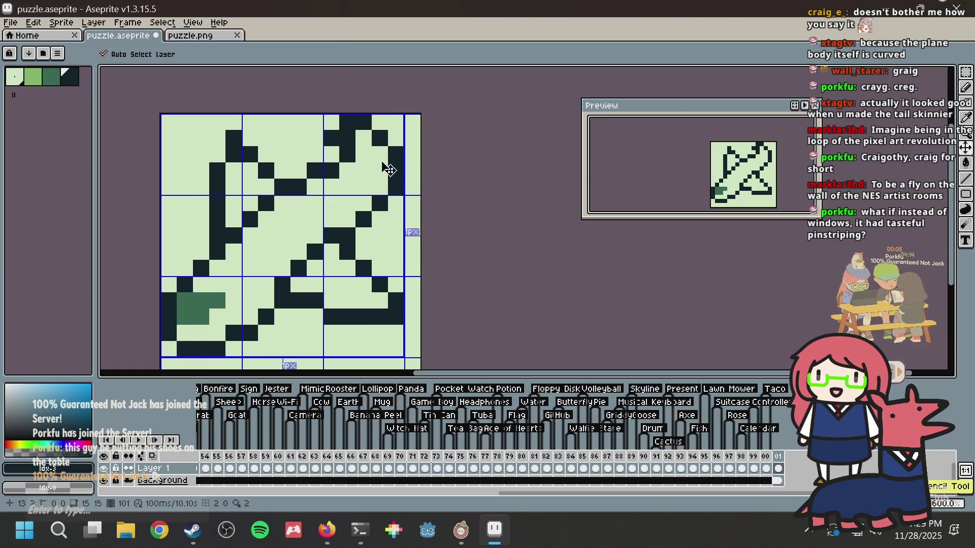
key(ctrl+z)
key(alt+Tab)
scroll(480, 218, down, 4)
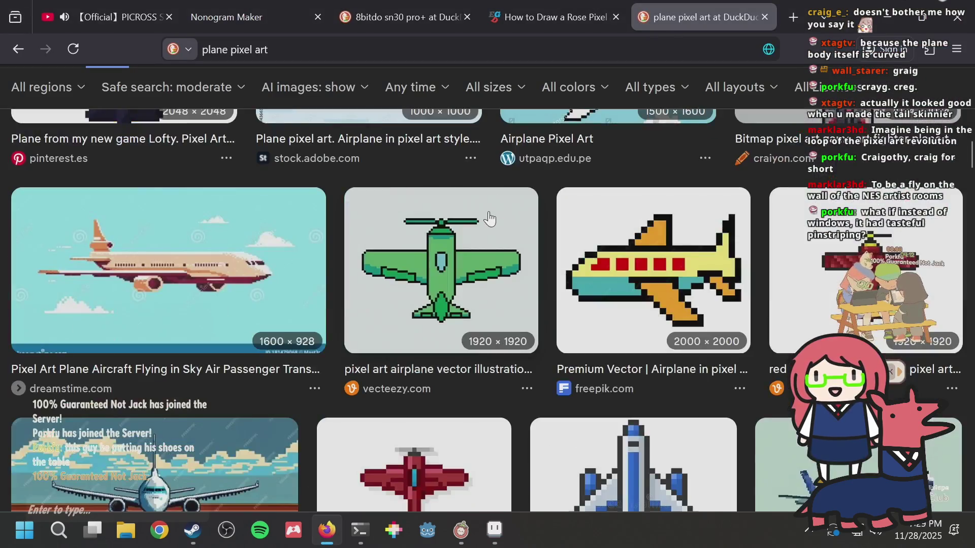
scroll(480, 217, down, 4)
scroll(479, 223, down, 5)
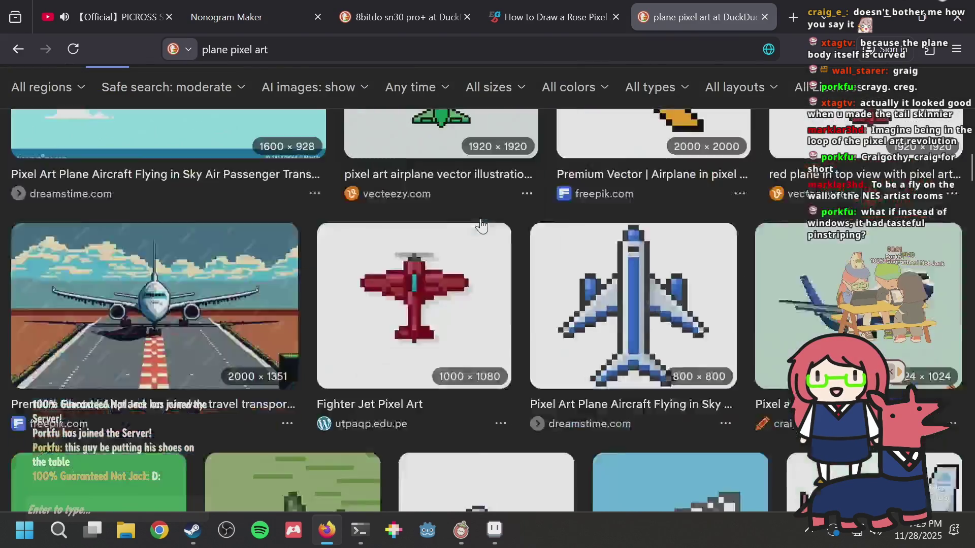
scroll(473, 226, up, 10)
scroll(269, 309, up, 5)
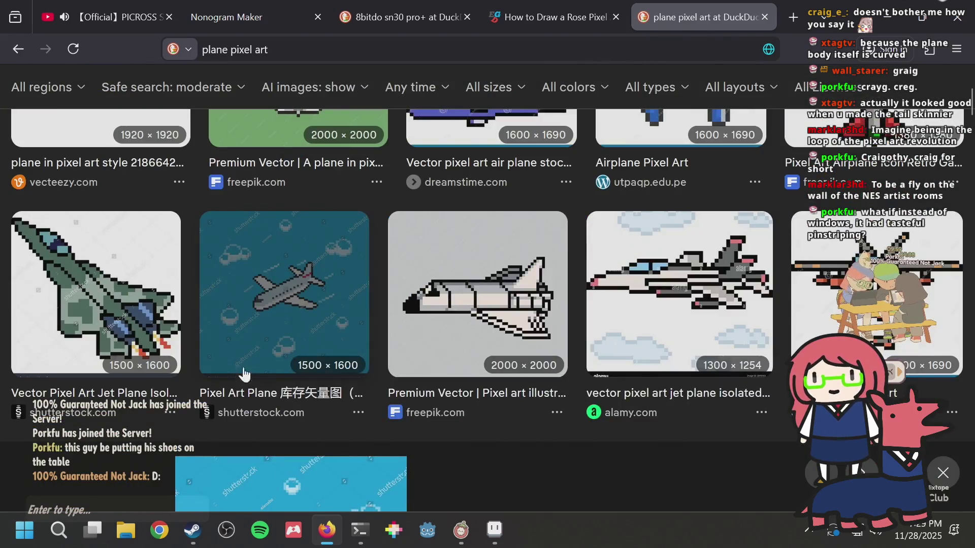
scroll(313, 284, up, 5)
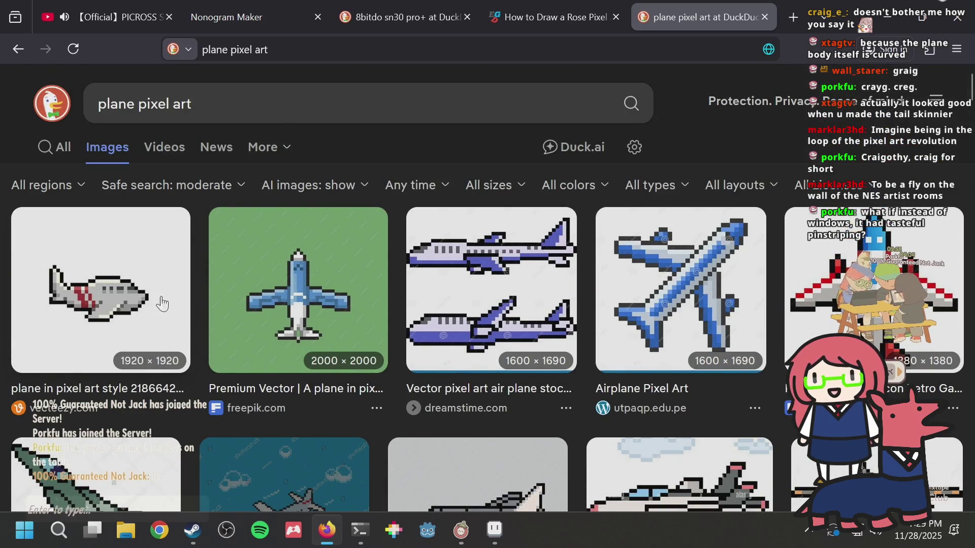
scroll(298, 262, down, 5)
scroll(327, 315, down, 3)
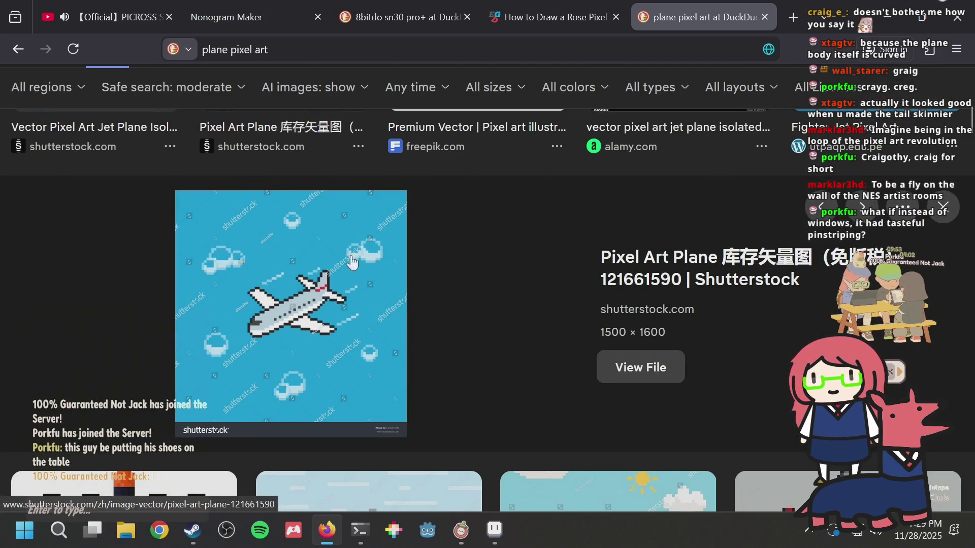
key(alt+Tab)
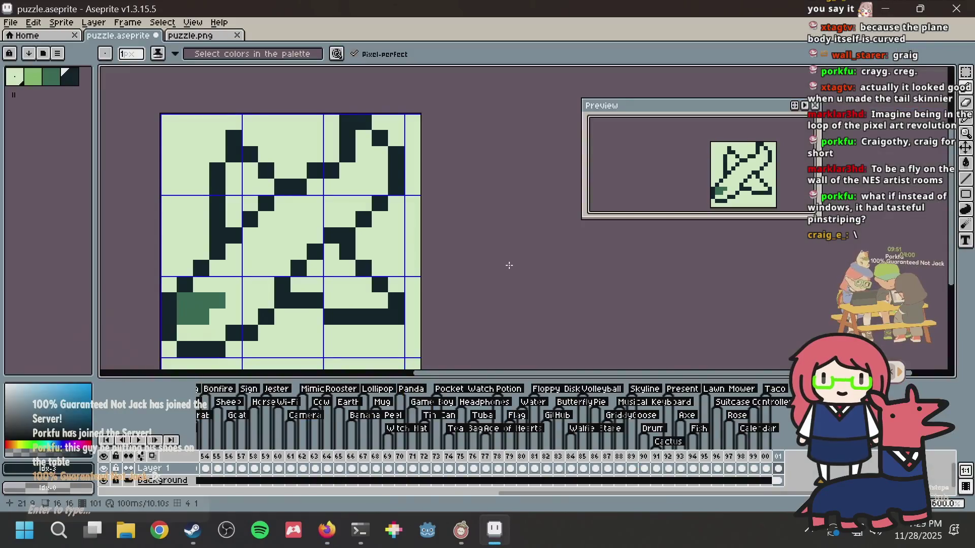
Step: Slim the tail outline: clear two dark pixels, darken column 13 row 2, and save
scroll(348, 252, down, 2)
scroll(348, 253, up, 2)
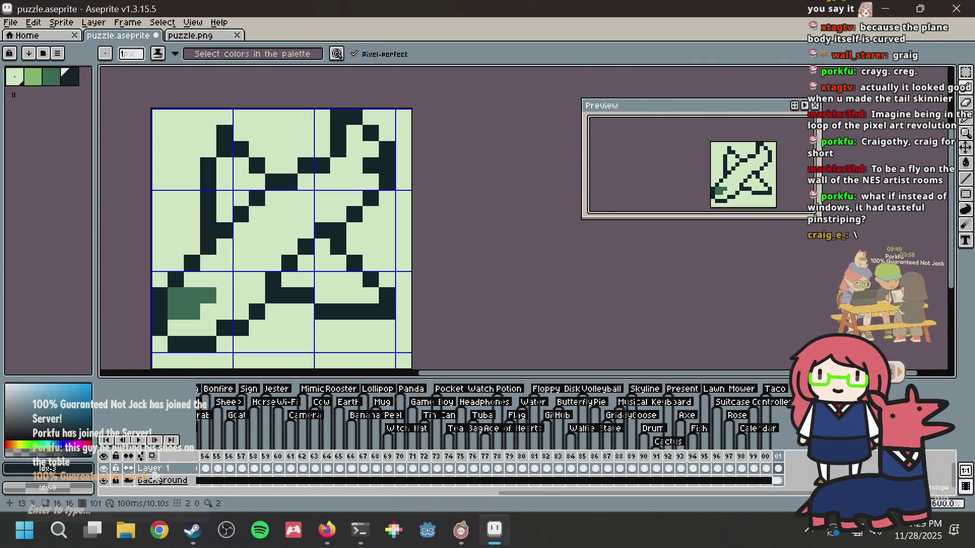
alt+click(348, 161)
click(322, 166)
click(337, 150)
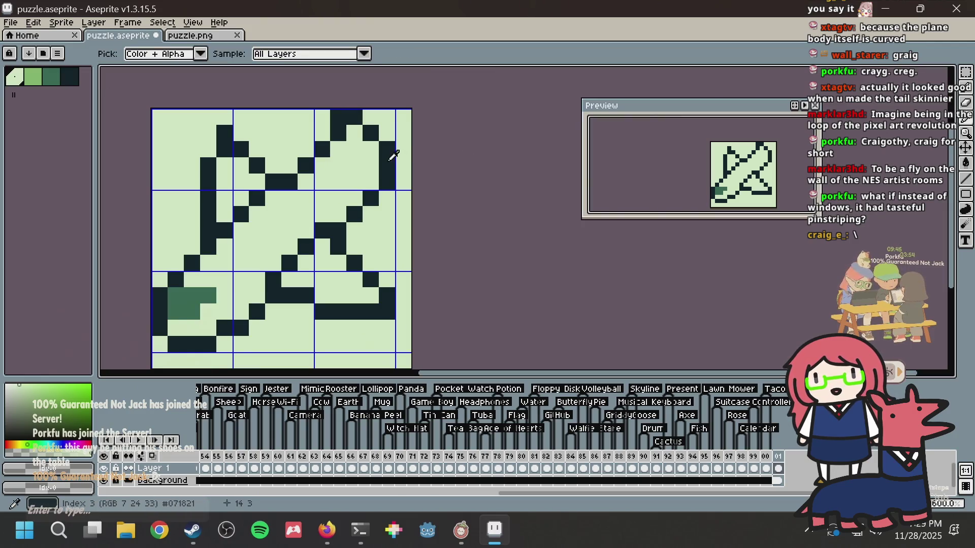
alt+click(387, 152)
click(368, 143)
alt+click(397, 121)
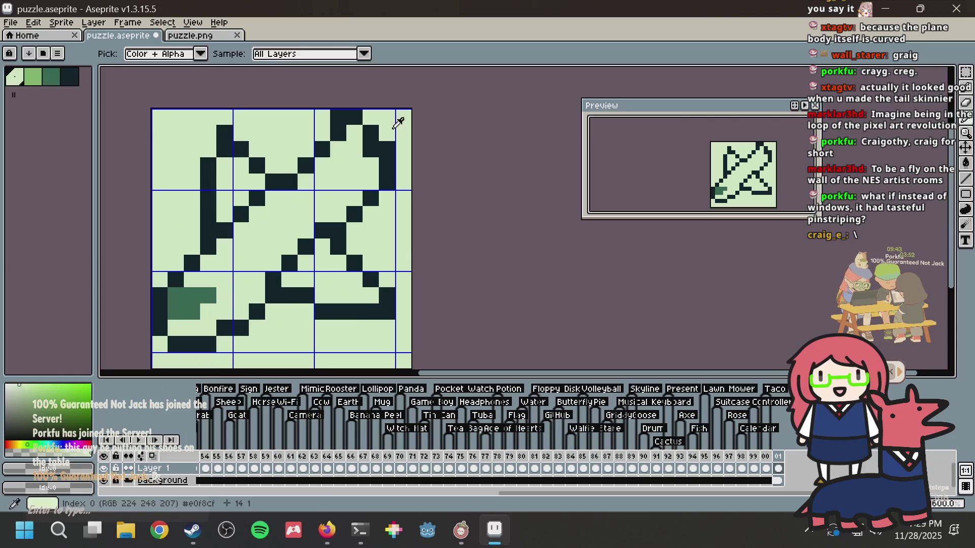
click(387, 149)
key(ctrl)
key(ctrl+s)
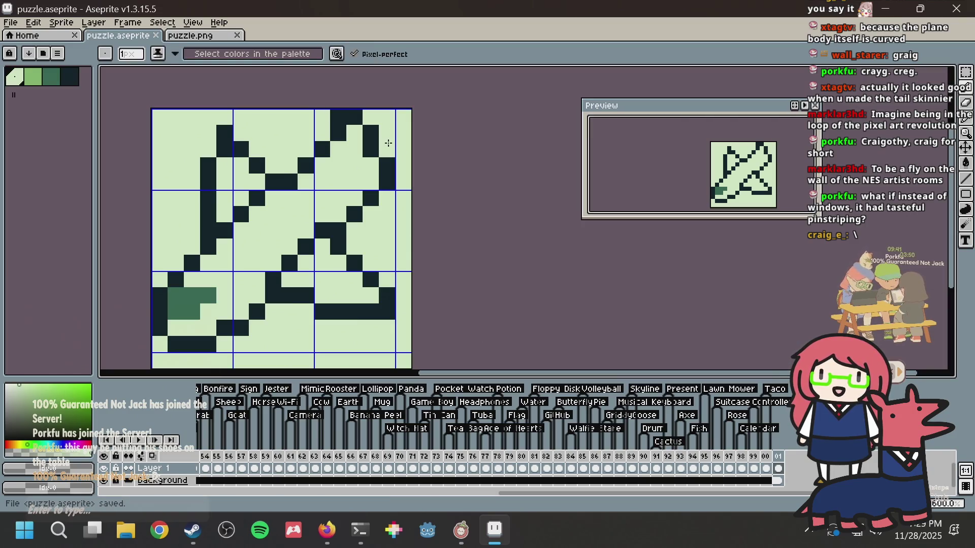
Step: Add a dark pixel to the lower wing edge, then try and undo a fuselage diagonal
click(370, 195)
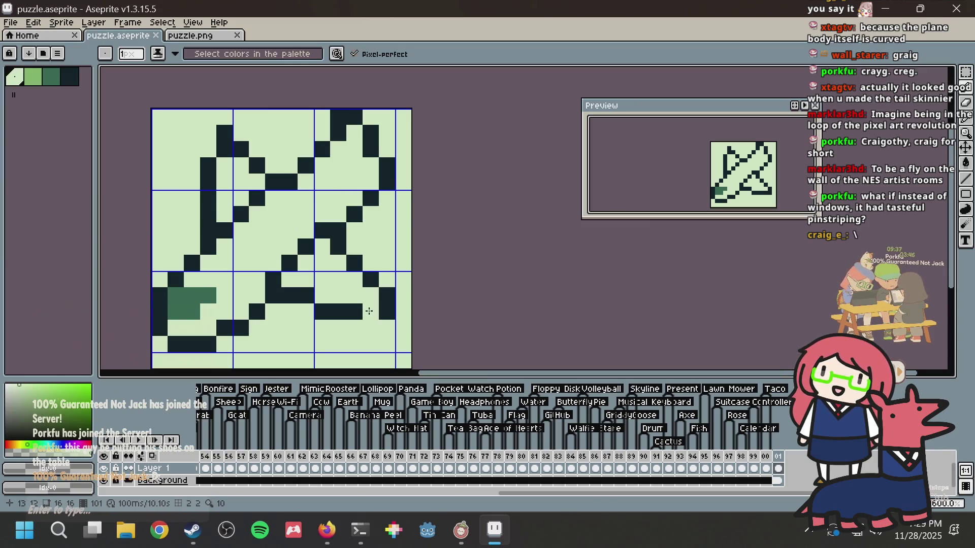
key(alt)
drag(241, 268, 359, 162)
key(ctrl+z)
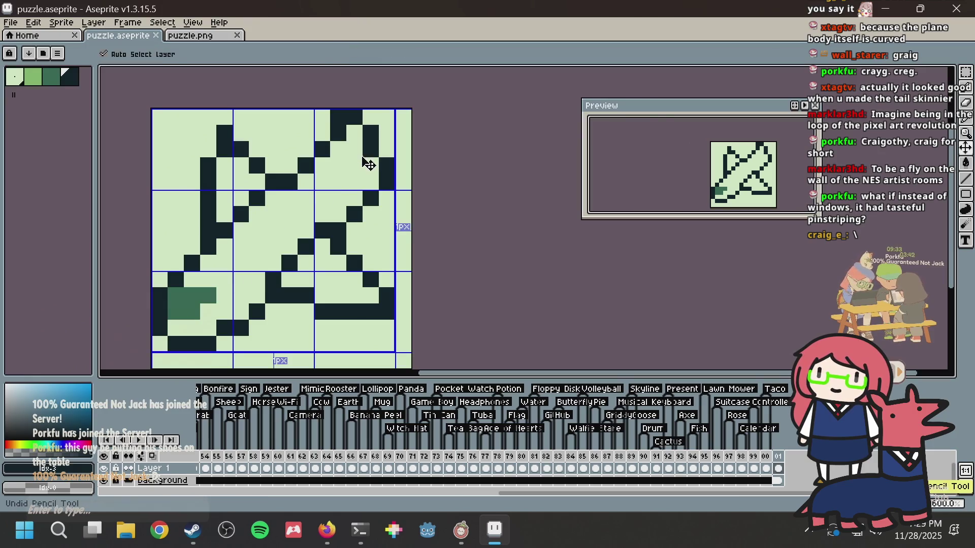
key(alt)
Step: Draw a mid-green diagonal along the fuselage, then clear alternate pixels to light green
click(206, 293)
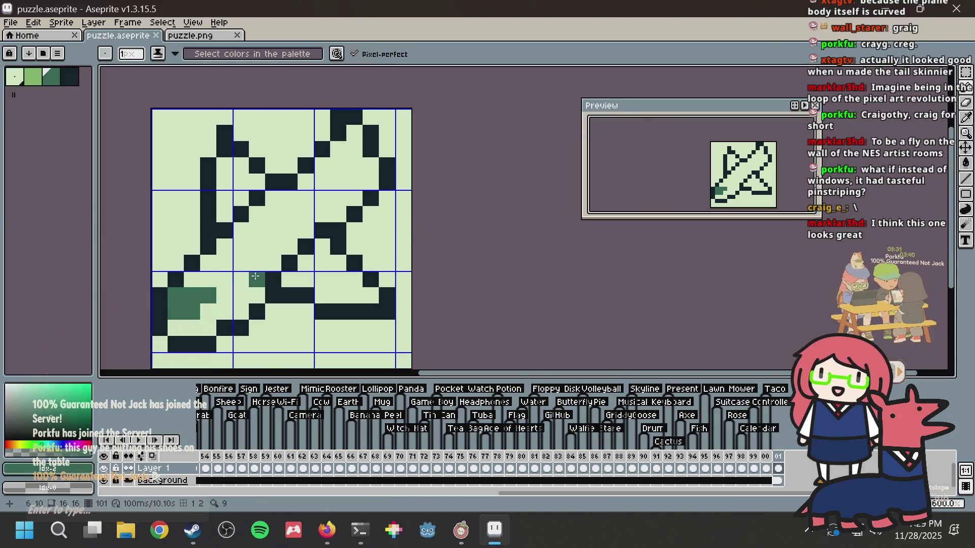
drag(240, 284, 356, 163)
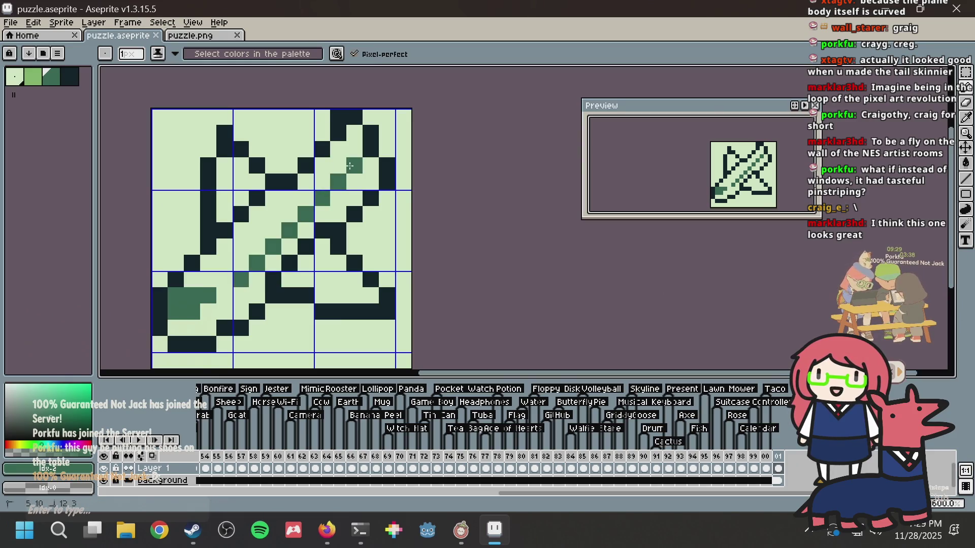
key(alt)
click(341, 188)
click(257, 263)
click(290, 229)
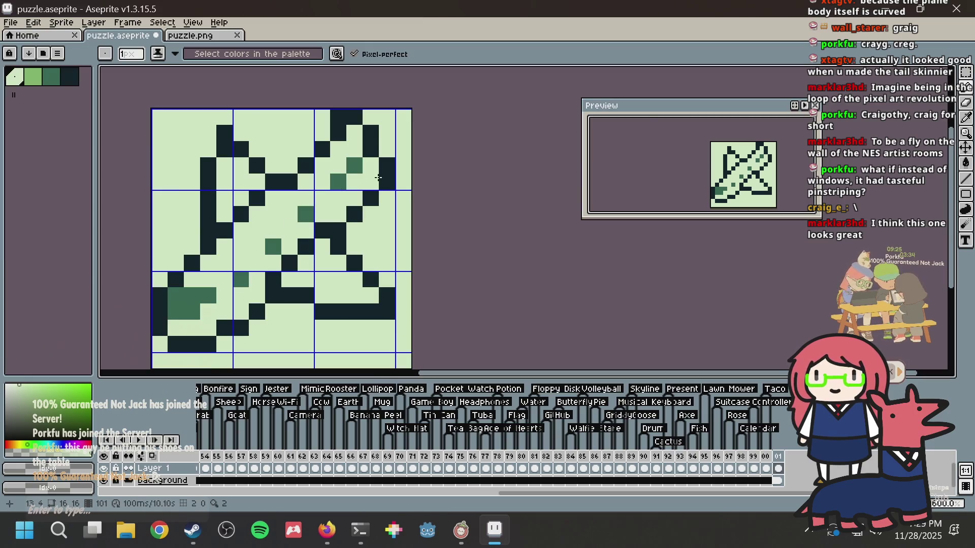
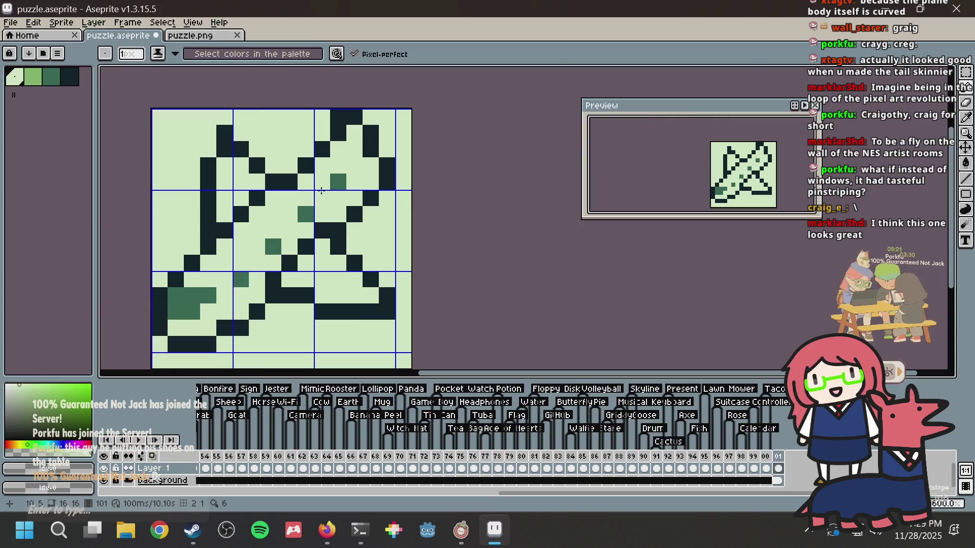
Step: Undo the green diagonal shading in the plane's middle and save puzzle.aseprite
key(ctrl+z)
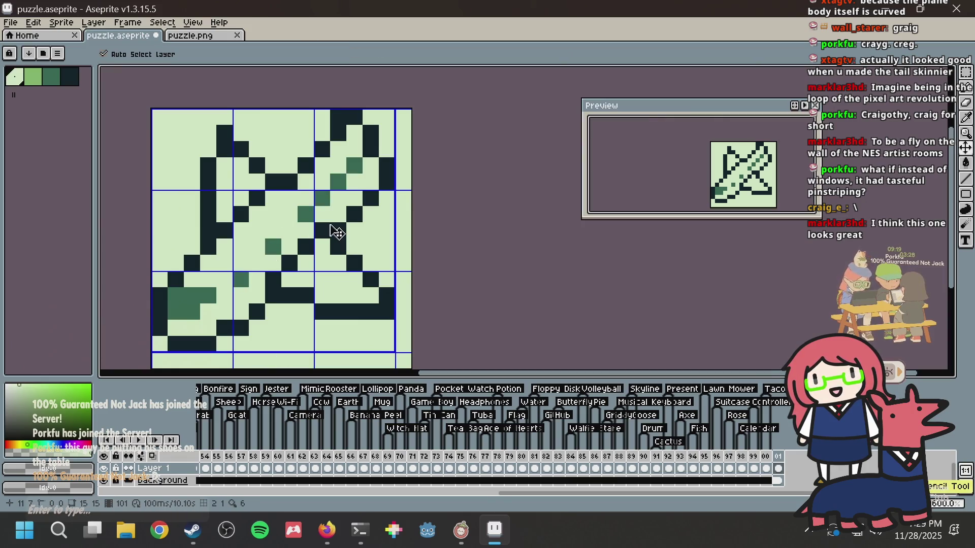
key(ctrl+z)
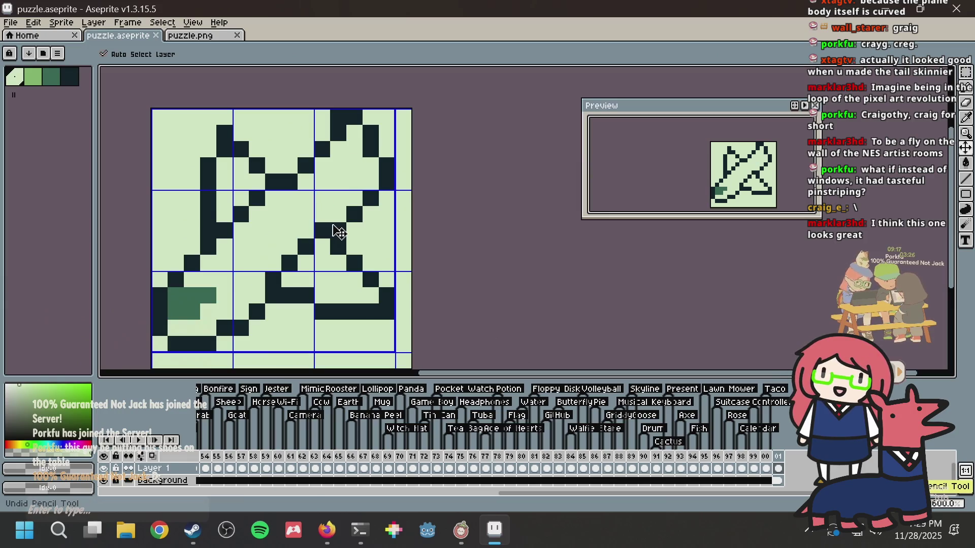
key(ctrl+s)
key(b)
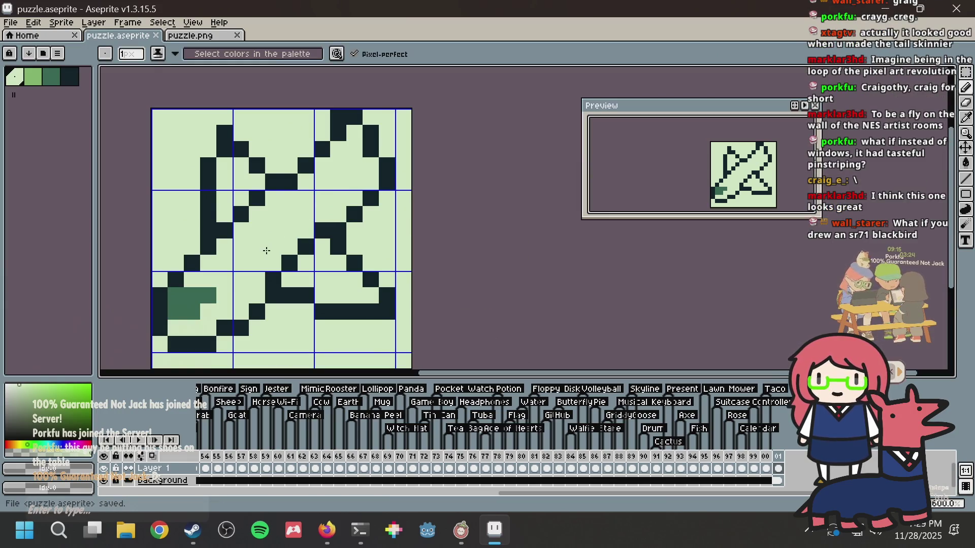
Step: Add a dark outline pixel, trim one pixel from the lower-left green patch, then open a new browser tab
click(271, 184)
right_click(173, 297)
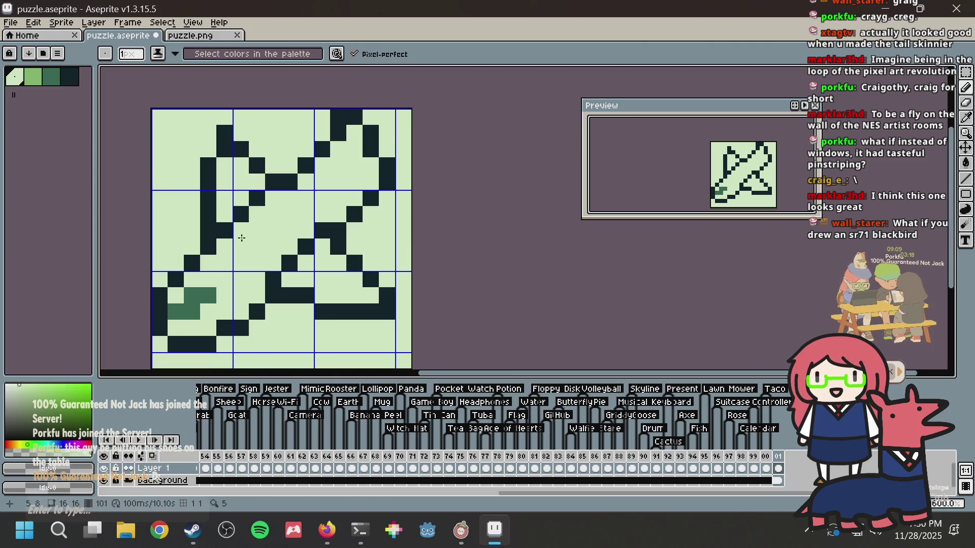
key(alt+Tab)
key(ctrl+t)
Step: Search DuckDuckGo for sr71
text(sr71)
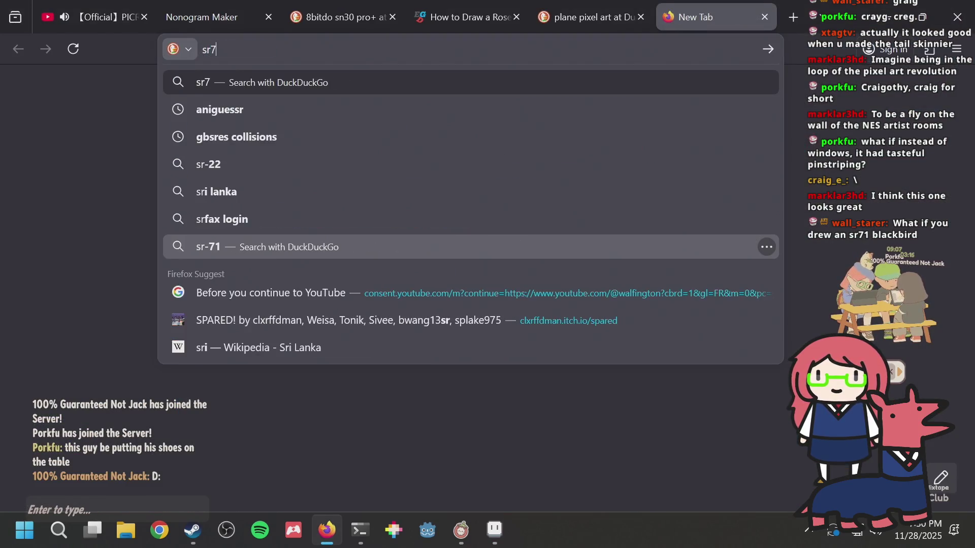
key(Down)
key(Return)
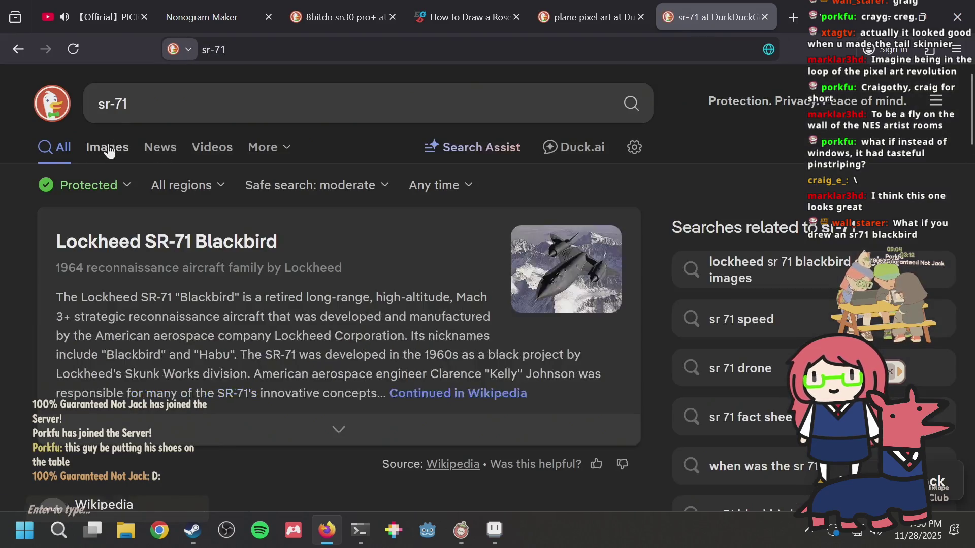
Step: Browse the SR-71 image results, then return to Aseprite and save the sprite
click(108, 148)
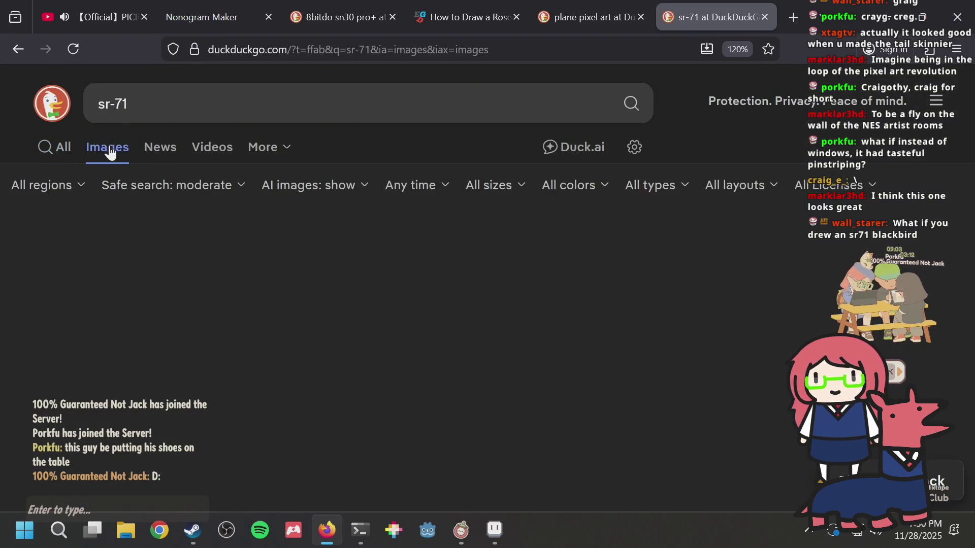
scroll(295, 211, down, 5)
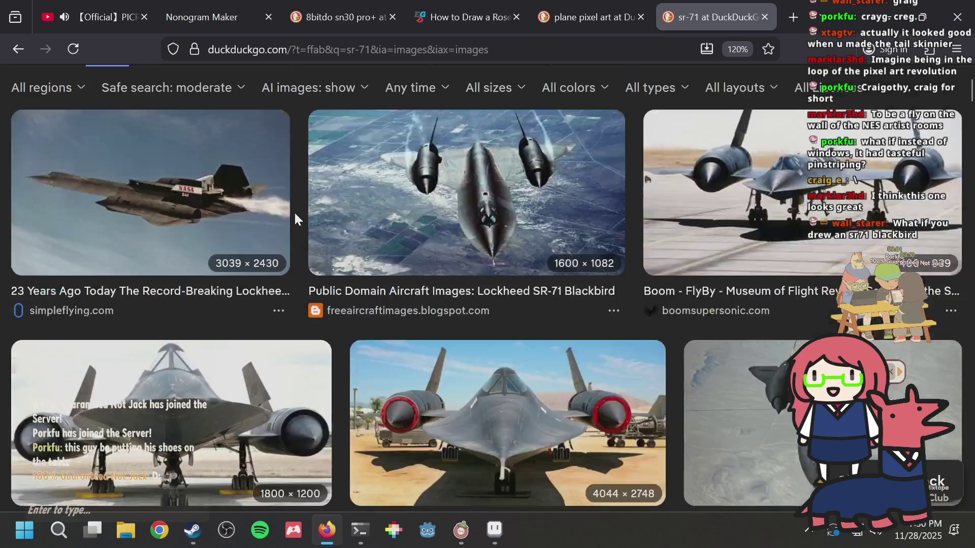
scroll(146, 191, up, 5)
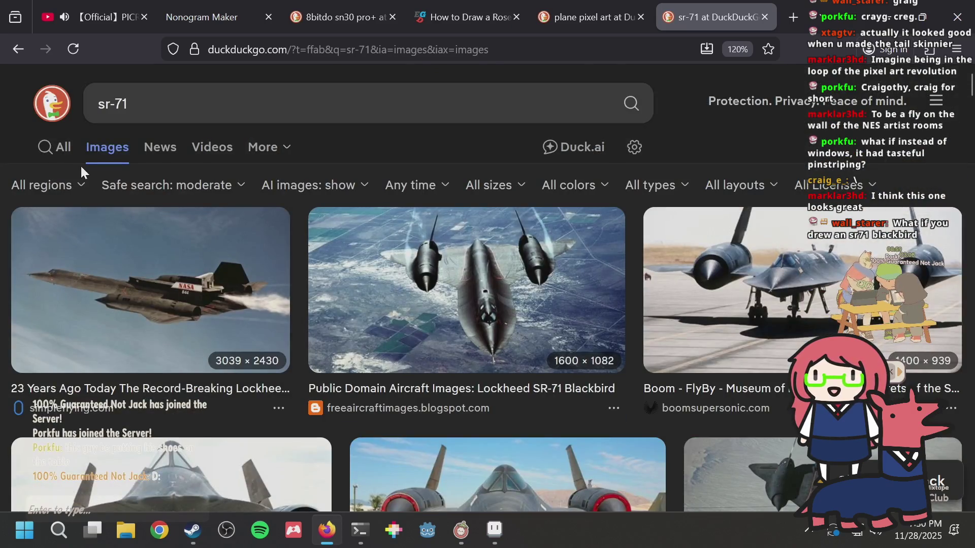
click(67, 160)
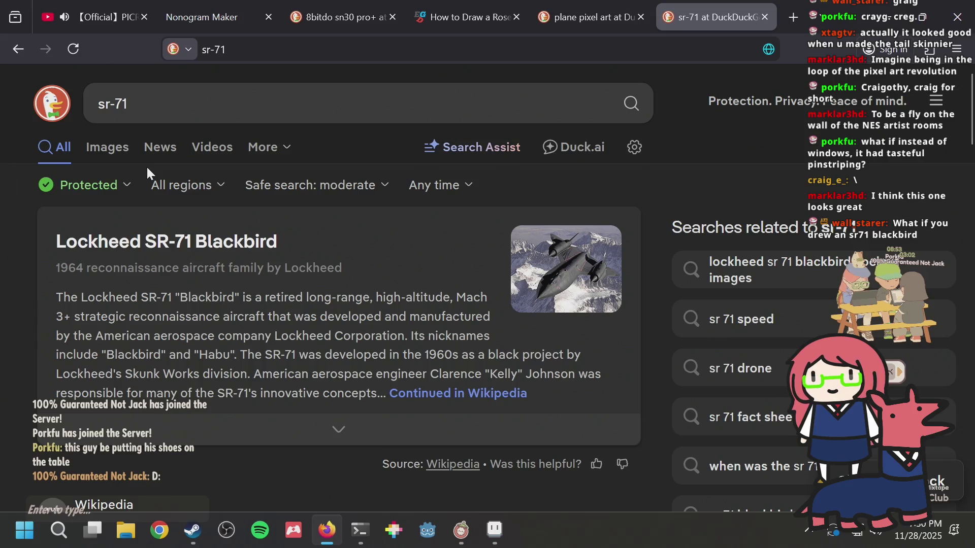
key(alt+Tab)
key(ctrl+s)
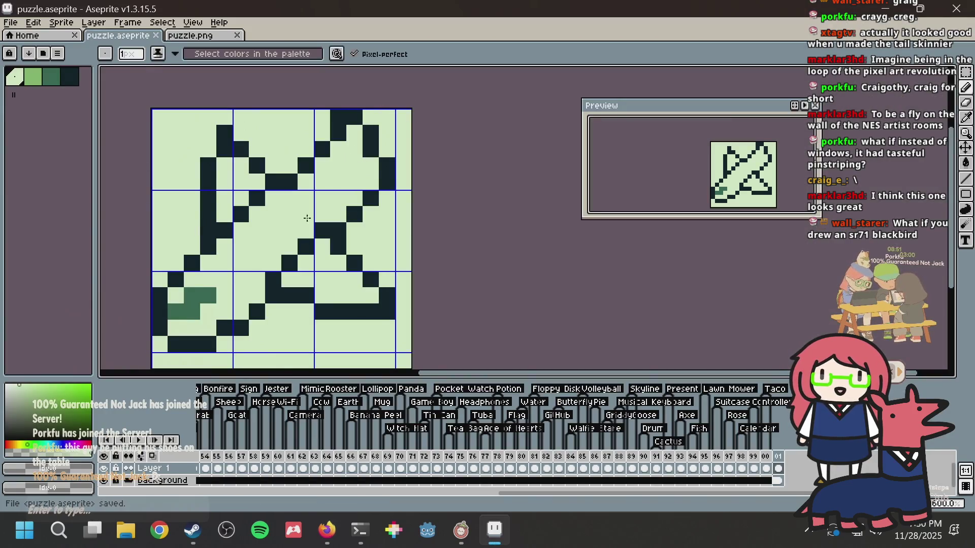
Step: Paint a darkest-green outline pixel and restore the mid-green pixel in the lower-left patch, saving
click(273, 198)
alt+click(273, 192)
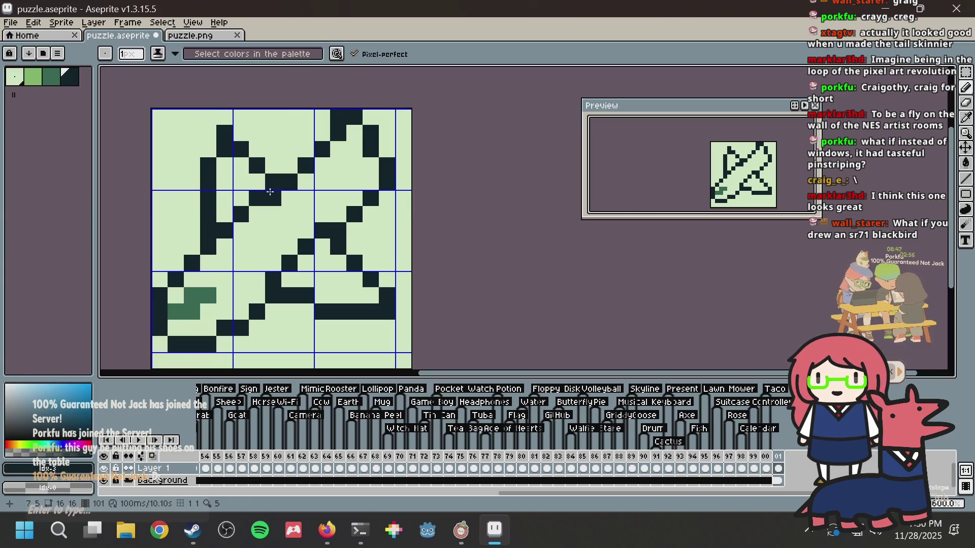
key(ctrl+s)
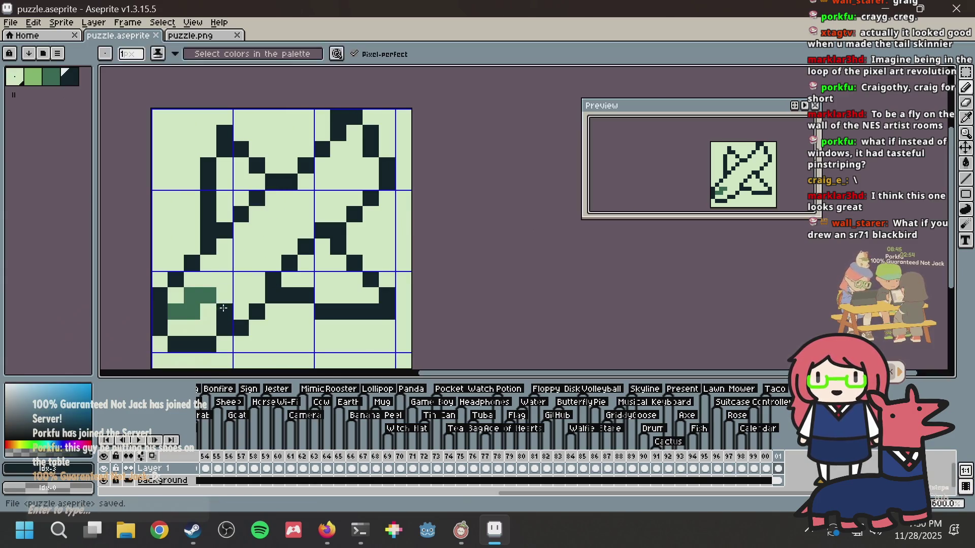
click(176, 296)
key(ctrl+s)
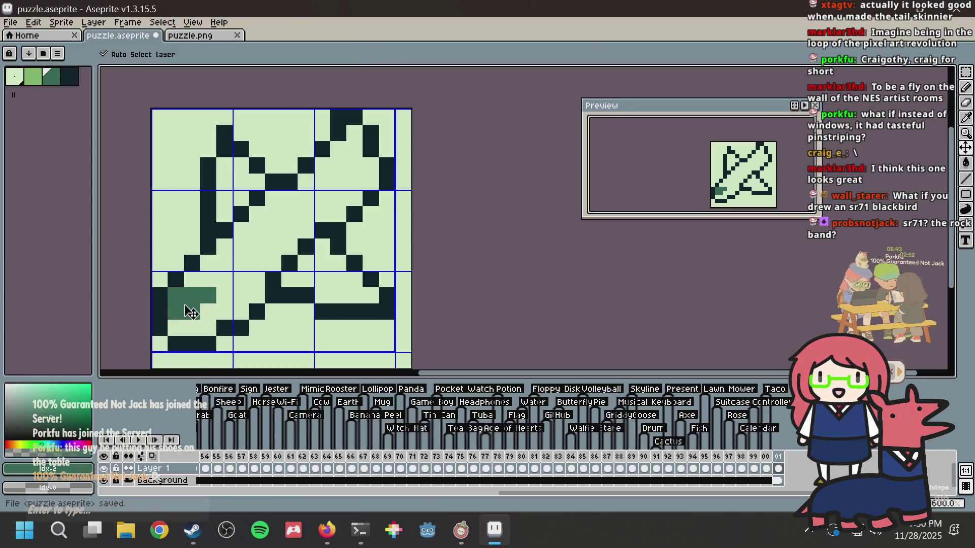
Step: Try mid-green shading pixels along the plane's diagonal, undoing the misplaced ones
key(alt)
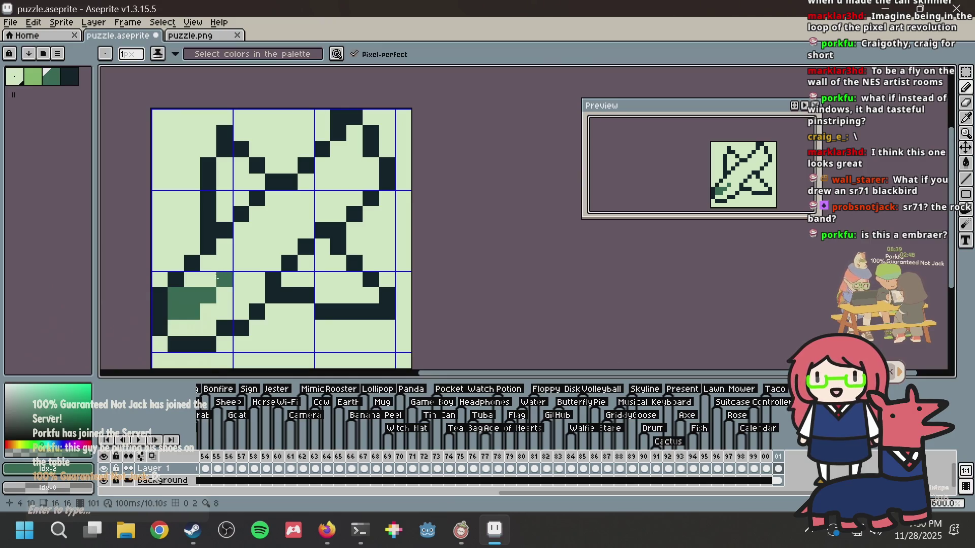
click(253, 266)
key(ctrl+s)
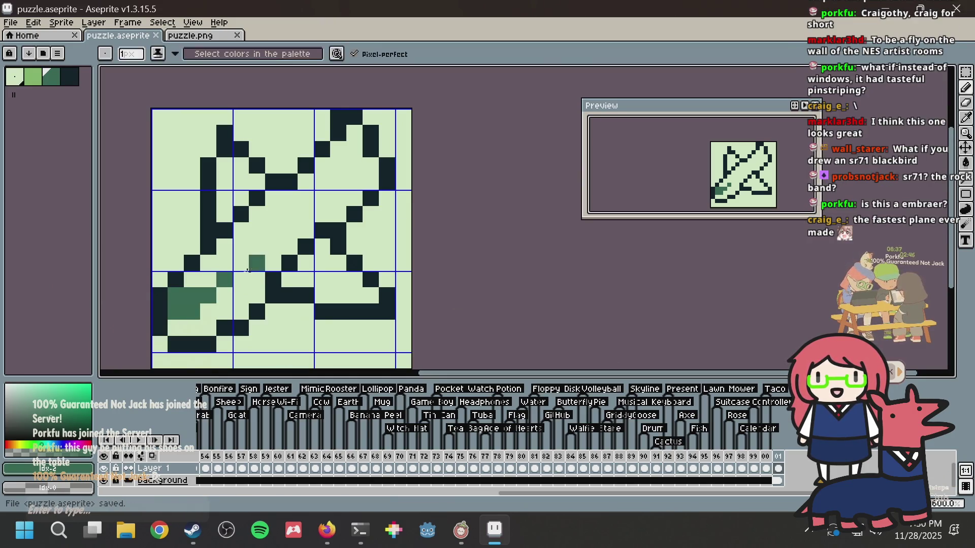
key(alt)
click(221, 294)
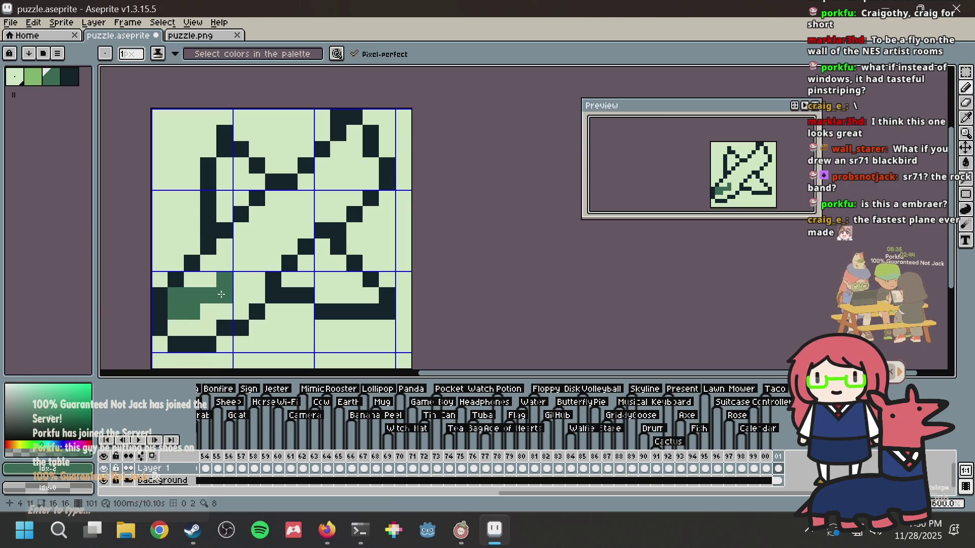
key(ctrl+z)
click(258, 248)
key(ctrl+s)
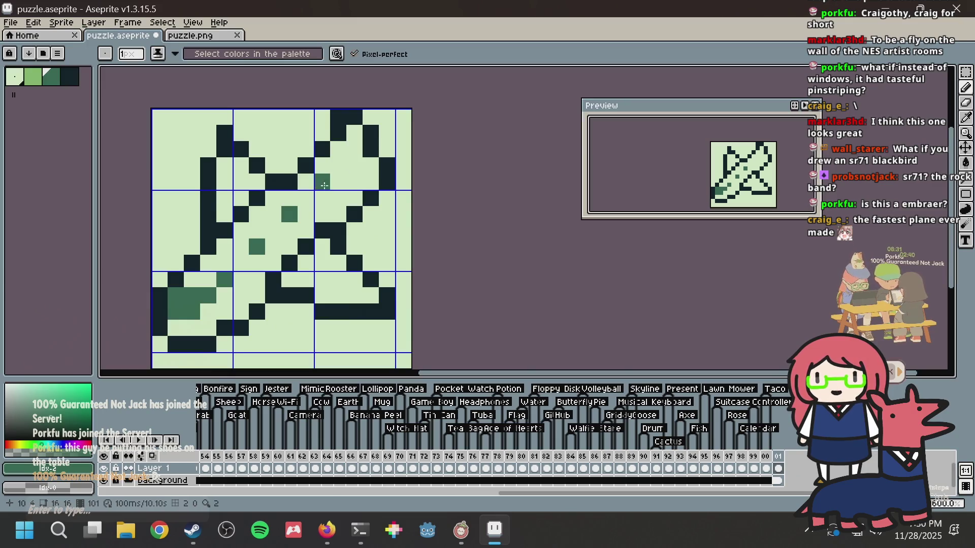
key(ctrl+z)
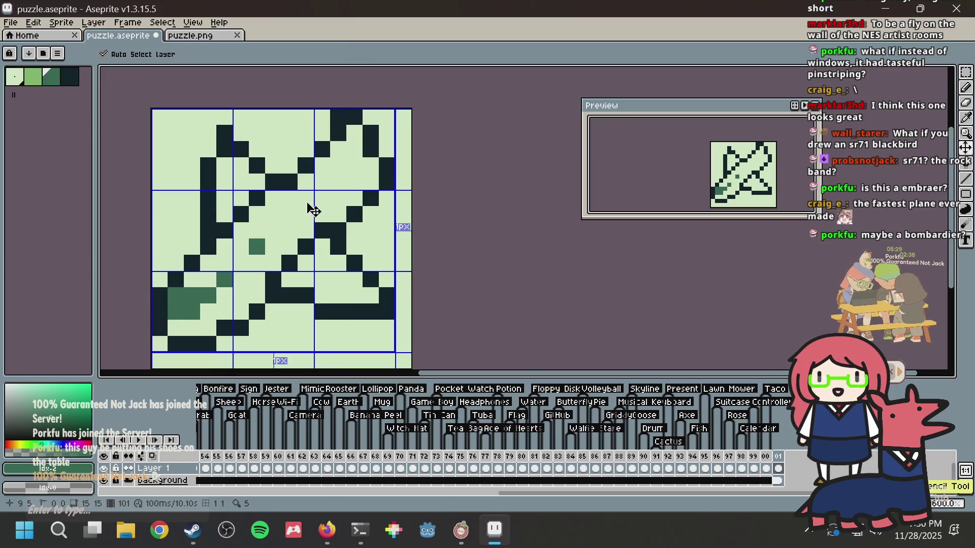
key(ctrl+z)
Step: Place three green shading pixels up the diagonal toward the upper wing, save, then undo them
click(255, 259)
click(288, 230)
click(321, 196)
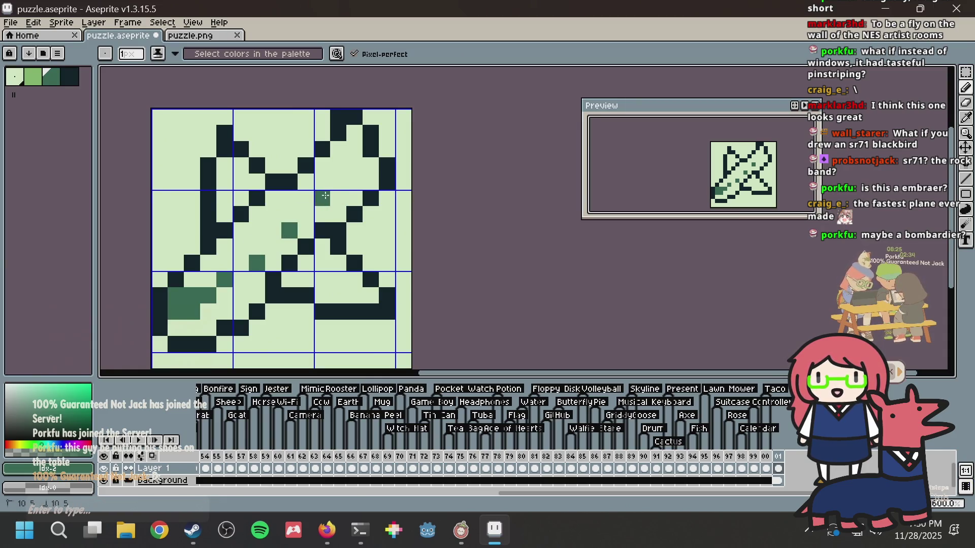
key(ctrl+s)
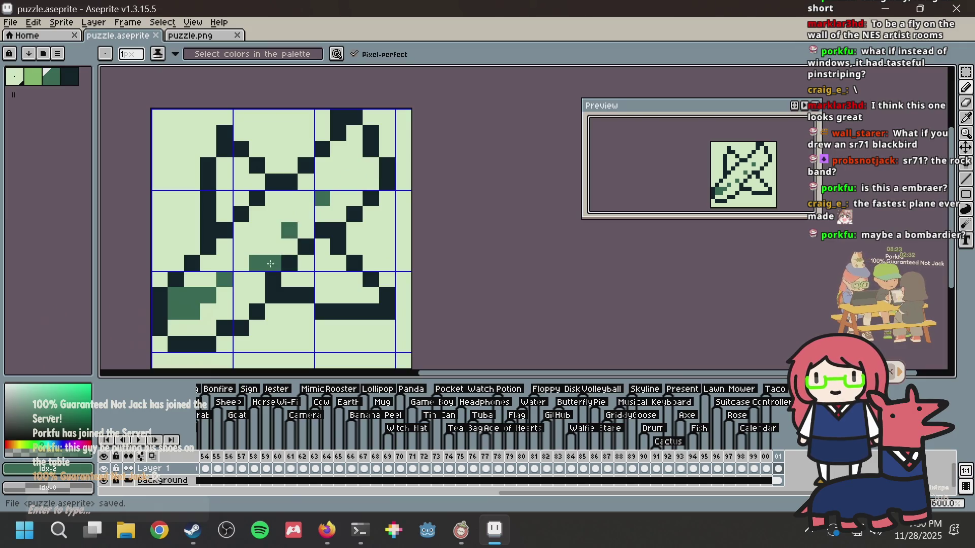
key(v)
key(ctrl+z)
key(ctrl+z)
key(ctrl+z)
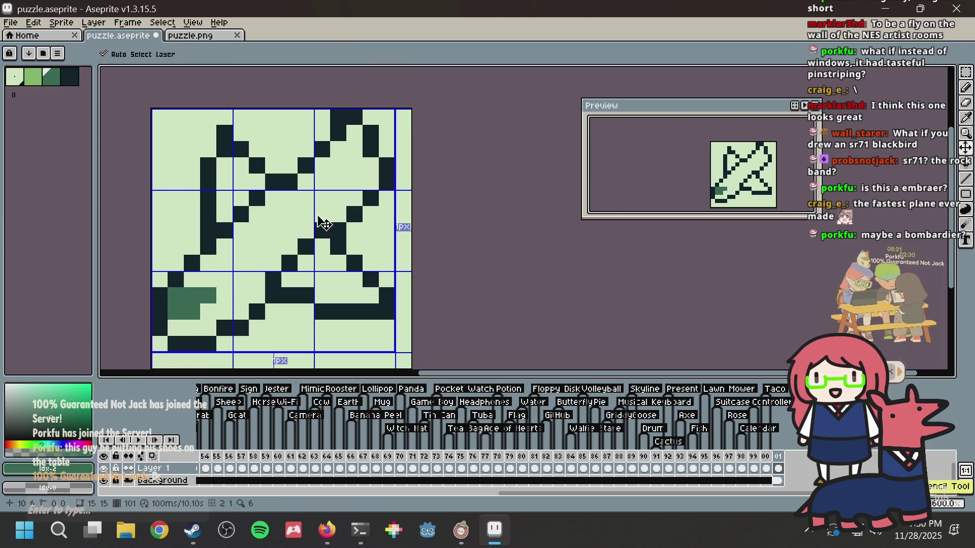
Step: Save, then rework the dark outline pixels along the plane's upper diagonal
key(ctrl+s)
key(b)
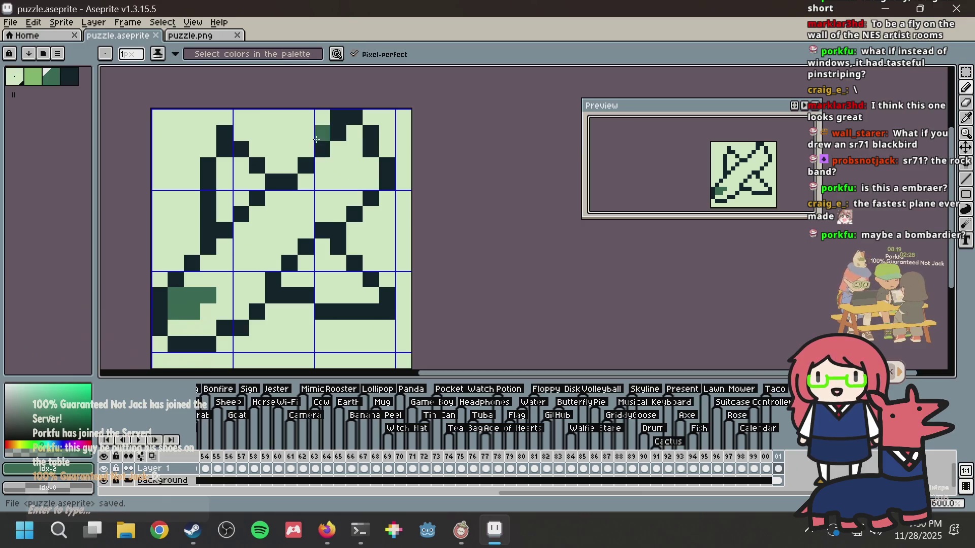
alt+click(274, 182)
alt+click(242, 198)
click(258, 198)
alt+click(241, 214)
click(258, 213)
click(338, 149)
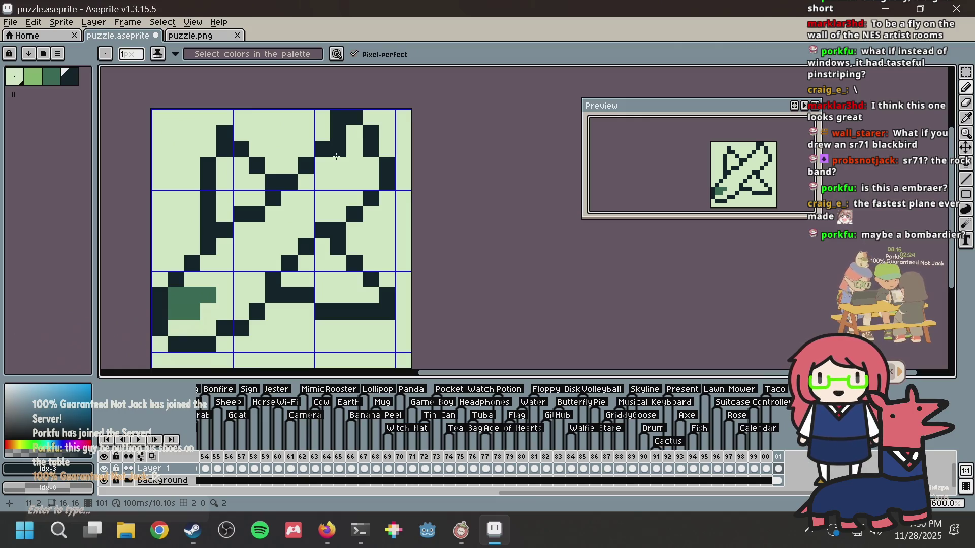
Step: Lighten one left-outline pixel and darken pixels a row lower on the left outline
alt+click(242, 195)
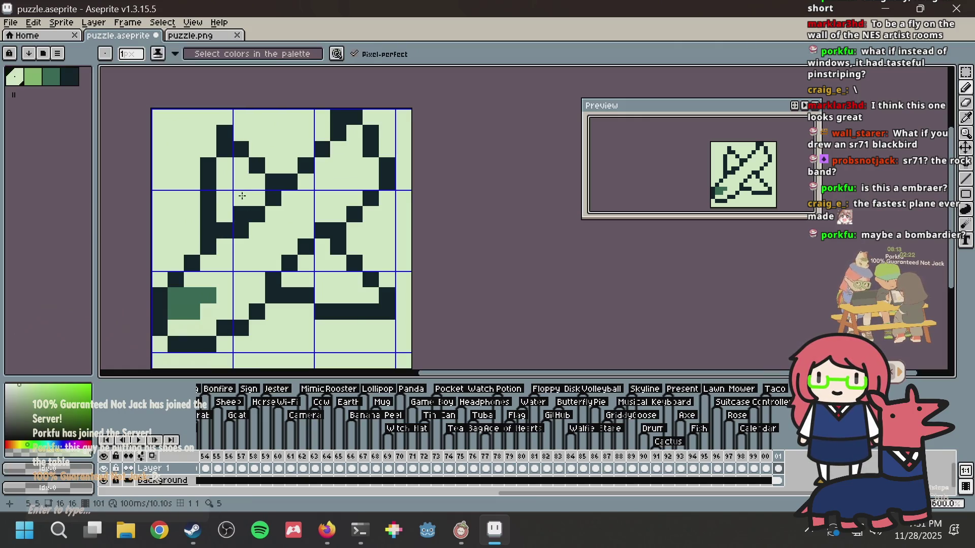
click(225, 231)
alt+click(208, 239)
click(227, 244)
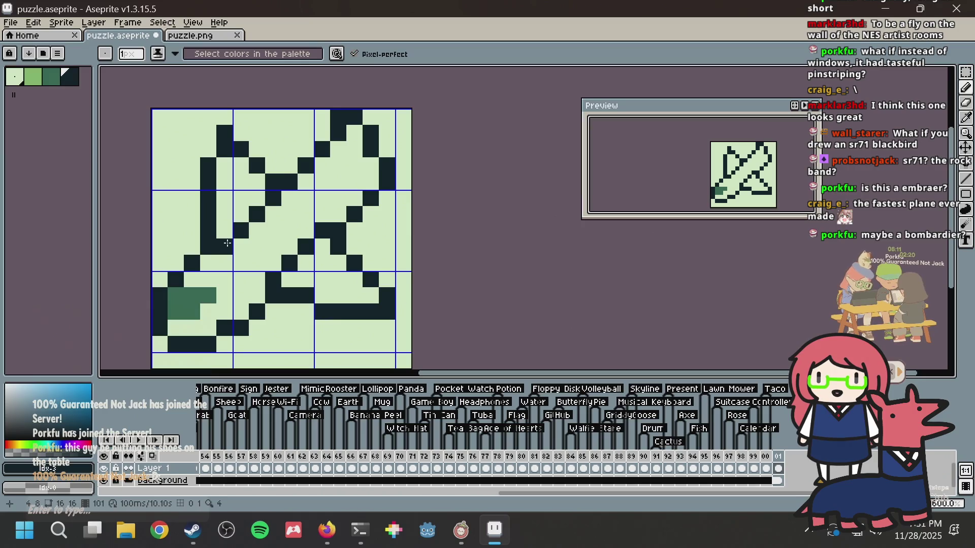
click(195, 252)
Step: Undo and redo the recent outline edits to settle on a version, then save
key(ctrl+z)
key(ctrl+z)
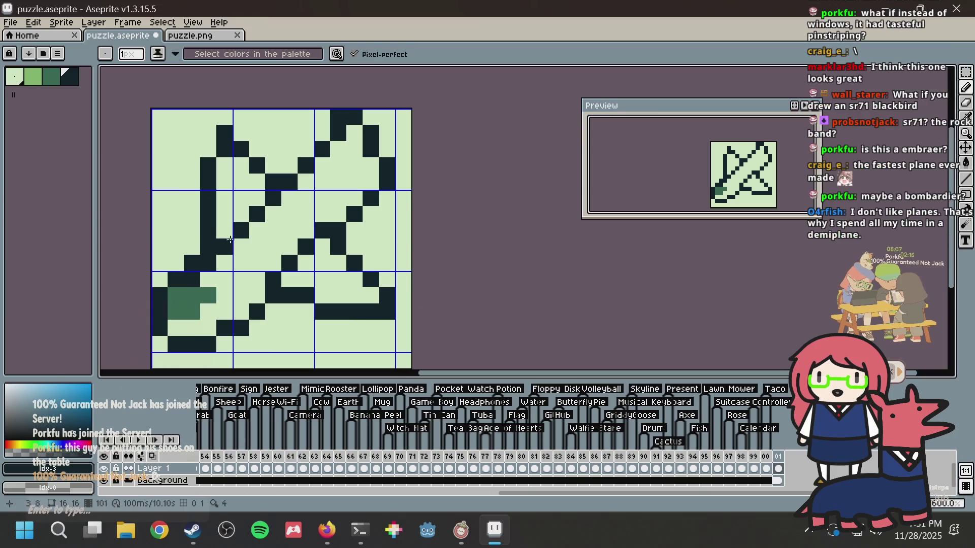
key(v)
key(ctrl+z)
key(ctrl+z)
key(ctrl+z)
key(ctrl+z)
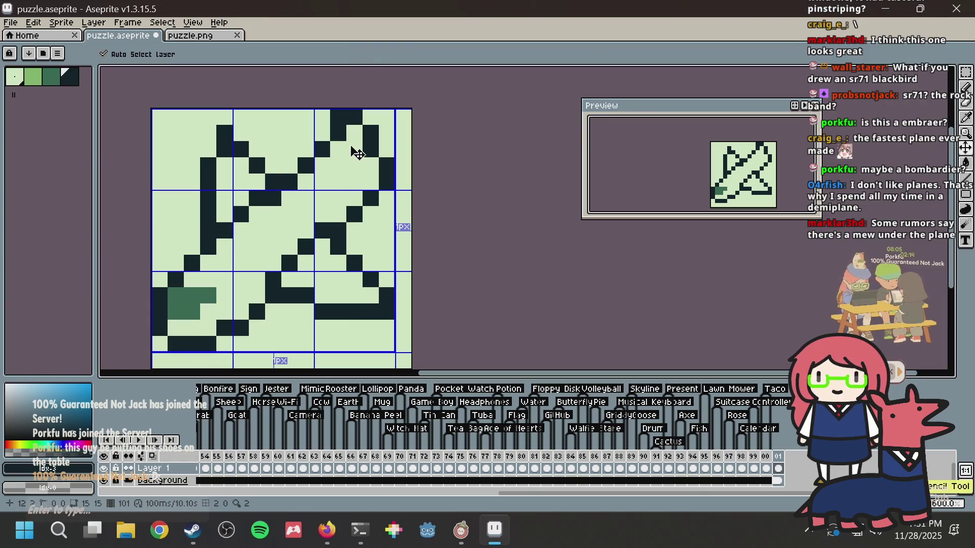
key(ctrl+z)
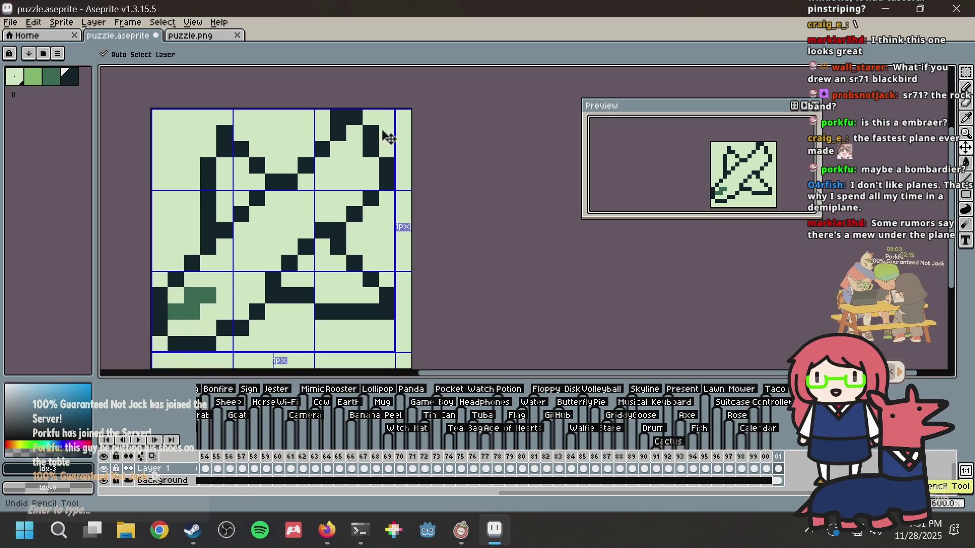
key(ctrl+y)
key(ctrl+y)
key(ctrl+y)
key(ctrl+z)
key(ctrl+z)
key(ctrl+y)
key(ctrl+s)
key(b)
Step: Clear two dark pixels at the plane's top-right and close the sr-71 search tab
drag(348, 134, 345, 117)
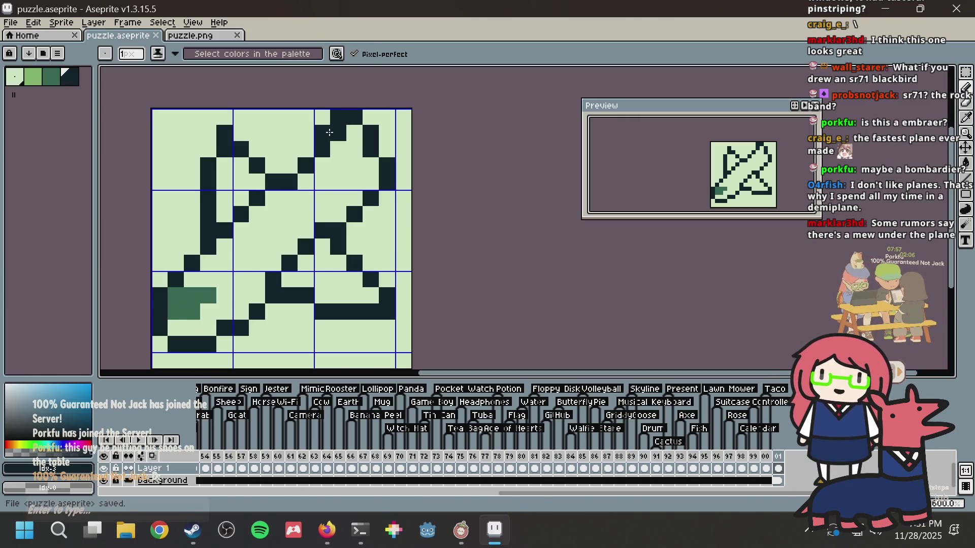
key(alt+Tab)
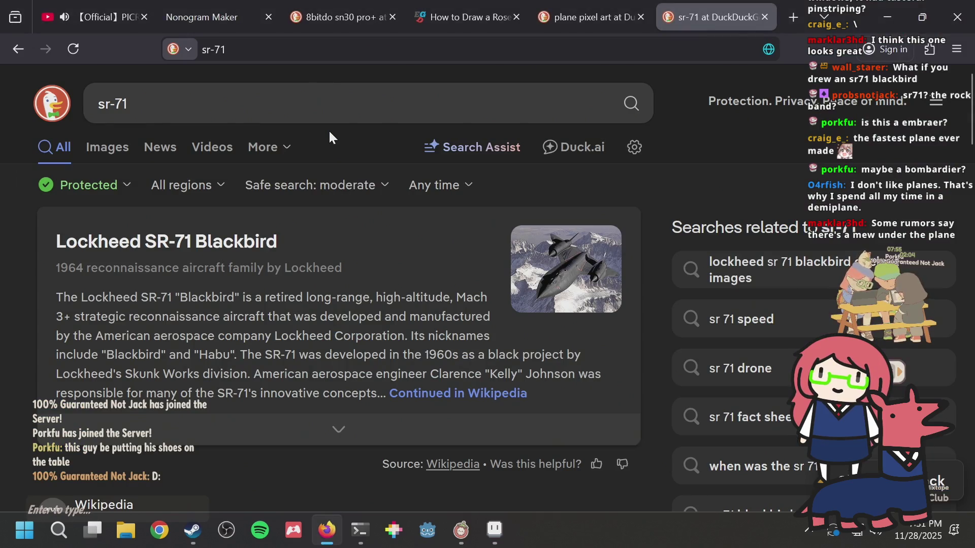
key(ctrl+w)
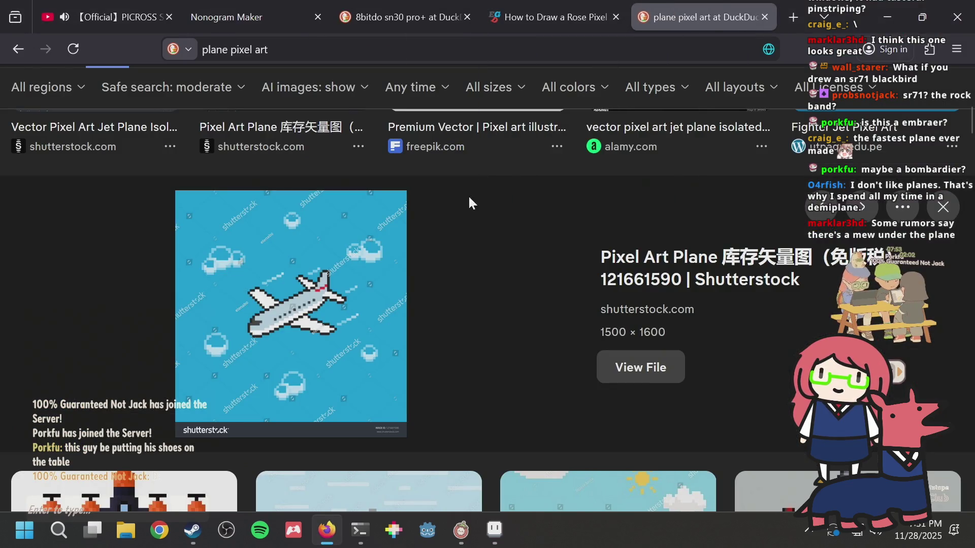
key(alt+Tab)
key(alt+Tab)
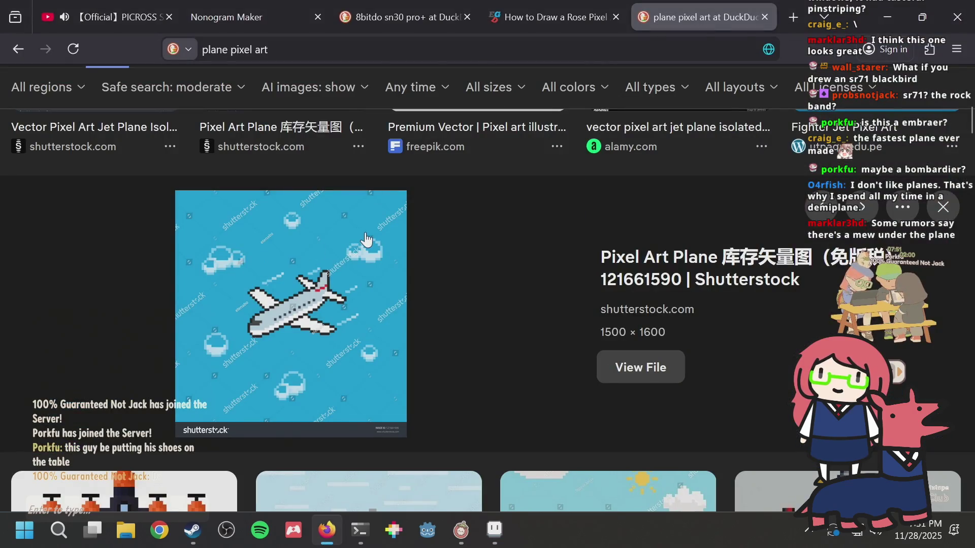
key(alt+Tab)
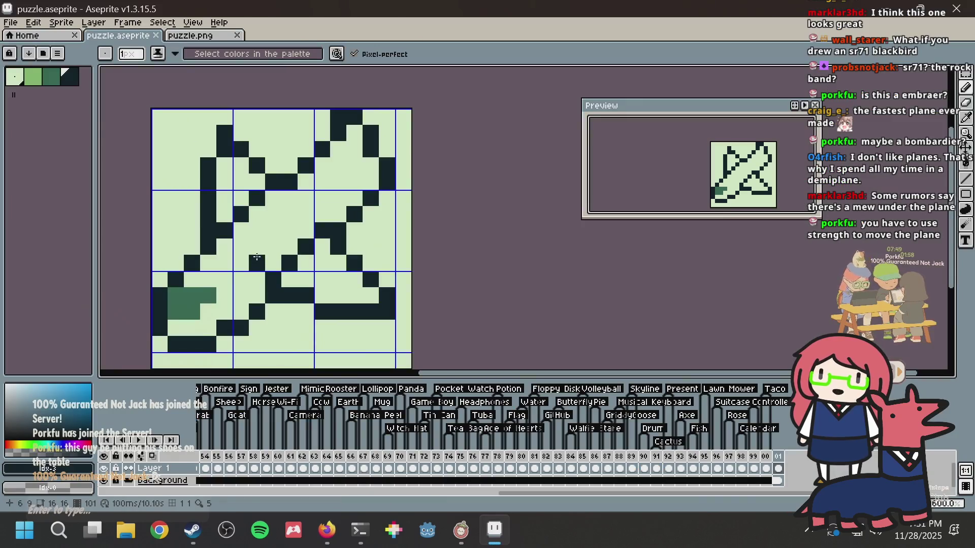
Step: Add a two-pixel diagonal on the lower-left outline and clear stray dark pixels along the left wing
drag(160, 279, 175, 263)
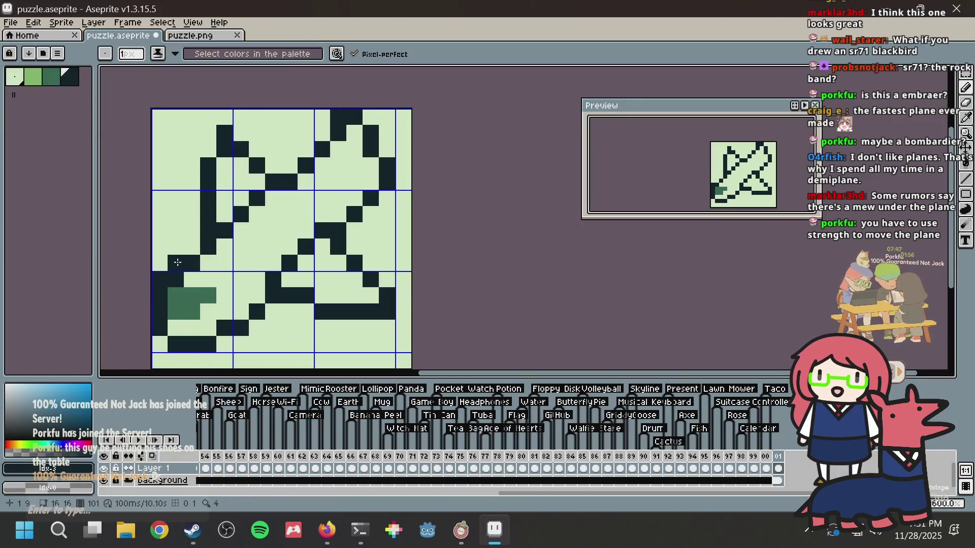
alt+click(175, 247)
click(176, 279)
click(192, 263)
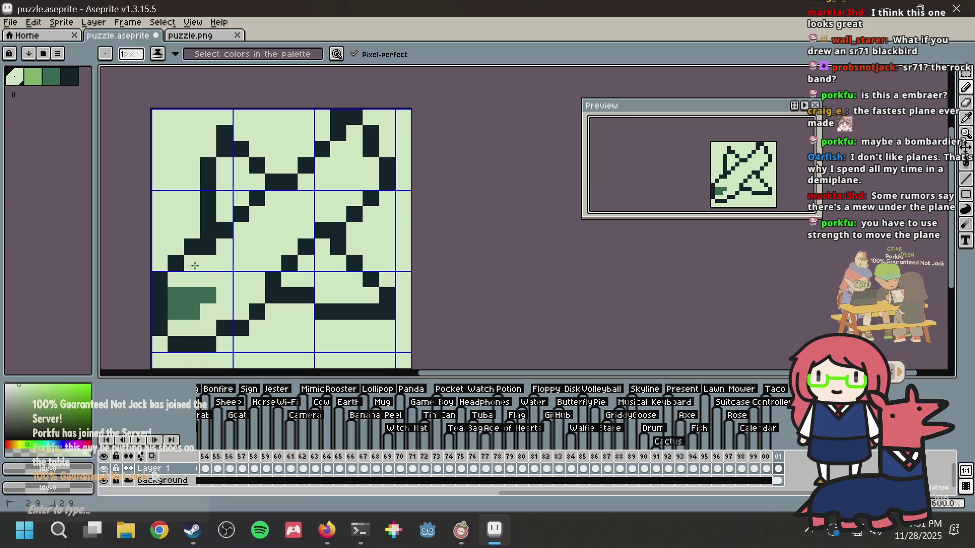
click(209, 248)
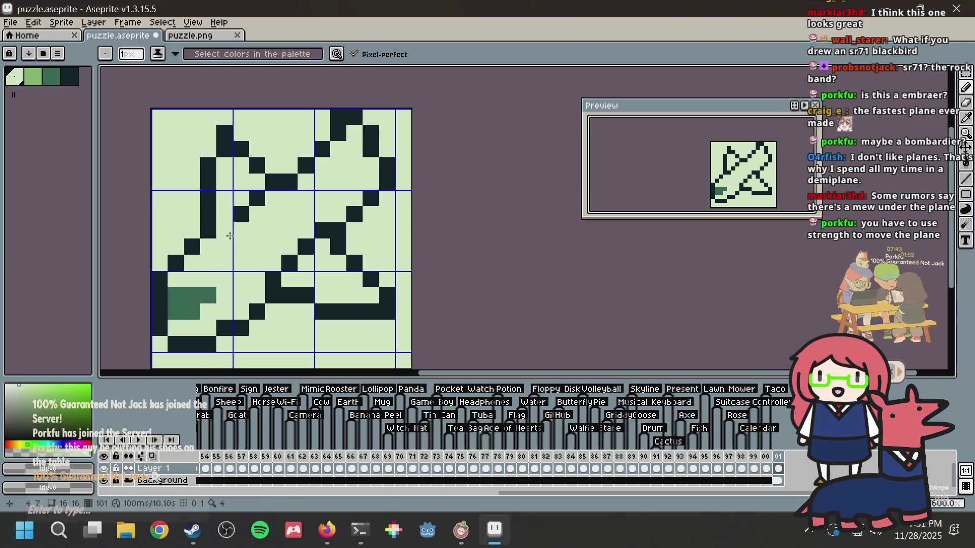
click(241, 214)
click(225, 229)
click(257, 198)
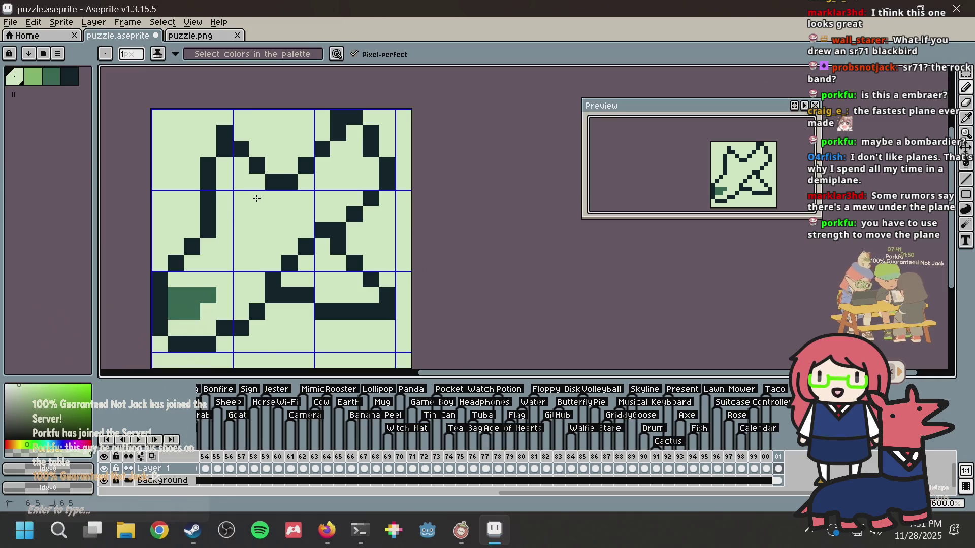
Step: Pick the dark outline colour and reshape the upper outline pixels
alt+click(215, 219)
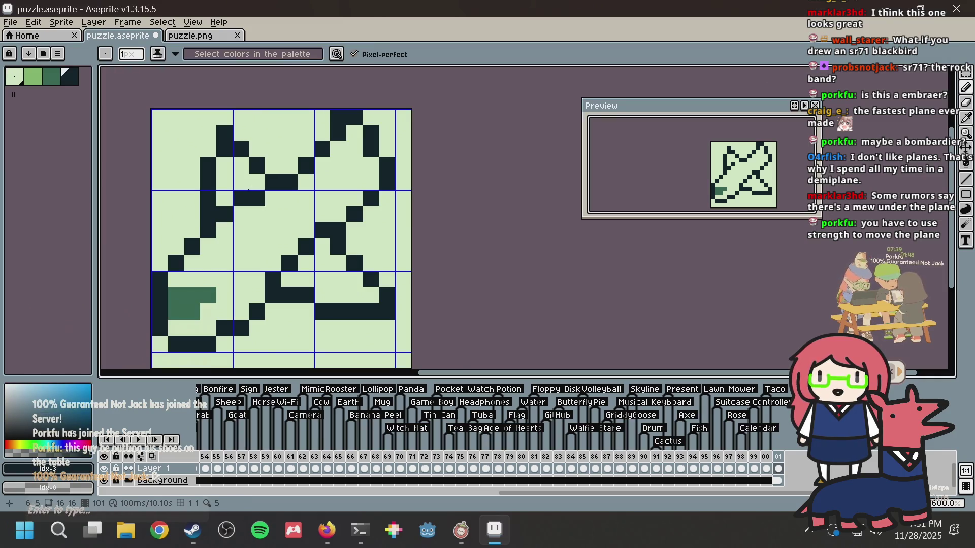
key(alt)
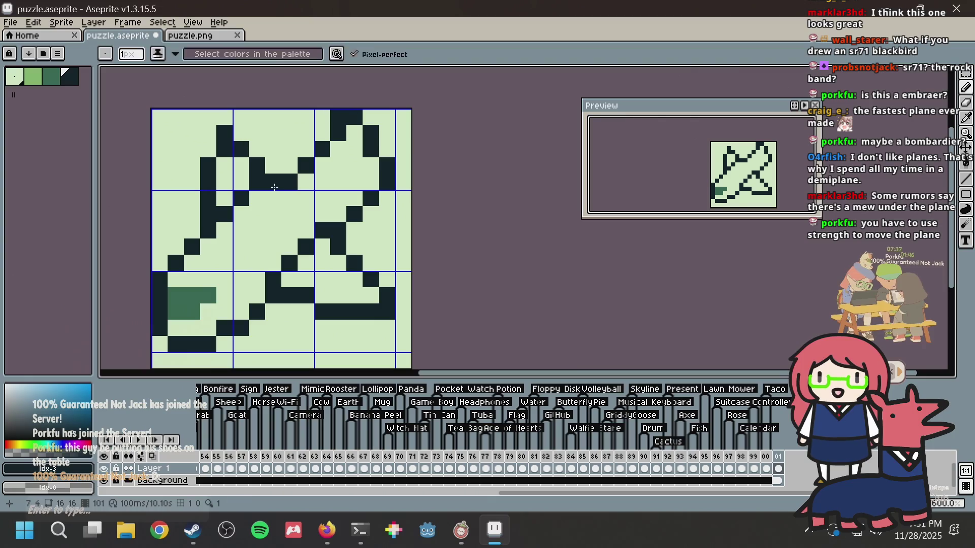
key(alt)
click(290, 166)
click(305, 149)
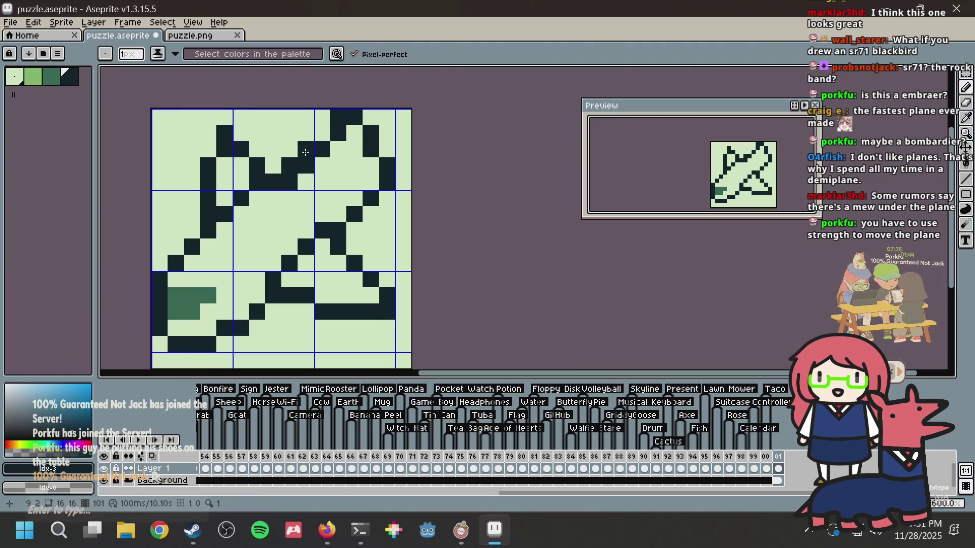
alt+click(302, 193)
click(289, 182)
Step: Clear two upper-middle outline pixels and shift the top edge pixel one column left
click(305, 166)
click(321, 149)
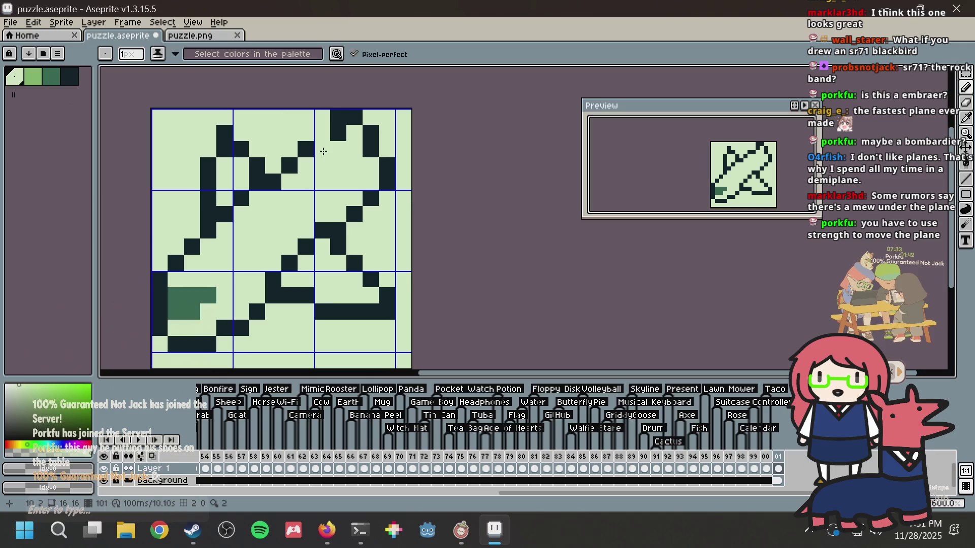
click(339, 133)
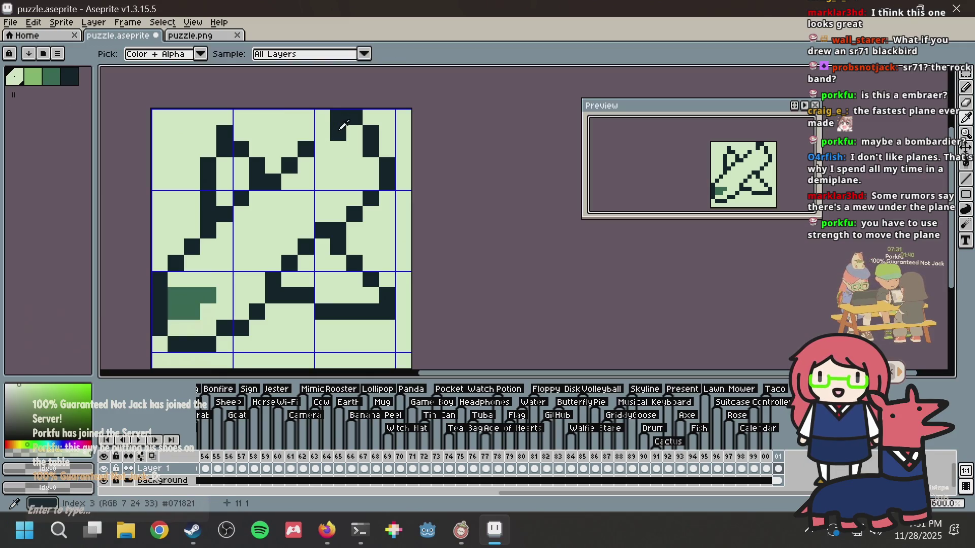
alt+click(339, 117)
click(323, 133)
alt+click(335, 133)
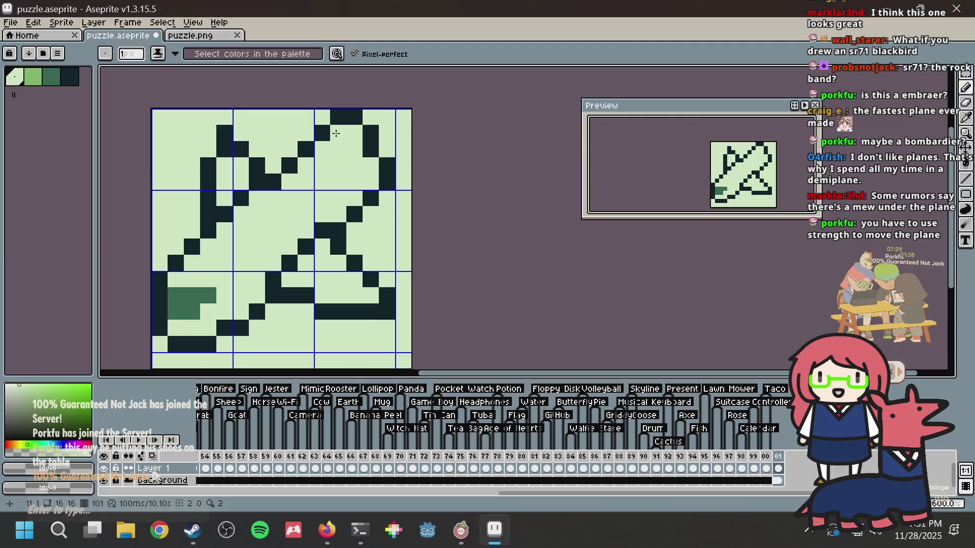
Step: Undo two pixel edits, repaint two dark left-outline pixels, and save puzzle.aseprite
key(alt)
key(ctrl+z)
key(ctrl+z)
key(ctrl+z)
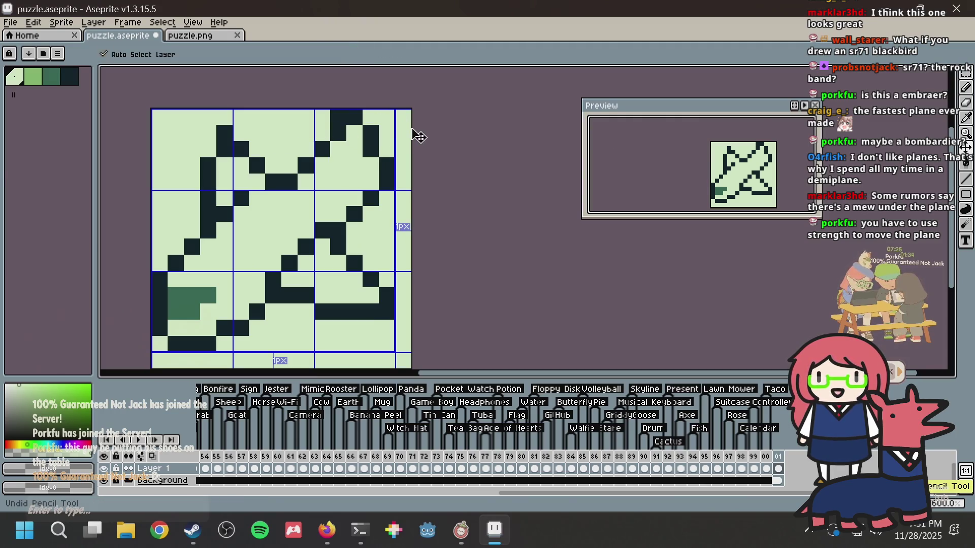
key(ctrl+z)
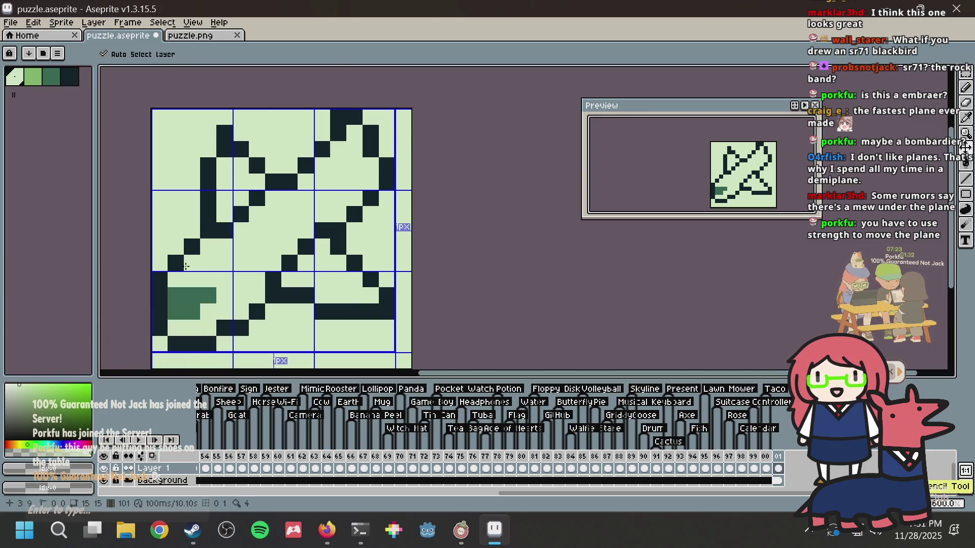
key(alt)
alt+click(199, 245)
click(161, 262)
key(ctrl+s)
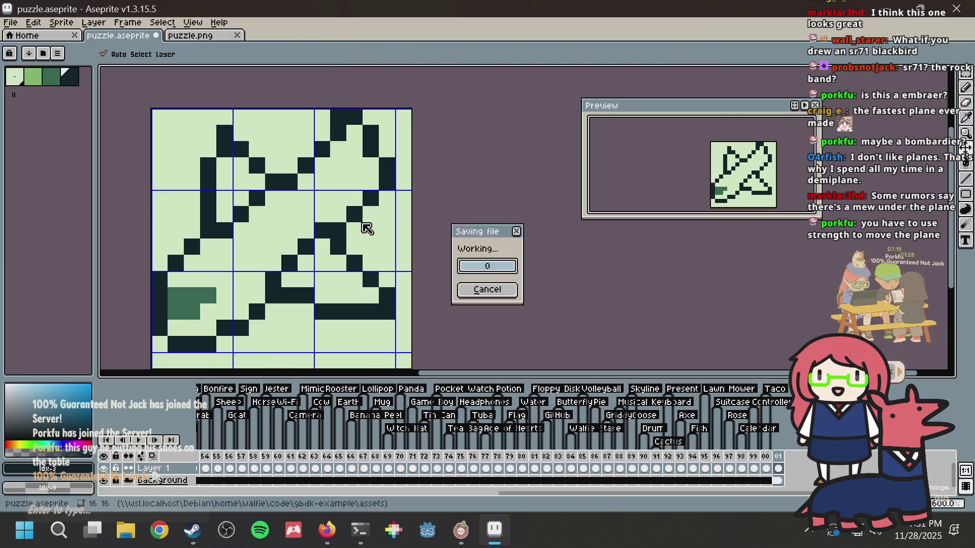
Step: Try dark pixels on the right outline, then draw a two-pixel diagonal in the upper-left outline
click(363, 242)
key(ctrl+z)
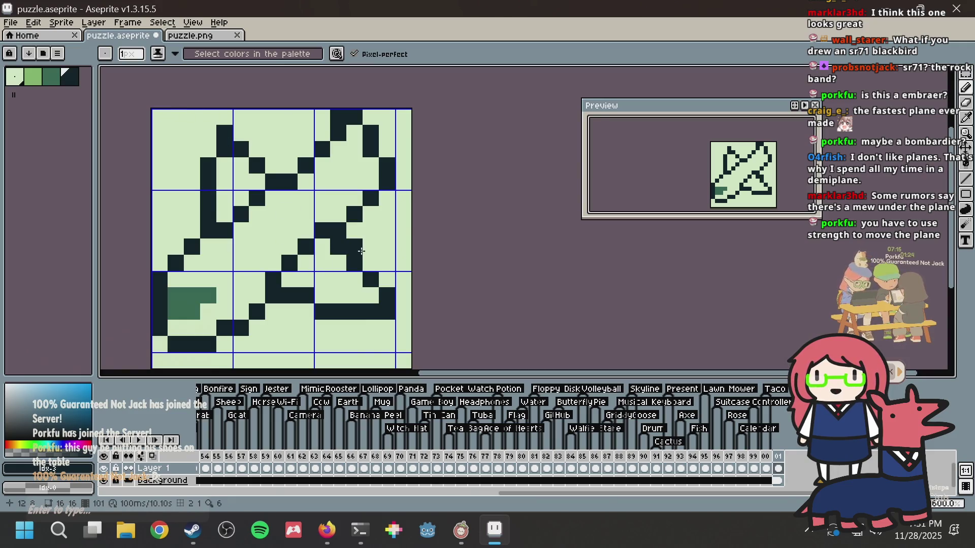
click(387, 281)
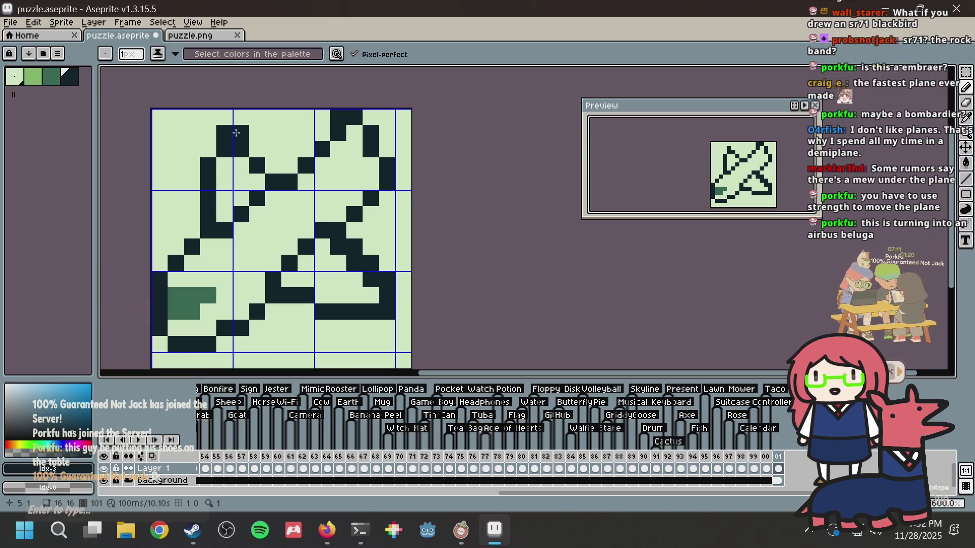
click(274, 166)
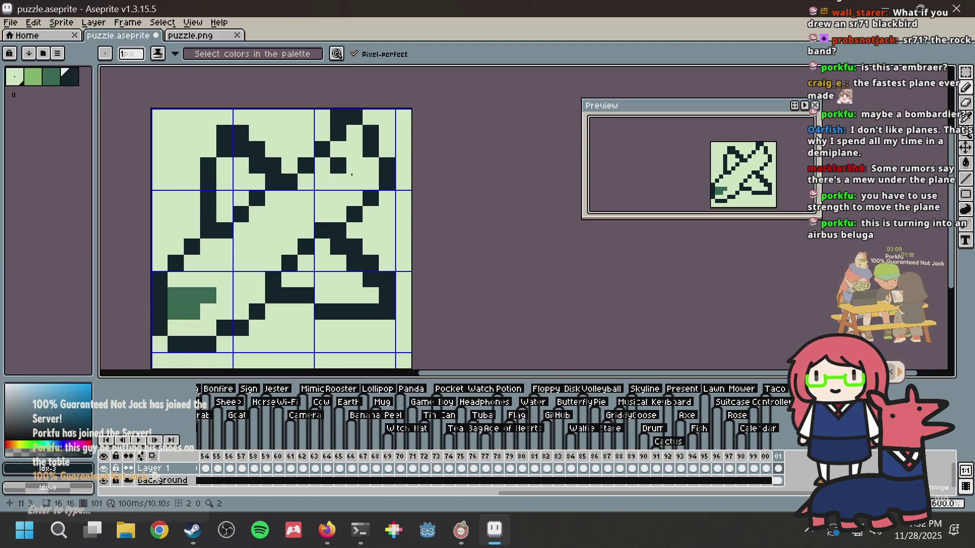
key(ctrl+z)
key(ctrl+z)
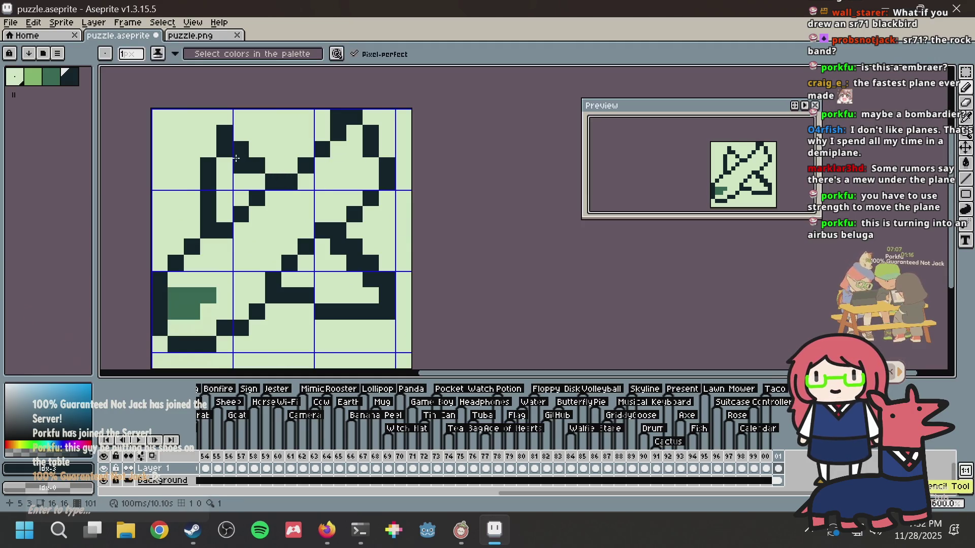
drag(236, 166, 255, 182)
key(alt+Tab)
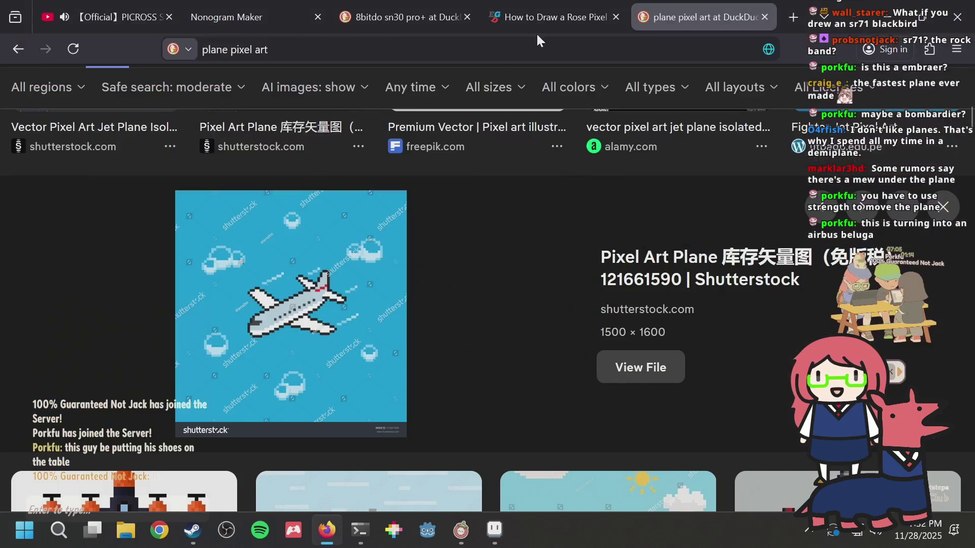
Step: Search 'airbus beluga' in a new tab and scan its image results before returning to Aseprite
key(ctrl+t)
text(airb)
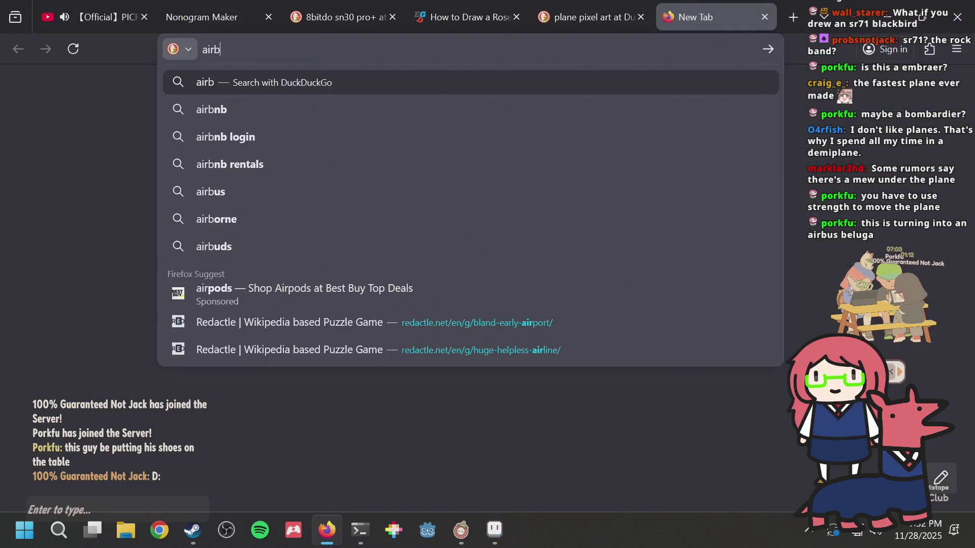
text(us beluga)
key(Return)
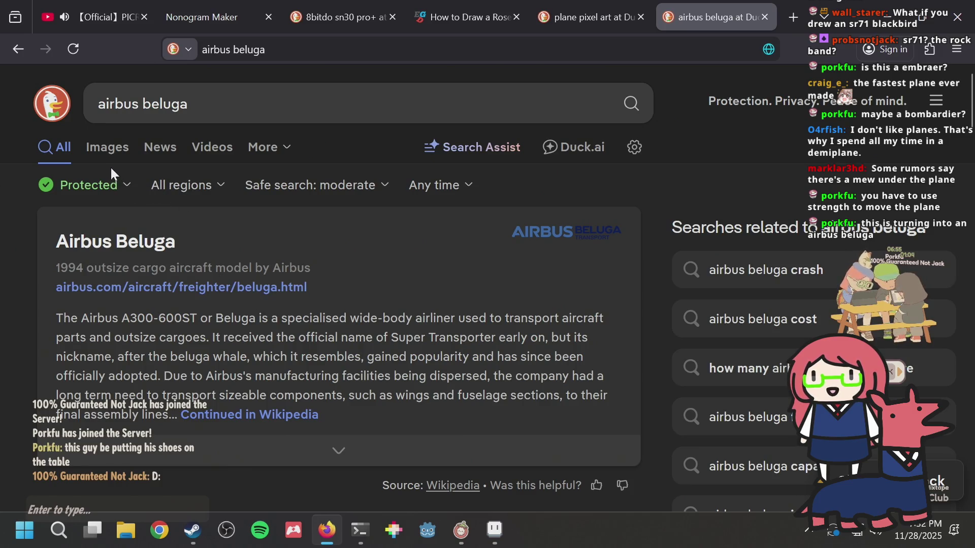
click(107, 148)
scroll(349, 250, down, 2)
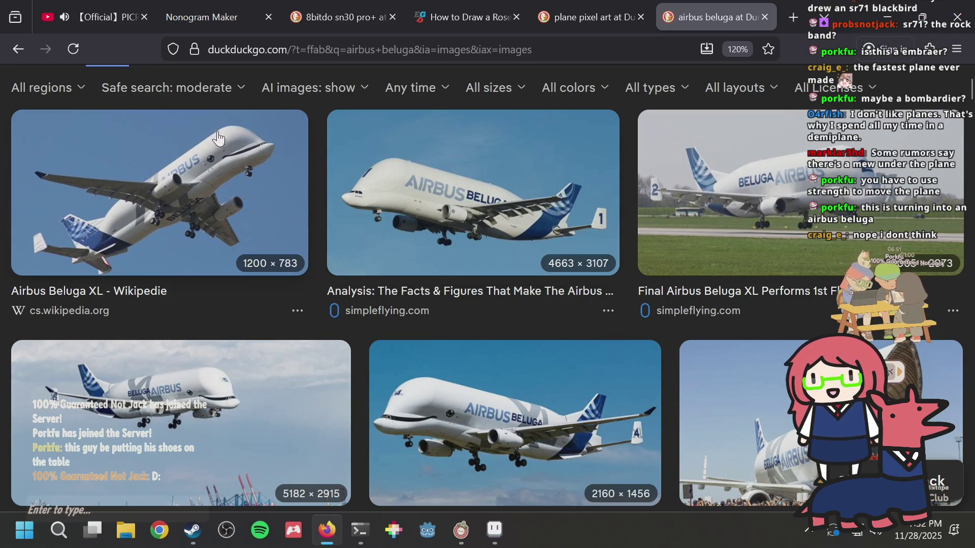
scroll(435, 228, up, 2)
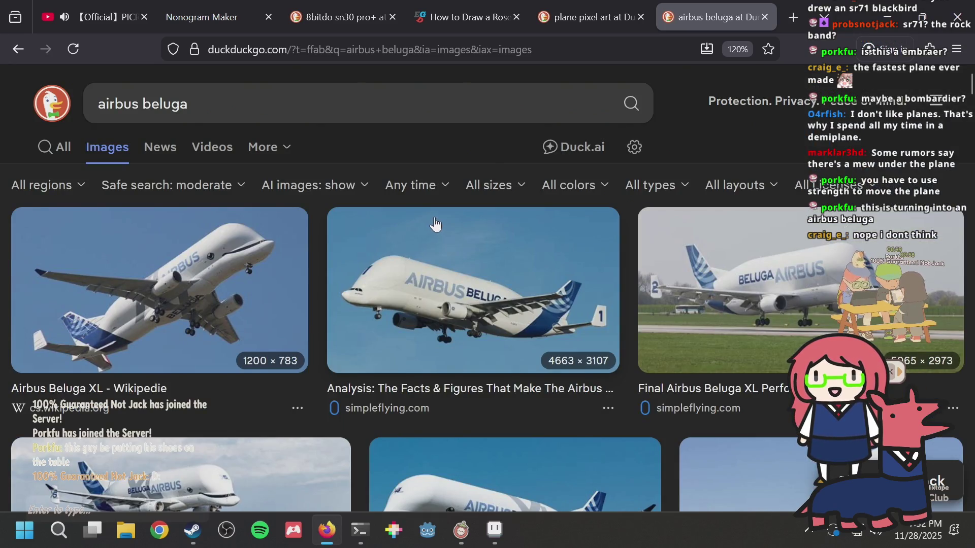
key(alt+Tab)
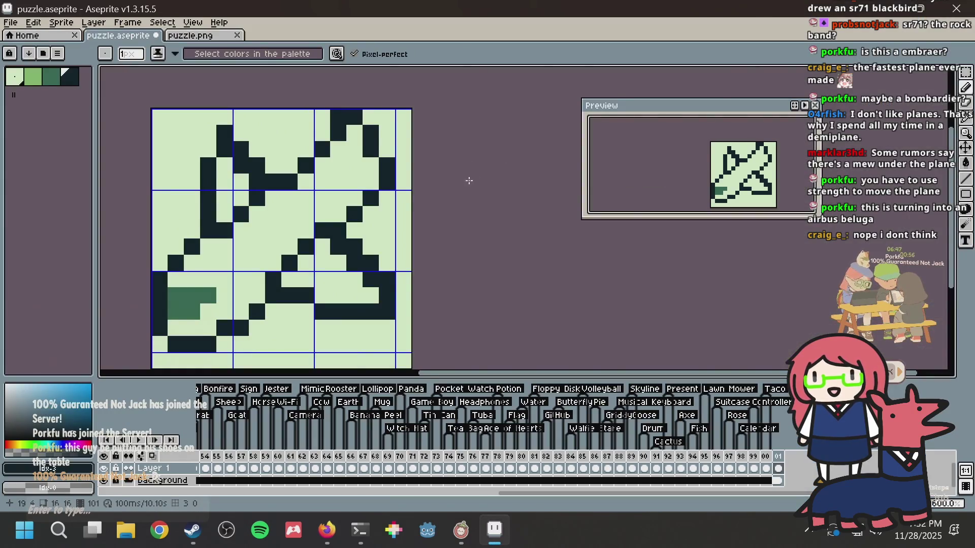
Step: Thicken the left wing with dark pixels, clearing one beside it, saving before and after
key(ctrl+s)
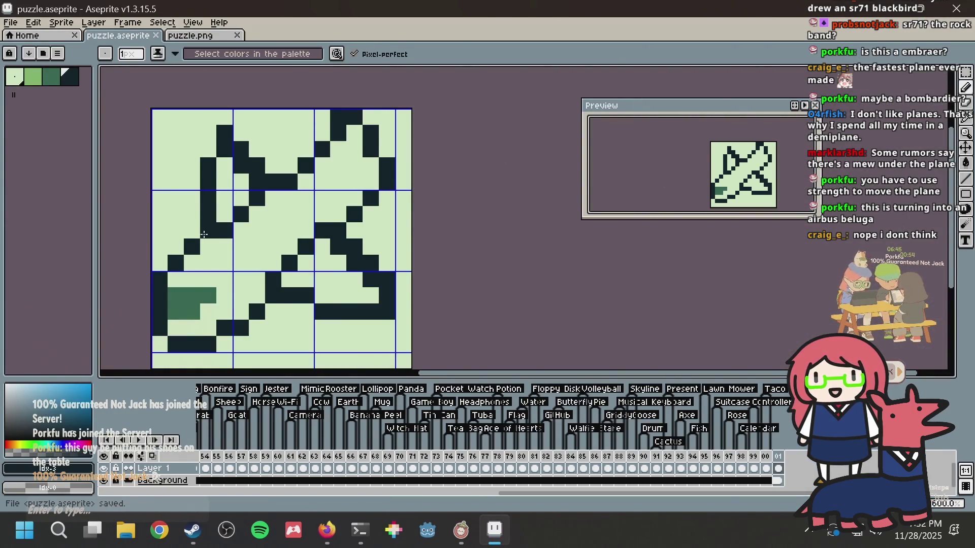
click(222, 228)
click(257, 118)
click(208, 150)
right_click(224, 149)
click(212, 134)
key(ctrl+s)
Step: Widen the central diagonal with dark pixels, clearing stray ones, and save
click(354, 225)
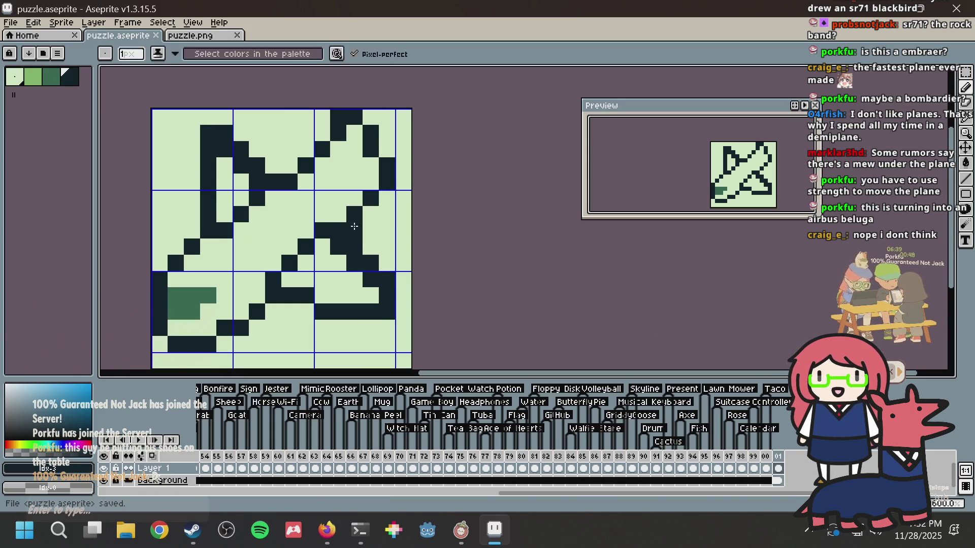
right_click(354, 231)
click(322, 263)
right_click(323, 263)
drag(273, 262, 290, 236)
right_click(290, 230)
click(306, 231)
key(ctrl+s)
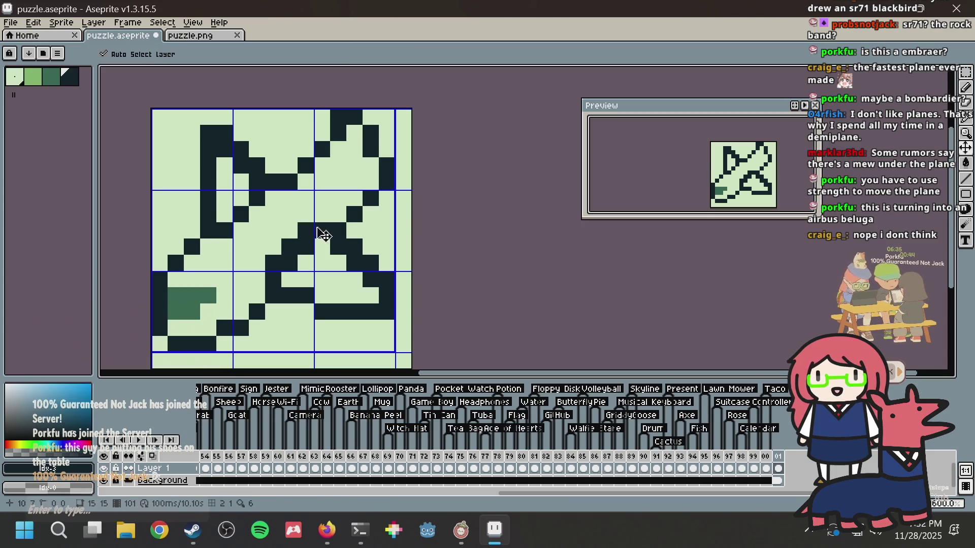
Step: Tidy two lower-middle diagonal pixels, then fill the plane's main body with mid-green
click(333, 280)
right_click(331, 273)
click(323, 247)
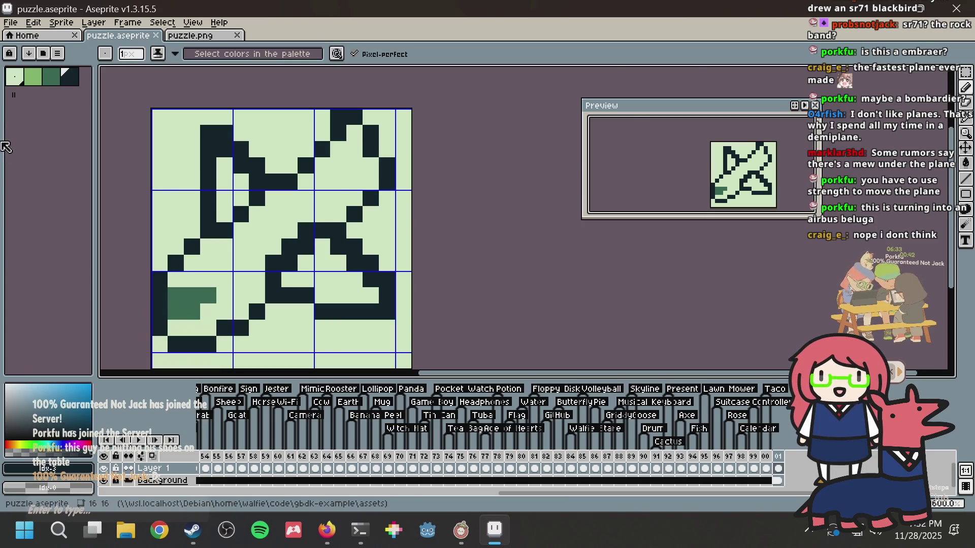
click(33, 76)
key(g)
click(223, 280)
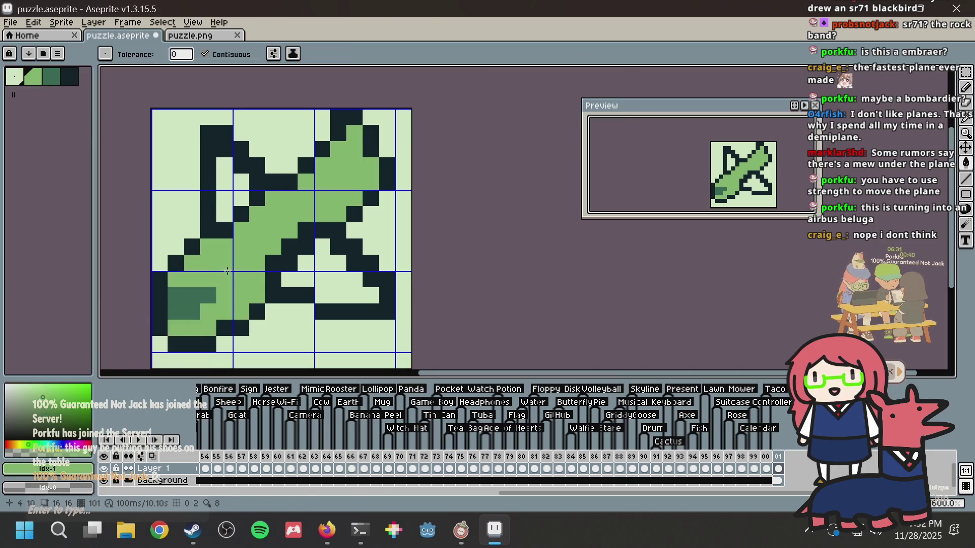
Step: Try green fills on the plane's lower-right and upper-left areas, then undo them
click(304, 290)
click(232, 192)
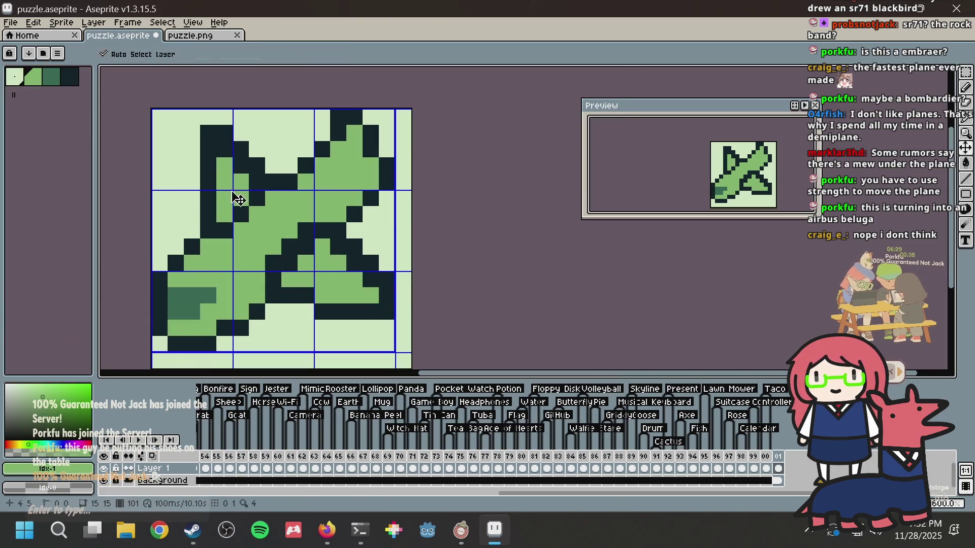
key(ctrl+z)
key(ctrl+z)
key(ctrl+z)
key(v)
key(ctrl+s)
Step: Pencil a light-green diagonal highlight up the fuselage toward the upper wing
click(40, 80)
key(b)
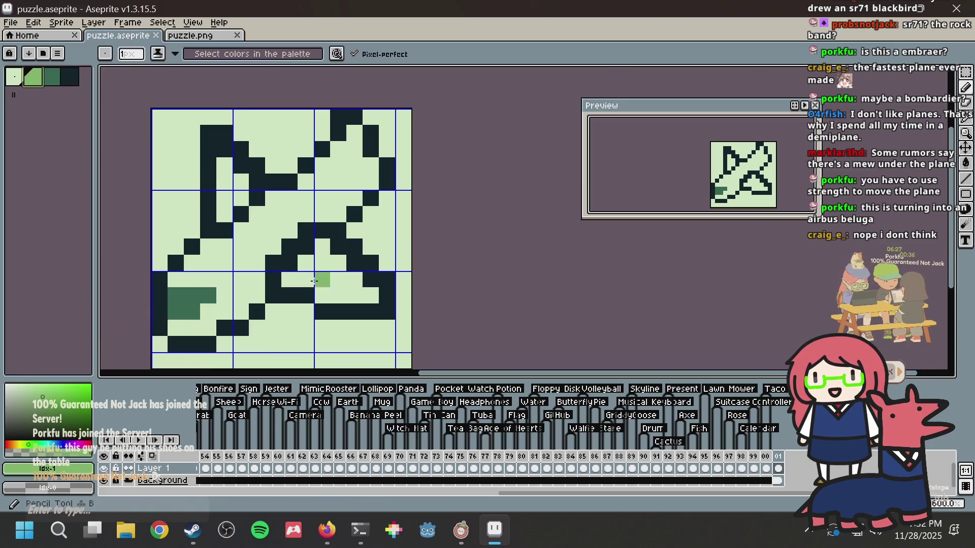
click(225, 295)
click(237, 284)
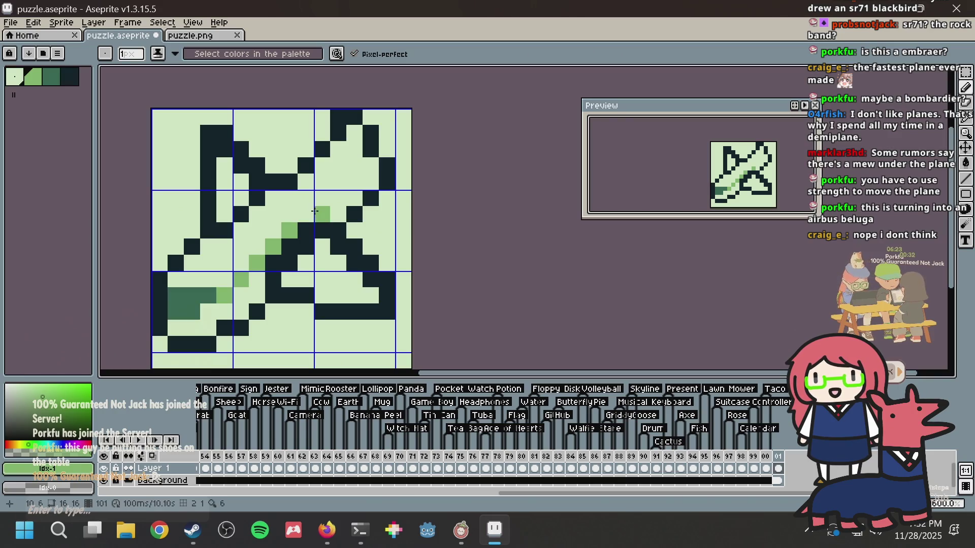
click(312, 212)
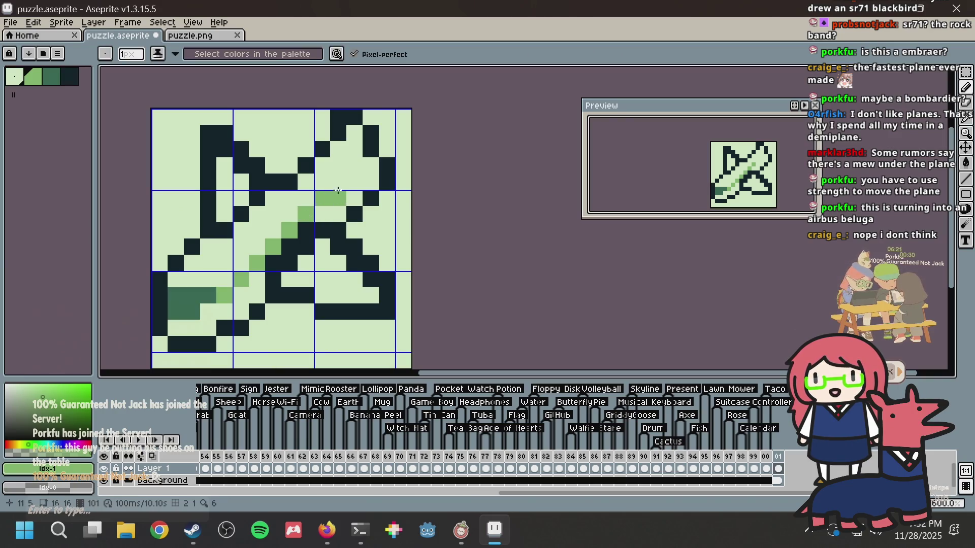
click(319, 215)
click(336, 199)
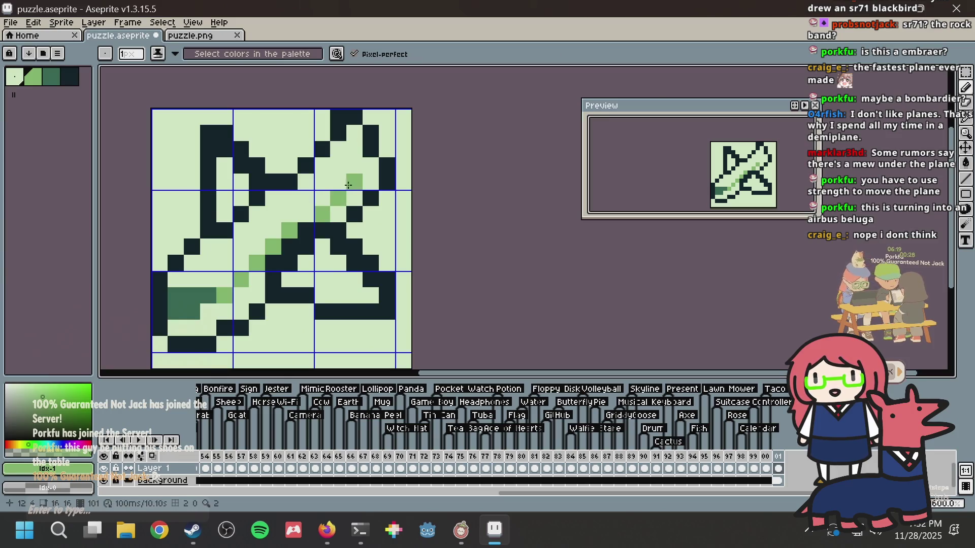
Step: Save, add a light-green pixel on the upper-right wing, and adjust pixels beside the highlight
key(ctrl+s)
click(371, 165)
key(ctrl+s)
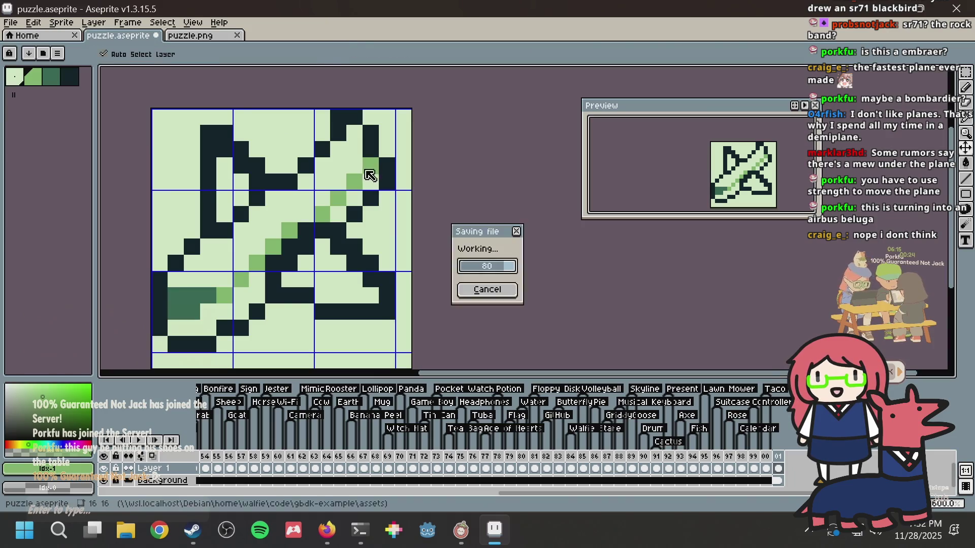
right_click(310, 247)
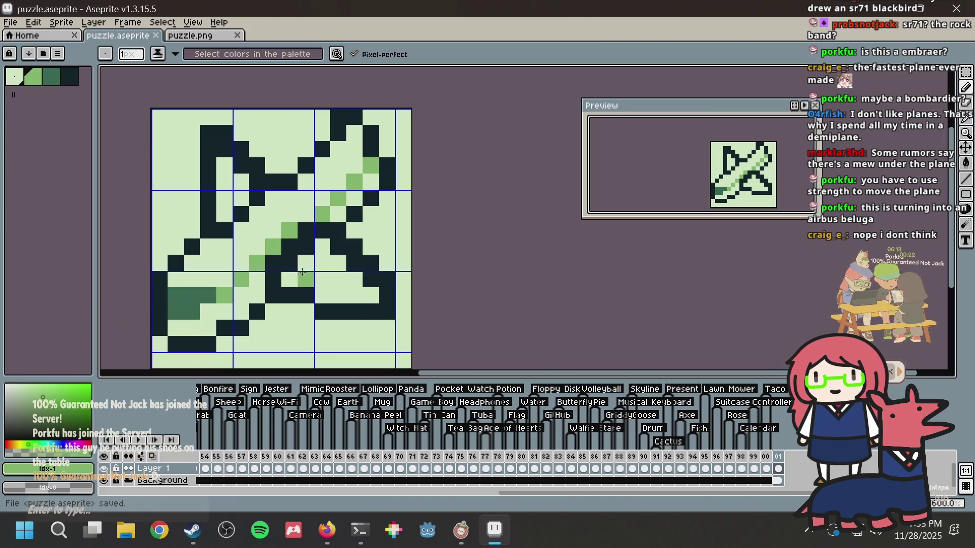
click(322, 247)
Step: Shift the light-green diagonal highlight one pixel to the right
right_click(322, 262)
click(338, 262)
click(354, 279)
click(370, 295)
Step: Undo a stray pixel and add light-green pixels on the upper fuselage near the upper-left wing
click(185, 167)
key(ctrl+z)
click(236, 180)
click(231, 172)
Step: Shade the wing edge and diagonal body edge dark green, then save
click(51, 76)
click(225, 142)
click(242, 166)
click(258, 182)
click(322, 247)
click(339, 247)
click(355, 263)
click(371, 279)
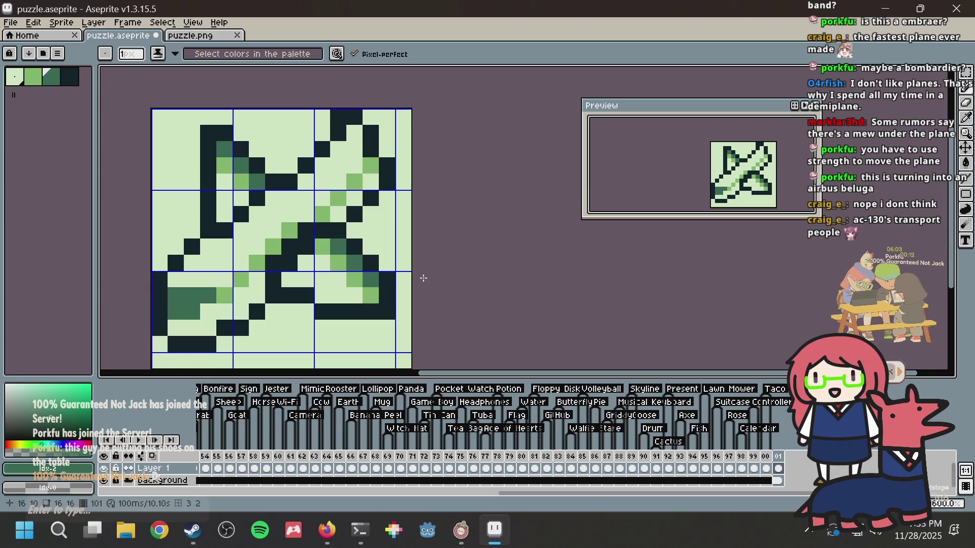
key(ctrl+s)
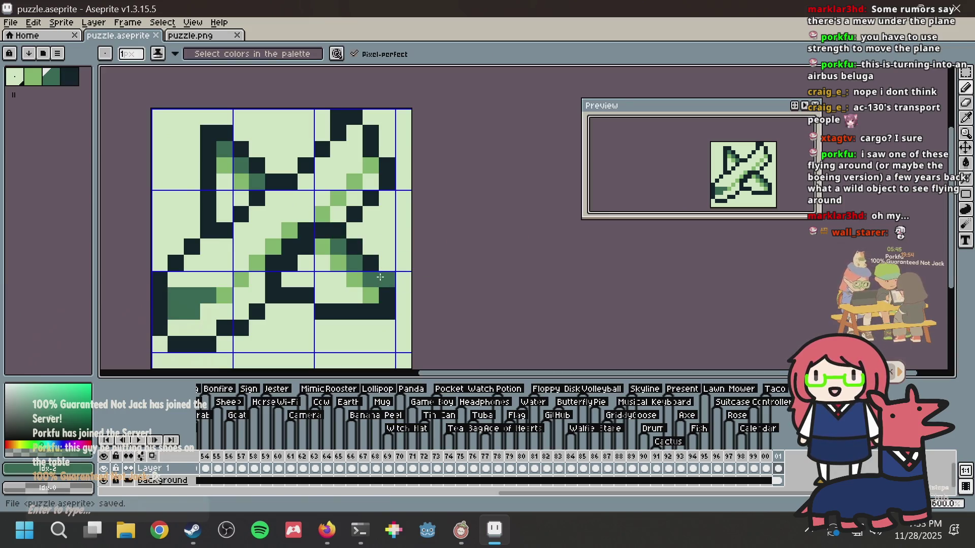
Step: Try two light-green pixels on the tail, save, then undo them
key(ctrl+s)
key(i)
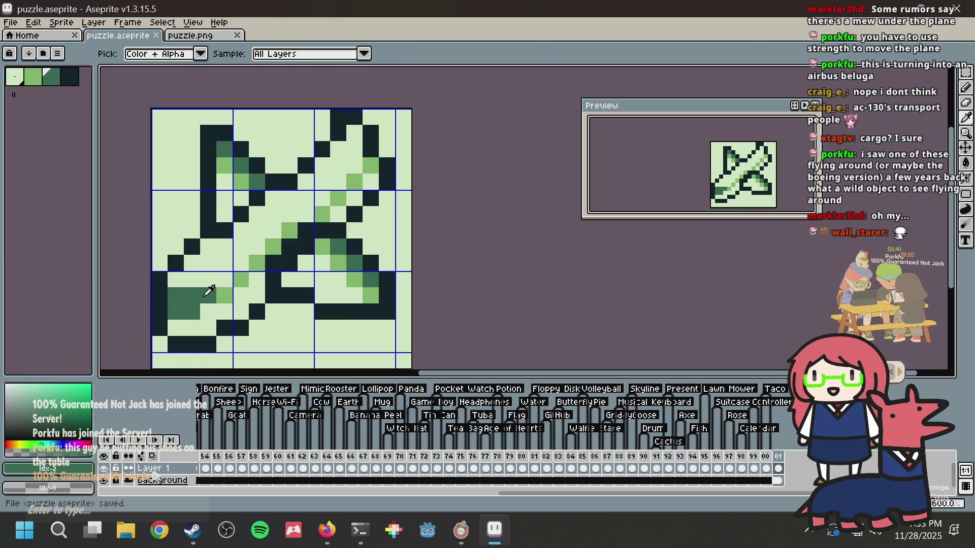
key(b)
click(202, 313)
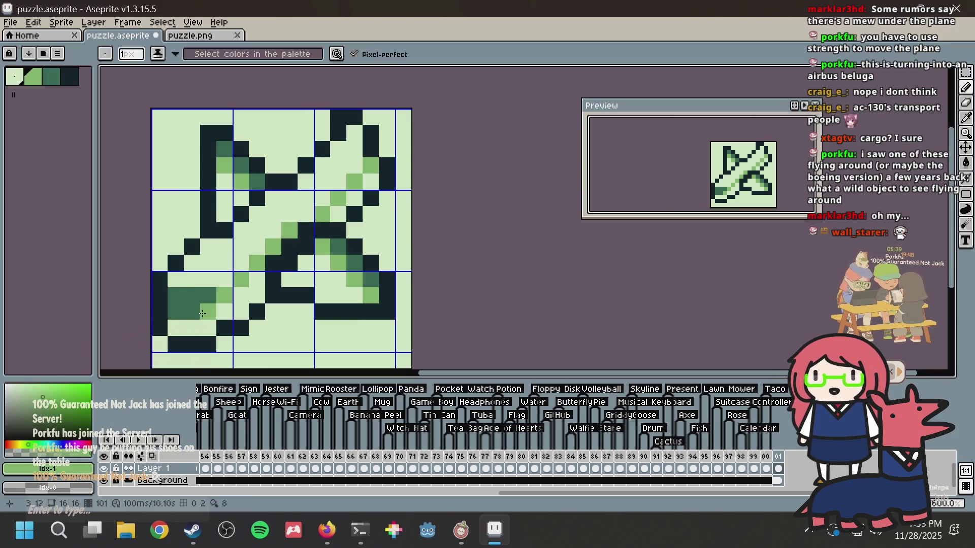
click(198, 322)
key(ctrl+s)
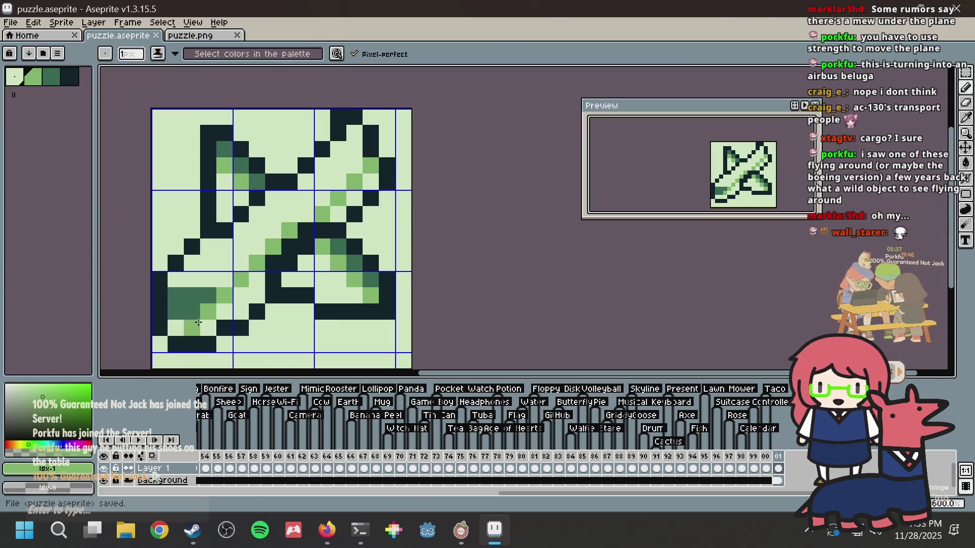
key(ctrl+z)
key(ctrl+z)
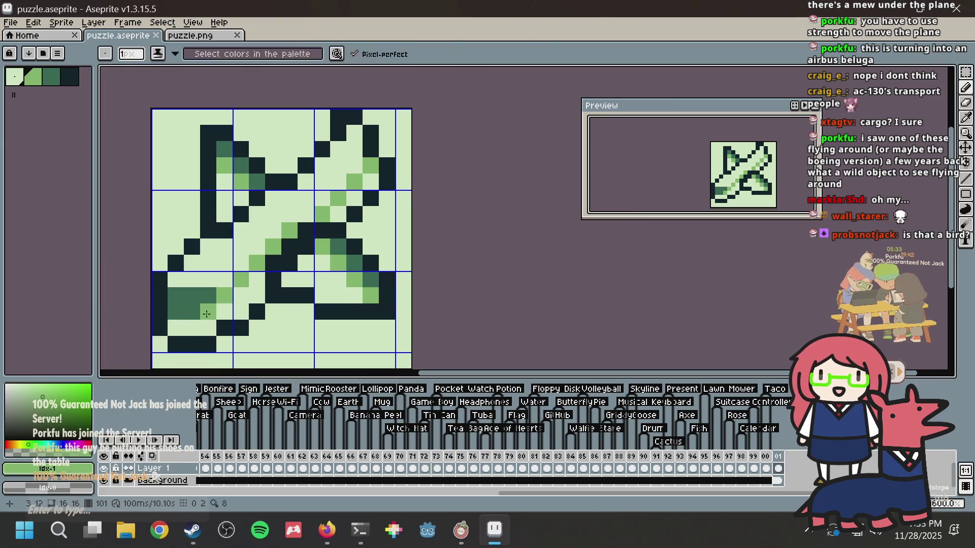
Step: Bucket-fill the tail and another enclosed area light green, undo the last fill, and save
key(g)
click(192, 328)
click(219, 312)
click(373, 202)
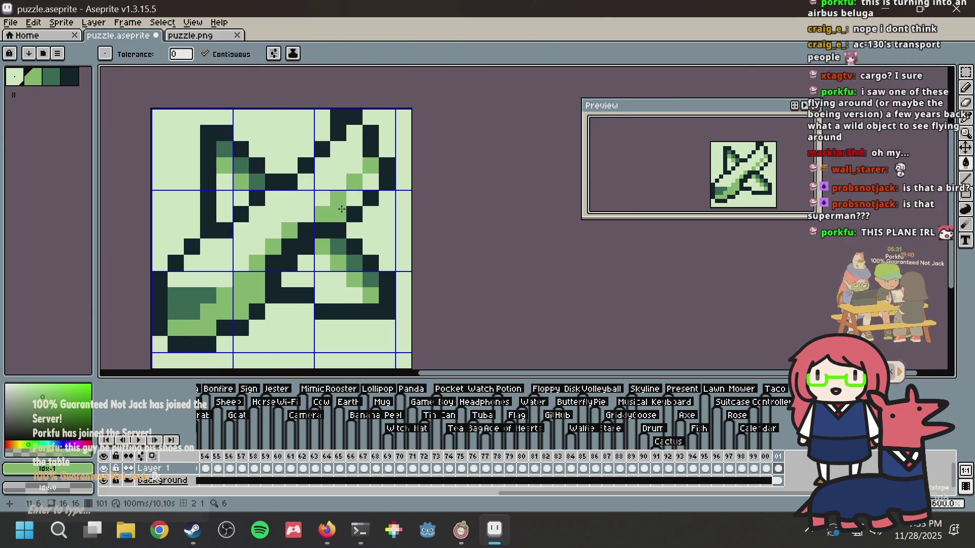
scroll(368, 185, down, 6)
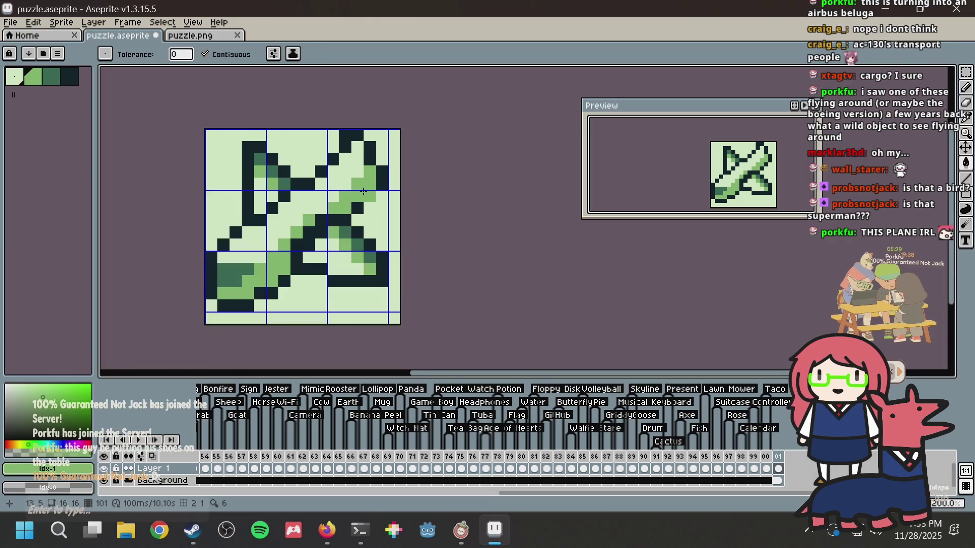
scroll(371, 198, up, 2)
key(ctrl+z)
key(ctrl+z)
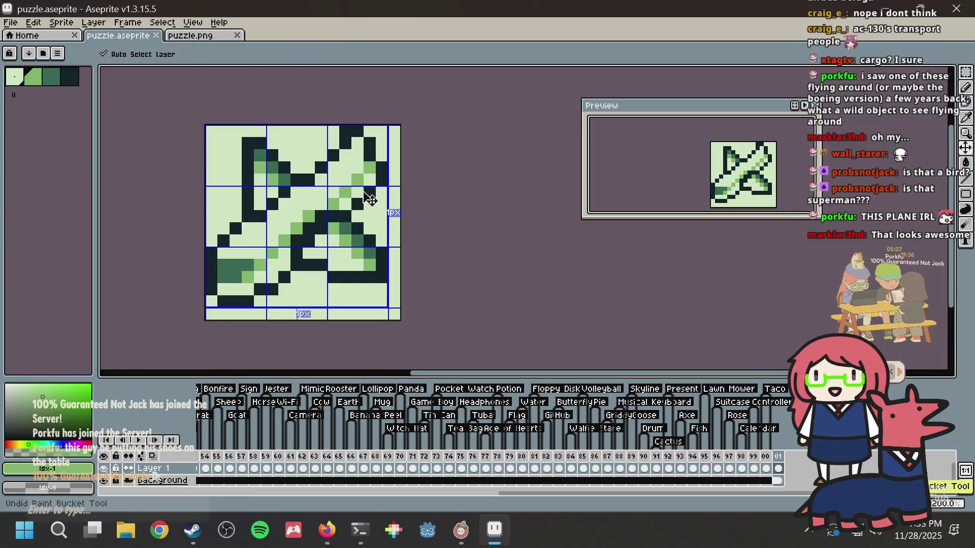
key(ctrl+s)
Step: Redo the light-green fills to compare, and save
scroll(370, 200, up, 2)
scroll(376, 253, down, 4)
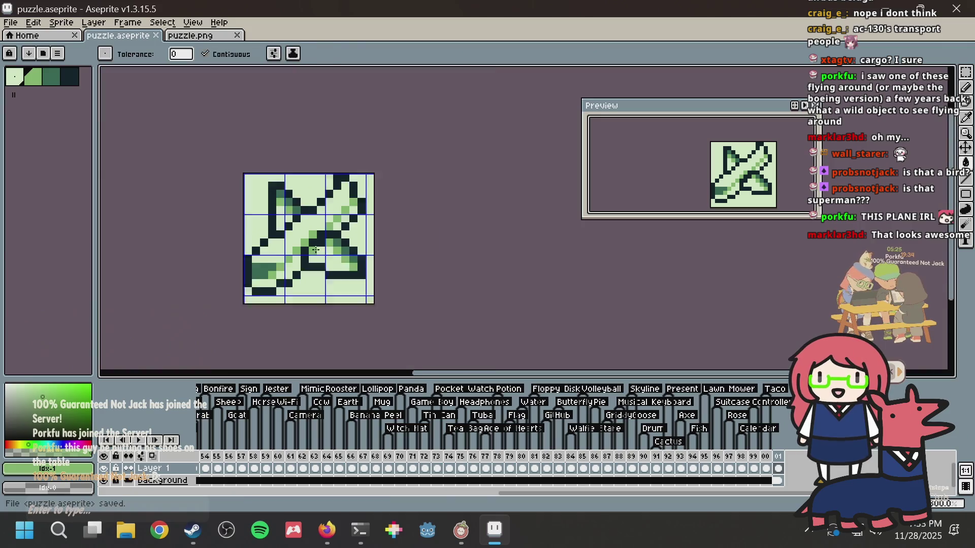
key(ctrl+y)
key(ctrl+y)
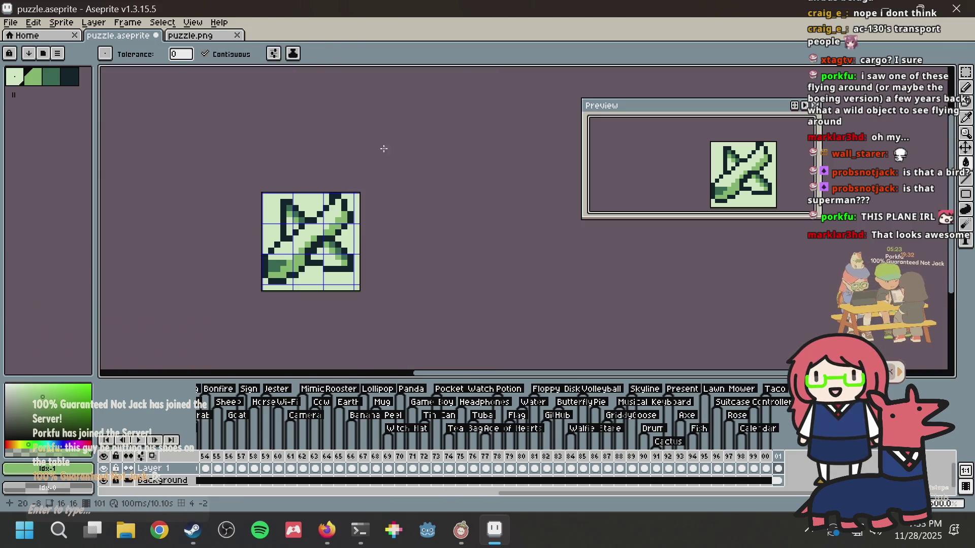
scroll(366, 201, down, 2)
key(ctrl+s)
scroll(354, 257, up, 3)
scroll(304, 223, up, 1)
scroll(286, 206, down, 1)
scroll(286, 205, down, 2)
Step: Undo and redo the last fill, check the Firefox plane references, and save
key(i)
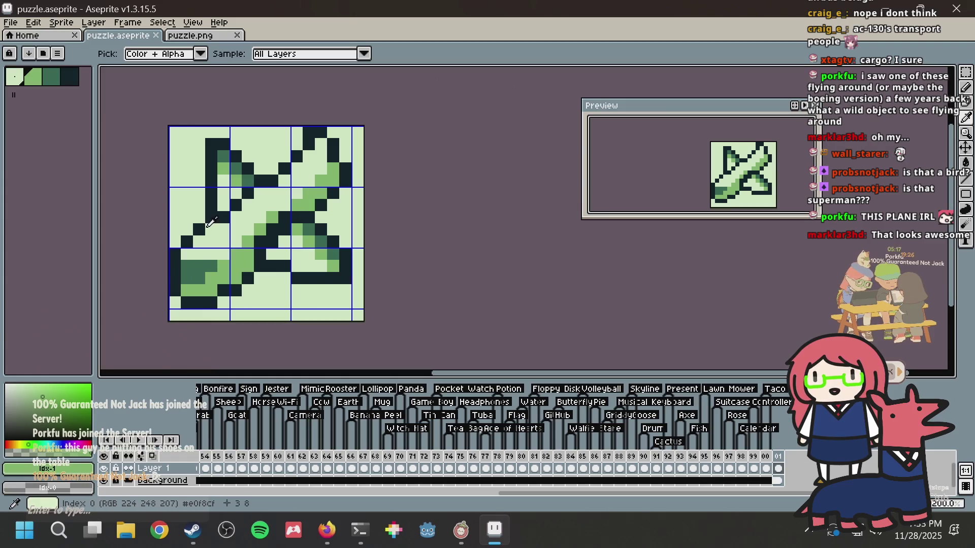
key(w)
scroll(329, 237, down, 2)
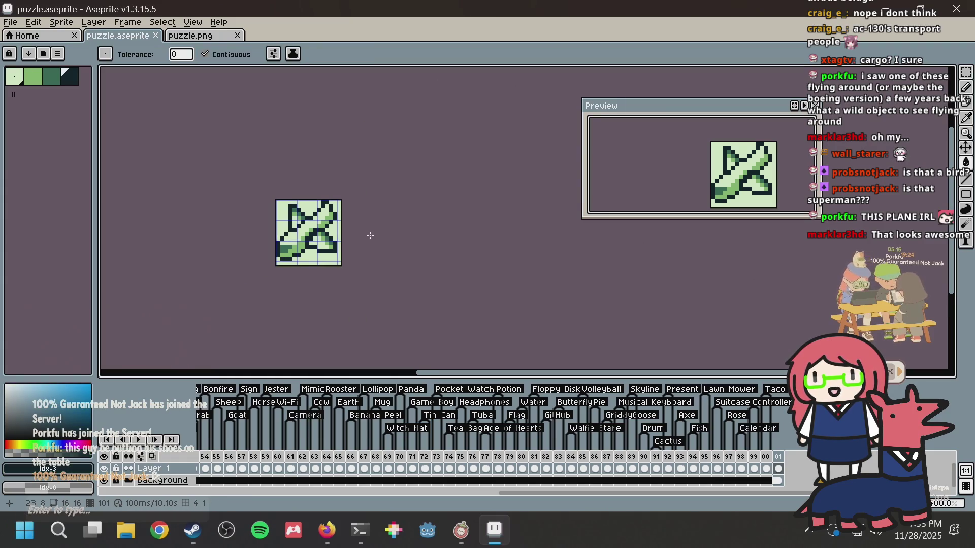
key(ctrl+z)
key(ctrl+z)
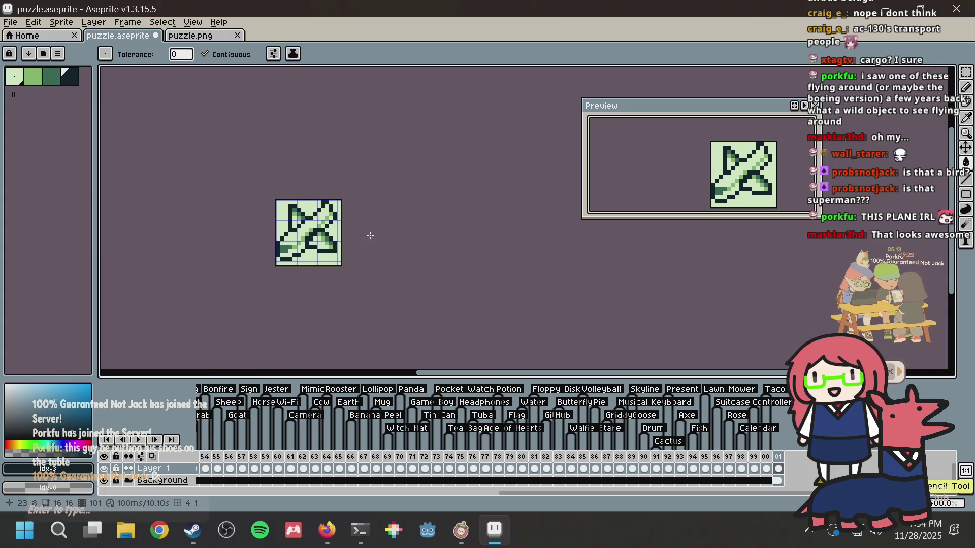
scroll(372, 237, up, 1)
key(ctrl+y)
key(ctrl+y)
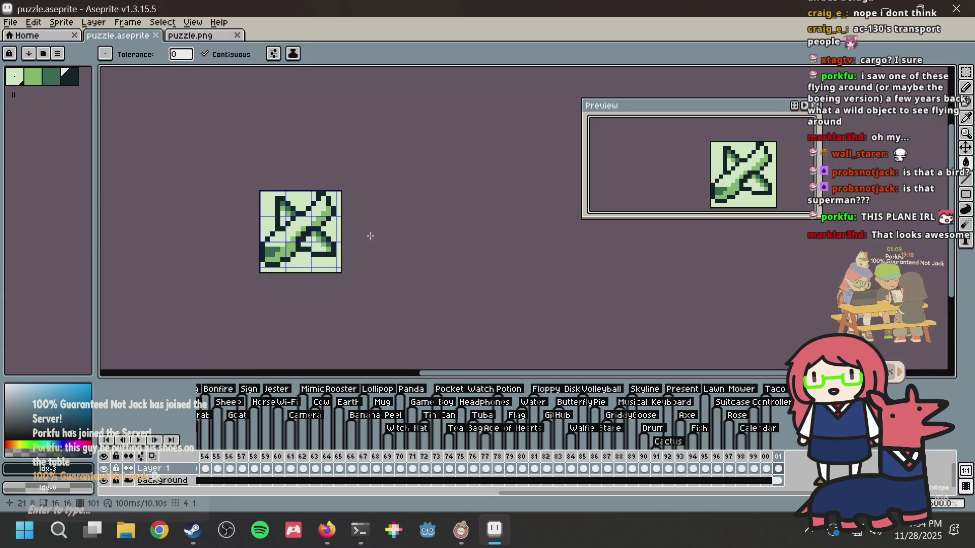
key(alt+Tab)
key(alt+Tab)
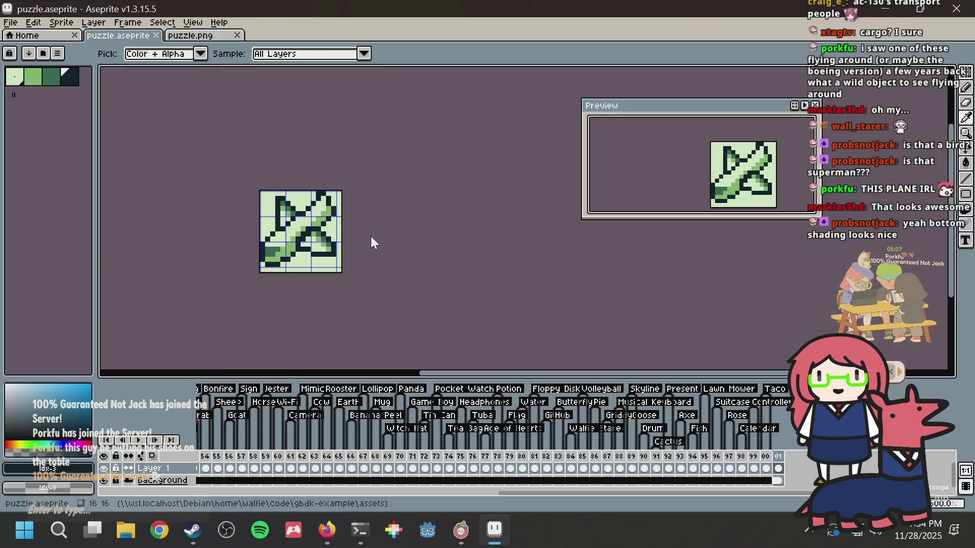
key(ctrl+s)
Step: Save again and lighten a pixel near the upper wing tip with the Pencil
scroll(280, 230, up, 2)
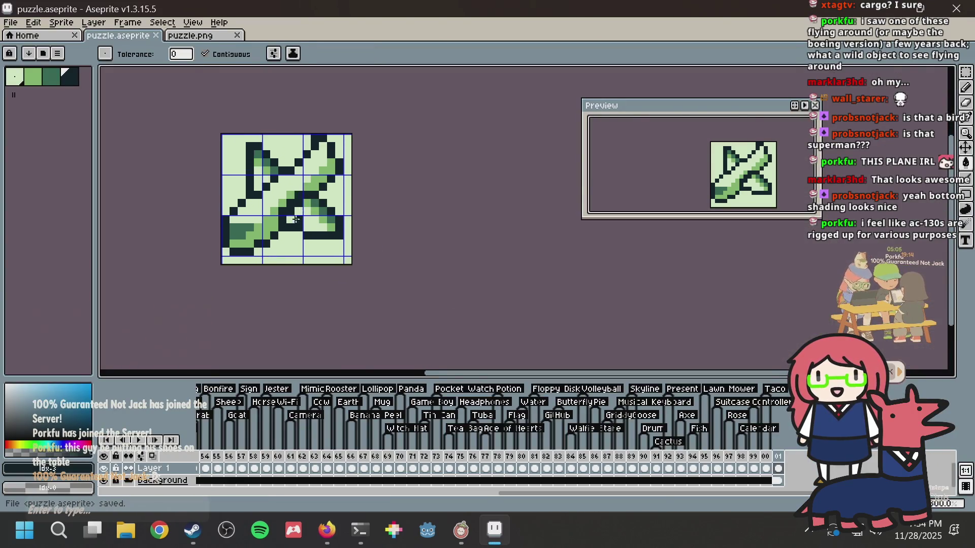
key(ctrl+s)
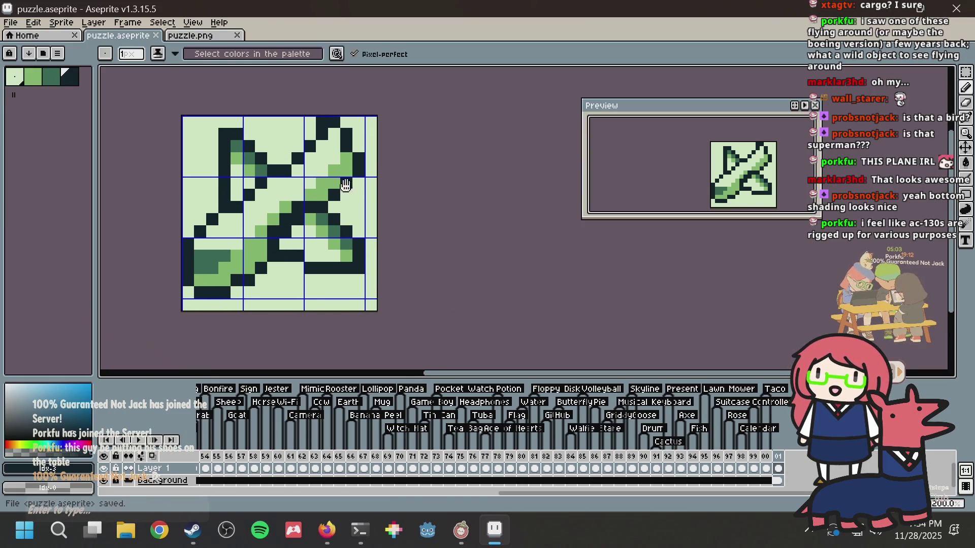
scroll(349, 206, up, 2)
key(b)
right_click(332, 178)
Step: Draw dark outline pixels along the top of the upper-right wing
mouse_move(356, 130)
mouse_down()
mouse_move(355, 159)
mouse_move(380, 171)
mouse_move(383, 130)
mouse_move(381, 153)
mouse_up()
right_click(380, 171)
alt+click(394, 170)
alt+click(405, 129)
right_click(387, 146)
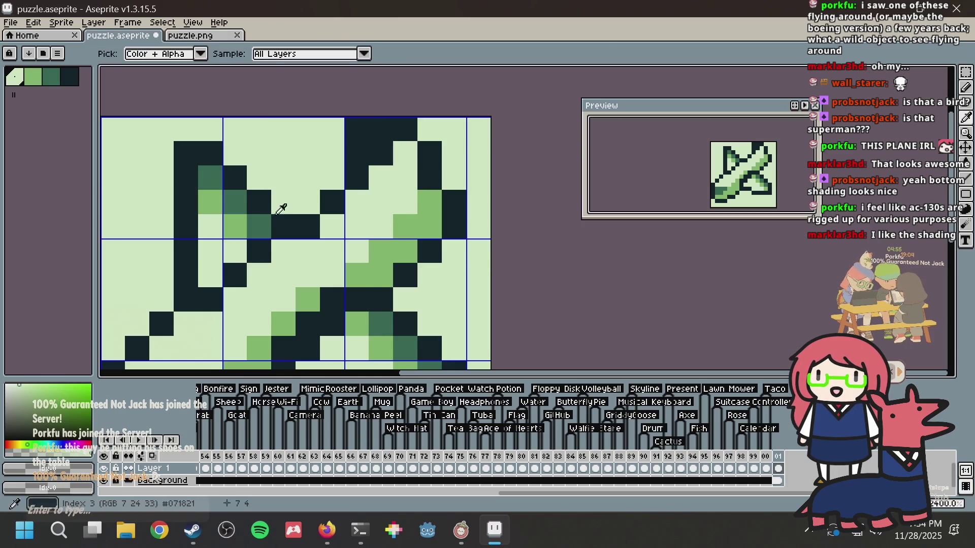
Step: Eyedrop the light colour, lighten a mid-green pixel near the top, and save
alt+click(266, 217)
scroll(396, 153, down, 4)
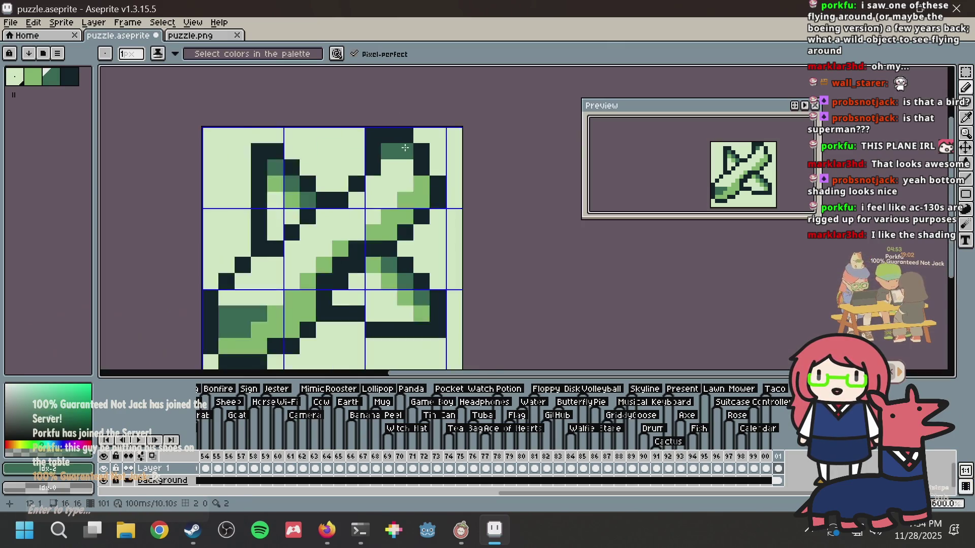
scroll(401, 159, up, 2)
alt+click(402, 159)
click(396, 155)
key(ctrl+s)
Step: Alternate dark and light pixels to rework the upper wing outline
click(403, 150)
alt+click(391, 153)
click(404, 139)
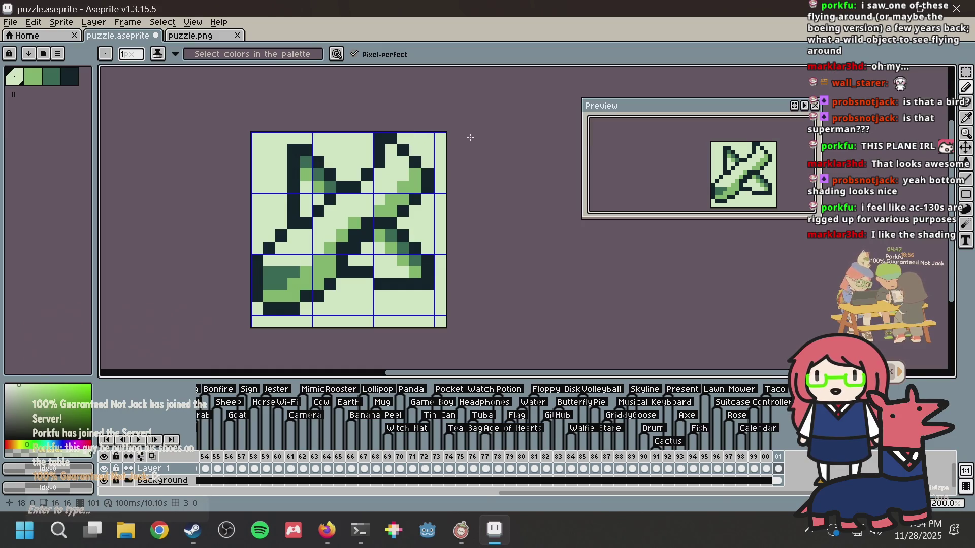
alt+click(406, 151)
click(403, 138)
alt+click(391, 151)
click(379, 141)
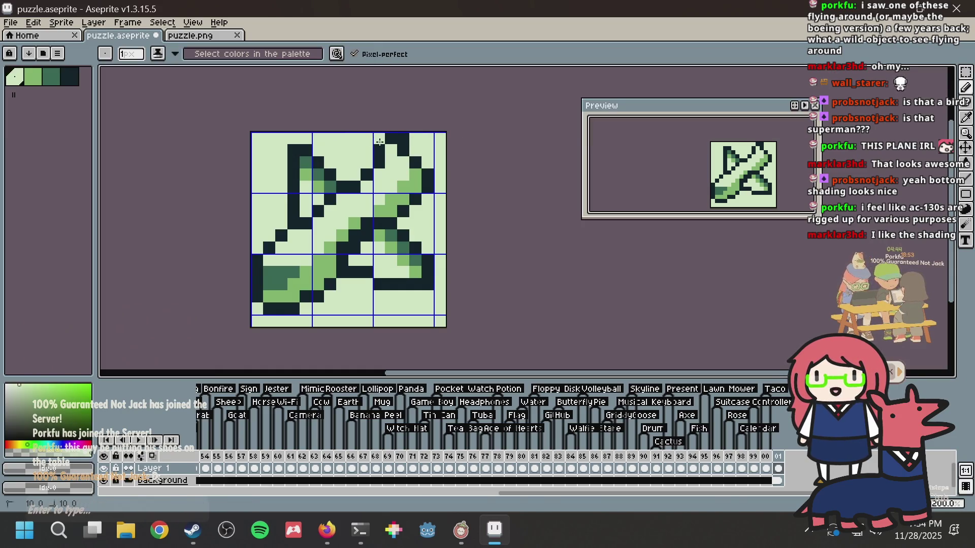
Step: Darken pixels at the wing tip and lighten the pixel below it light green
alt+click(404, 151)
click(391, 150)
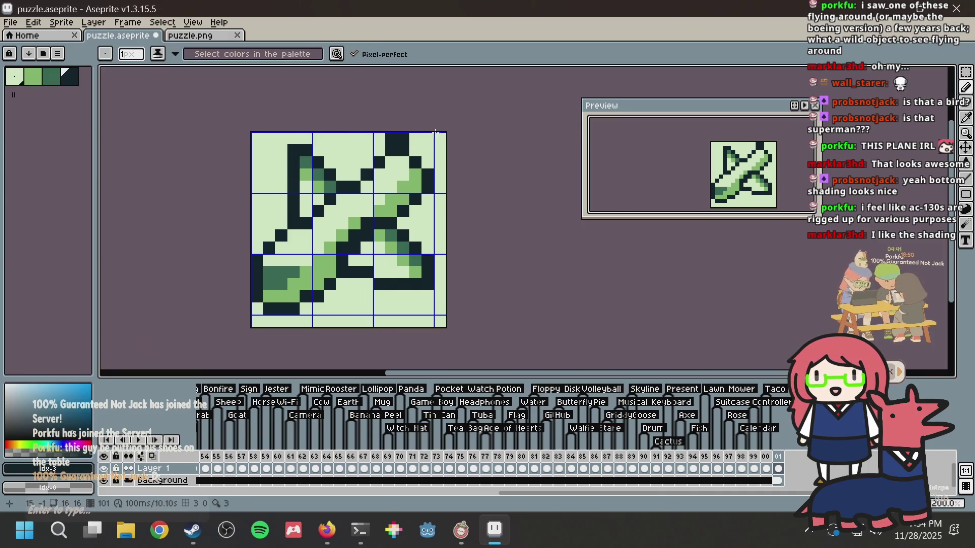
click(416, 138)
alt+click(427, 150)
click(404, 149)
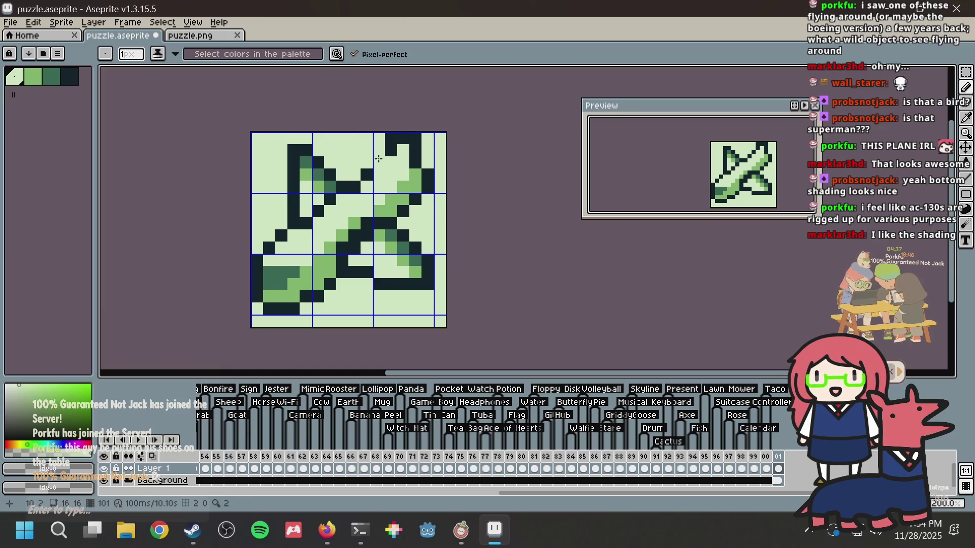
scroll(399, 145, up, 4)
Step: Paint three dark outline pixels diagonally on the upper-right wing
alt+click(433, 192)
click(407, 237)
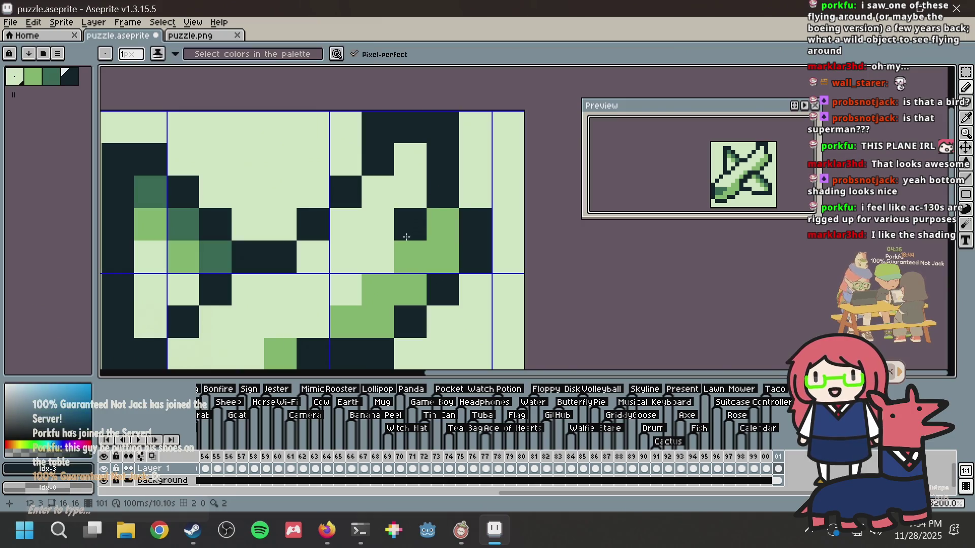
drag(404, 231, 461, 289)
scroll(459, 282, down, 3)
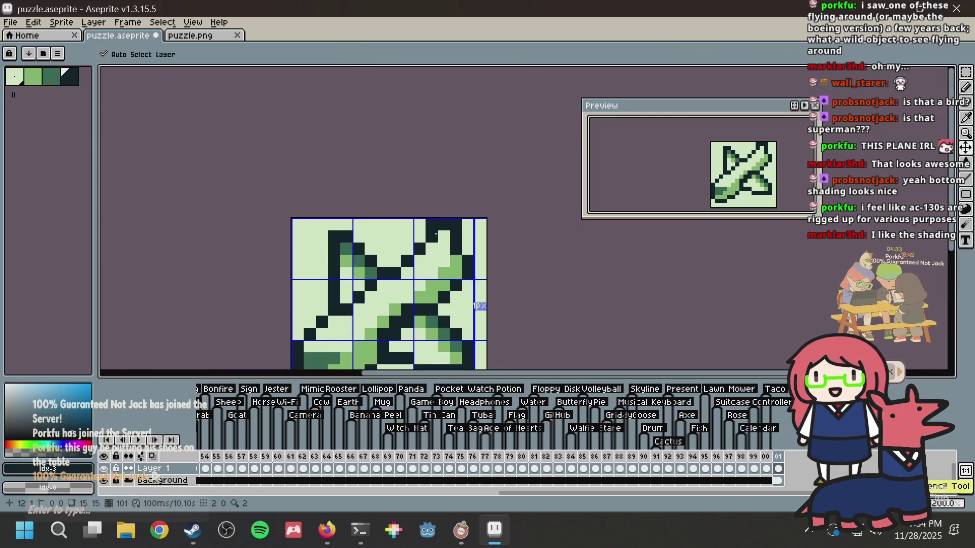
Step: Check the plane pixel art references in Firefox and return to Aseprite
key(alt+Tab)
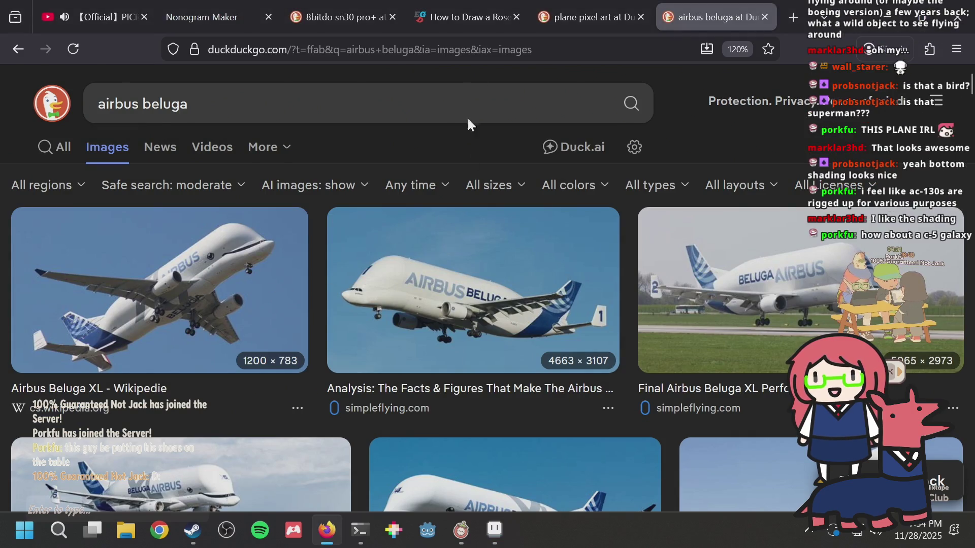
click(598, 7)
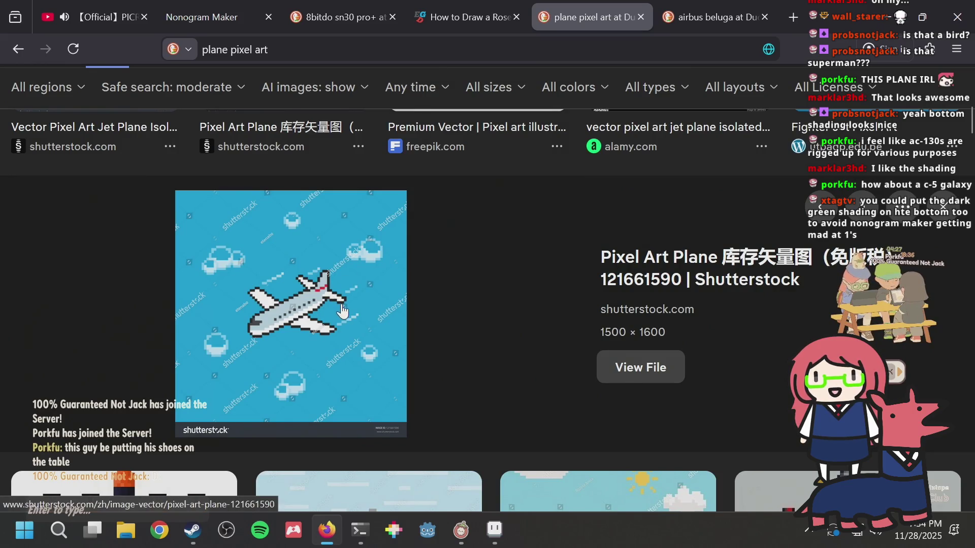
key(alt+Tab)
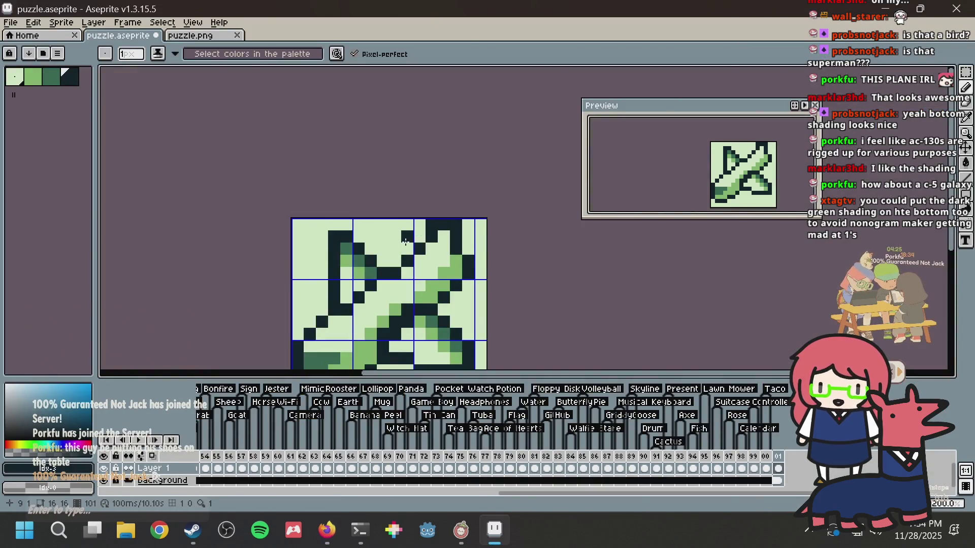
Step: Erase a stray dark pixel, pick the dark-green swatch, and save
click(407, 236)
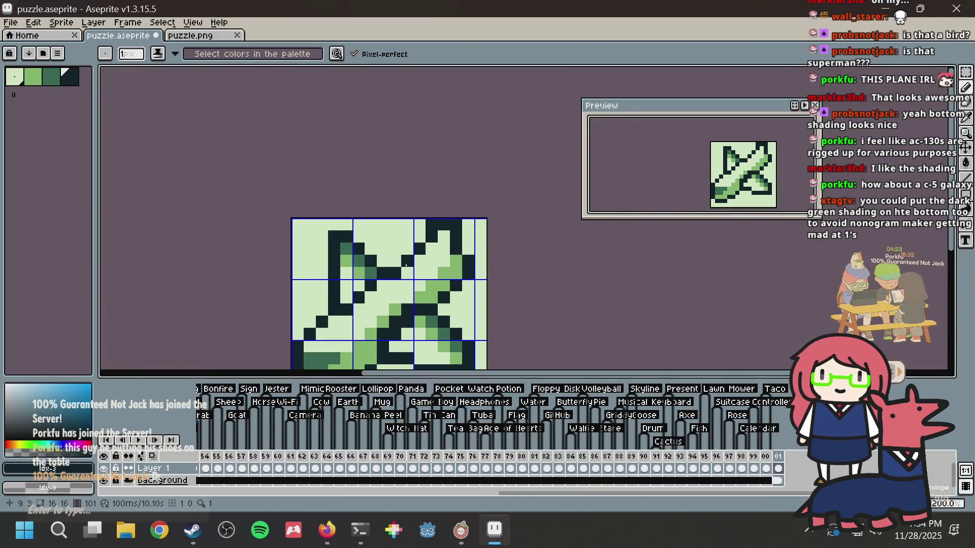
scroll(403, 239, down, 3)
key(b)
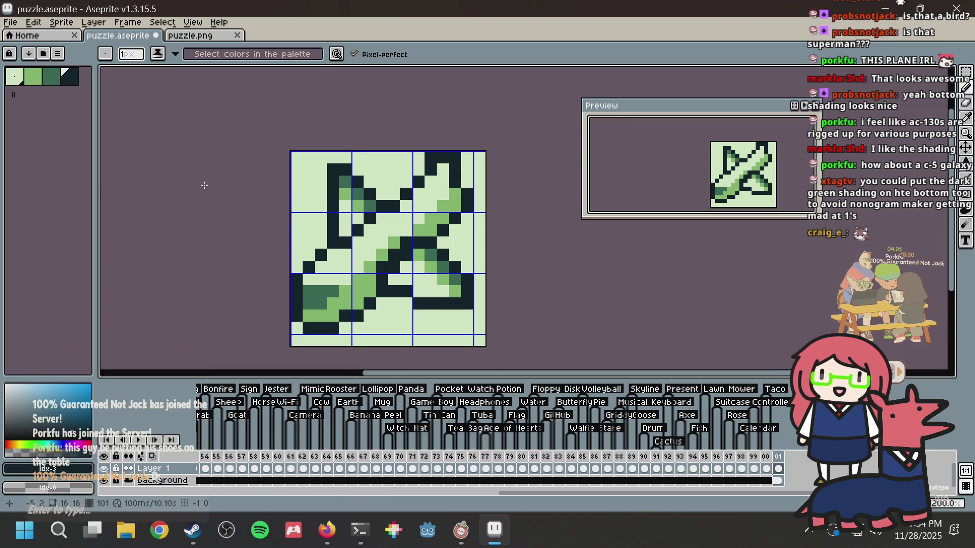
click(51, 78)
key(v)
key(b)
key(ctrl+s)
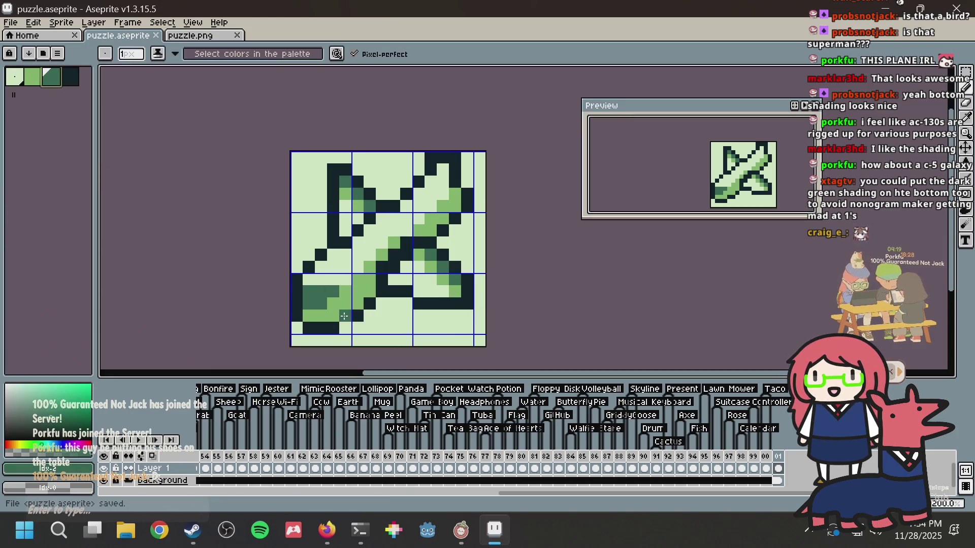
Step: Shade right-wing pixels and a bottom-row pixel dark green, saving along the way
click(417, 237)
click(443, 218)
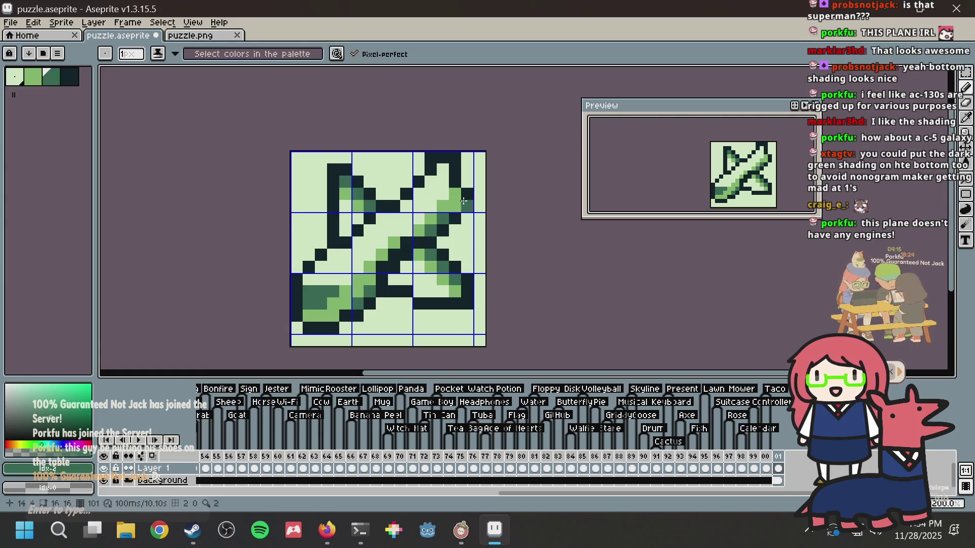
click(481, 205)
key(ctrl+s)
click(333, 327)
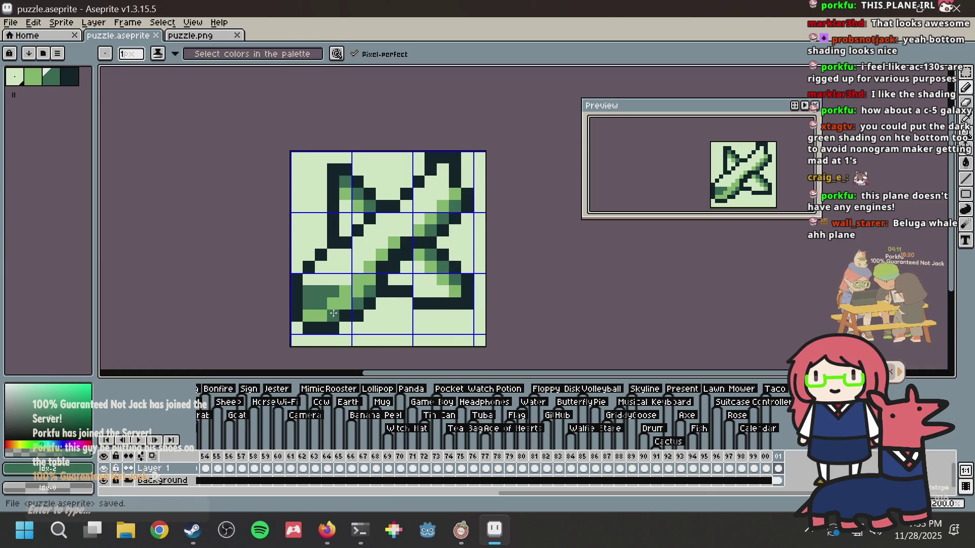
key(ctrl+s)
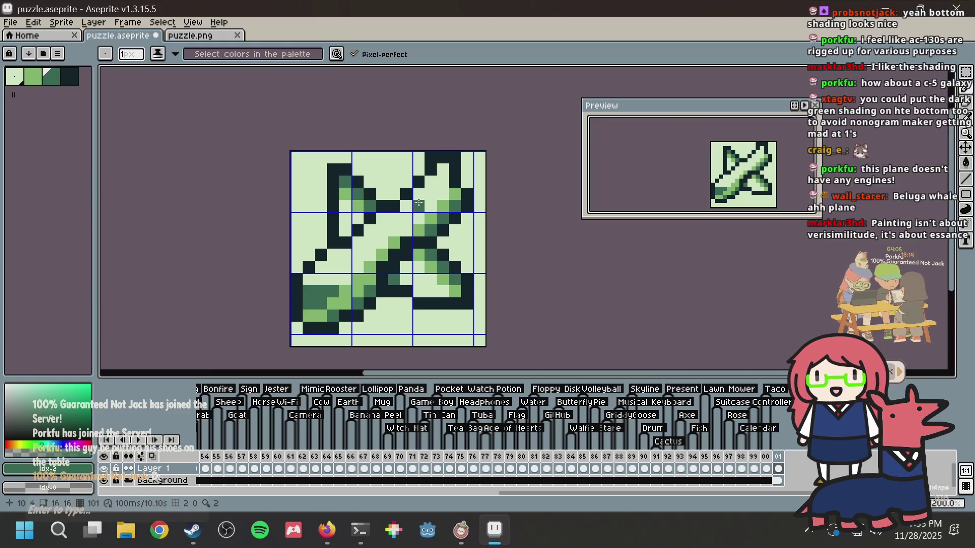
Step: Replace the last stroke with a green right-wing pixel, save, and eyedrop the dark outline colour
key(ctrl+z)
click(445, 191)
key(ctrl+s)
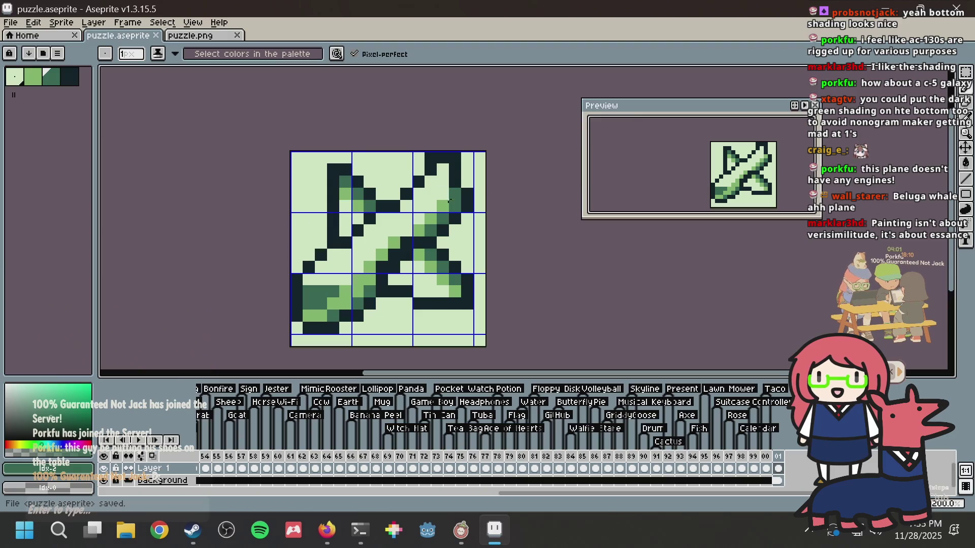
key(alt)
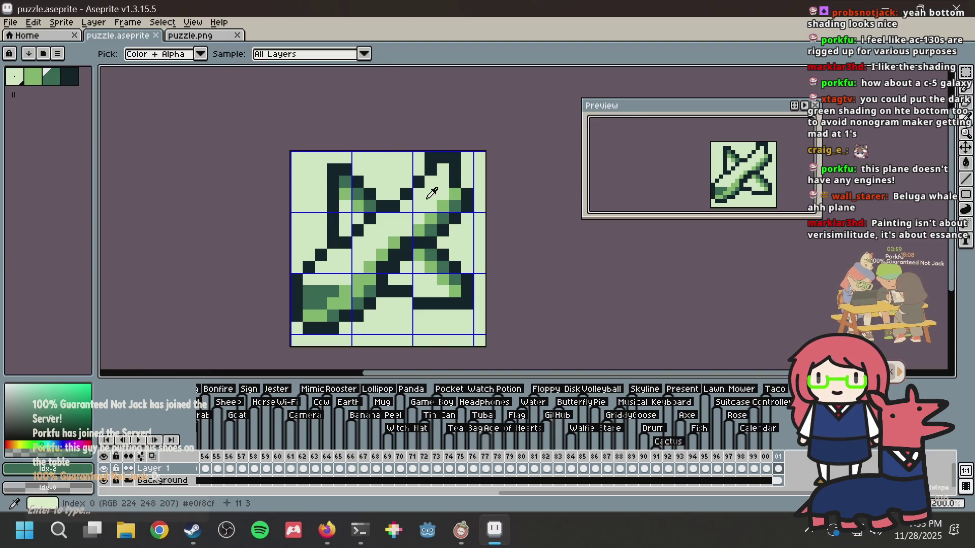
alt+click(433, 160)
key(ctrl+s)
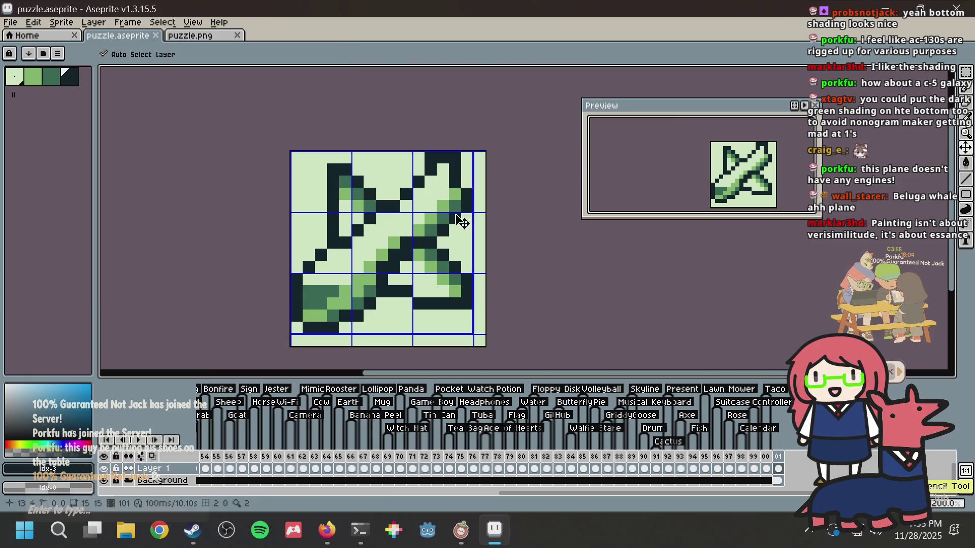
Step: Add dark outline pixels along the right wing edge and recolour one dark green
click(430, 218)
click(464, 229)
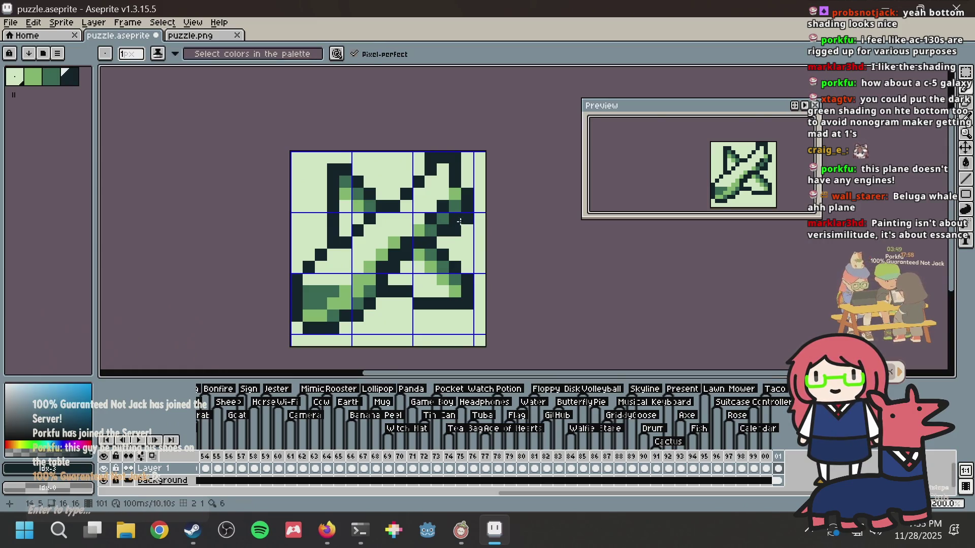
click(474, 232)
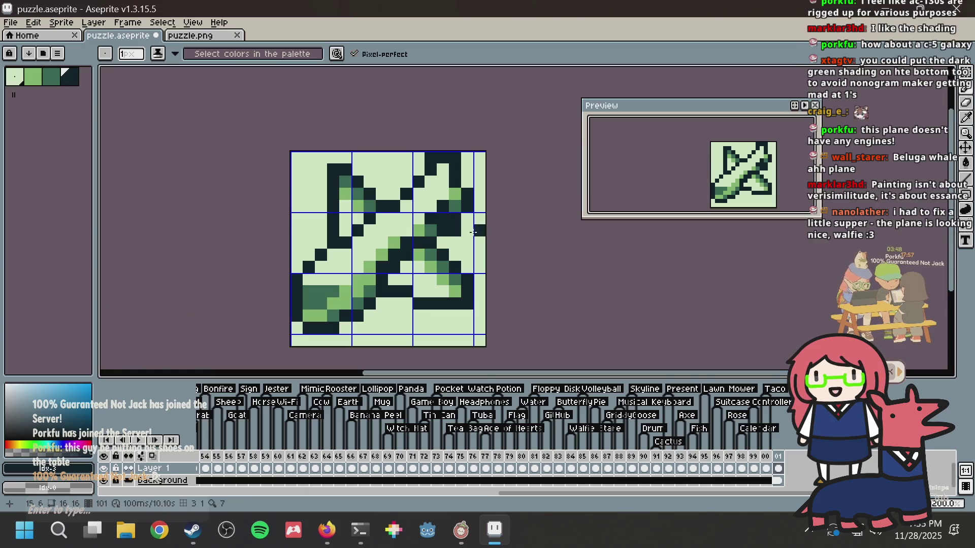
alt+click(431, 229)
click(443, 218)
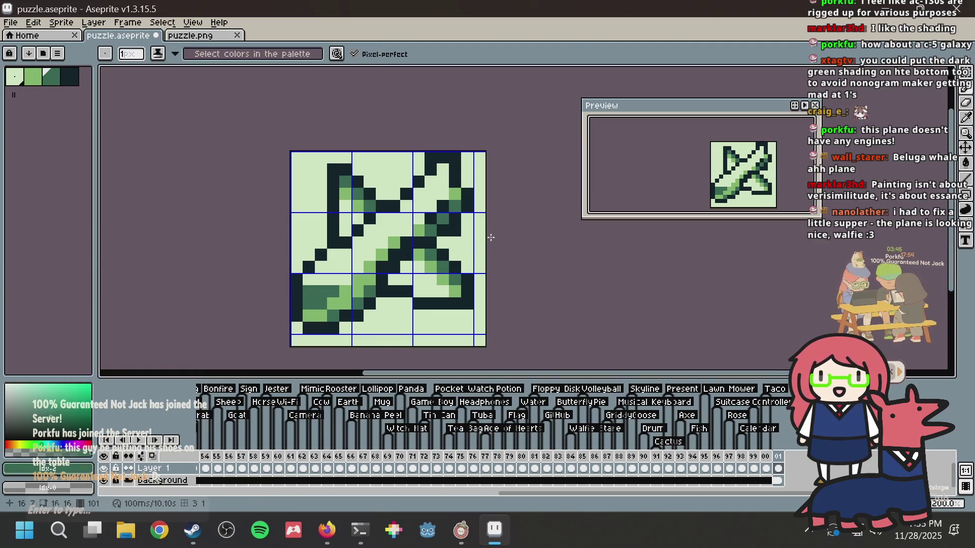
Step: Paint and erase right-wing pixels, undoing two stray dark pixels on the wing edge
click(465, 220)
scroll(464, 220, up, 1)
right_click(466, 219)
key(Escape)
alt+click(459, 217)
drag(468, 218, 469, 228)
key(ctrl+z)
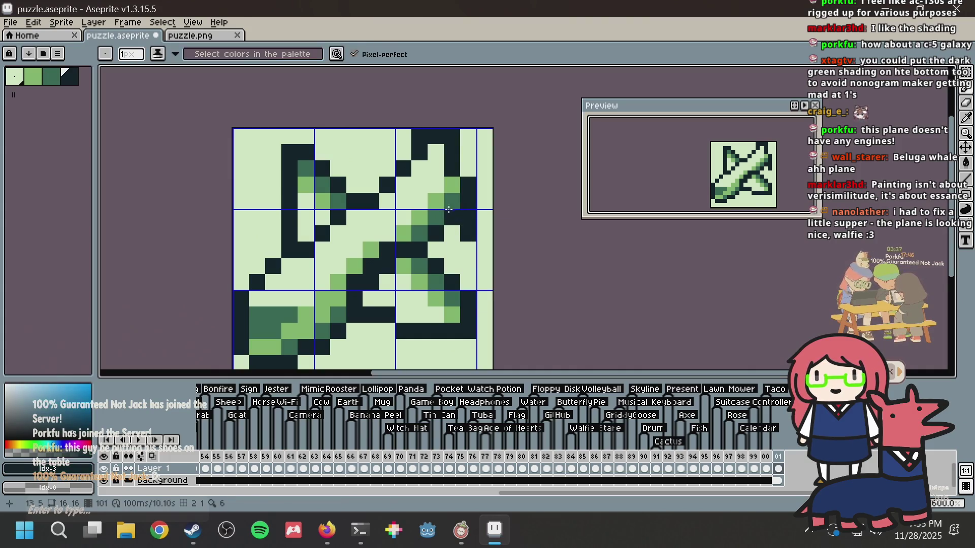
key(ctrl+z)
Step: Darken right-wing pixels with the darkest colour, extending the dark block downward
alt+click(464, 220)
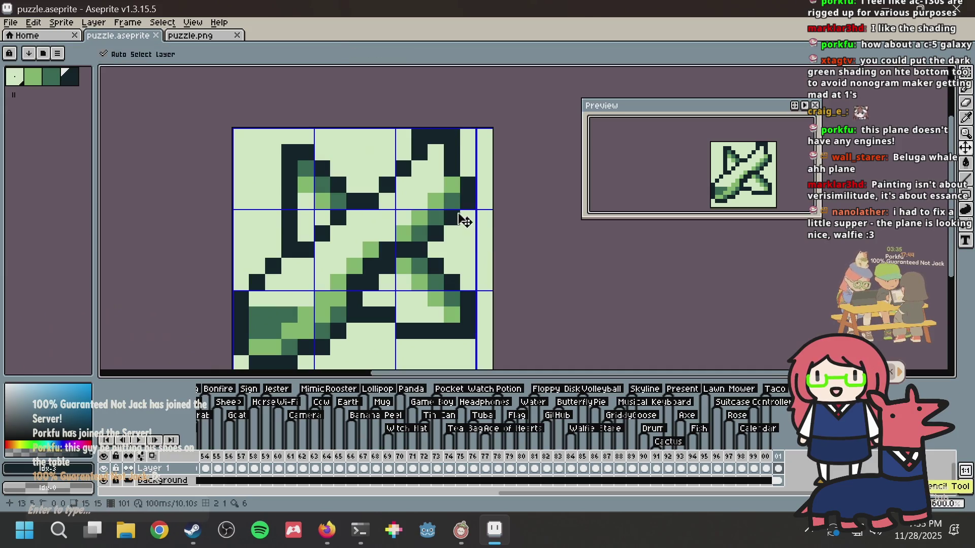
click(434, 213)
click(434, 203)
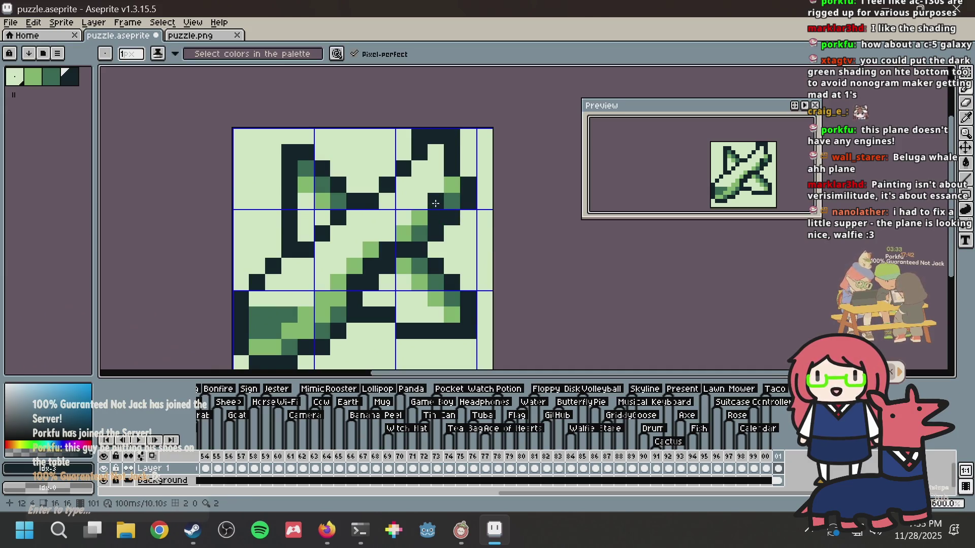
click(457, 229)
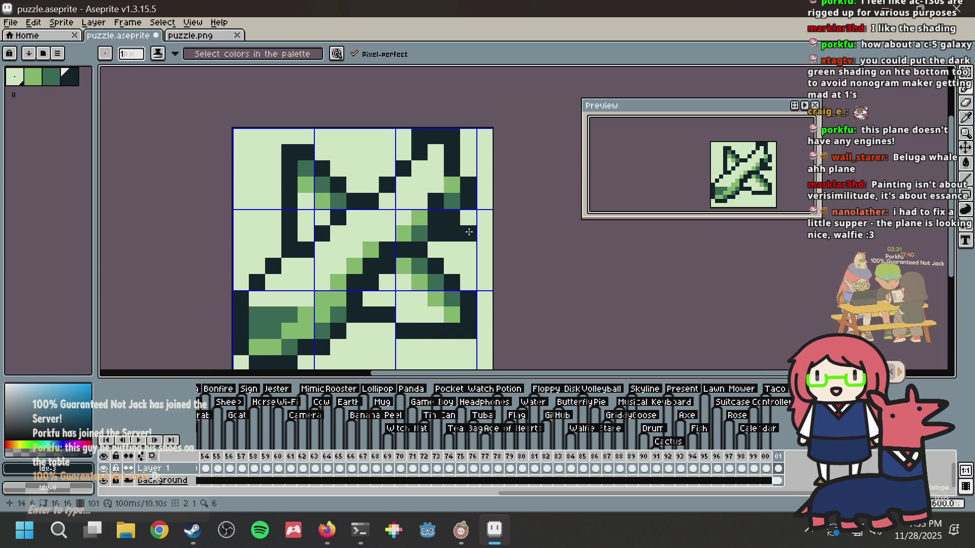
scroll(788, 153, up, 5)
scroll(788, 153, down, 5)
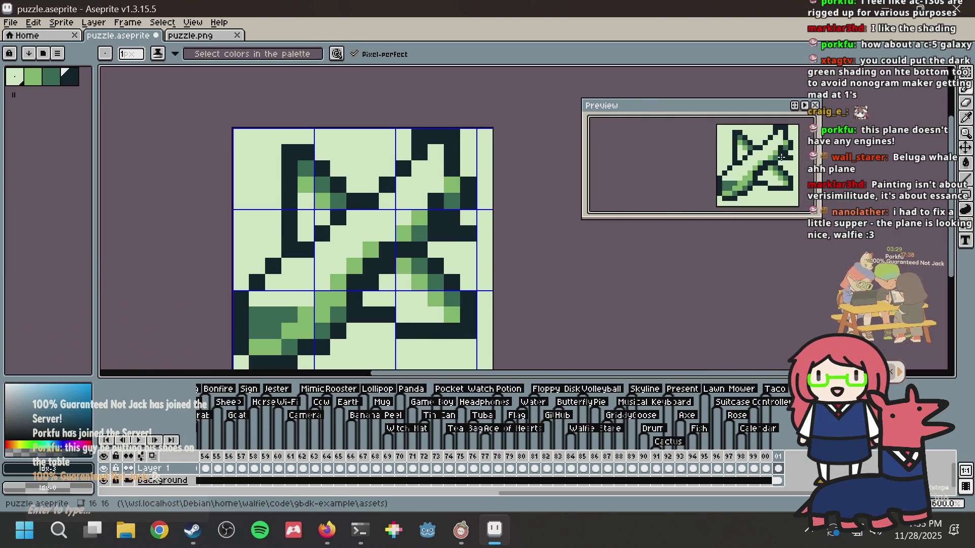
click(306, 172)
right_click(376, 180)
click(388, 168)
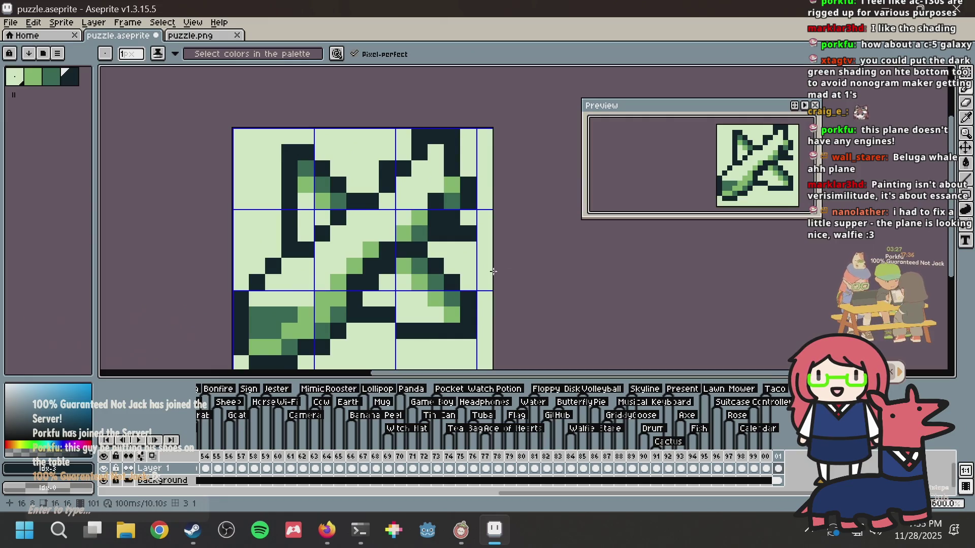
Step: Add light green shading to the wing, undo the last strokes, and save
alt+click(404, 231)
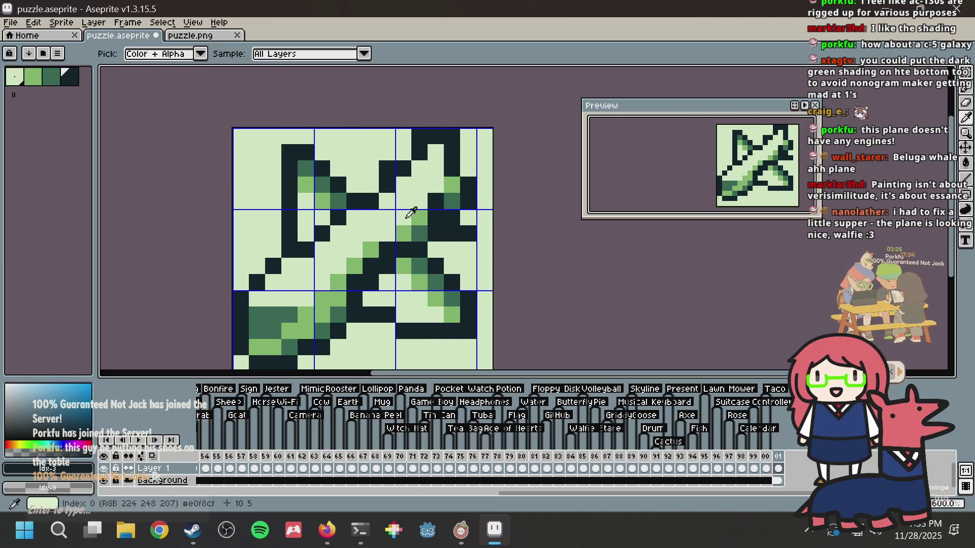
click(419, 218)
click(437, 202)
key(ctrl+z)
key(ctrl+z)
key(ctrl+z)
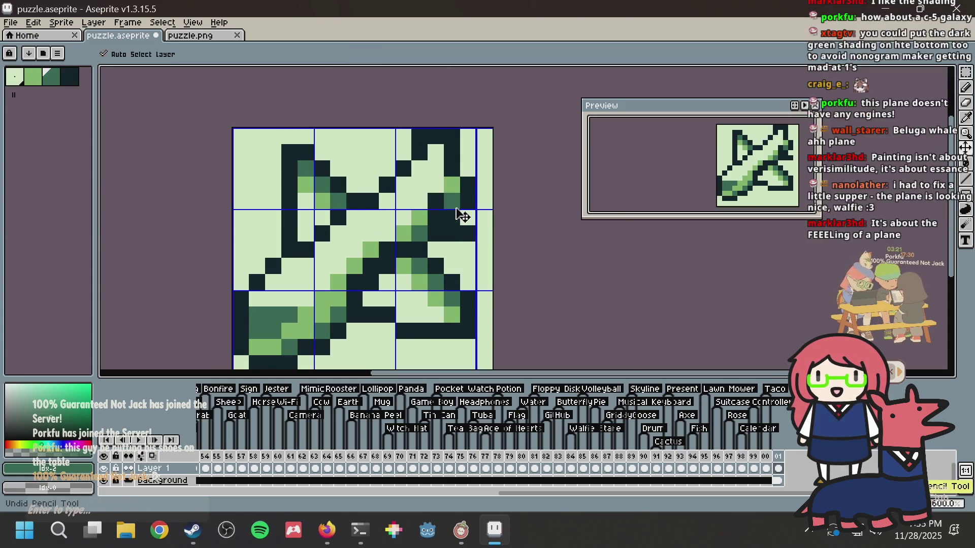
key(ctrl+z)
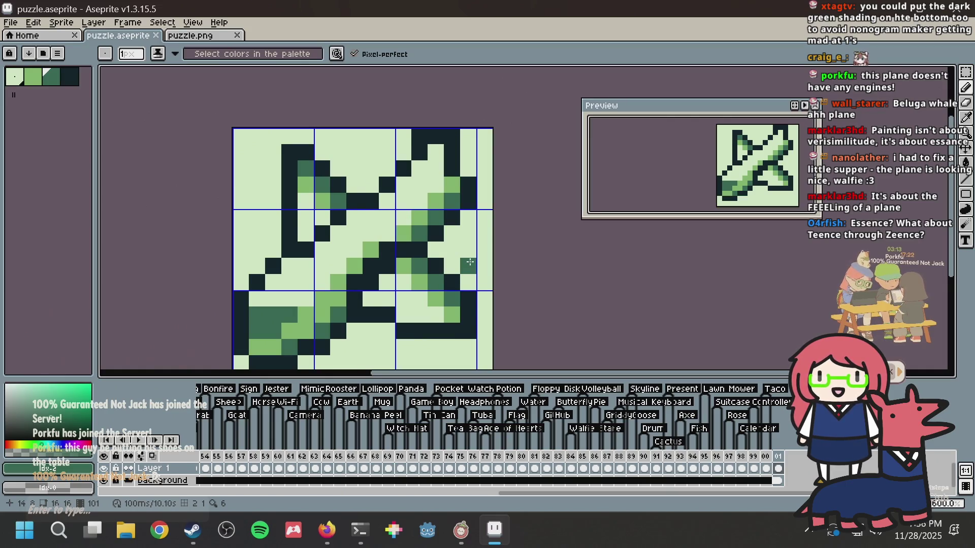
scroll(471, 262, down, 1)
key(ctrl+s)
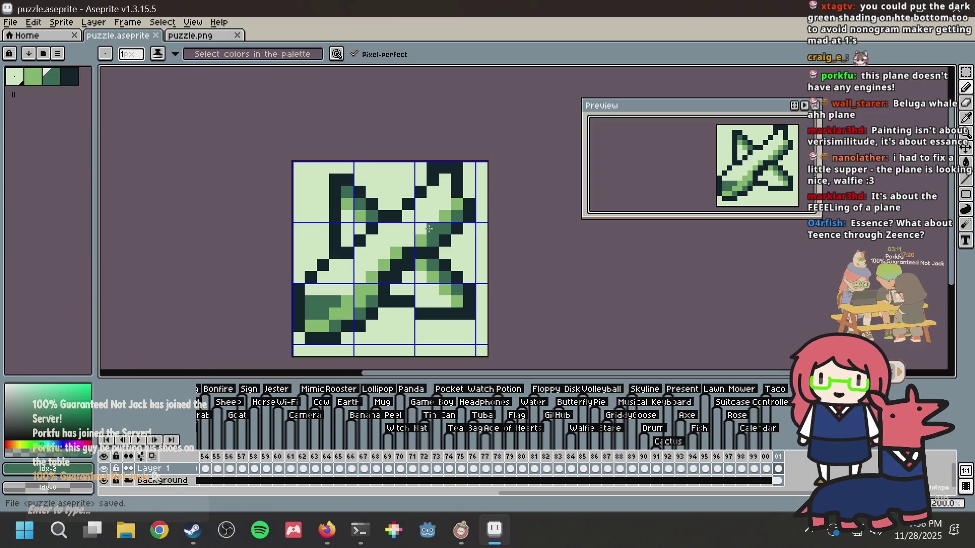
Step: Repaint a short diagonal line up-right on the wing and save puzzle.aseprite again
scroll(431, 230, up, 1)
scroll(431, 229, down, 3)
scroll(414, 276, up, 6)
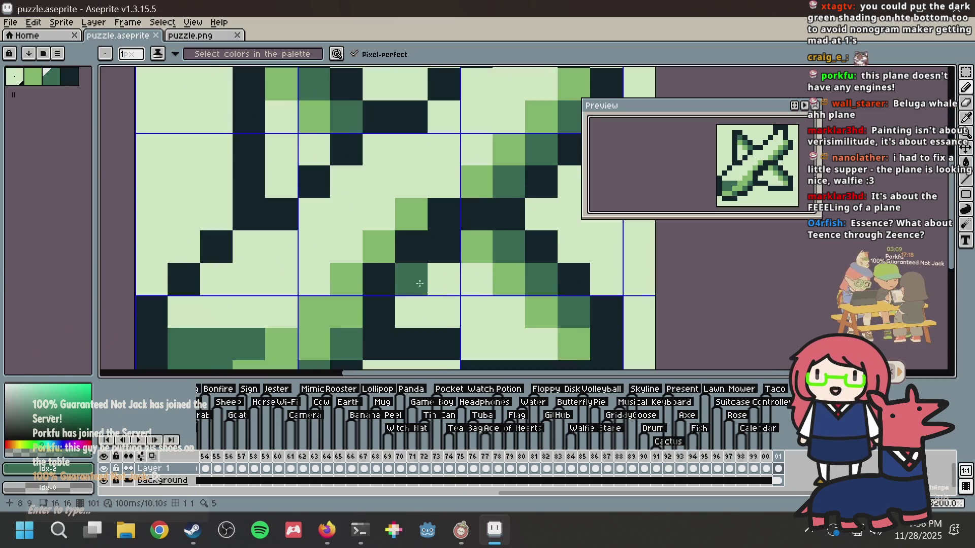
alt+click(348, 327)
mouse_move(348, 327)
mouse_down()
mouse_move(379, 272)
mouse_move(443, 214)
mouse_move(466, 167)
mouse_up()
scroll(466, 167, down, 2)
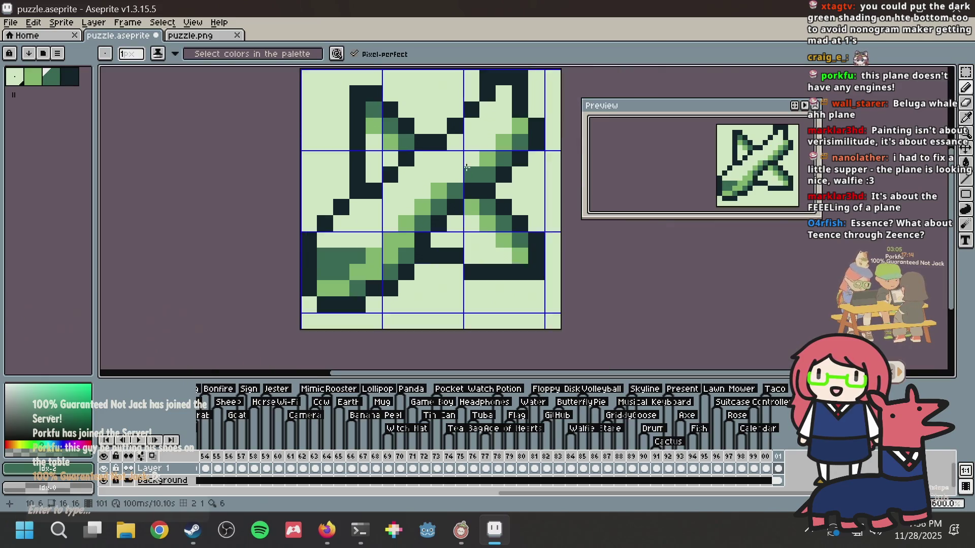
scroll(466, 167, down, 1)
key(ctrl+s)
Step: Copy the whole plane sprite and bring up the puzzle.png tab
key(v)
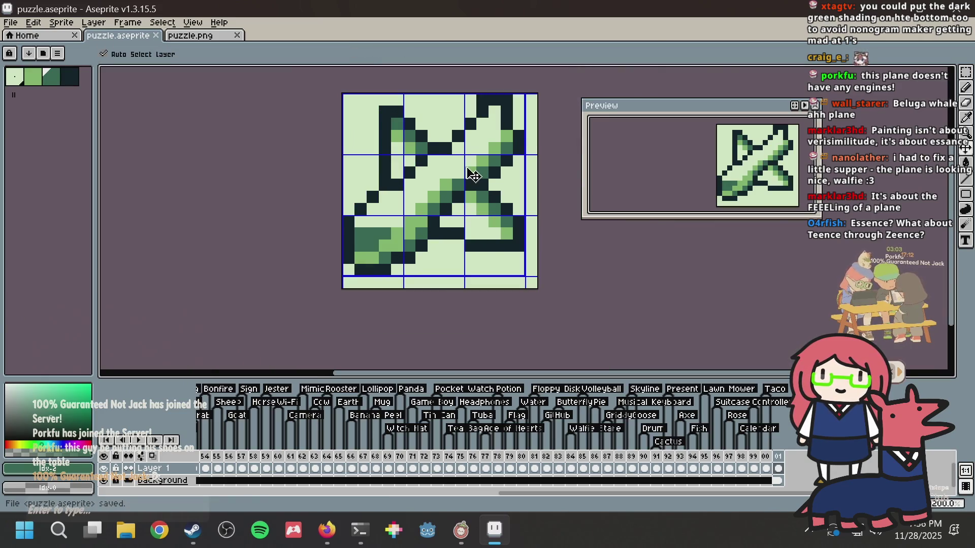
key(ctrl+c)
click(191, 36)
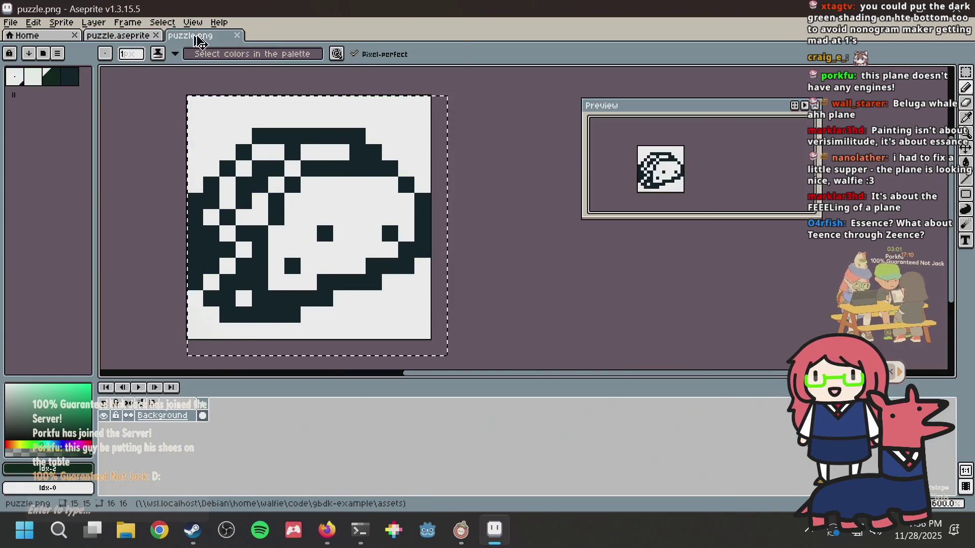
Step: Paste the plane into puzzle.png and generate a nonogram from puzzle.png in Nonogram Maker
key(ctrl+v)
click(519, 169)
key(alt+Tab)
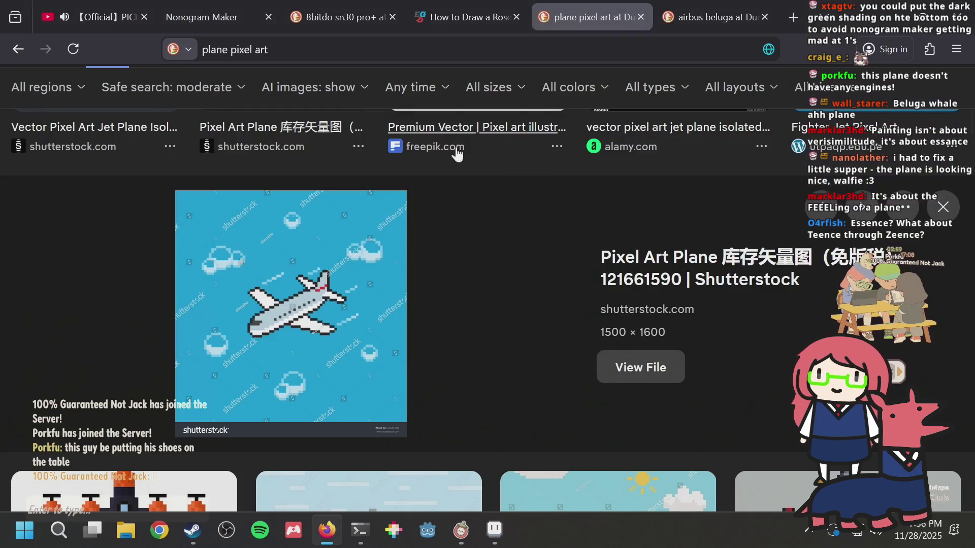
click(217, 10)
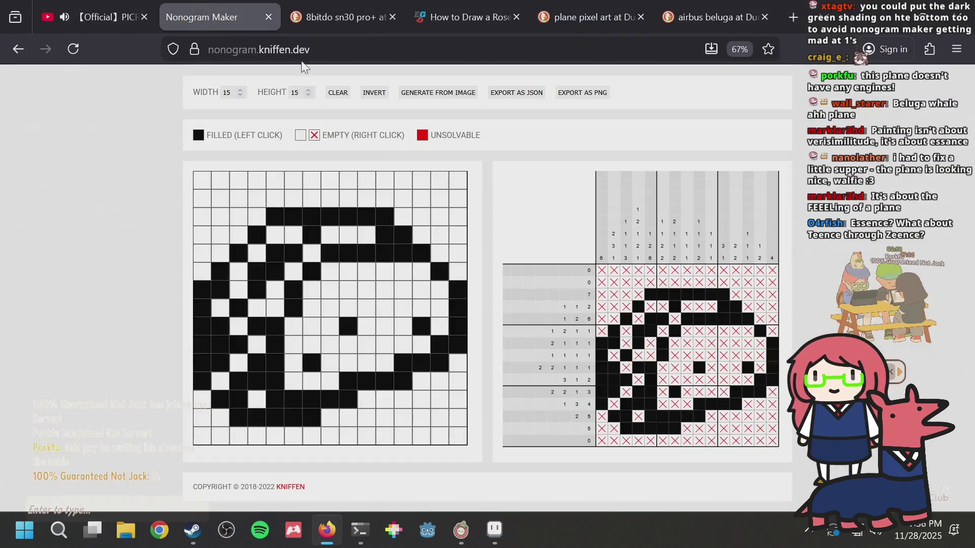
click(427, 97)
click(380, 173)
double_click(379, 172)
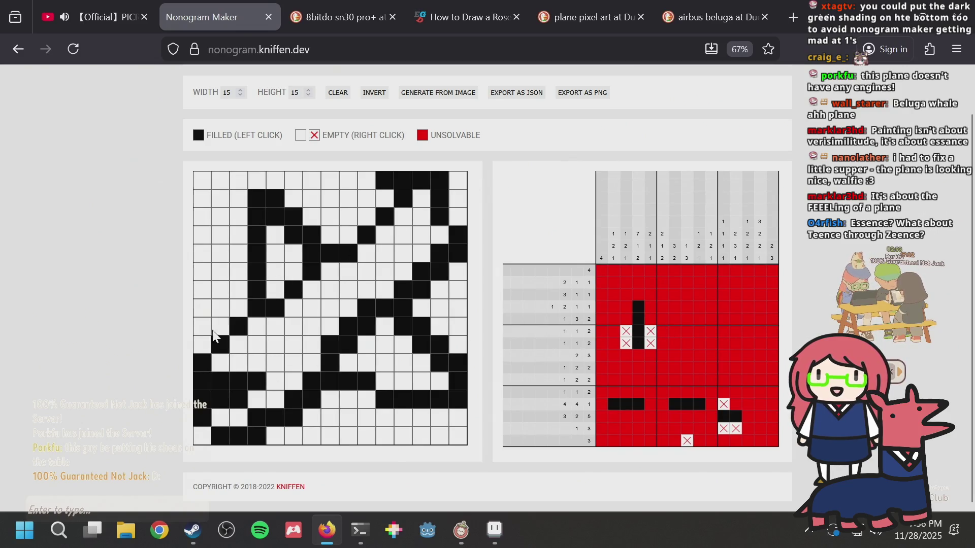
Step: Fill the cells at column 3 row 8 and column 8 row 4, checking against the sprite
click(237, 304)
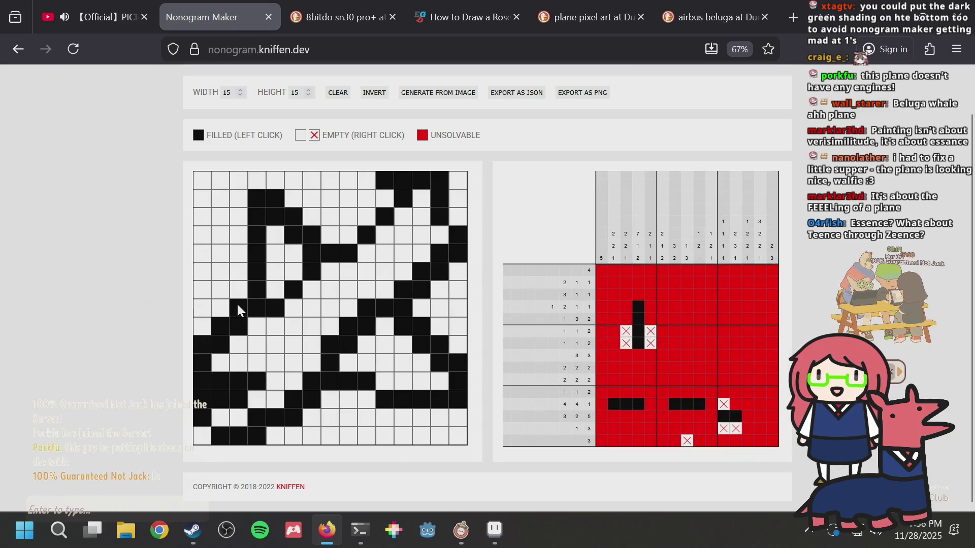
click(354, 236)
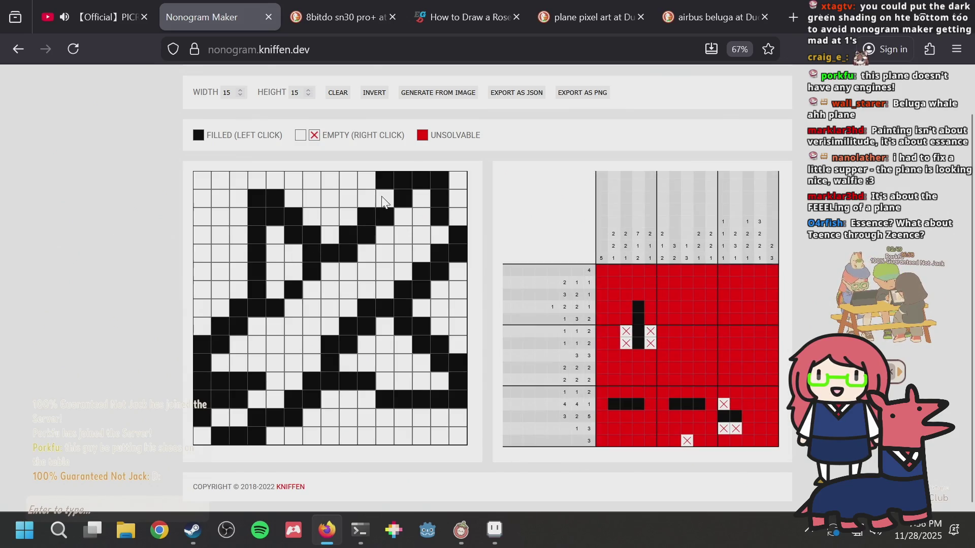
key(alt+Tab)
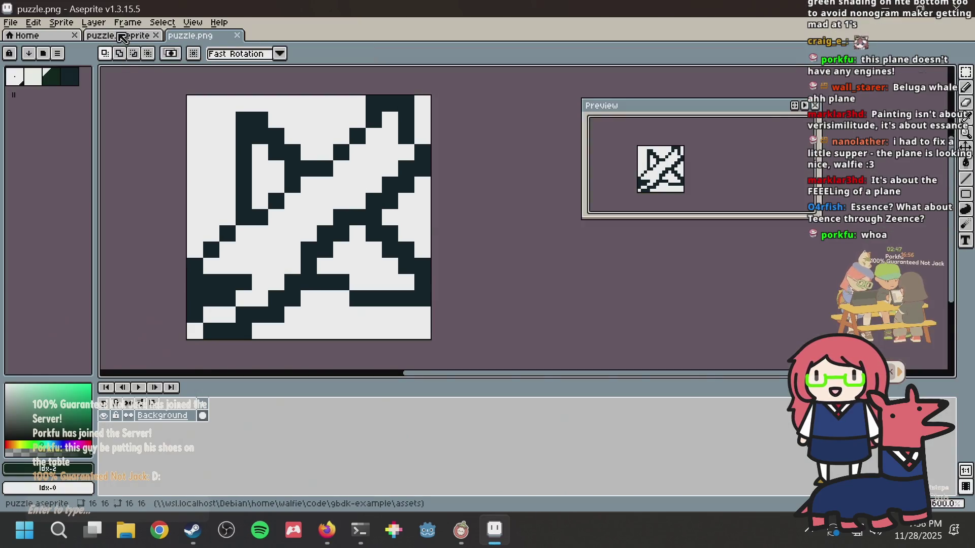
key(ctrl+shift+Tab)
key(alt+Tab)
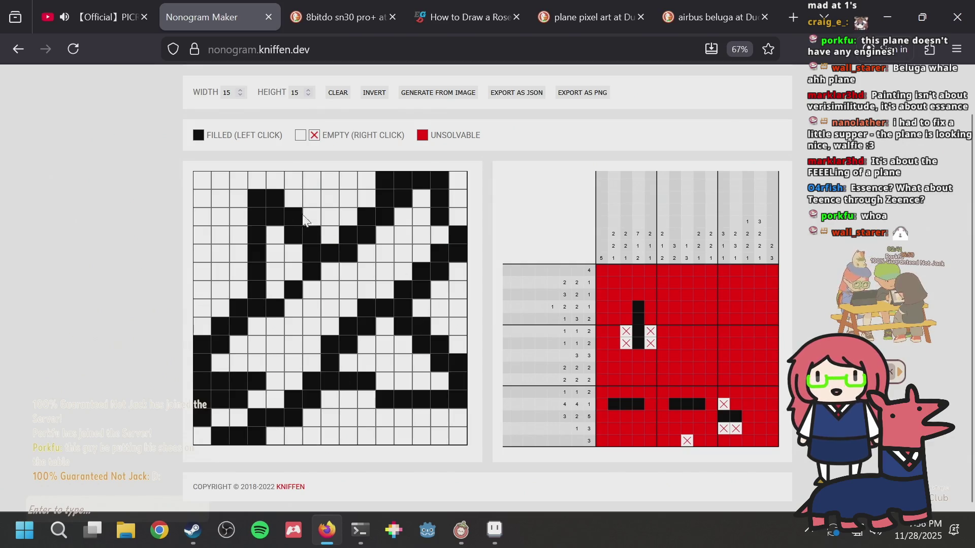
Step: Fill cells at row 7 column 5, row 12 column 10, the right edge and column 15's top
click(274, 293)
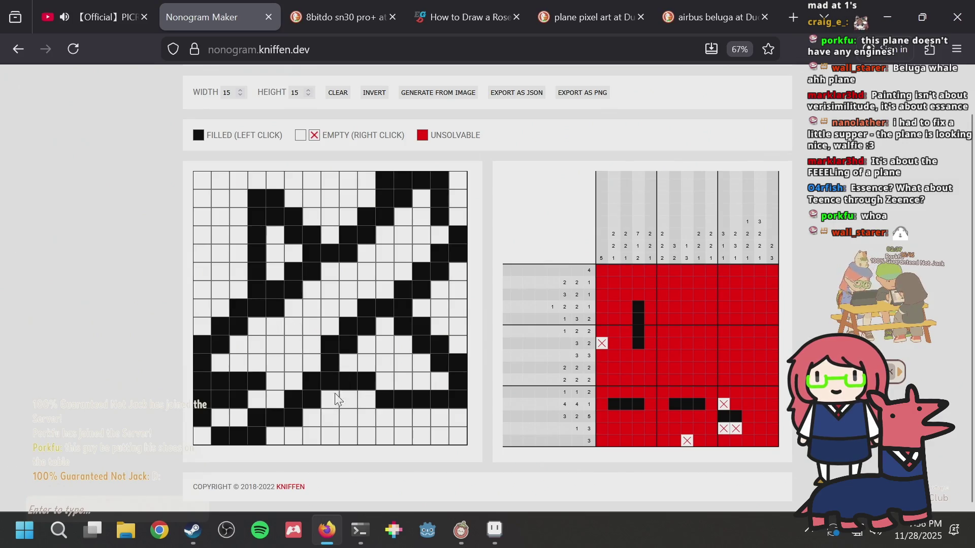
click(386, 388)
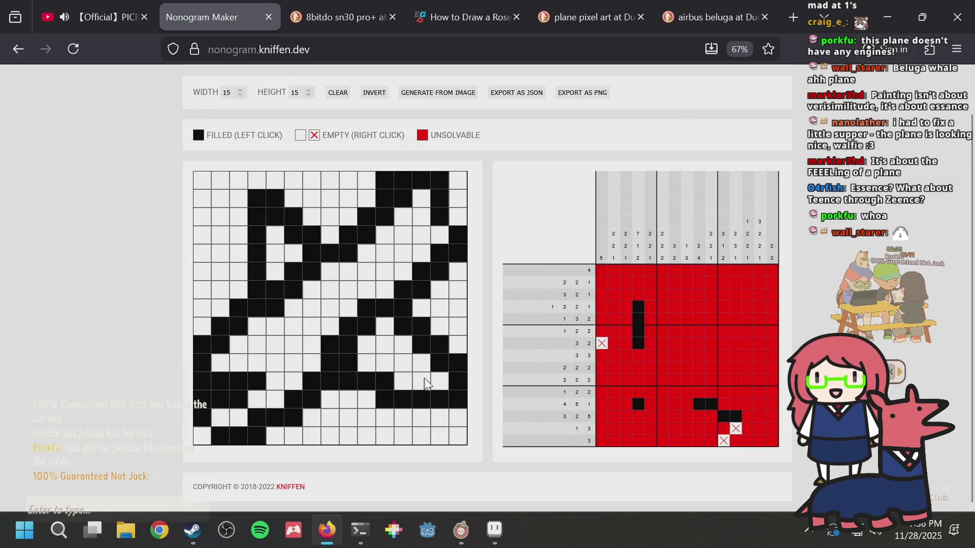
mouse_move(449, 337)
mouse_down()
mouse_move(452, 272)
mouse_move(433, 316)
mouse_up()
drag(457, 219, 457, 178)
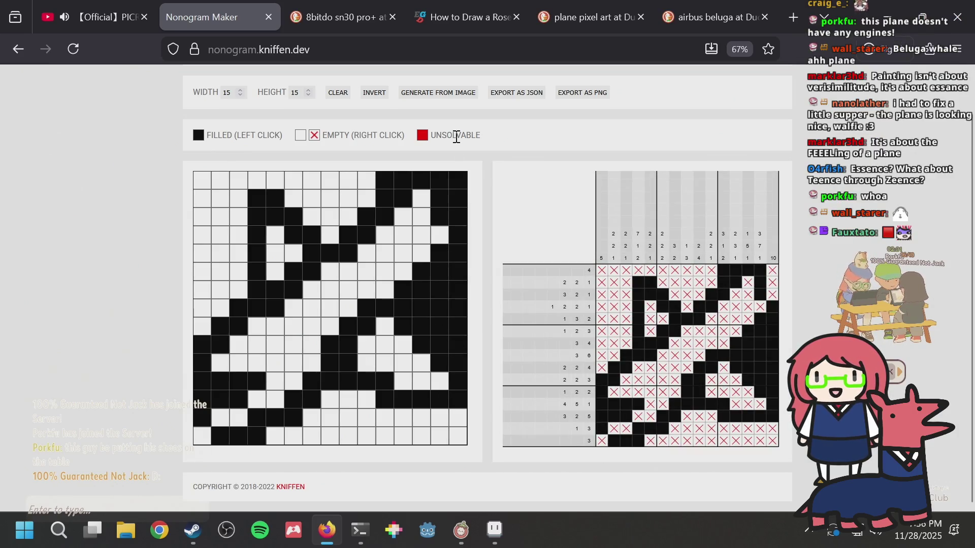
drag(339, 179, 289, 176)
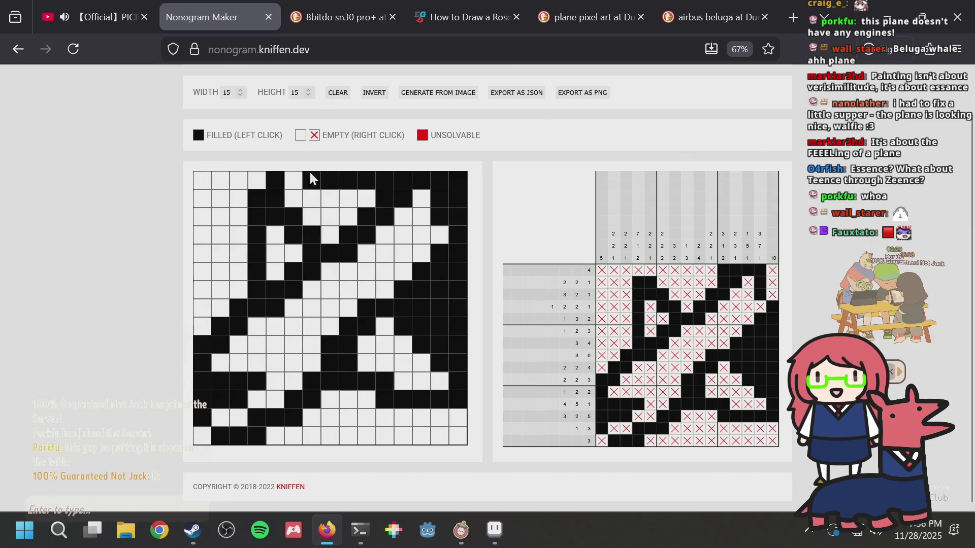
right_click(349, 174)
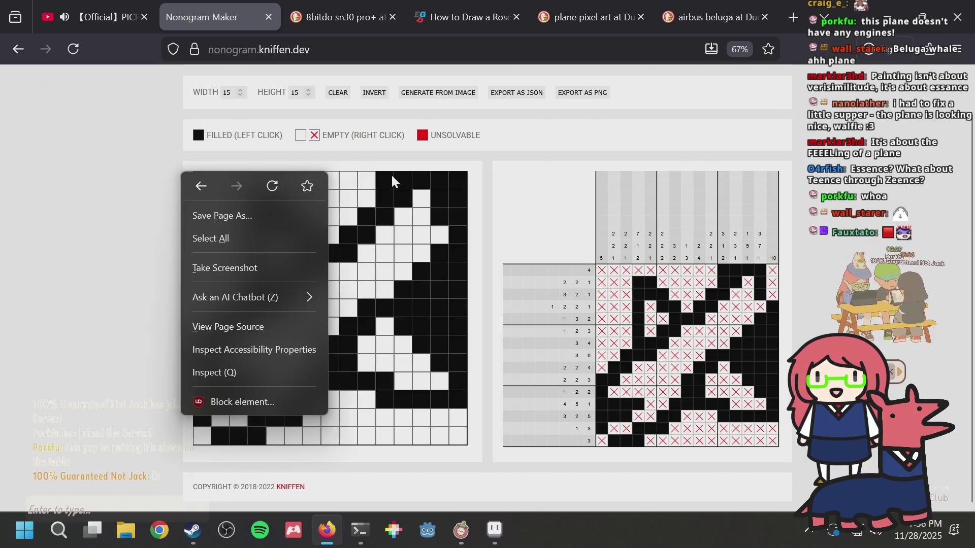
click(391, 175)
key(alt+Tab)
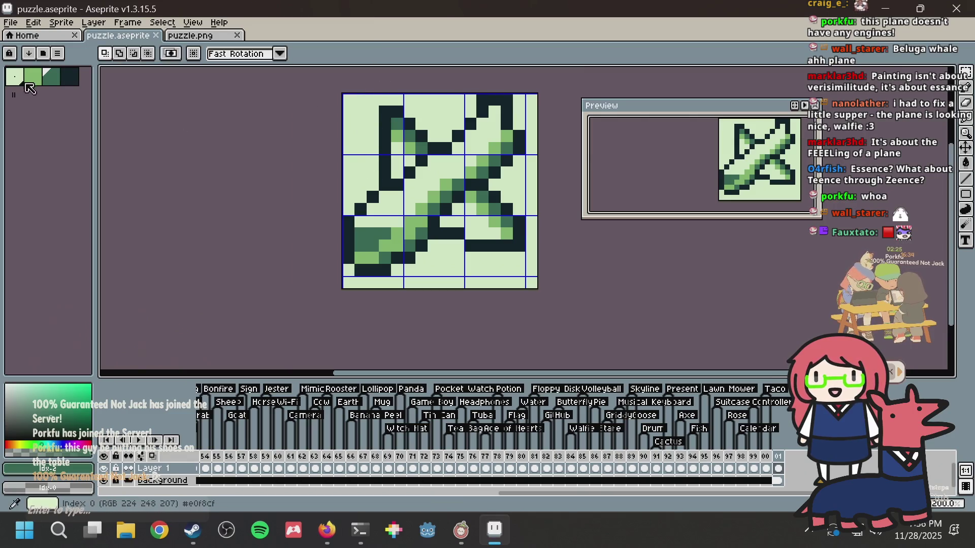
Step: Flood-fill the light background around the plane dark green, save, and bring up puzzle.png
key(g)
click(444, 274)
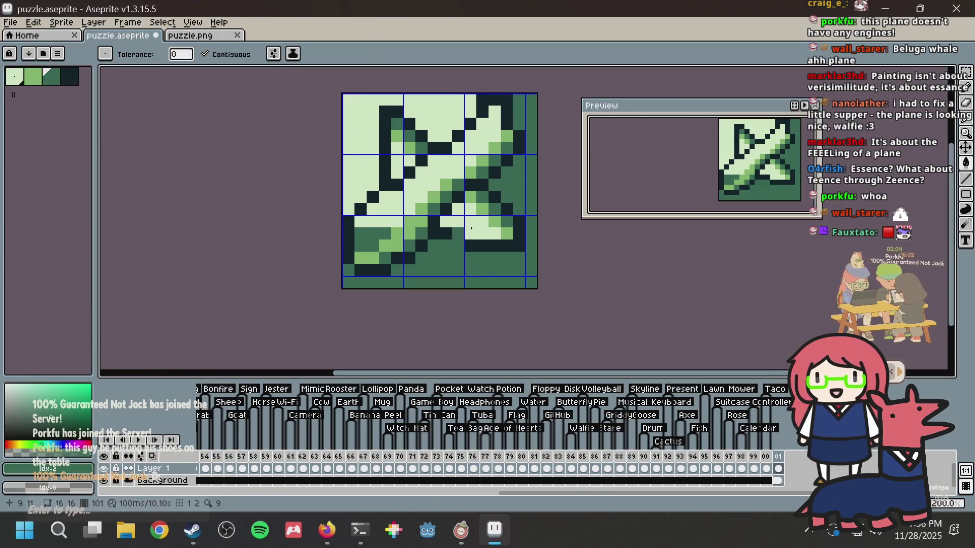
click(357, 168)
key(ctrl+s)
key(alt+Tab)
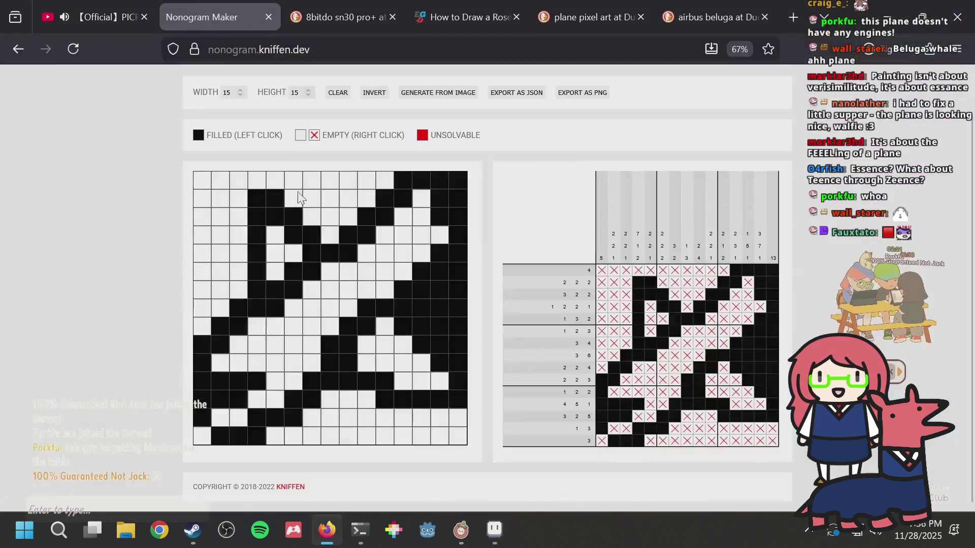
key(alt+Tab)
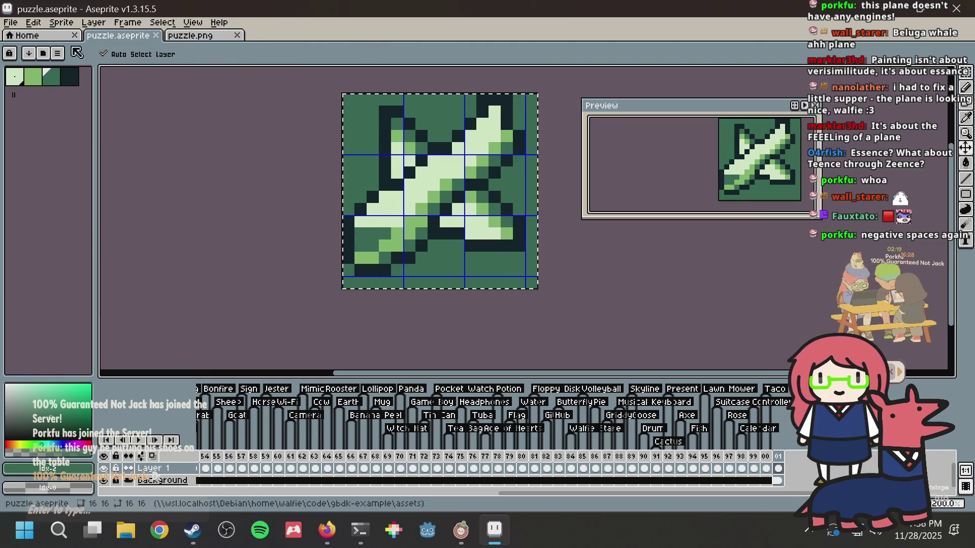
click(190, 36)
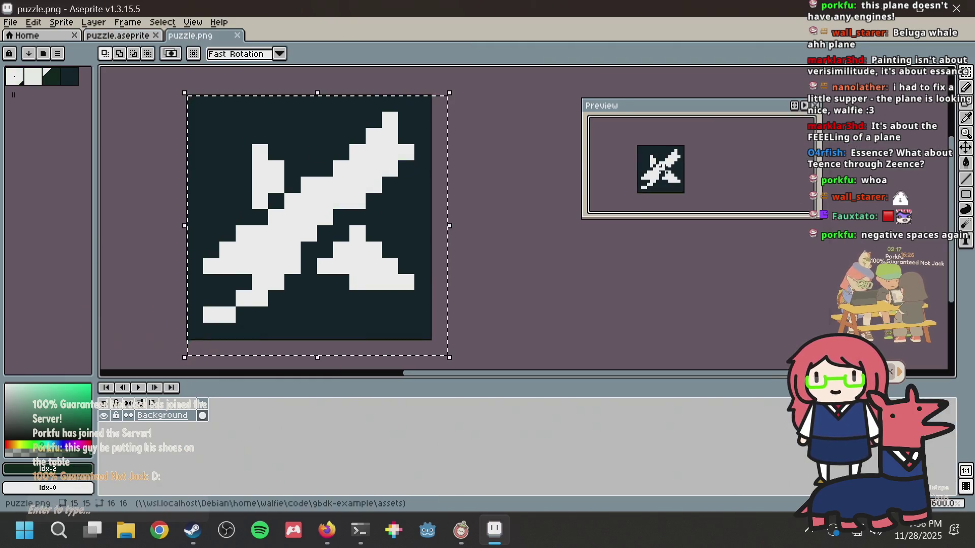
Step: Regenerate the nonogram from puzzle.png using Generate From Image
key(alt+Tab)
click(437, 94)
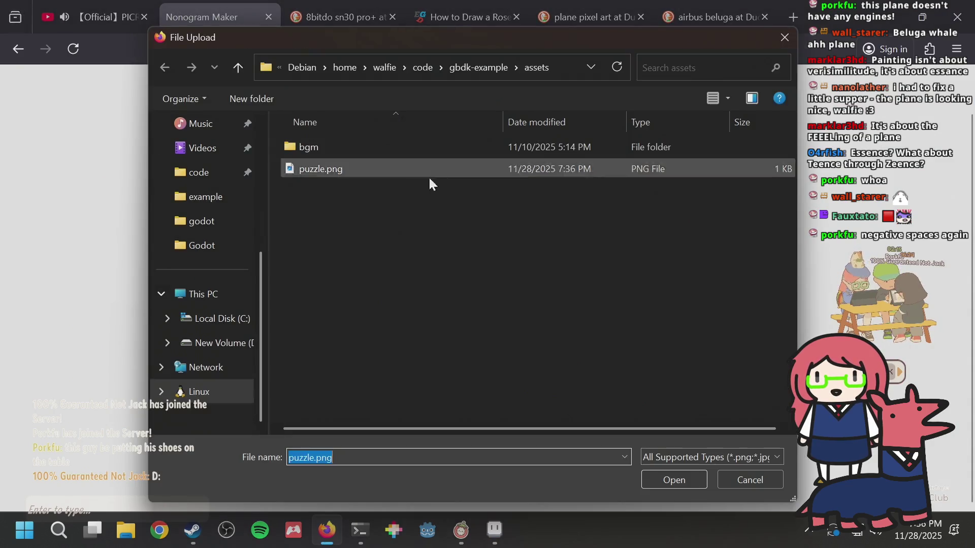
double_click(343, 173)
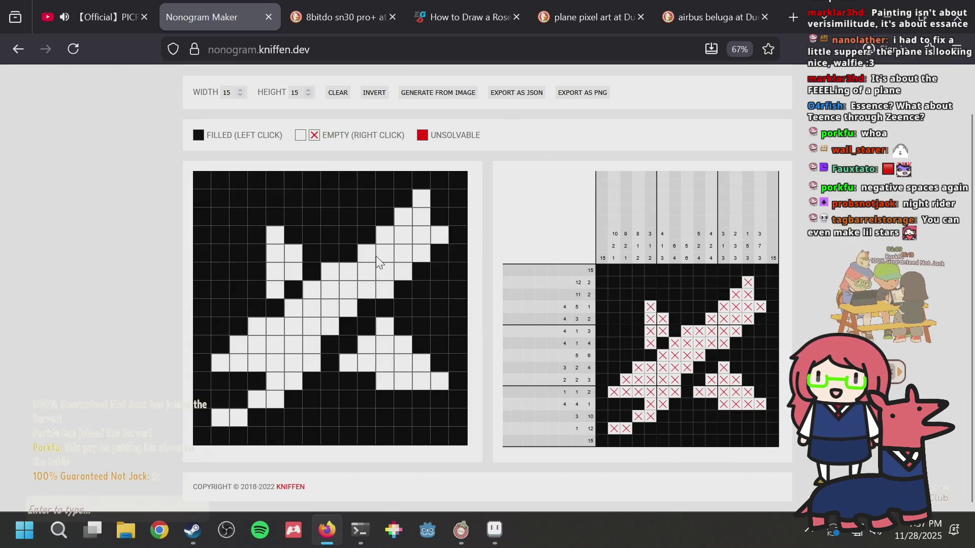
key(alt+Tab)
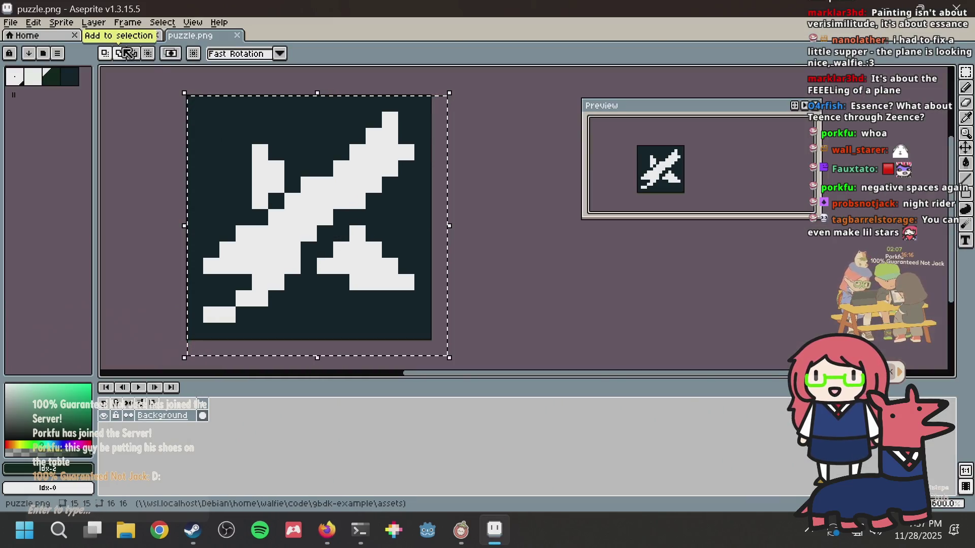
Step: Return to puzzle.aseprite, zoom and pan the canvas, and save
key(alt+Tab)
key(alt+Tab)
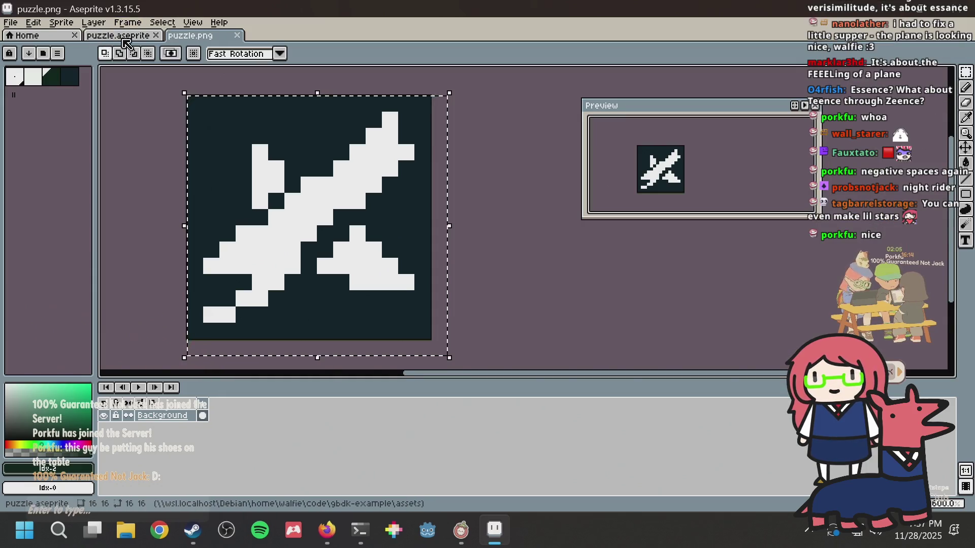
click(144, 34)
scroll(226, 117, up, 1)
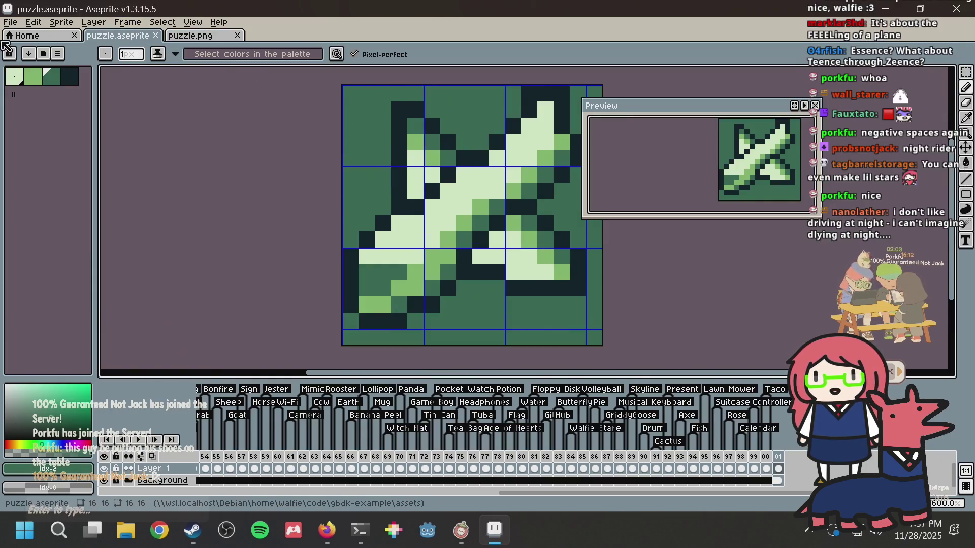
drag(306, 144, 233, 187)
key(ctrl+s)
Step: Add six light star pixels in the sky around the plane and save
click(293, 169)
click(406, 153)
scroll(404, 233, down, 2)
click(376, 329)
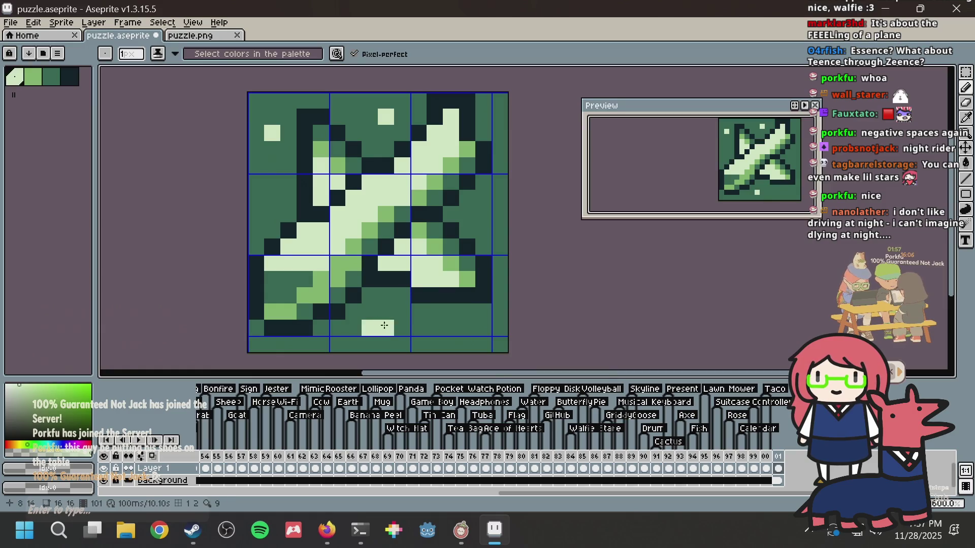
click(483, 214)
click(451, 311)
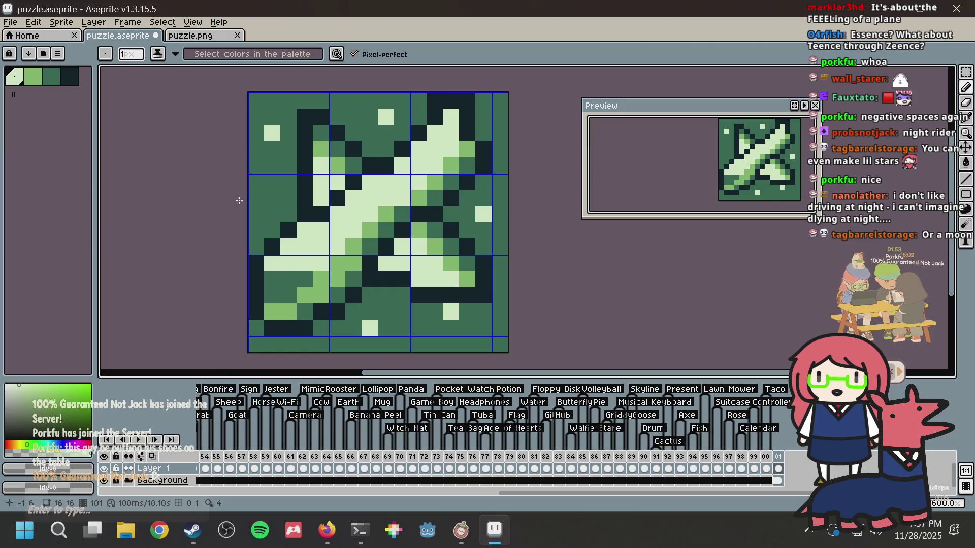
click(256, 214)
scroll(430, 106, down, 1)
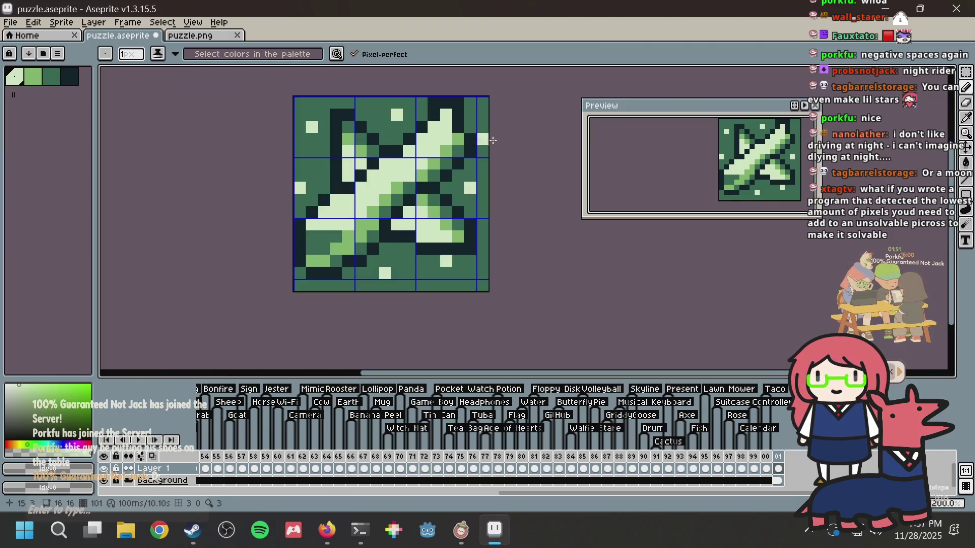
key(ctrl+s)
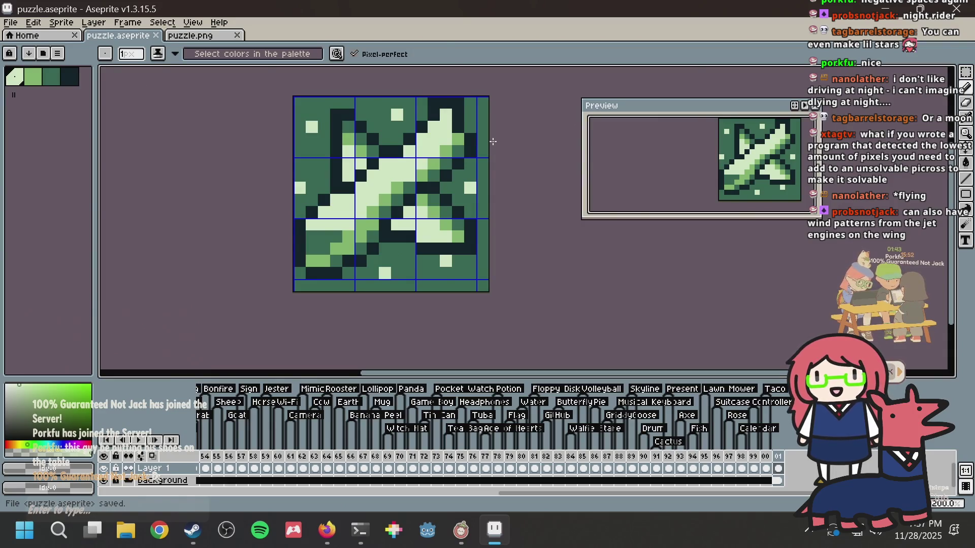
Step: Copy the starry plane into puzzle.png, save it, and return to puzzle.aseprite
key(ctrl+a)
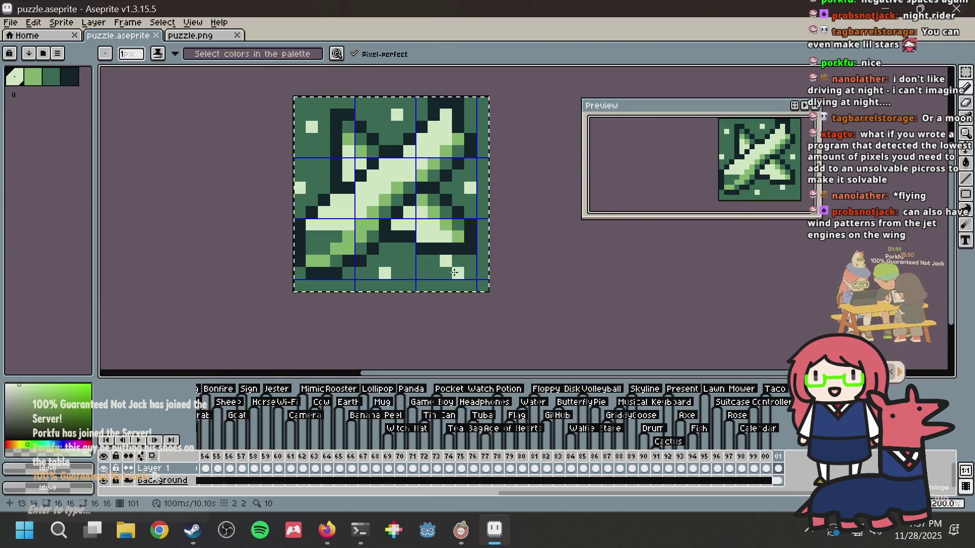
key(ctrl+c)
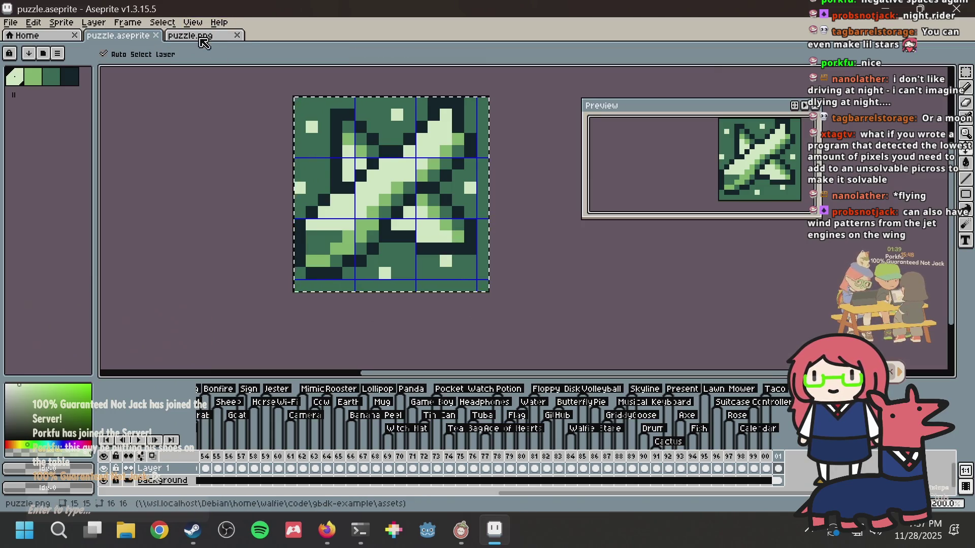
click(203, 36)
key(ctrl+s)
key(ctrl+v)
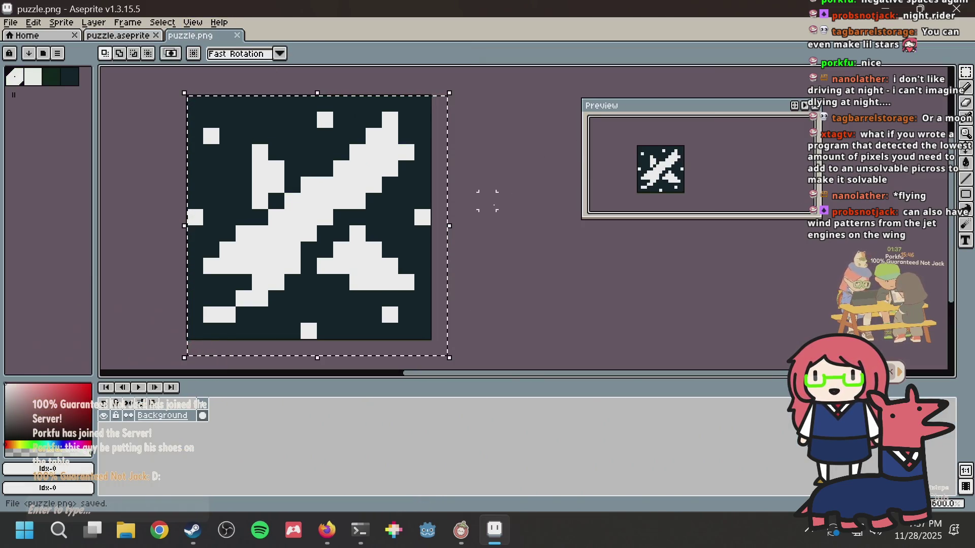
key(Return)
key(alt+Tab)
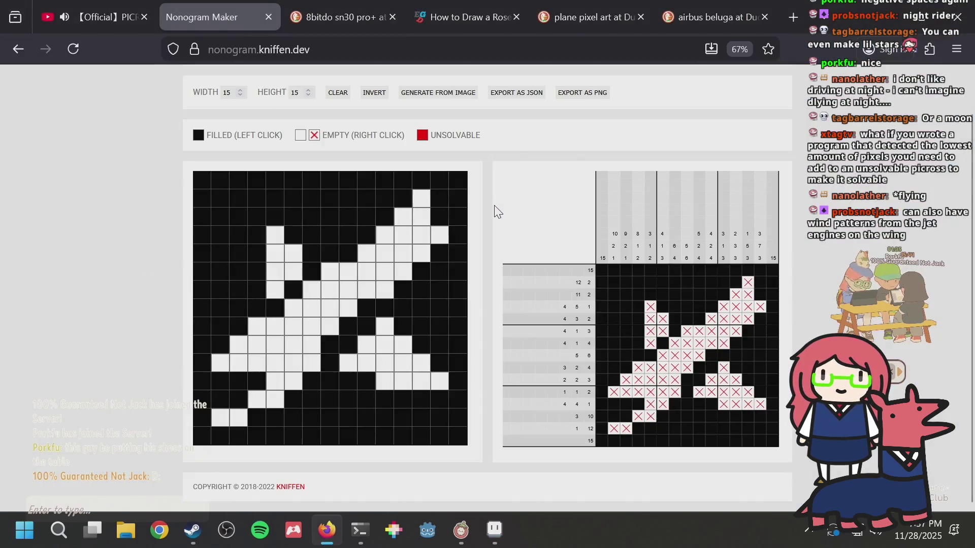
key(alt+Tab)
key(ctrl+a)
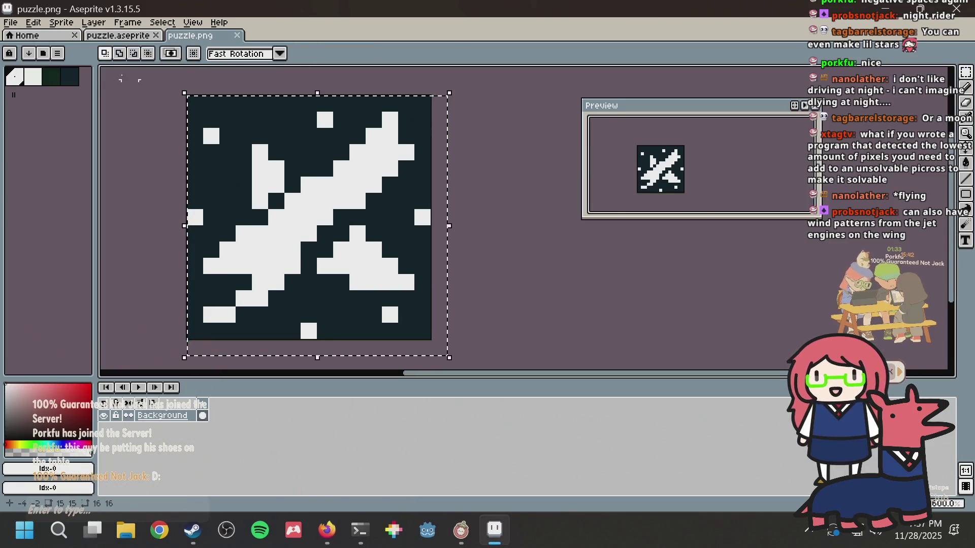
click(117, 39)
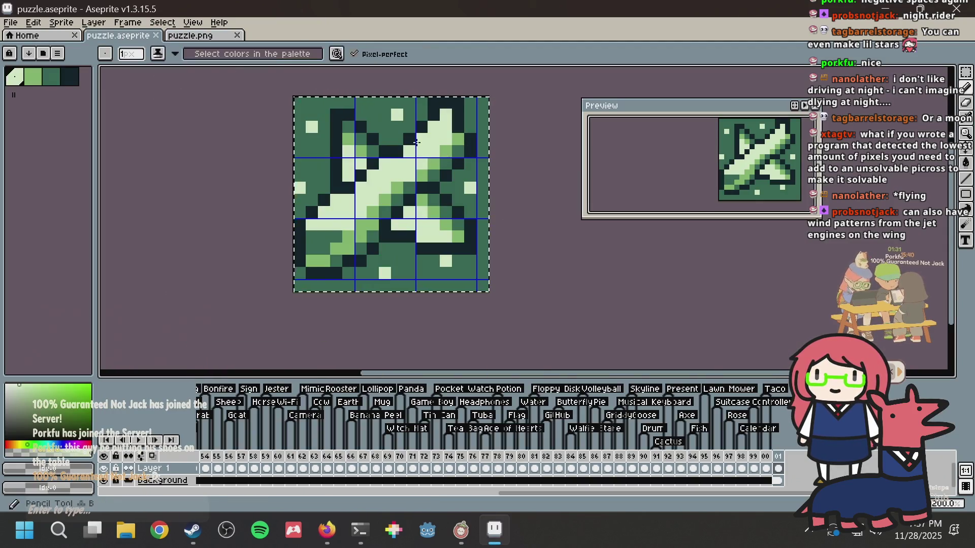
Step: Paint three more light pixels in the sky above the plane
scroll(341, 180, up, 10)
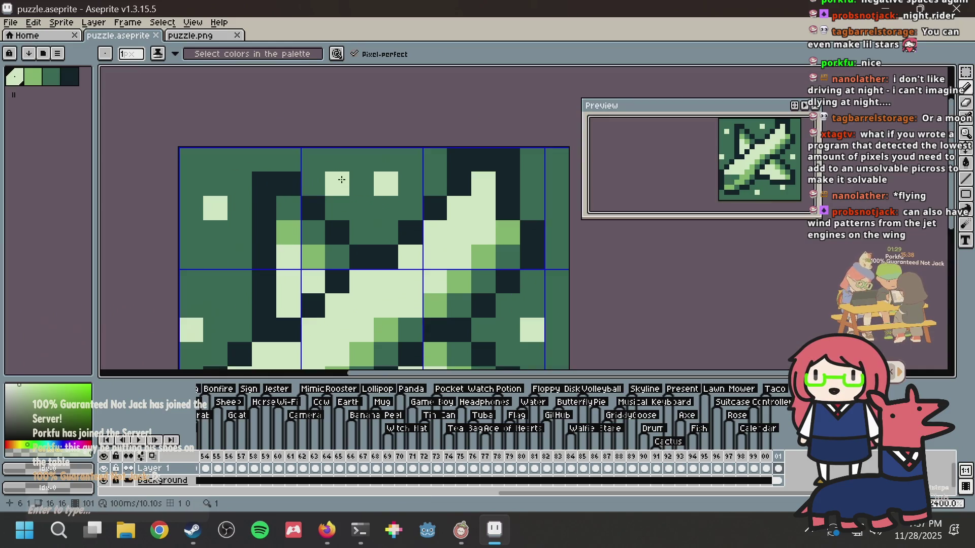
click(316, 182)
click(337, 159)
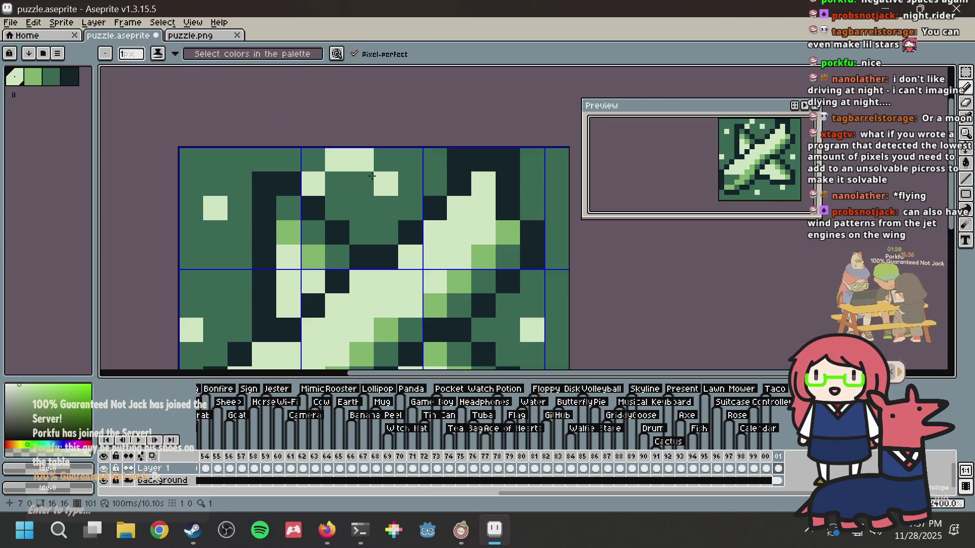
click(360, 209)
drag(423, 212, 393, 162)
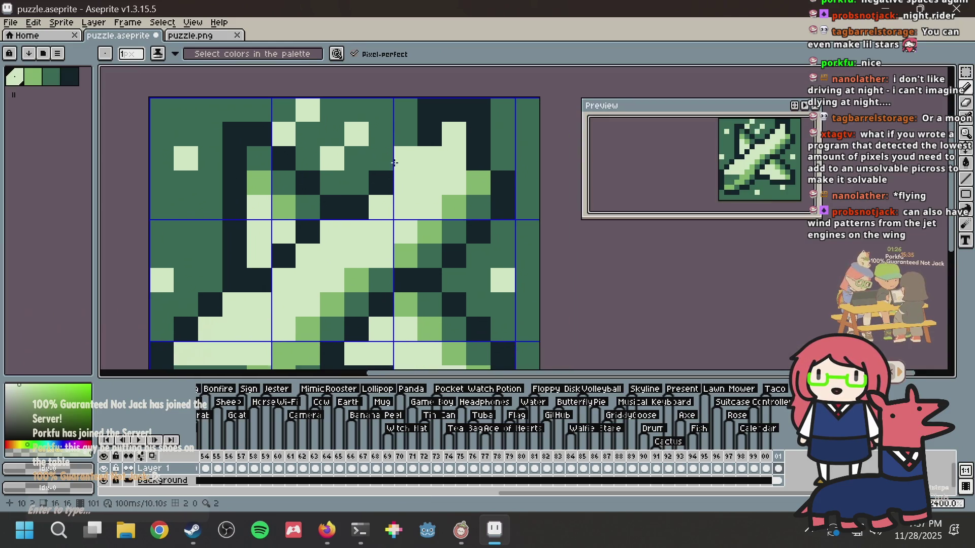
Step: Repaint a stray light pixel green and turn several dark-green cells beside the plane light
alt+click(482, 302)
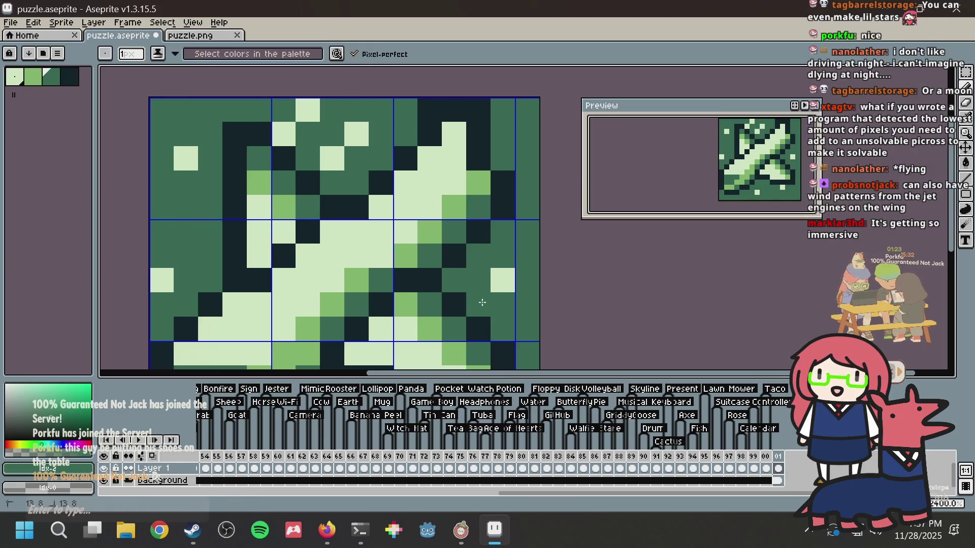
click(502, 280)
alt+click(413, 238)
click(449, 282)
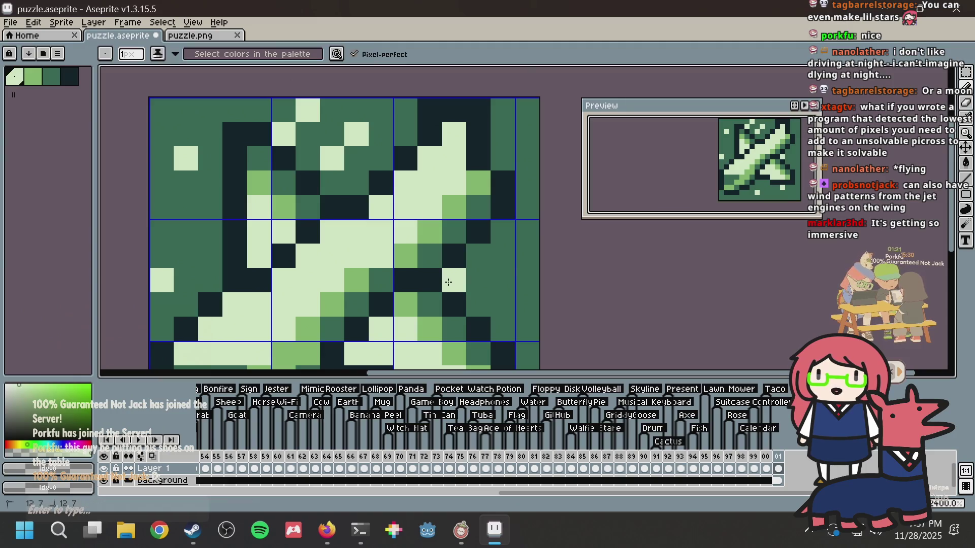
click(478, 256)
click(502, 231)
click(480, 303)
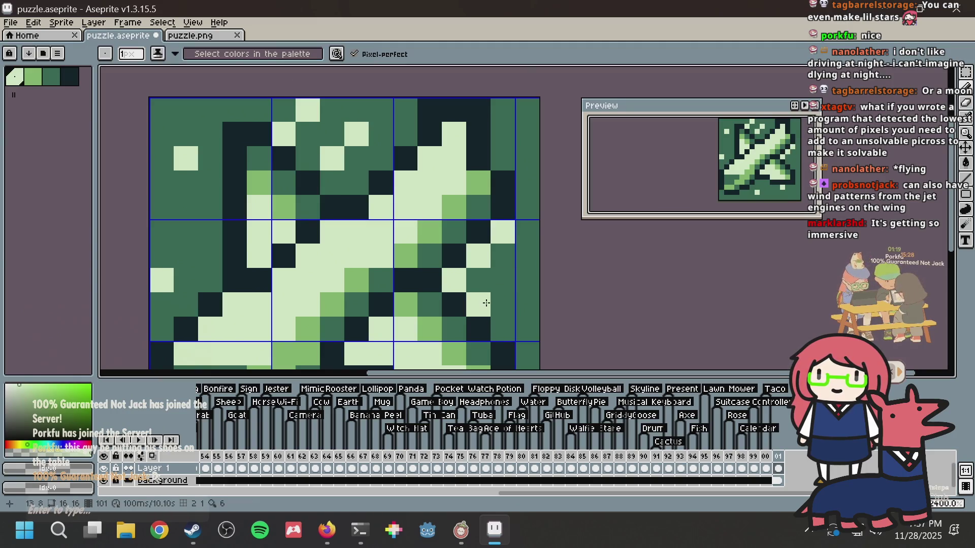
click(502, 305)
Step: Restore one pixel to dark green, add a light top-row pixel, and select the whole sprite
alt+click(502, 329)
click(478, 304)
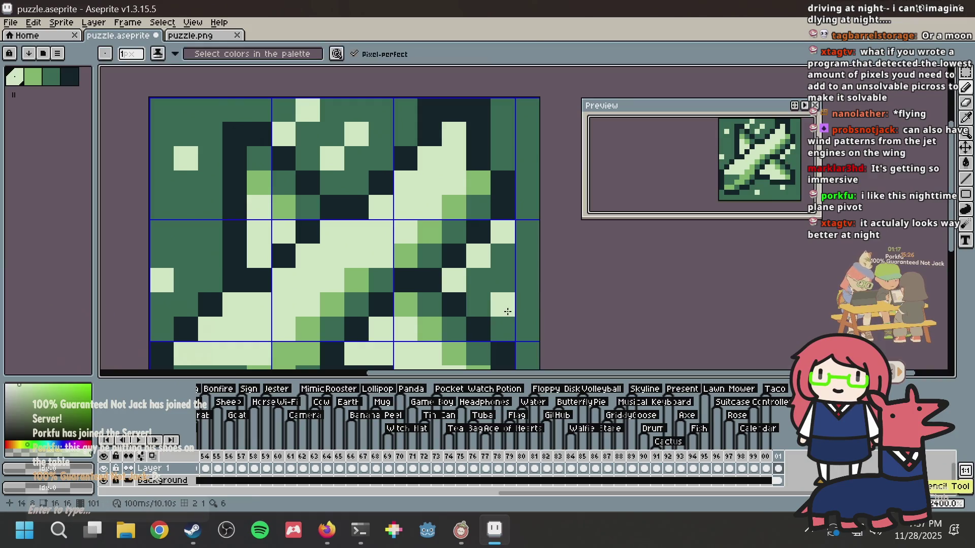
click(381, 109)
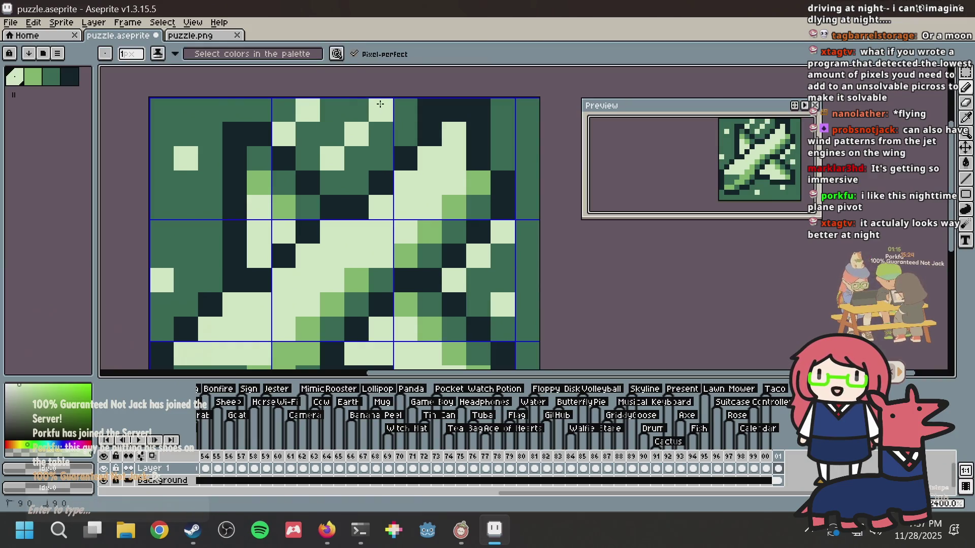
scroll(394, 131, down, 1)
scroll(465, 150, down, 4)
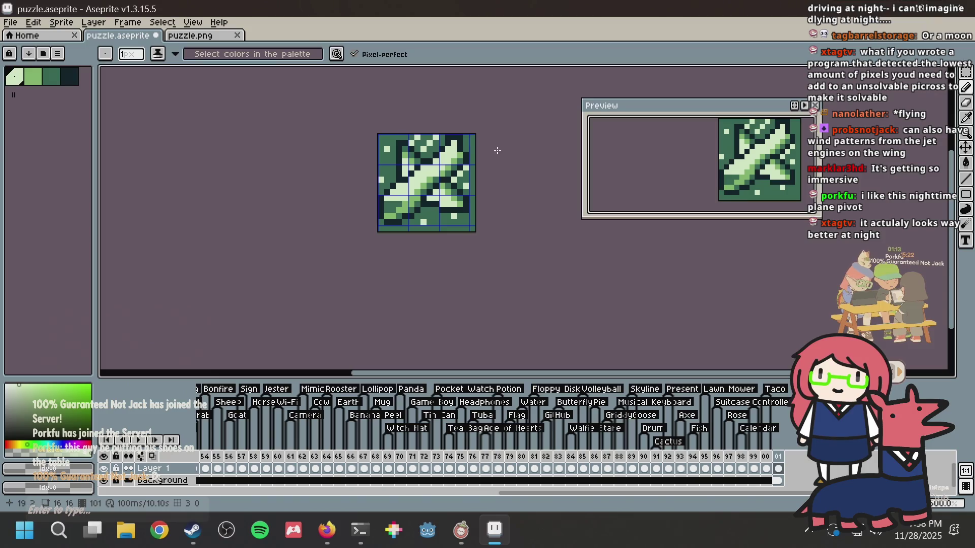
scroll(463, 173, up, 4)
scroll(463, 173, down, 4)
key(ctrl+a)
Step: Paste the updated sprite into puzzle.png and save it
key(ctrl+c)
key(ctrl+Tab)
key(ctrl+v)
key(ctrl+s)
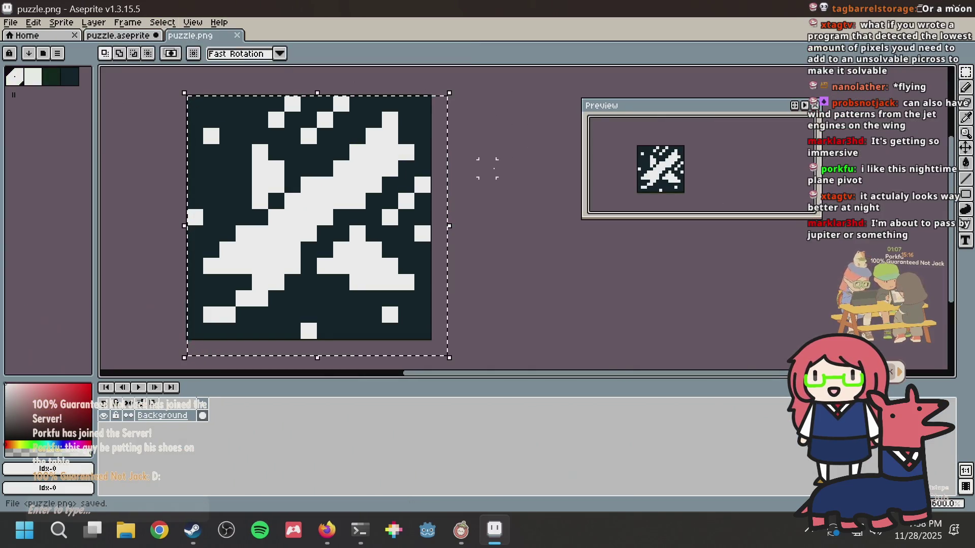
key(ctrl+d)
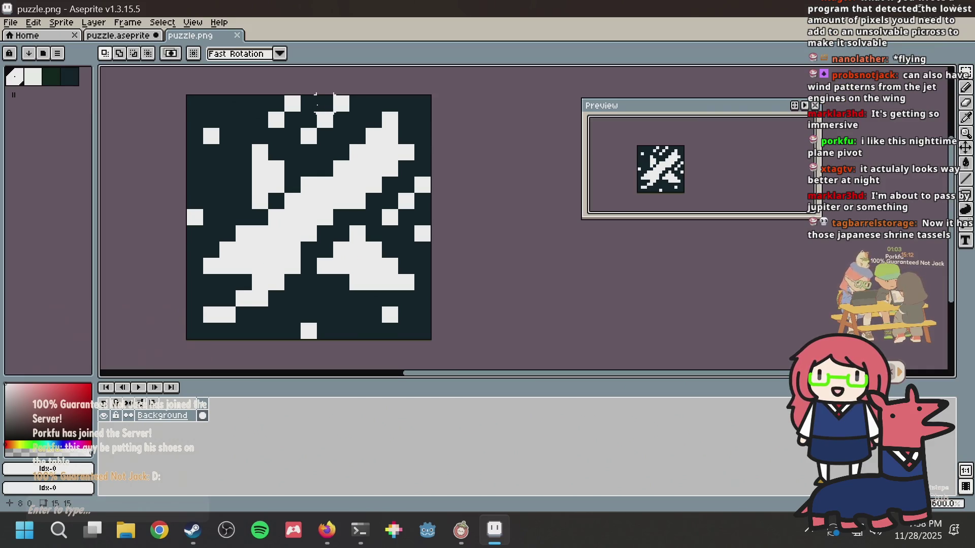
Step: Bucket-fill pale pixels light green in puzzle.aseprite, undoing the unwanted mid-green region fill
click(131, 35)
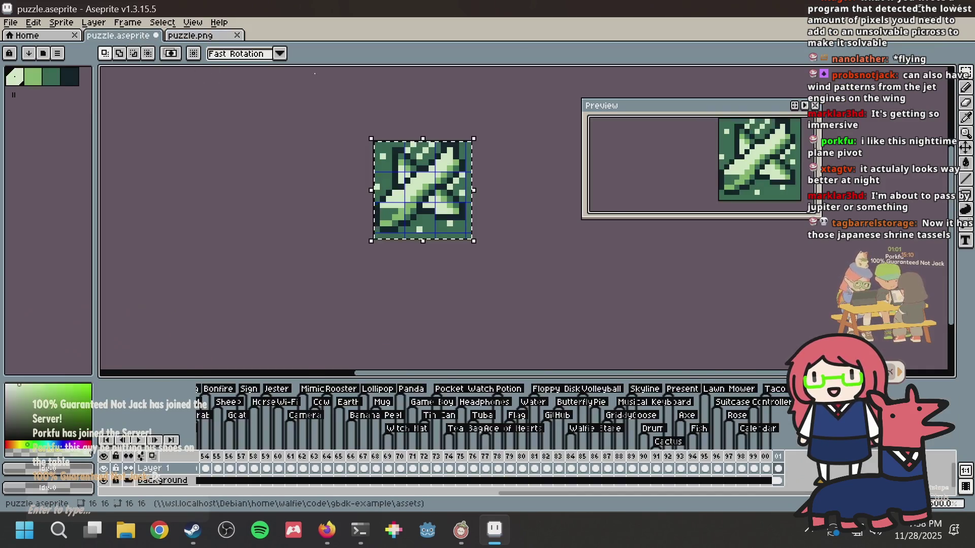
scroll(451, 155, up, 3)
click(32, 77)
key(g)
click(368, 159)
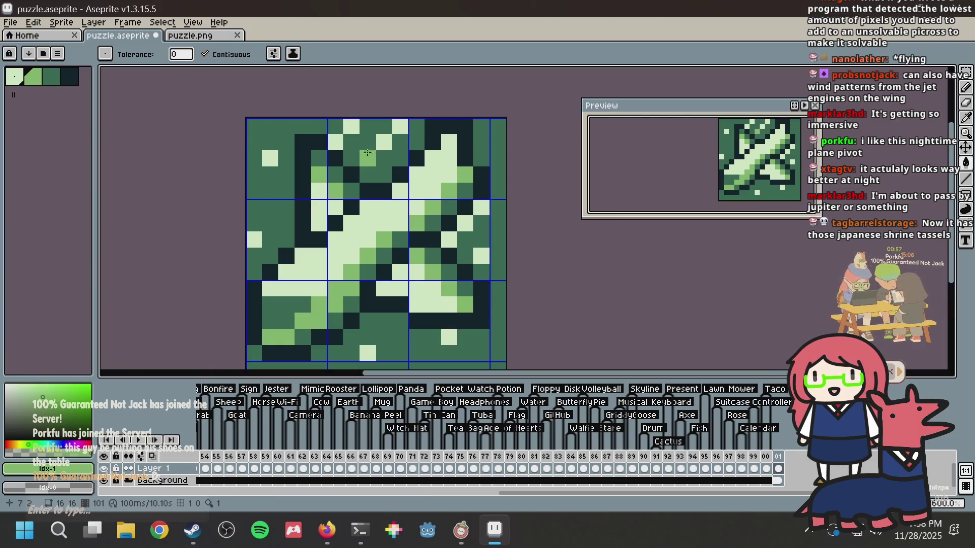
click(335, 143)
click(449, 240)
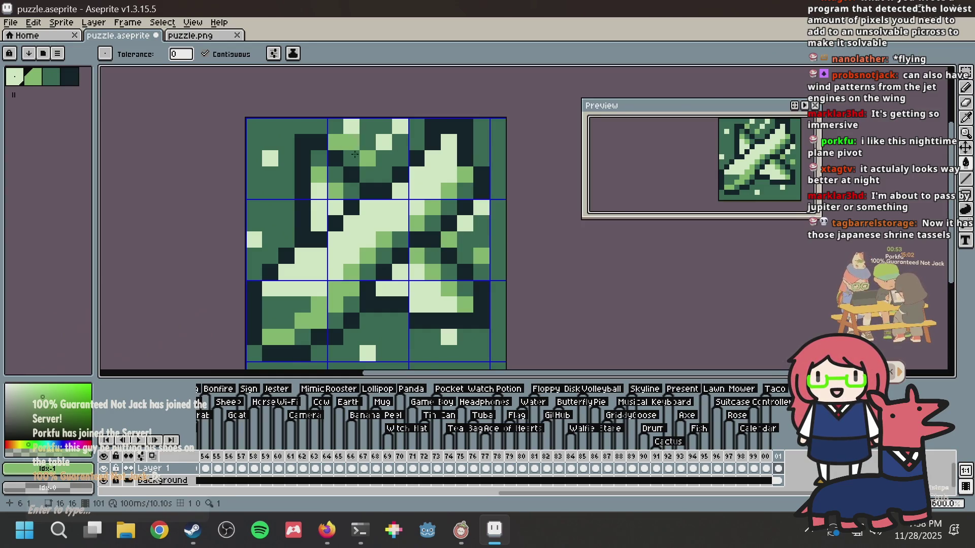
click(368, 173)
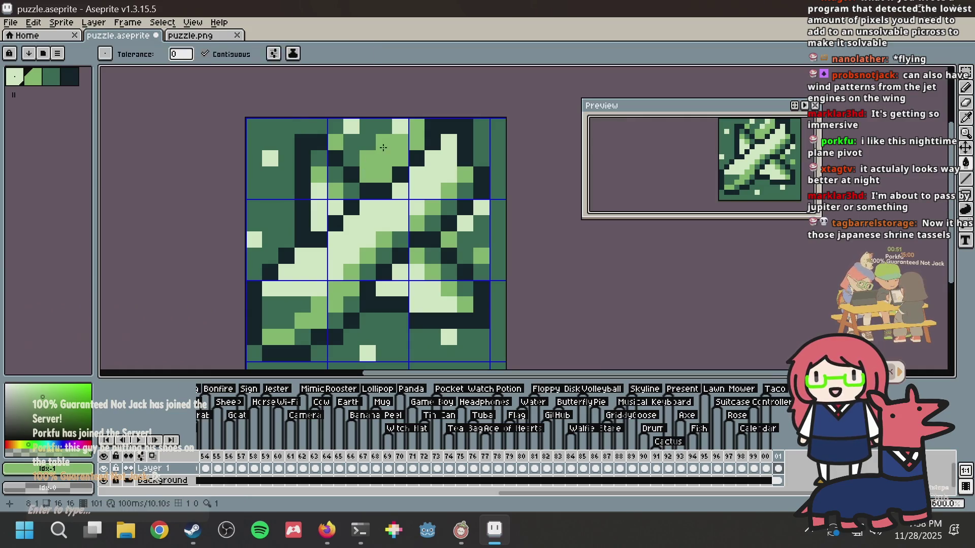
key(b)
key(ctrl+z)
Step: Save the green sprite and add a new tag on frame 101
scroll(440, 123, down, 5)
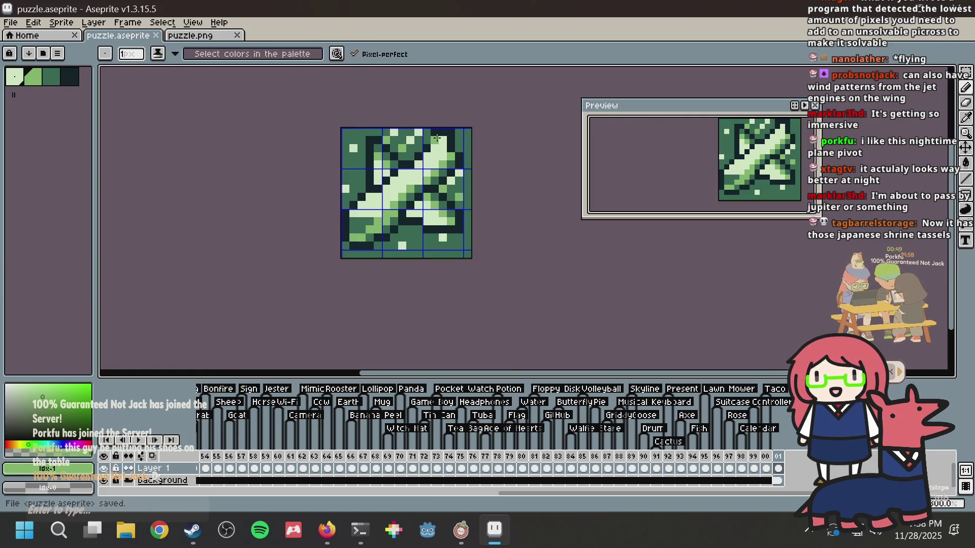
key(ctrl+s)
scroll(440, 146, up, 3)
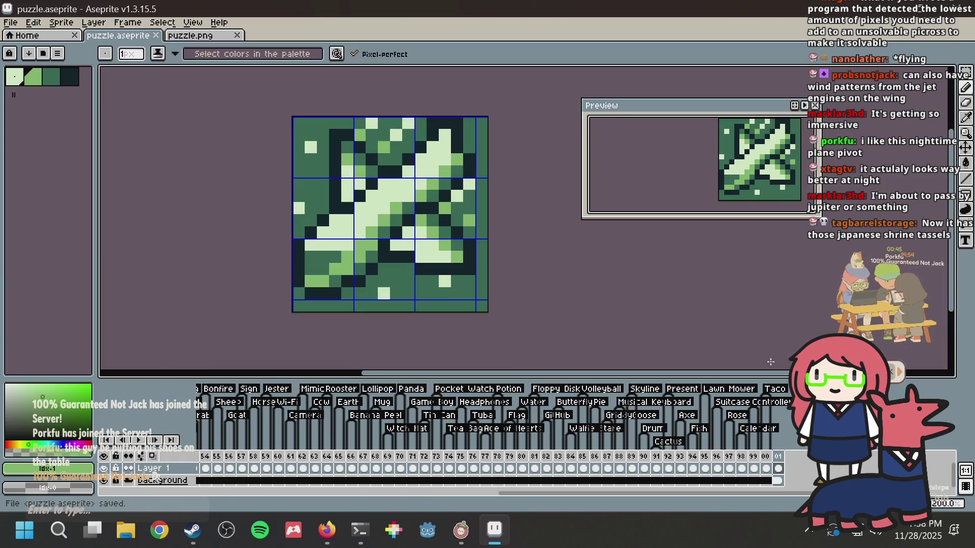
right_click(778, 456)
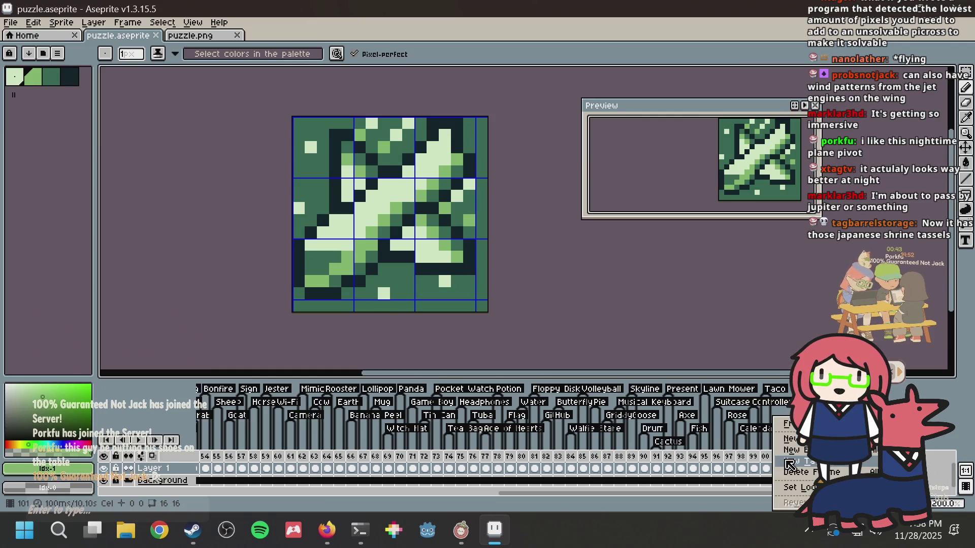
click(789, 463)
text(ne)
key(Return)
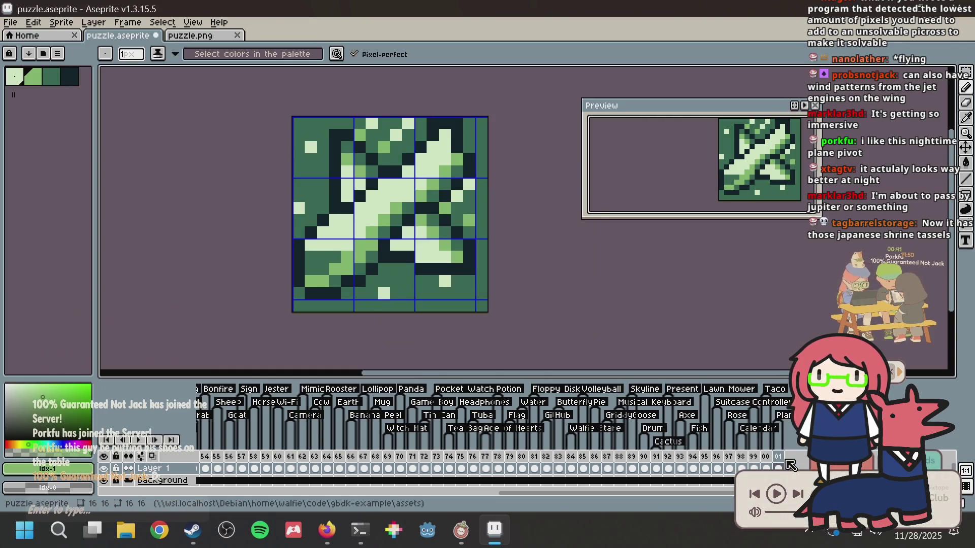
click(188, 35)
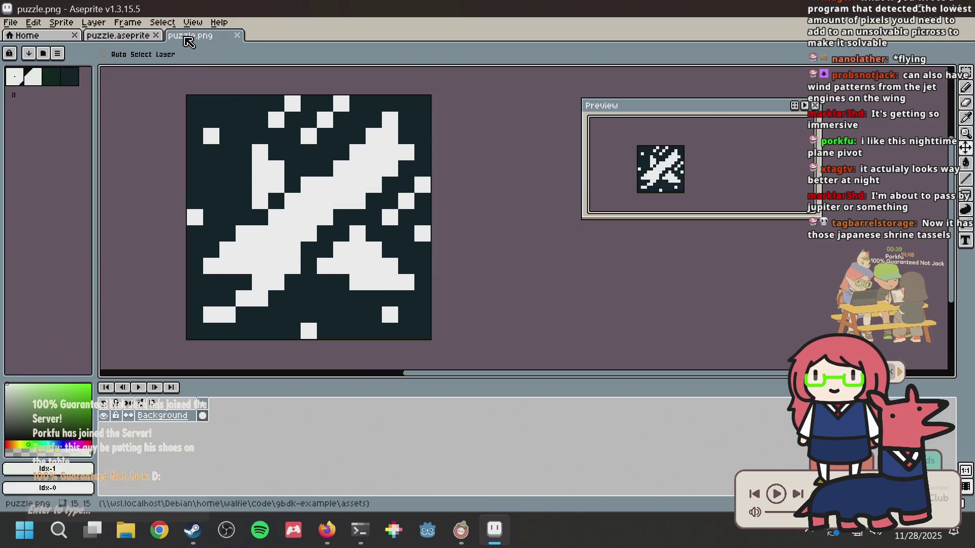
Step: Select the whole canvas and save puzzle.png, accepting the save warning
key(ctrl+shift+Tab)
key(ctrl+a)
click(217, 36)
key(ctrl+s)
key(Return)
Step: Regenerate the Nonogram Maker puzzle from puzzle.png and clear cells in column 1, rows 12–13
key(alt+Tab)
click(413, 140)
double_click(385, 170)
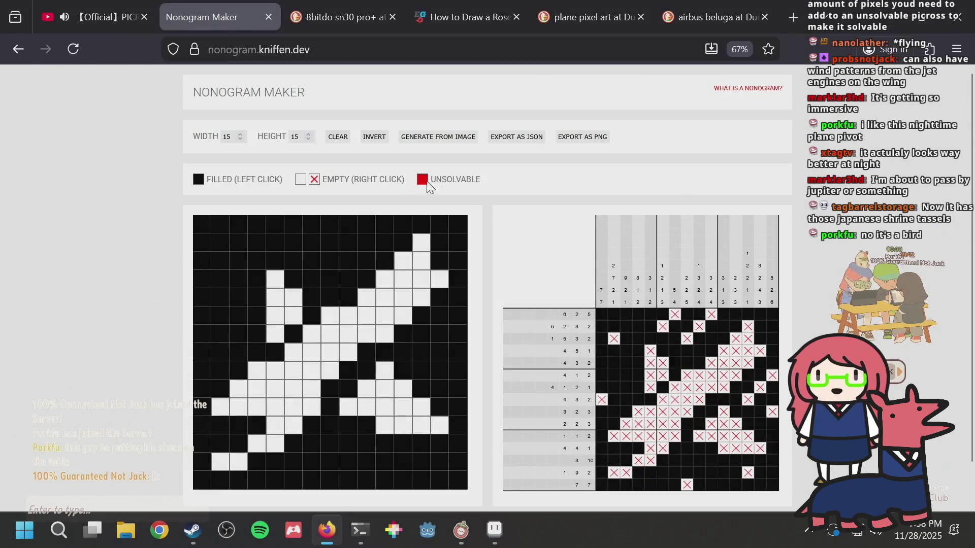
scroll(496, 210, down, 2)
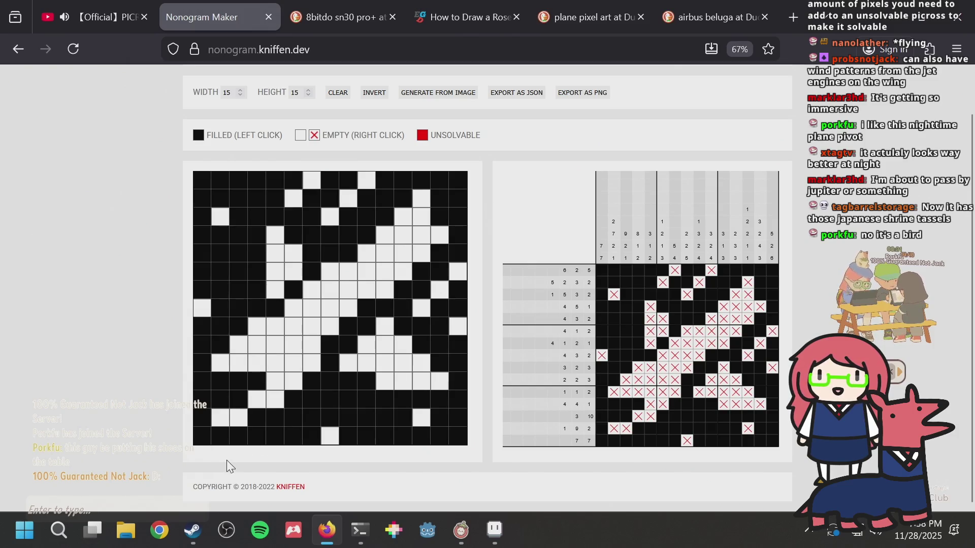
mouse_move(202, 380)
mouse_down()
mouse_move(203, 401)
mouse_move(202, 376)
mouse_up()
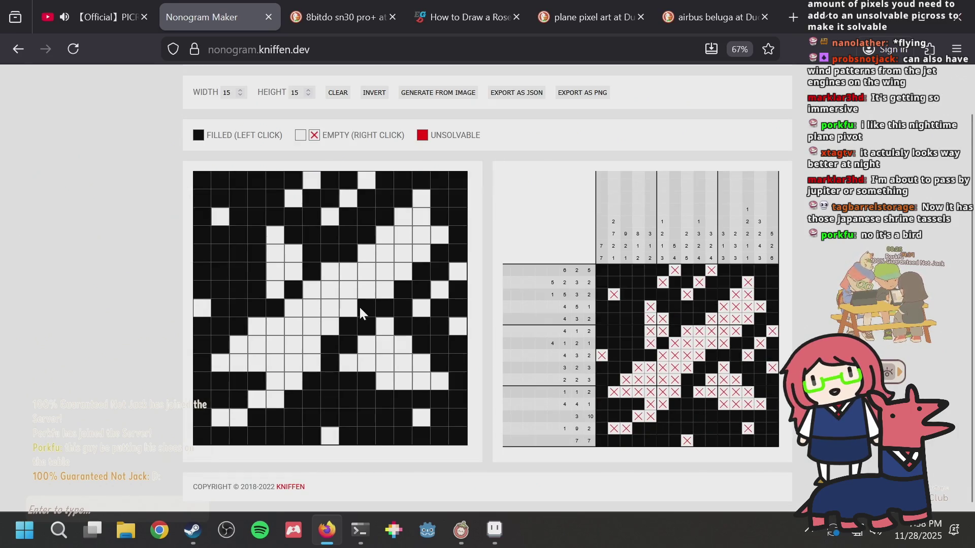
Step: Paste the new pattern onto the editor canvas, then add ', Plane' in the Debian terminal
key(alt+Tab)
key(ctrl+v)
key(alt+Tab)
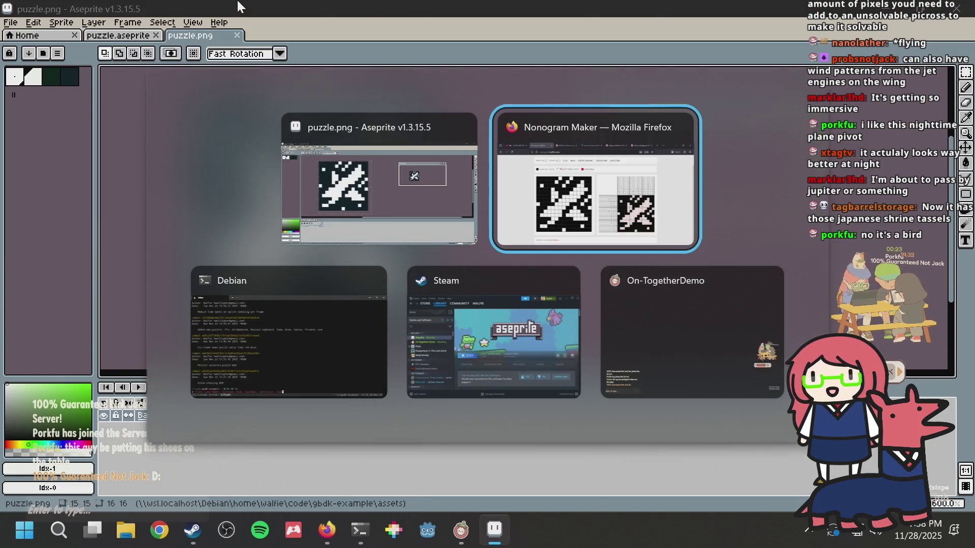
key(Tab)
text(, Plane)
Step: Rerun the emulator build command from history to build the game and launch it
key(ctrl+b)
key(2)
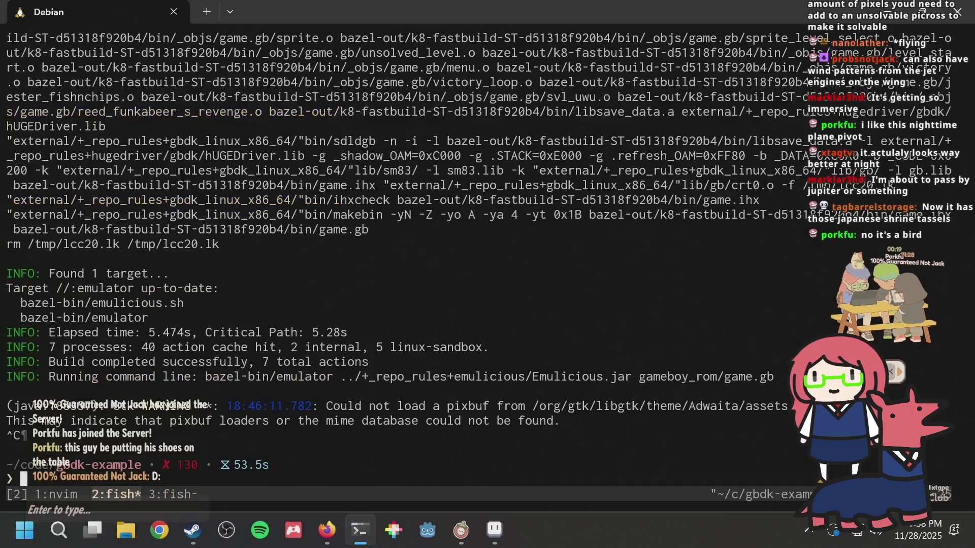
key(Up)
key(Tab)
key(Return)
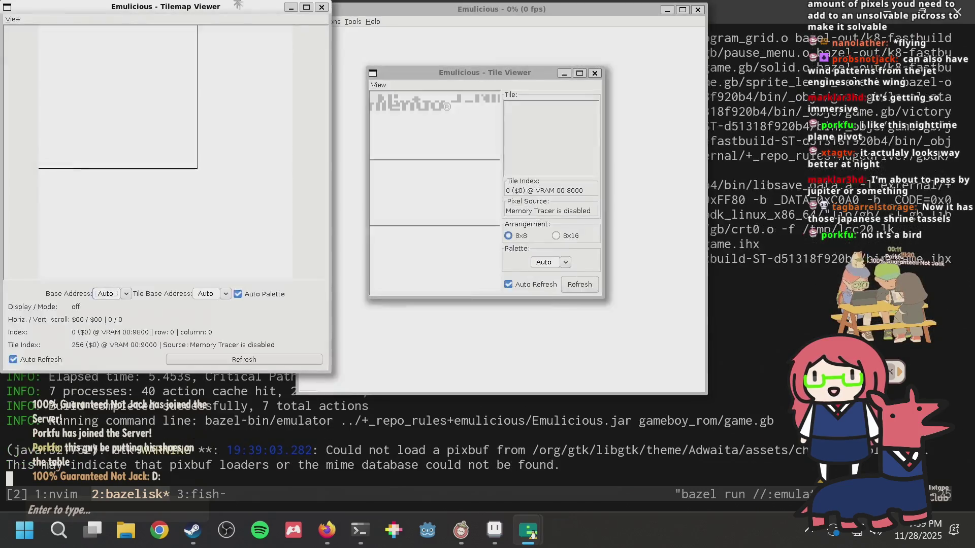
Step: Select the overflow warning text and line number 733 in the build output
click(499, 426)
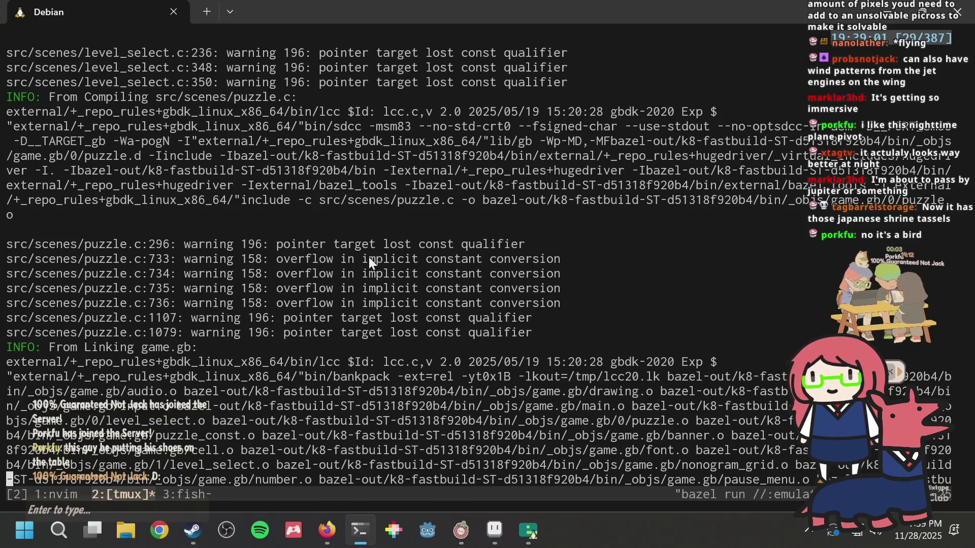
drag(314, 239, 406, 242)
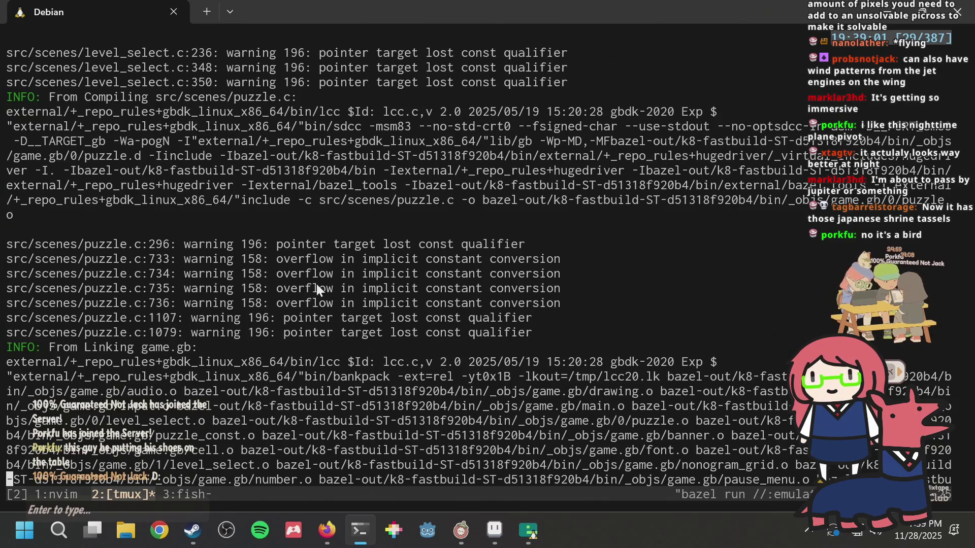
double_click(166, 258)
Step: In a new tmux window, find 'build' in history and run bazel build //assets:puzzle
key(ctrl+b)
key(c)
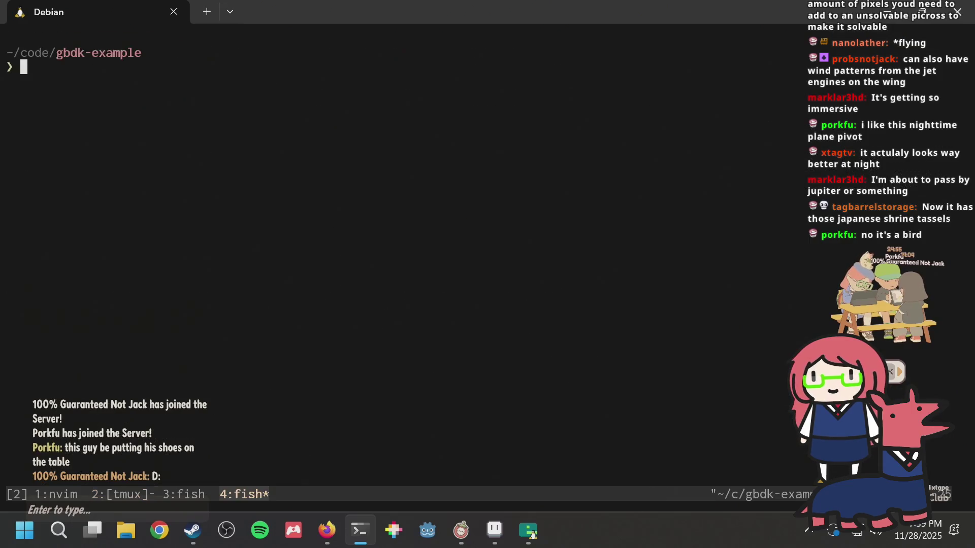
key(ctrl+r)
text(build)
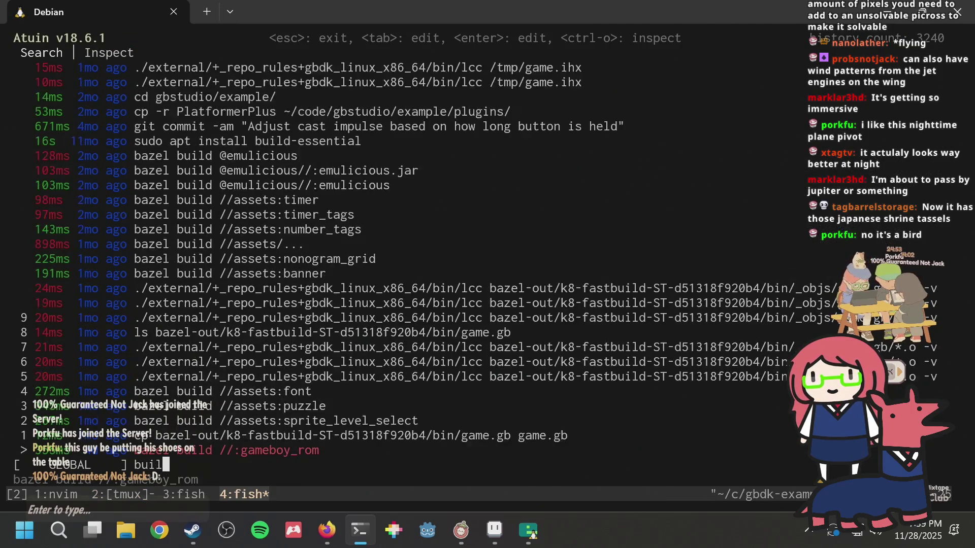
key(Return)
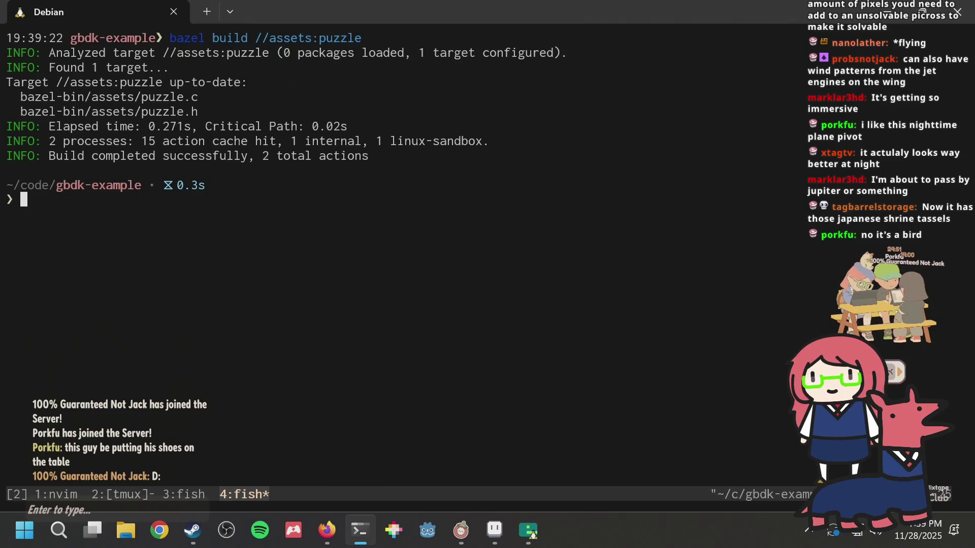
key(ctrl+b)
key(bracketleft)
Step: Copy the puzzle.c path from the build output, view it with bat, and compare with the build log
key(k)
key(k)
key(k)
text(Vybat)
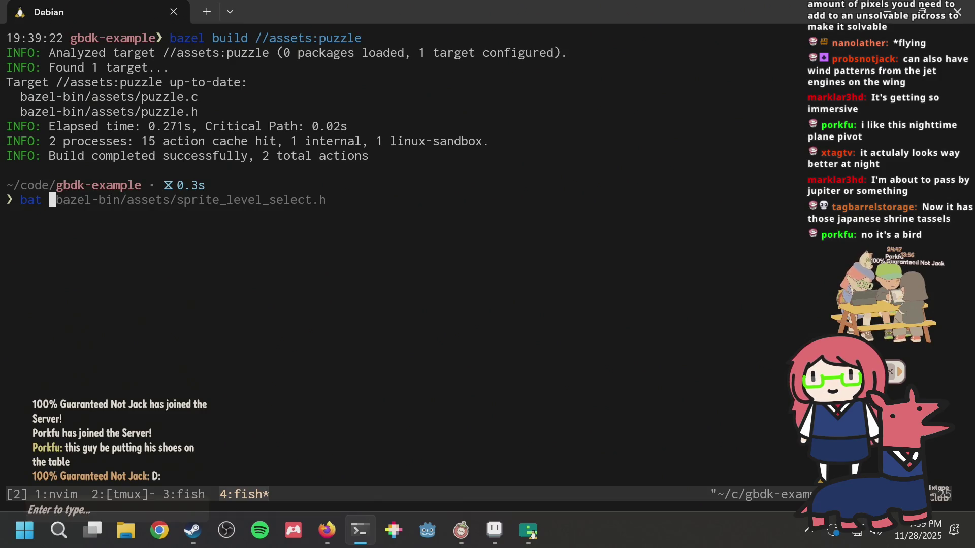
key(ctrl+b)
key(bracketright)
key(Return)
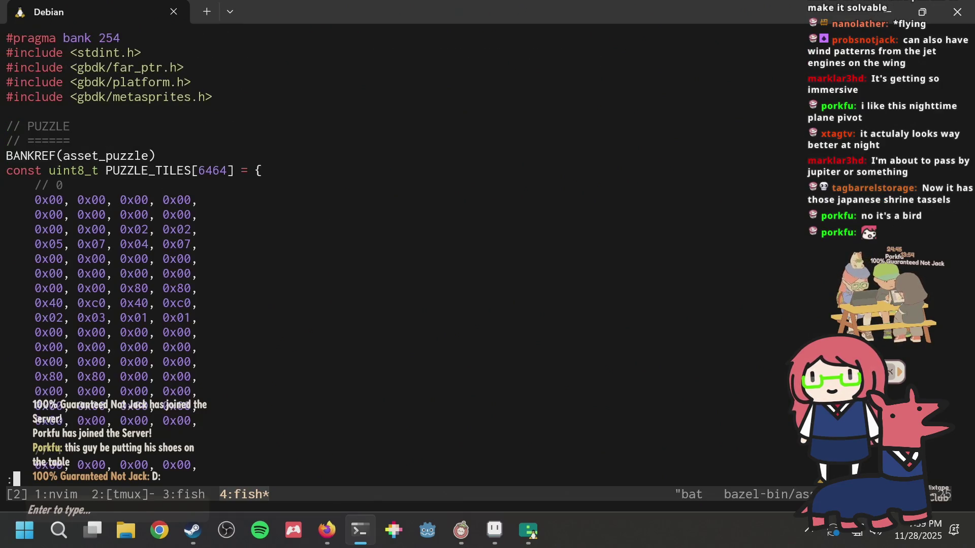
key(ctrl+b)
key(2)
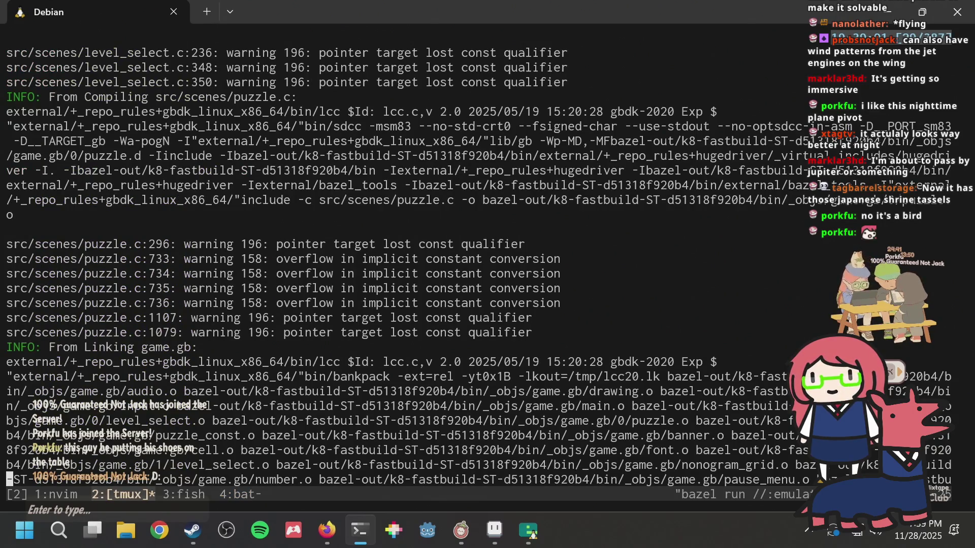
key(ctrl+b)
key(4)
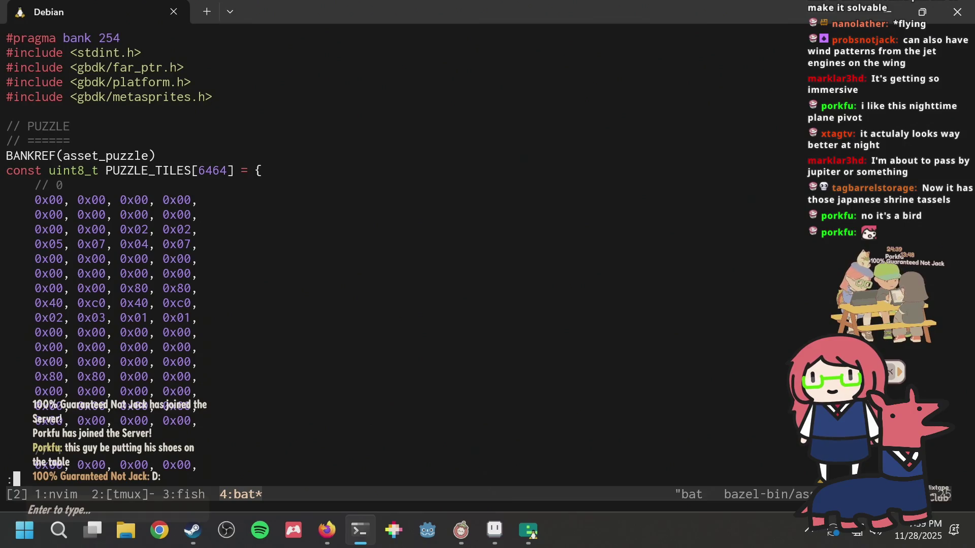
Step: Reopen puzzle.c in Neovim by changing the recalled bat command to vi
key(q)
key(Up)
key(ctrl+a)
key(Right)
key(Right)
key(Right)
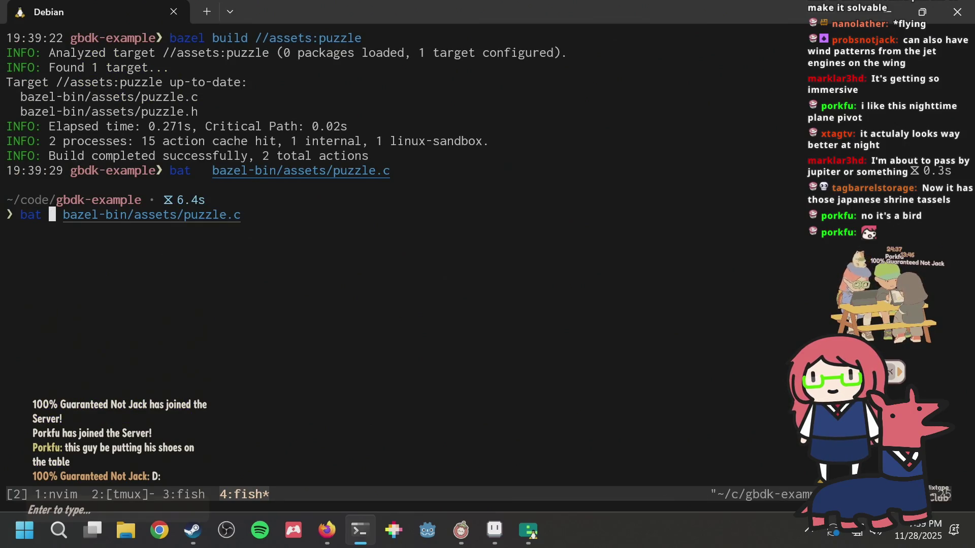
key(BackSpace)
key(BackSpace)
key(BackSpace)
text(vi)
key(Return)
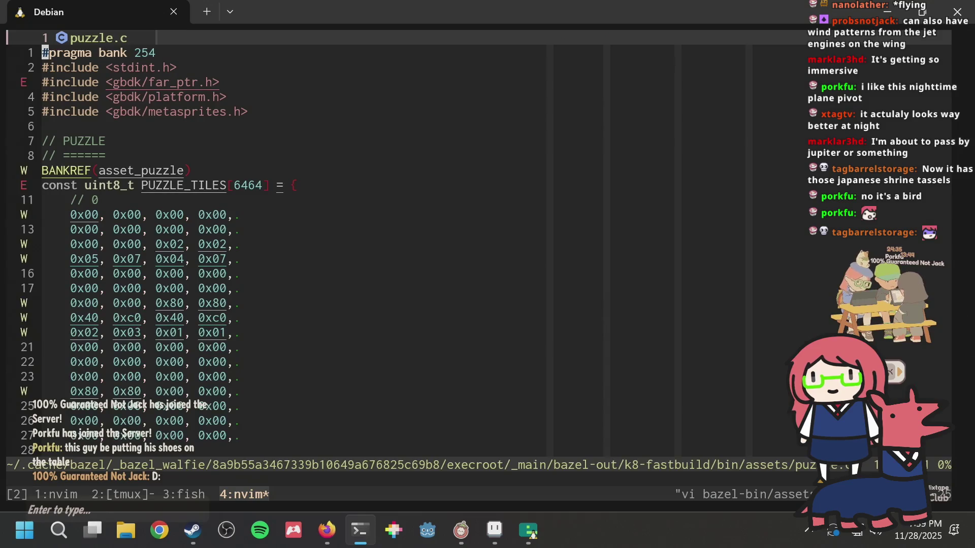
Step: Jump to line 733 and select it, comparing against the build warnings window
text(733G)
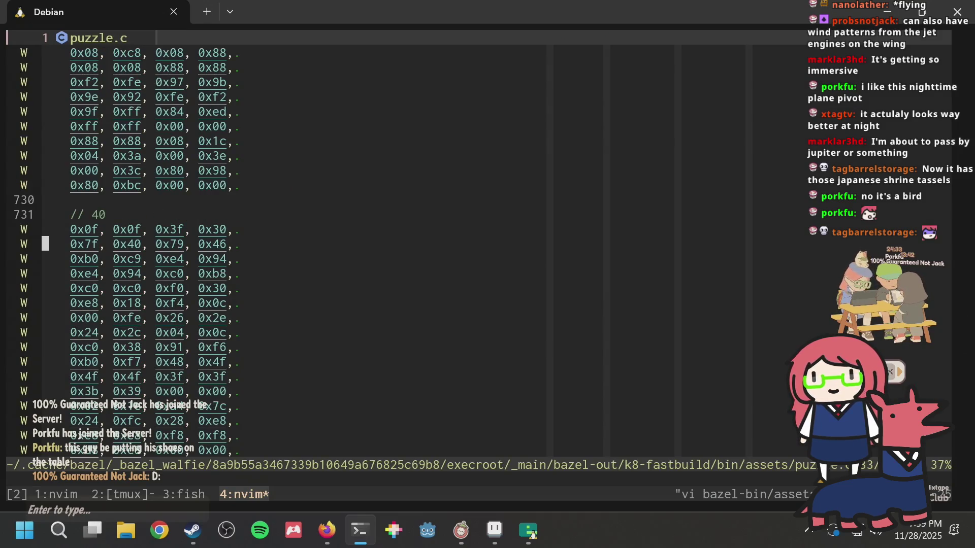
text(V)
key(ctrl+b)
key(2)
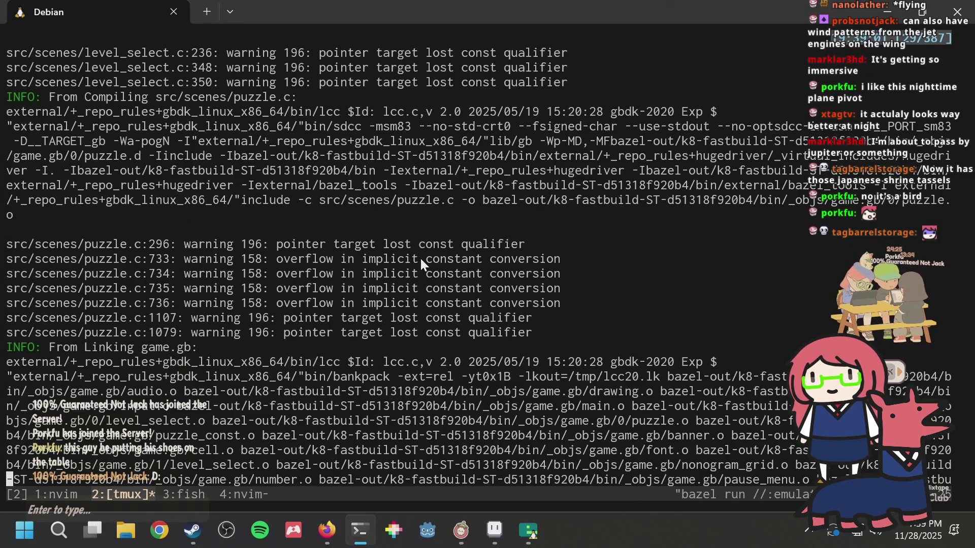
key(ctrl+b)
key(4)
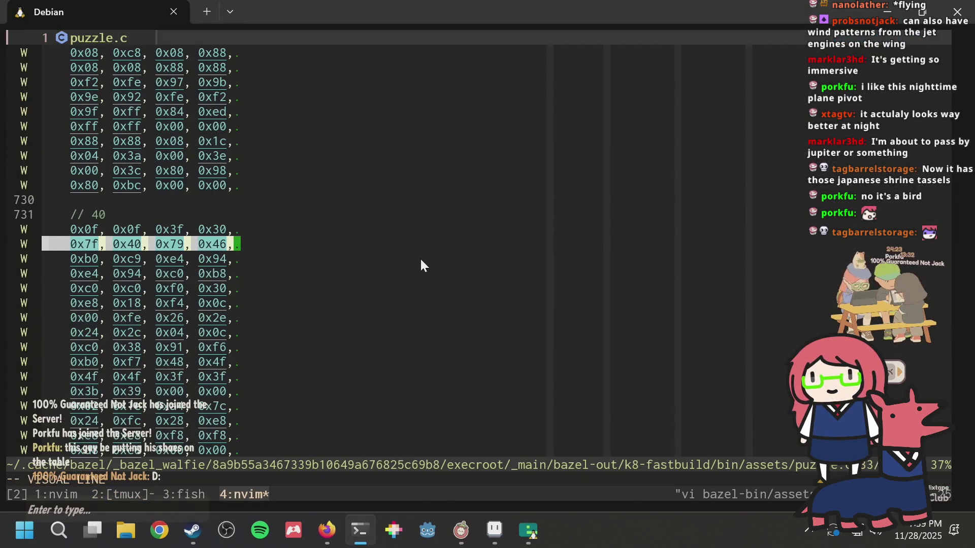
key(ctrl+b)
key(2)
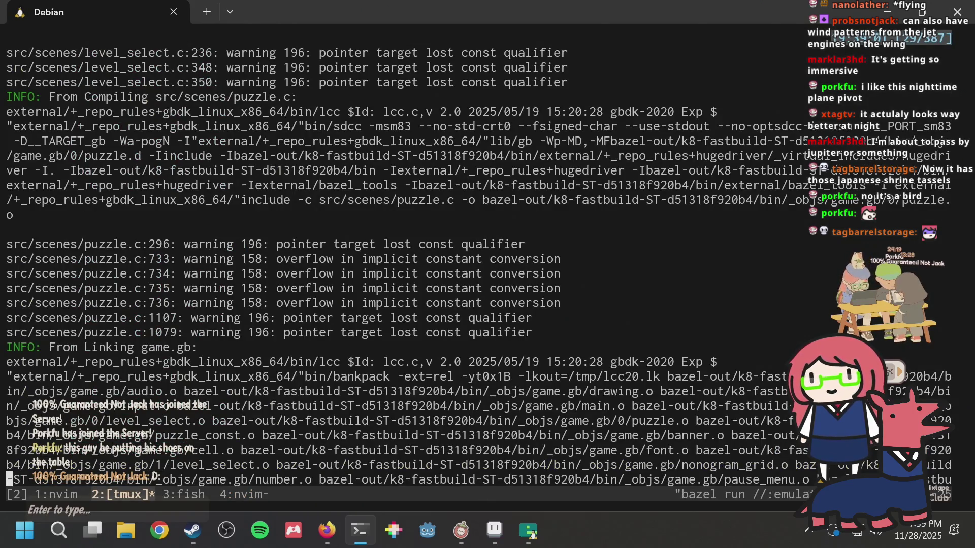
key(1)
key(ctrl+b)
Step: Open src/scenes/puzzle.c from the Neovim file finder after searching 'puzzles'
key(1)
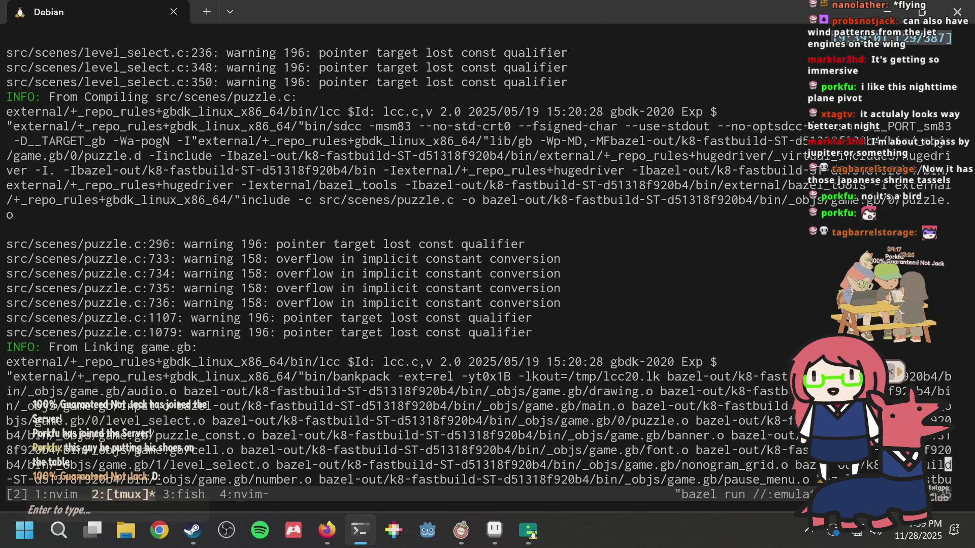
key(k)
key(k)
key(k)
key(space)
key(f)
key(f)
text(puzzles)
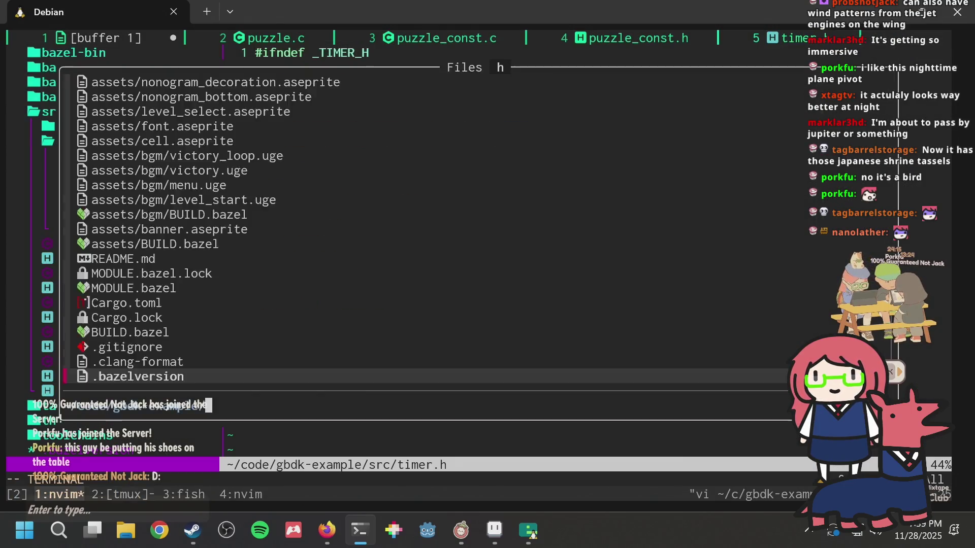
key(ctrl+b)
key(2)
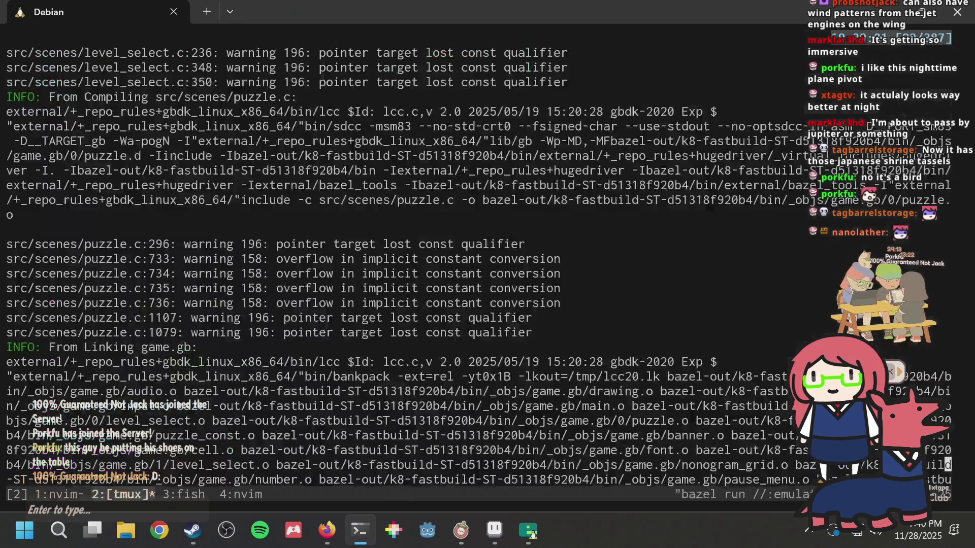
key(ctrl+b)
key(1)
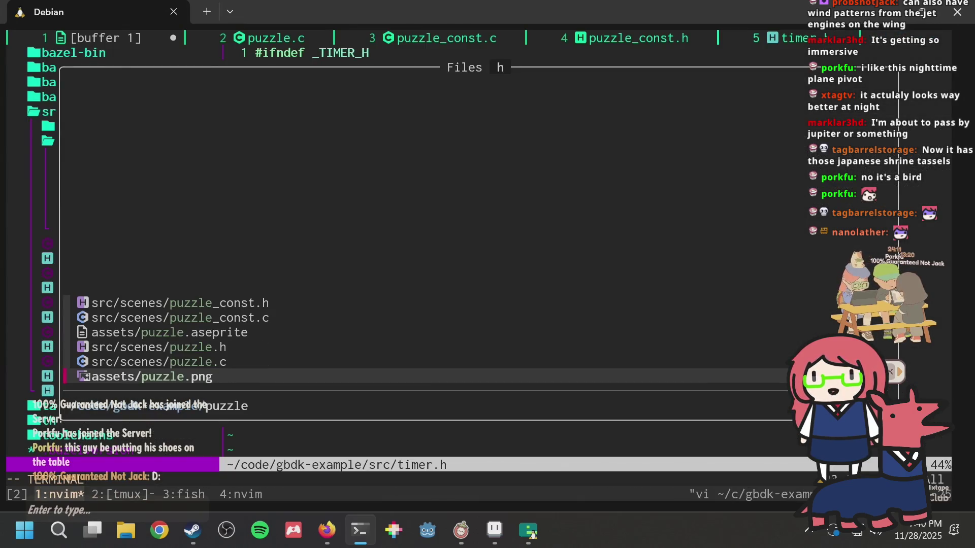
click(159, 361)
key(Return)
Step: Check the build output, then move to lines 733 and 732 of puzzle.c
key(ctrl+b)
key(2)
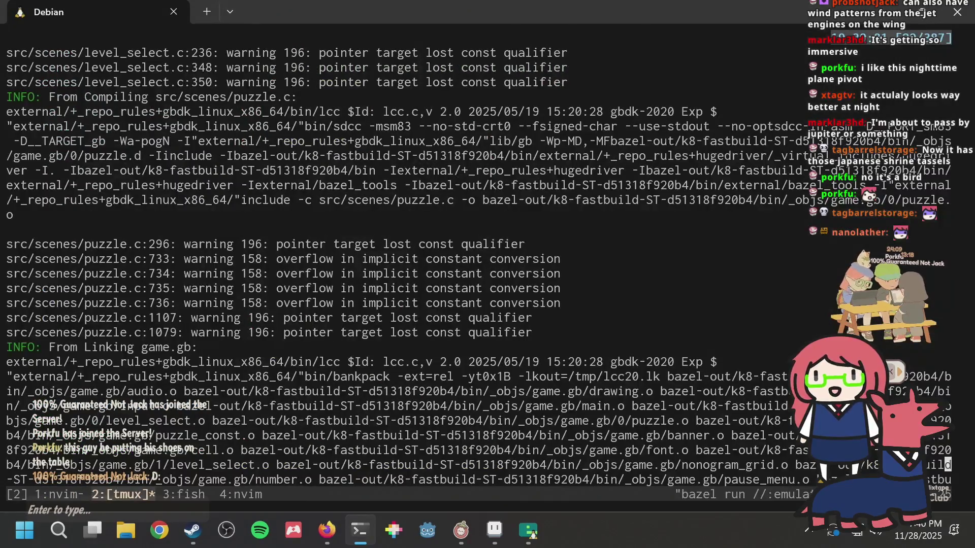
key(ctrl+b)
key(1)
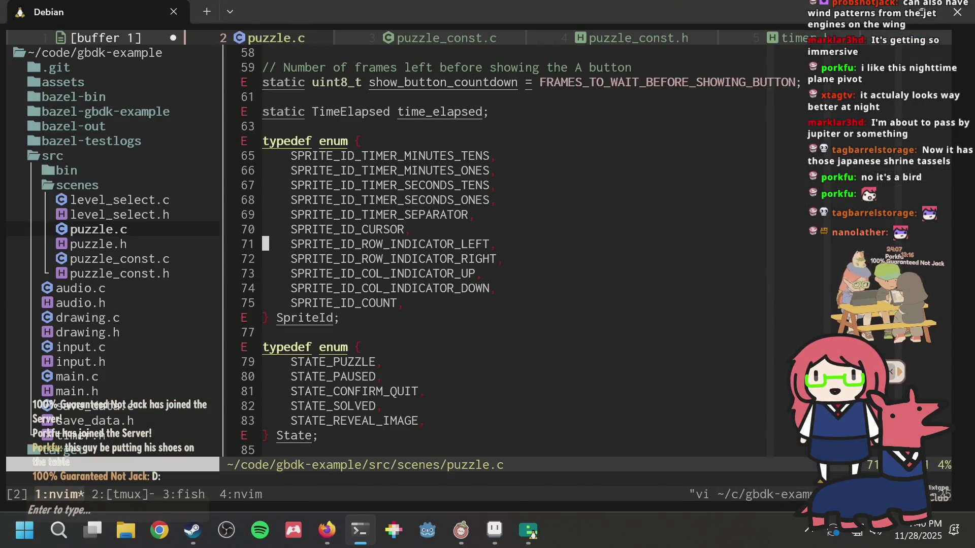
key(ctrl+o)
key(minus)
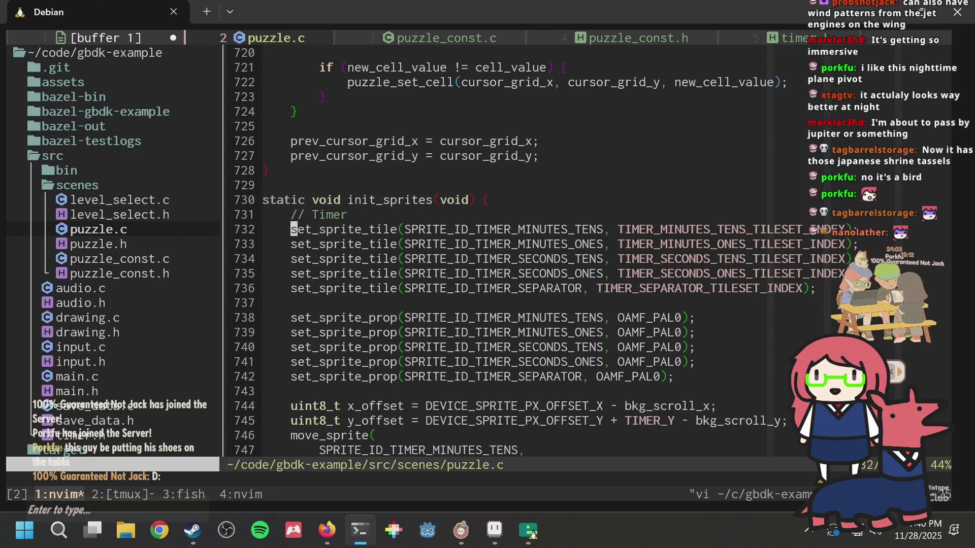
Step: Compare with the build warnings and step through the set_sprite_tile arguments on lines 732–733
key(ctrl+b)
key(2)
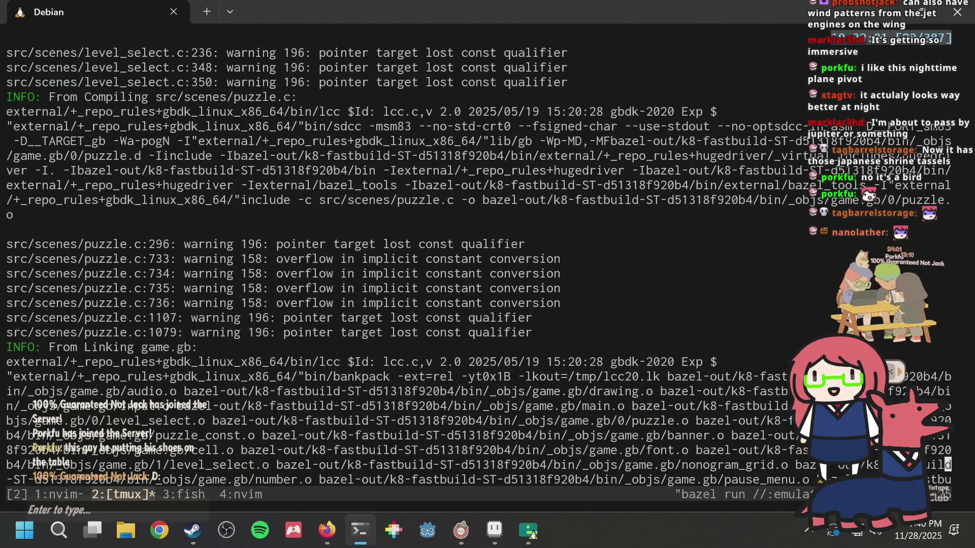
key(ctrl+b)
key(1)
key(w)
key(w)
key(w)
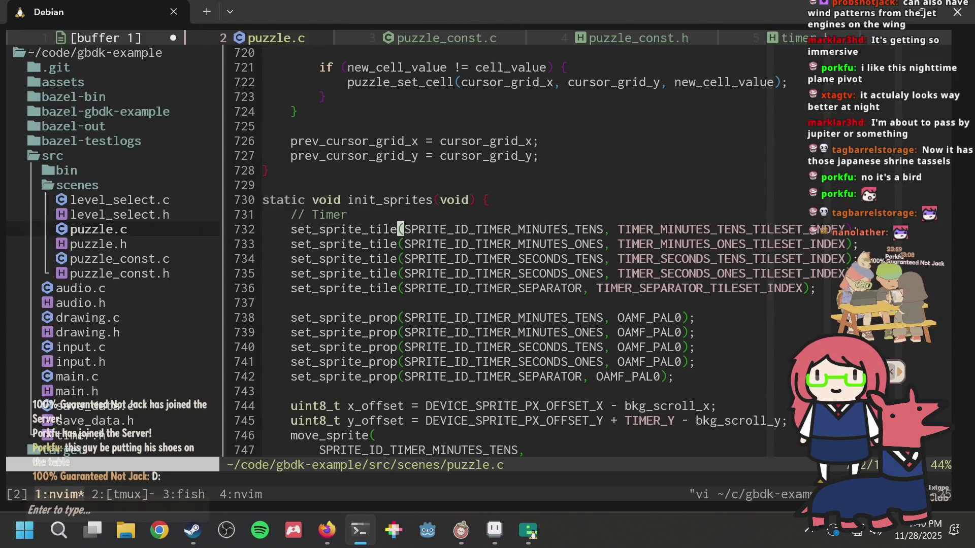
key(j)
key(b)
key(b)
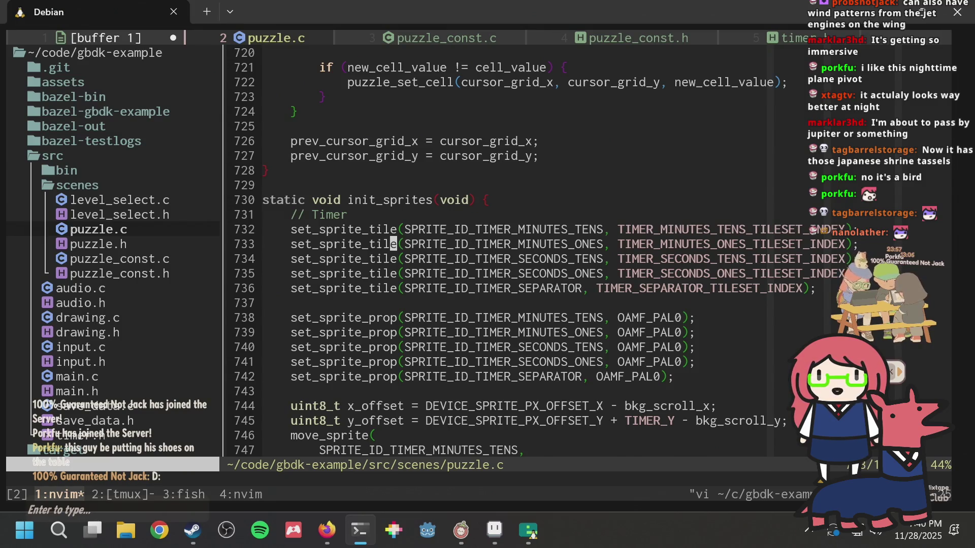
key(ctrl+b)
key(2)
key(ctrl+b)
Step: Glance at the git log shell, then bring the Emulicious game window forward
key(3)
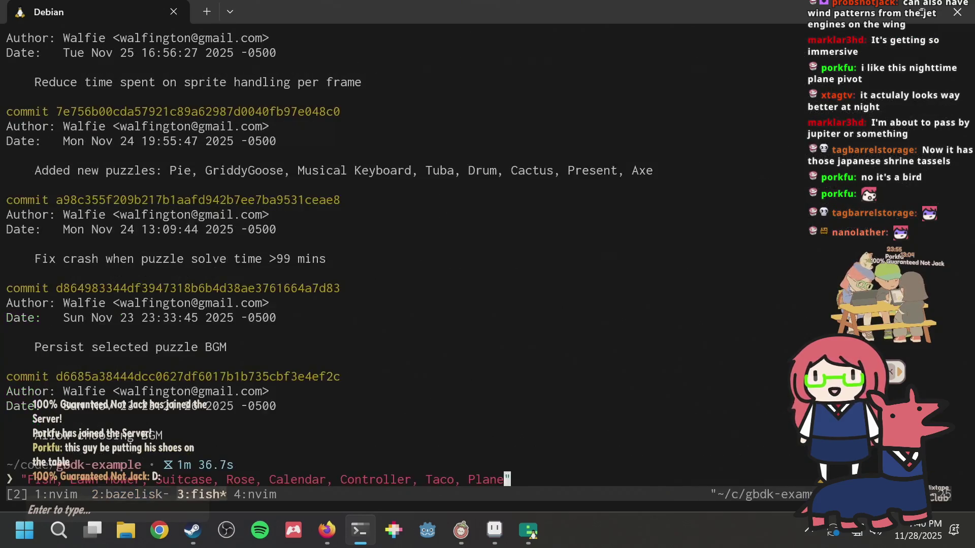
key(ctrl+b)
key(2)
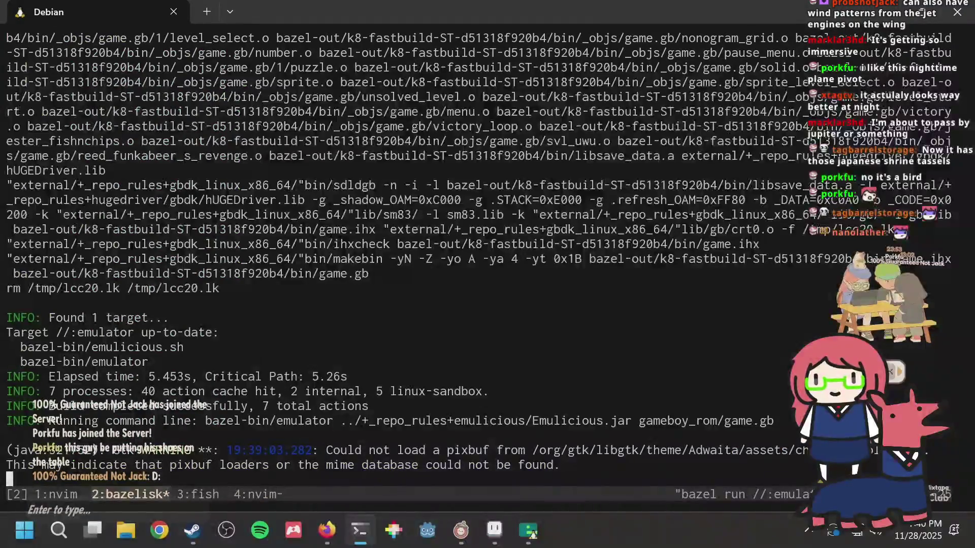
key(alt+Tab)
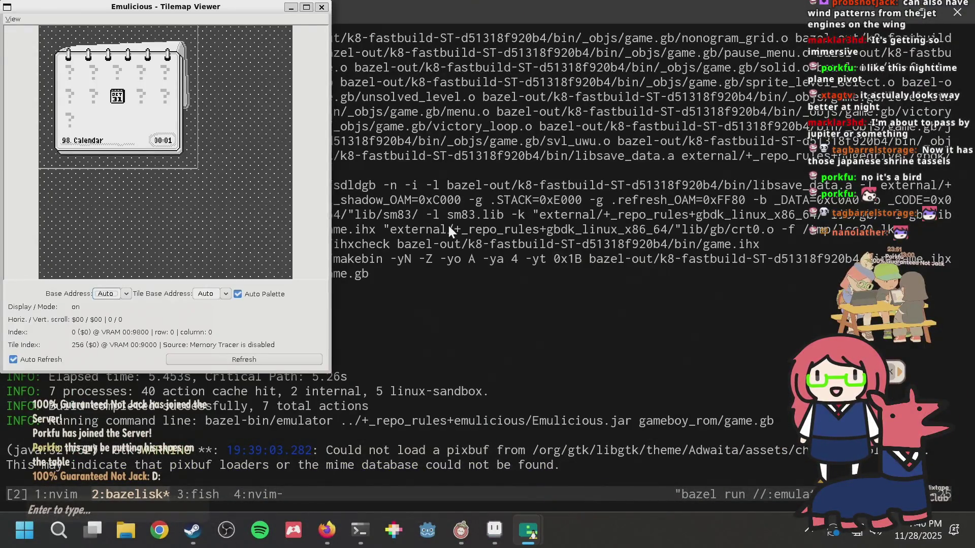
key(alt+Tab)
key(alt+Tab)
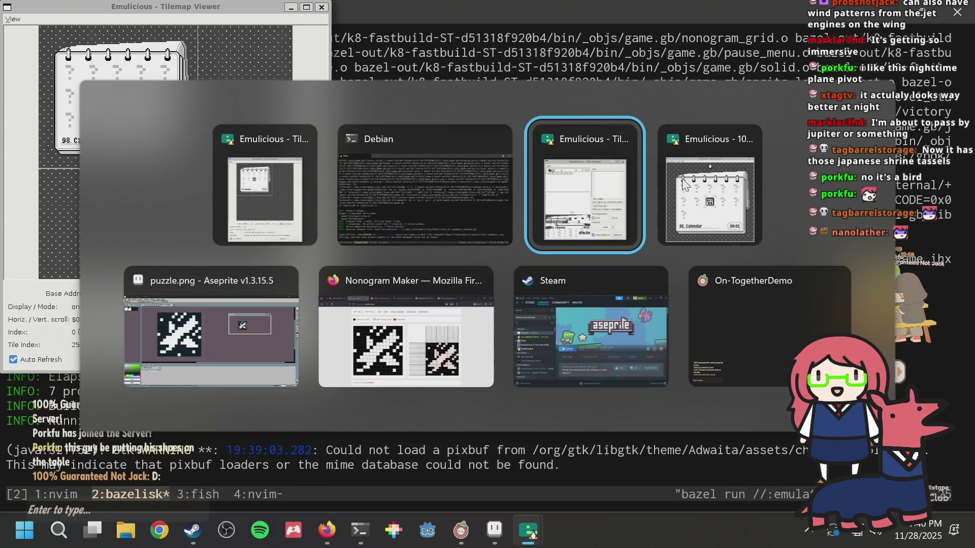
click(672, 186)
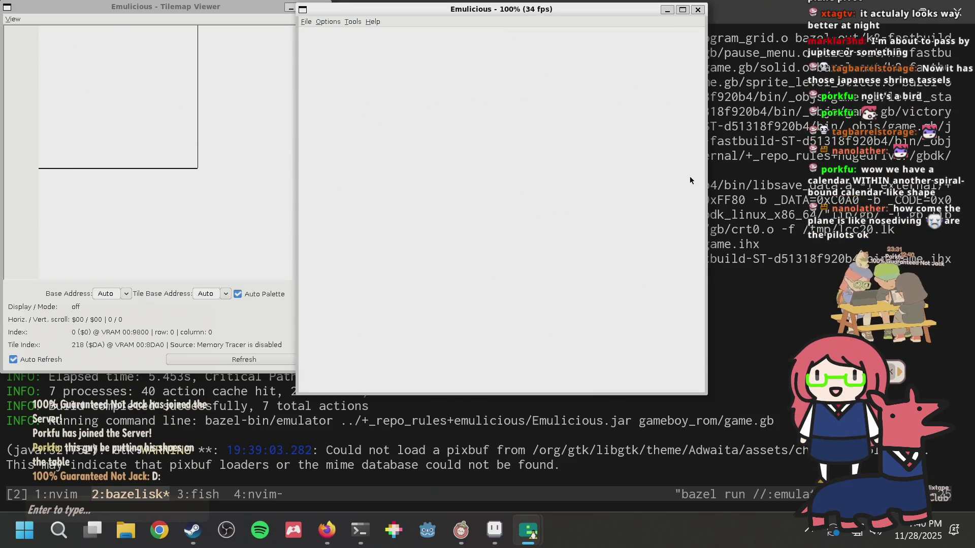
Step: Select Level 101 from slot 96, start it, and fill the grid with the solution pattern
key(Down)
key(Down)
key(Down)
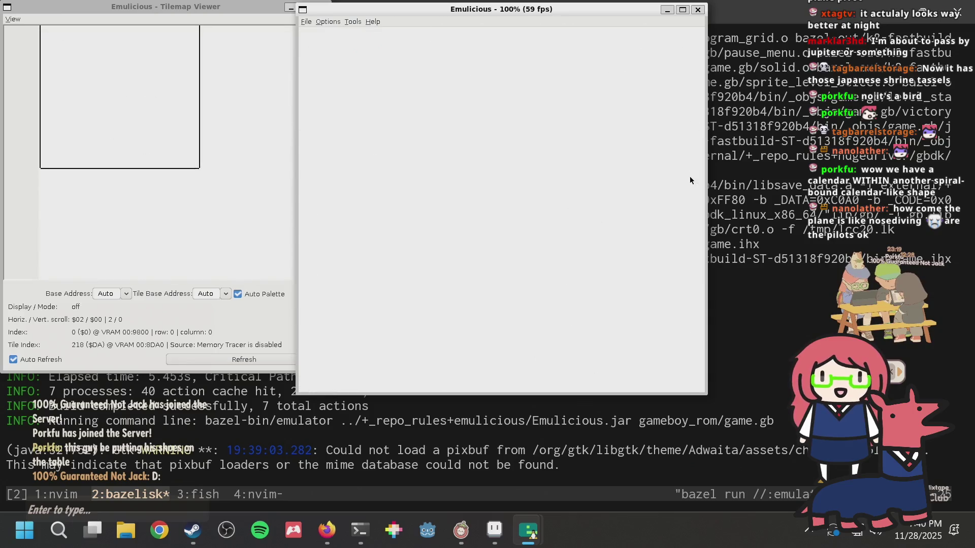
key(Left)
key(Left)
key(Left)
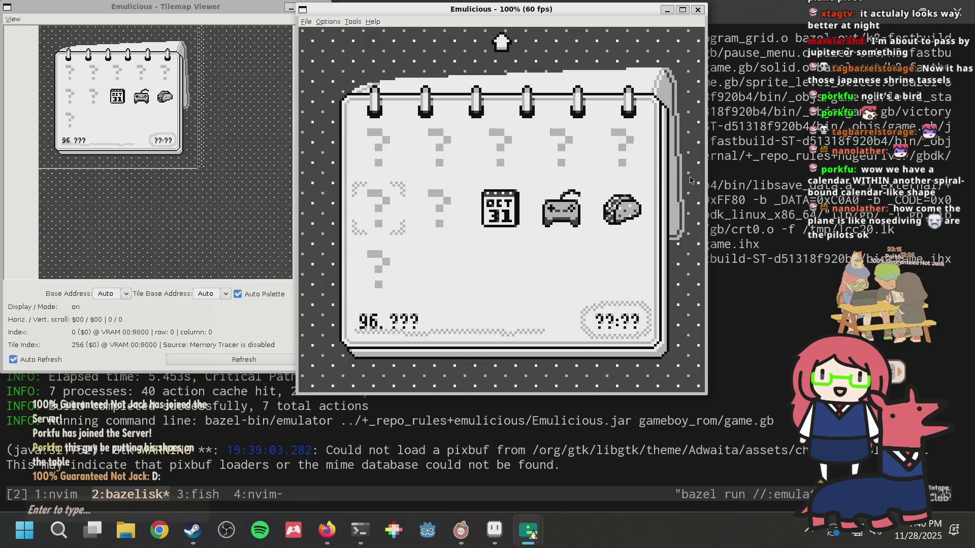
key(Down)
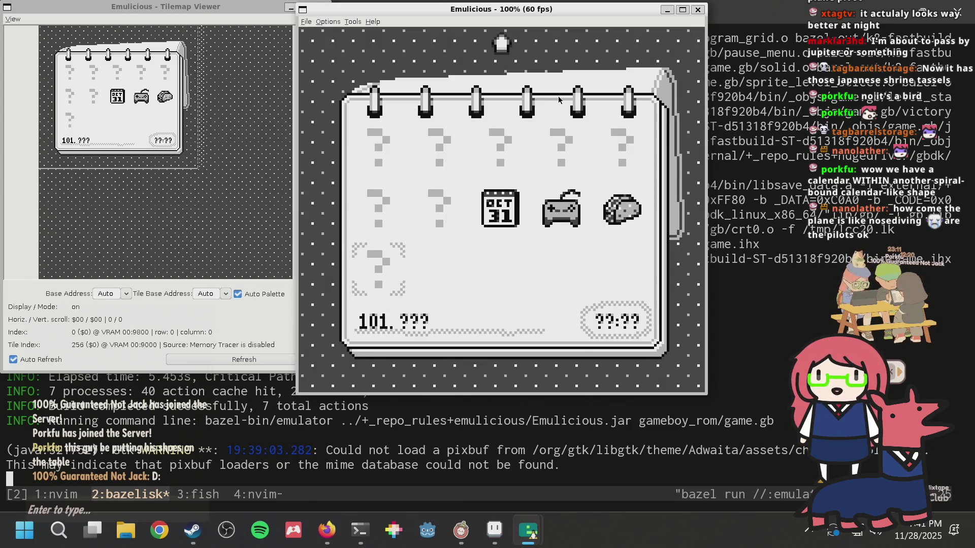
key(x)
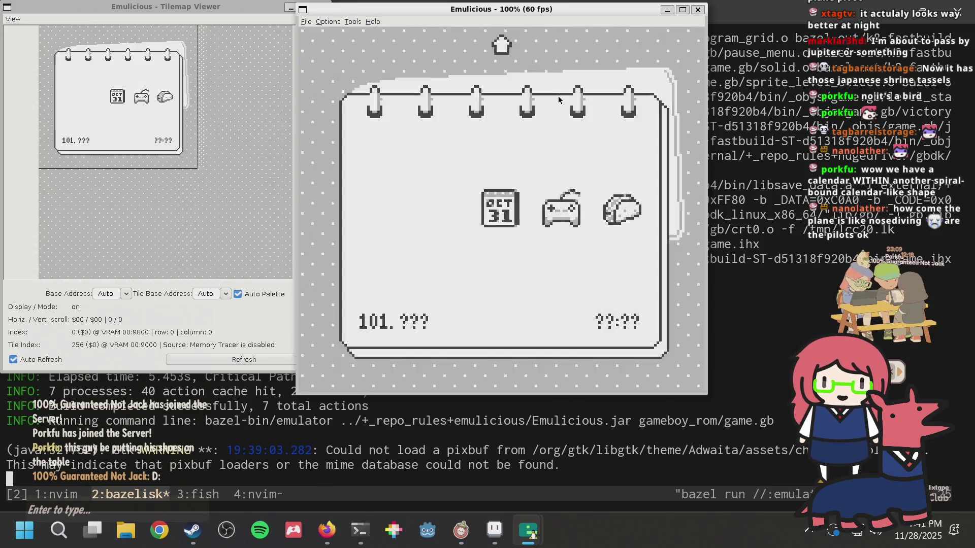
key(Left)
key(Return)
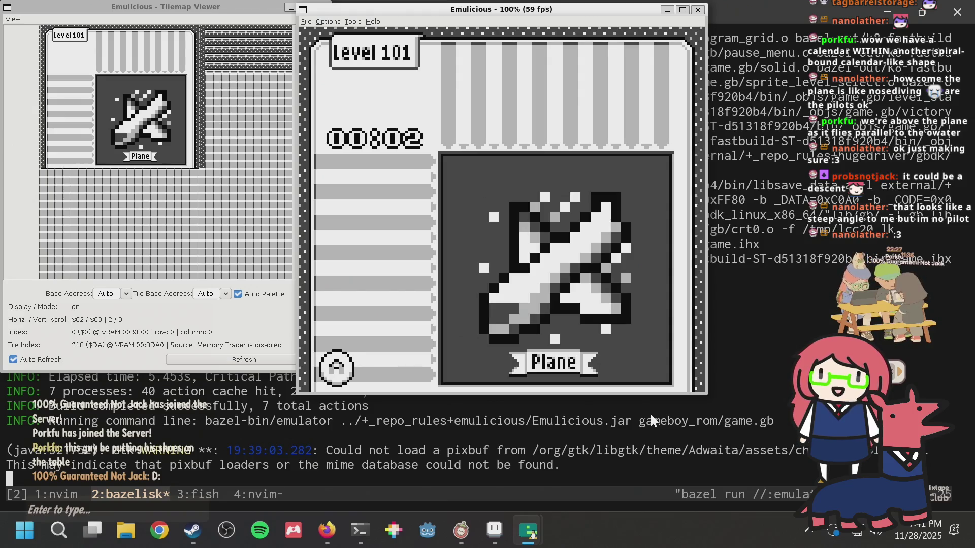
Step: Review the Nonogram Maker plane results and running game, then return to puzzle.png in Aseprite
click(326, 530)
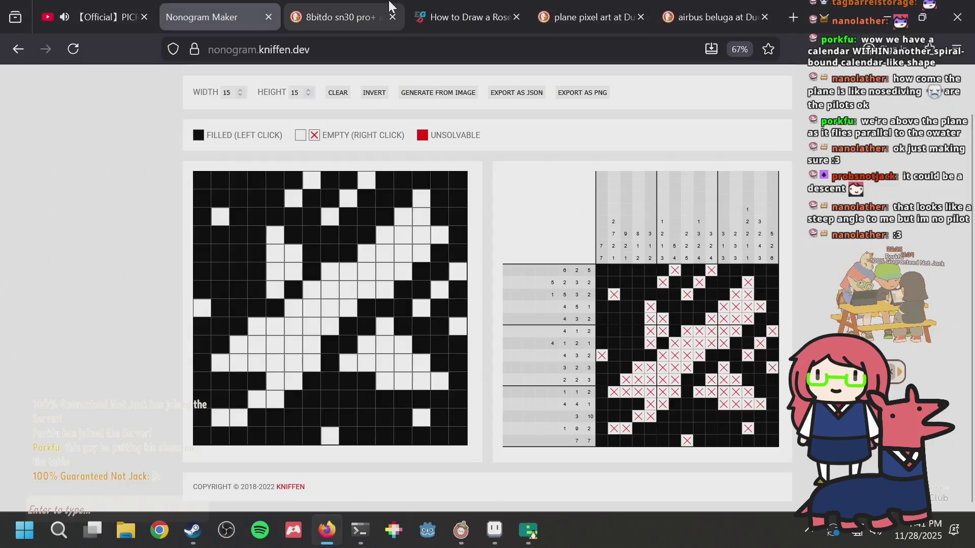
click(602, 23)
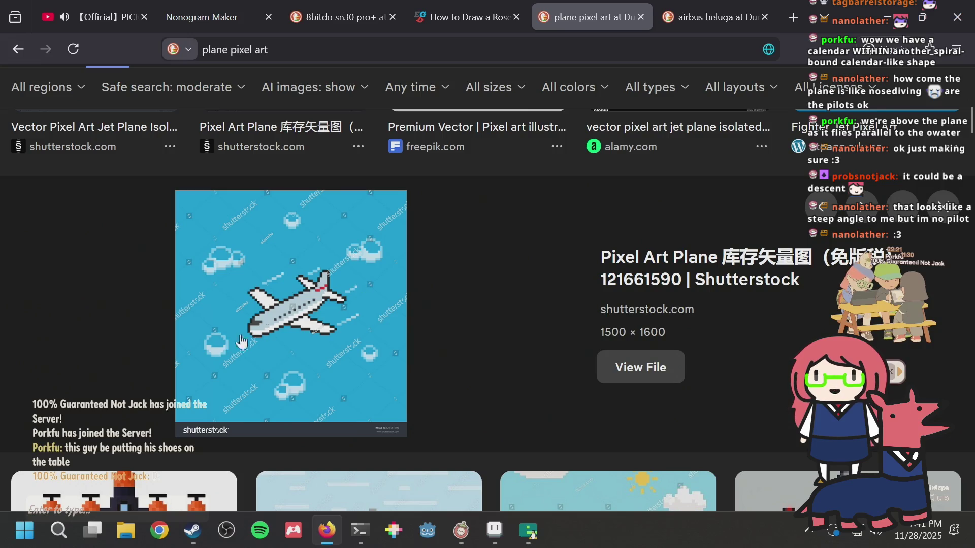
key(alt+Tab)
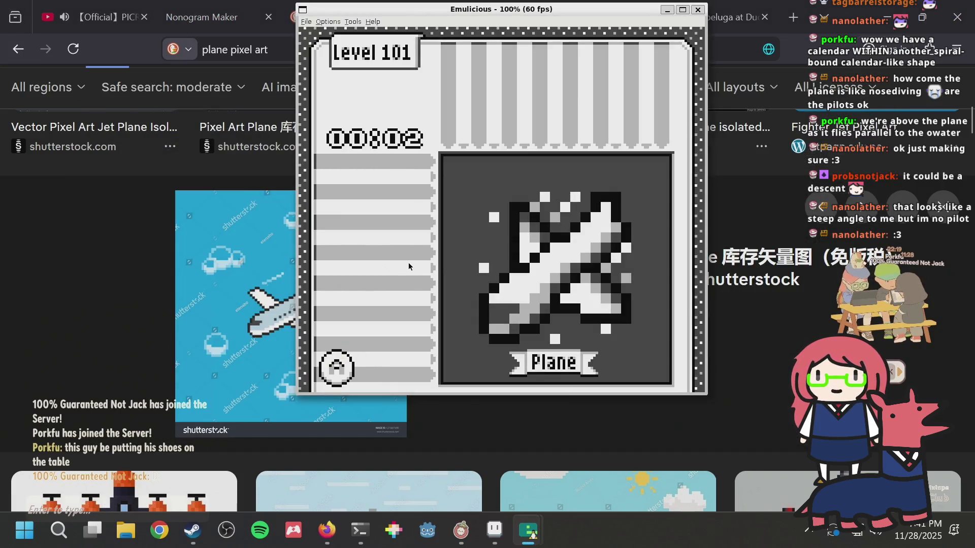
click(495, 530)
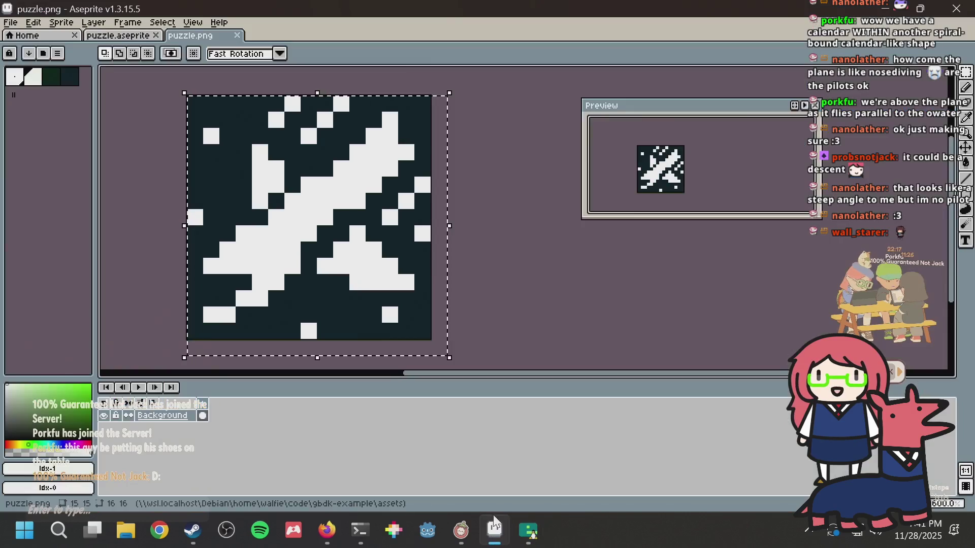
Step: Switch to the puzzle.aseprite sprite and paint light green pixels on the plane's lower right
click(128, 23)
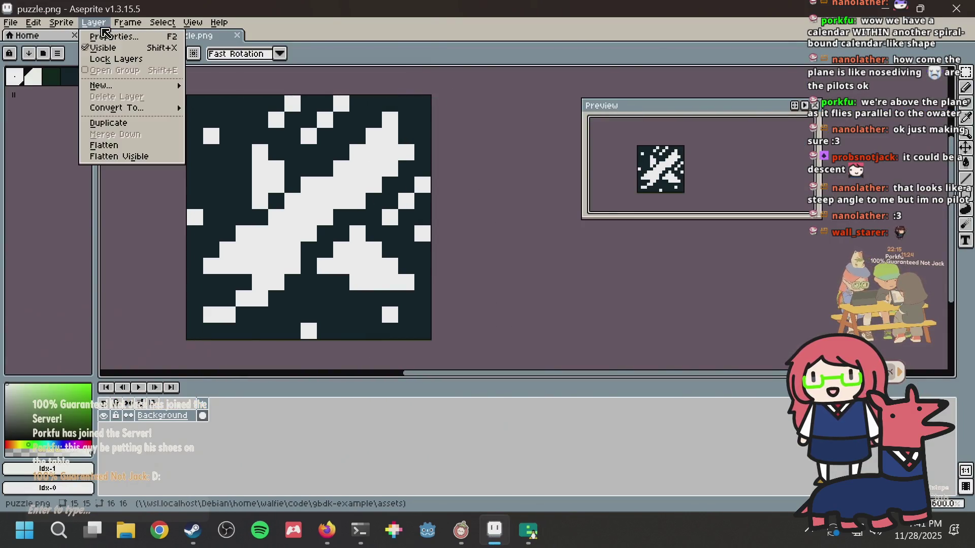
click(92, 39)
click(105, 39)
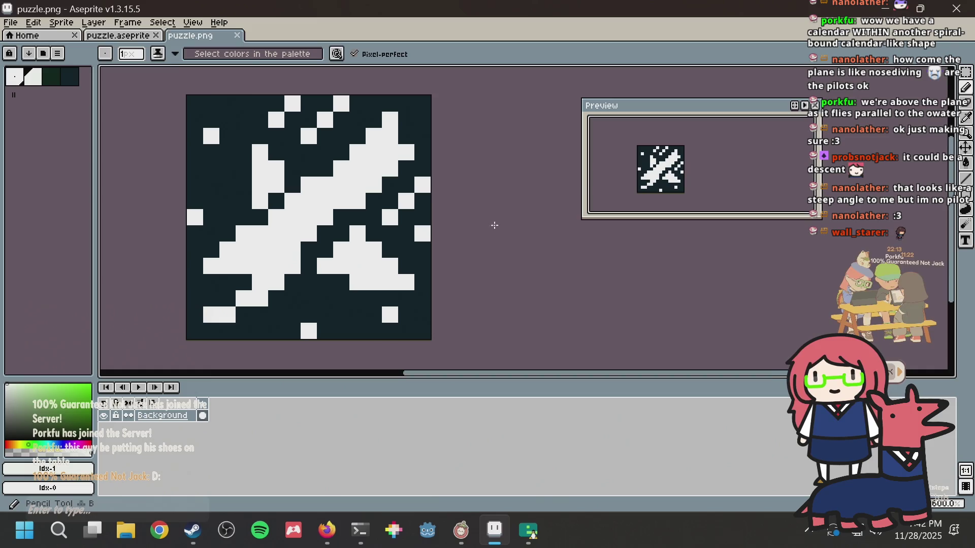
scroll(470, 271, up, 1)
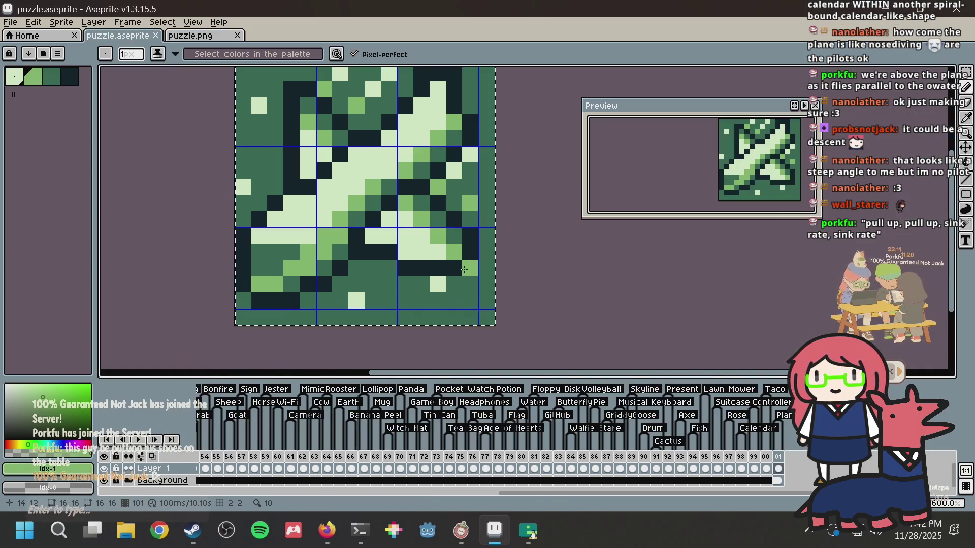
click(373, 284)
click(372, 301)
click(389, 300)
click(389, 283)
click(405, 300)
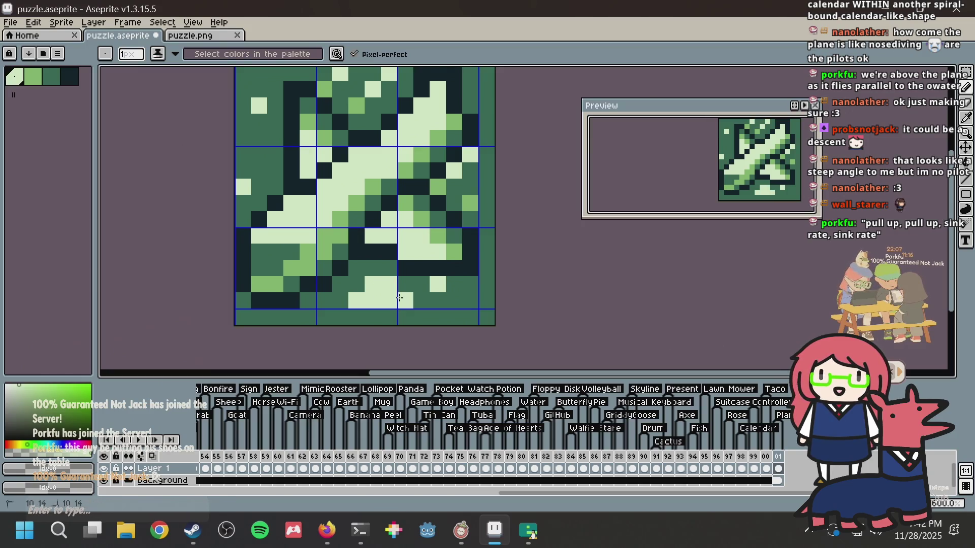
Step: Repaint one light pixel dark green, then paint light green pixels at the top-left
alt+click(428, 284)
click(438, 284)
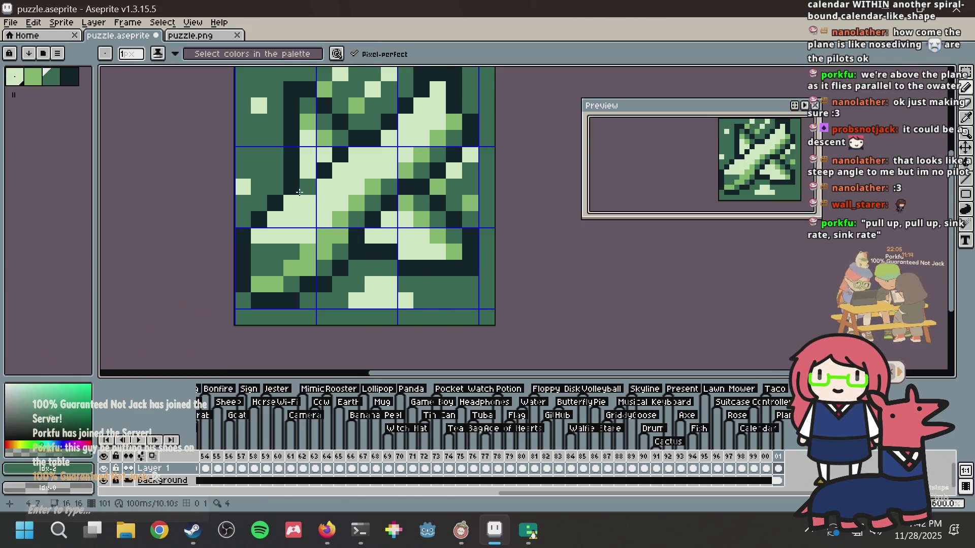
scroll(267, 196, up, 2)
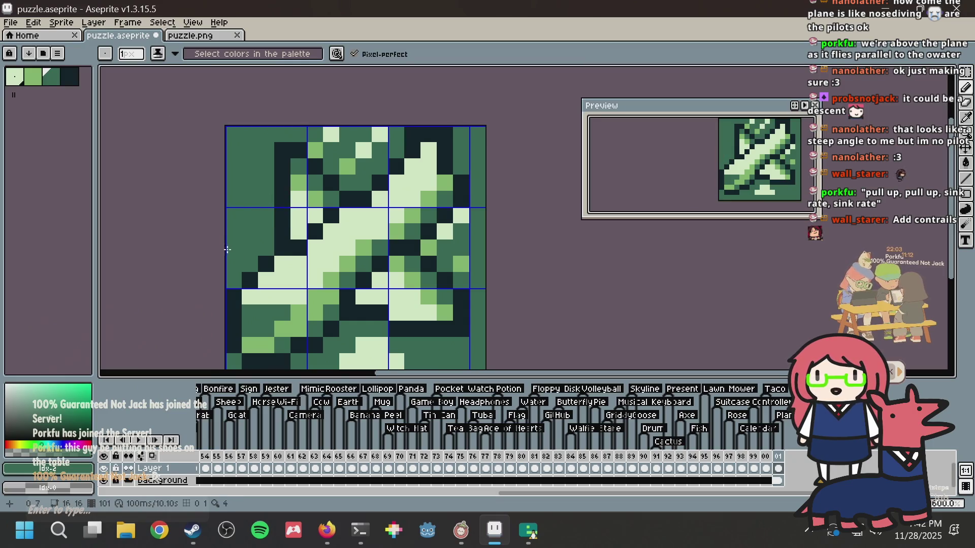
alt+click(369, 148)
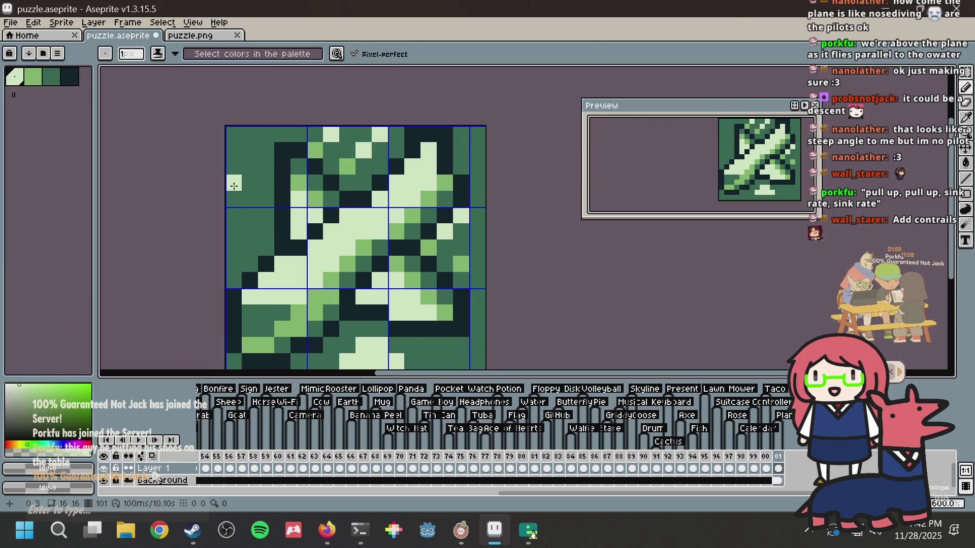
click(249, 167)
click(250, 183)
click(260, 183)
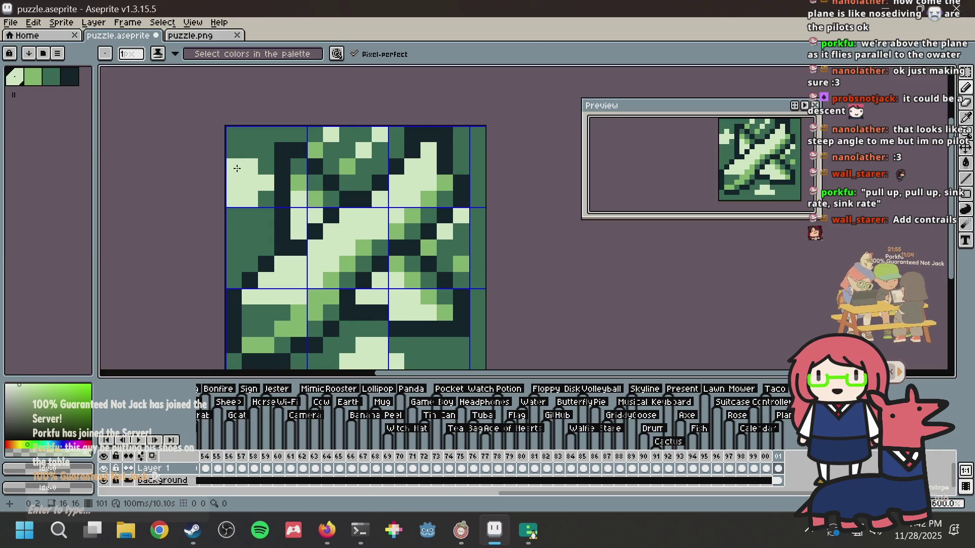
Step: Undo the top-left light block and a trial light pixel on the left edge
scroll(236, 167, down, 2)
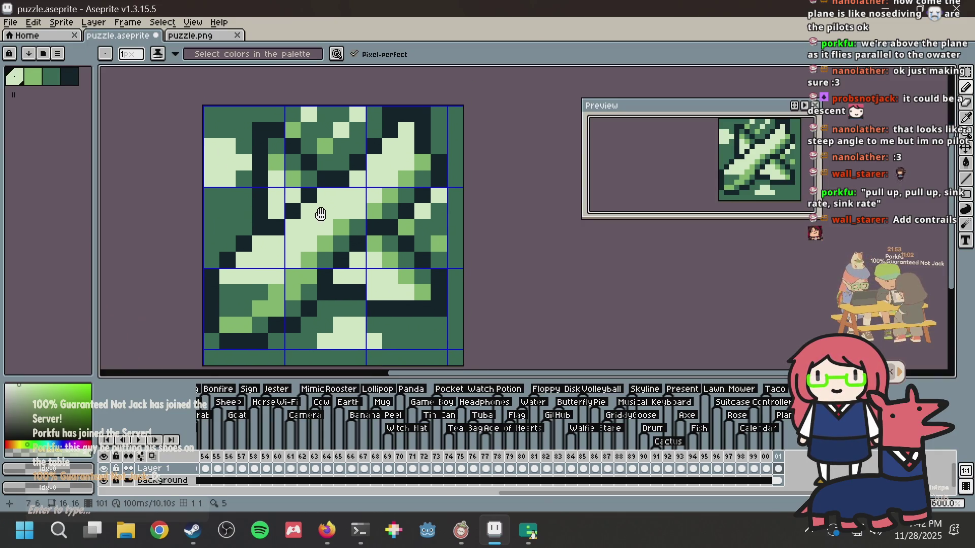
key(v)
key(ctrl+z)
key(b)
key(ctrl+z)
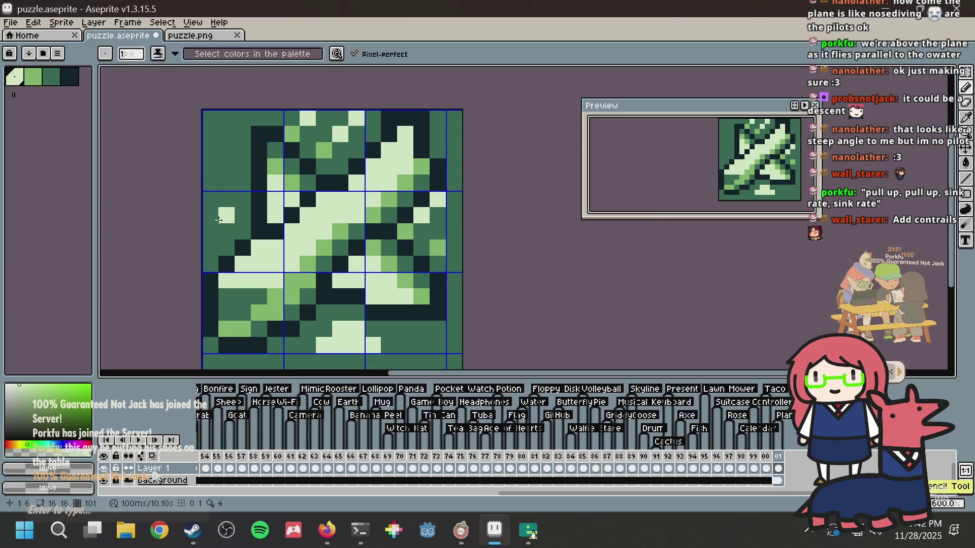
click(211, 231)
key(ctrl+z)
Step: Paint a small cluster of light green pixels along the sprite's left side
drag(227, 216, 205, 198)
click(241, 214)
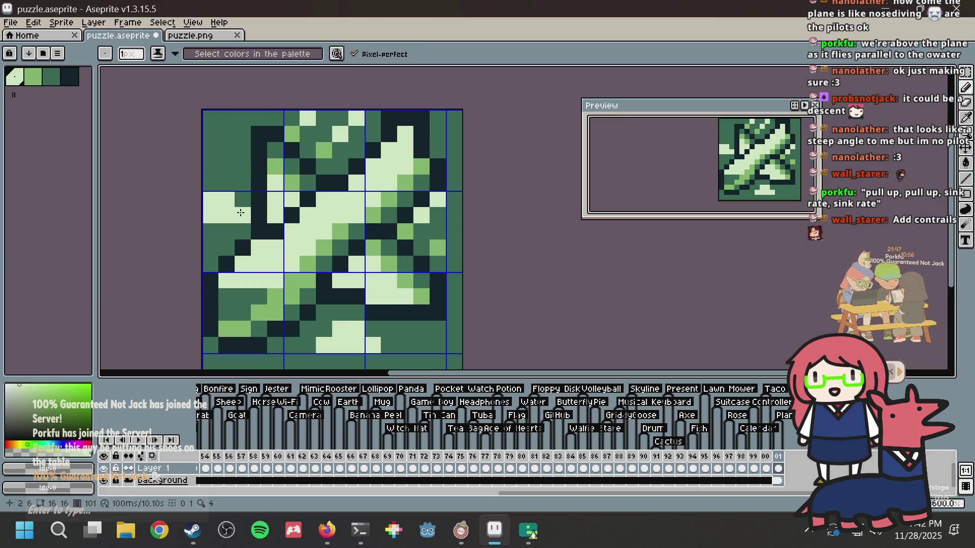
key(ctrl+z)
key(ctrl+z)
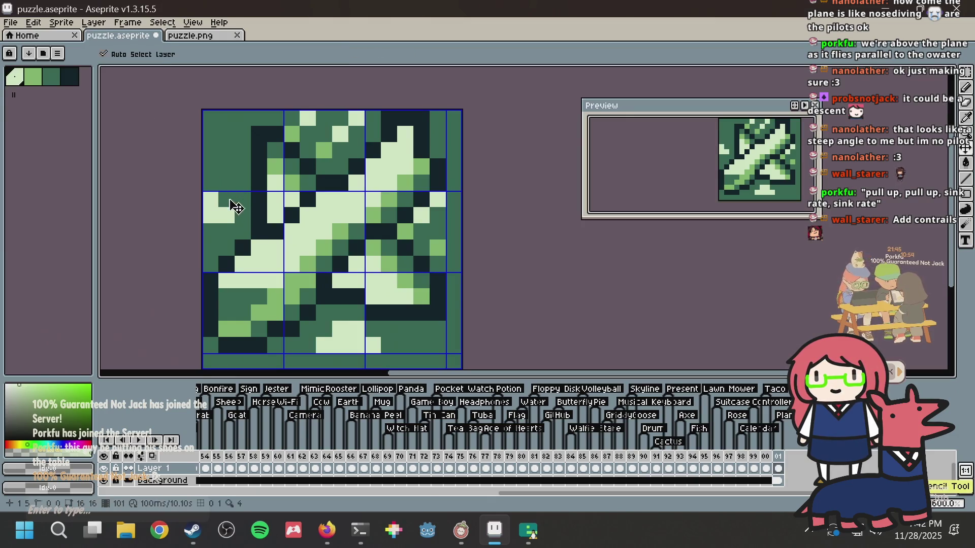
mouse_move(217, 210)
mouse_down()
mouse_move(227, 184)
mouse_move(210, 200)
mouse_up()
click(212, 188)
click(227, 170)
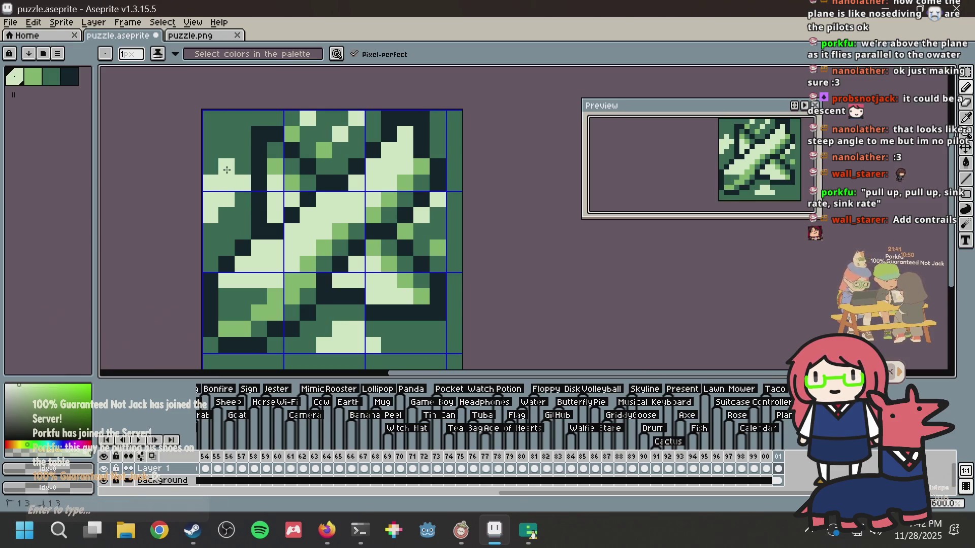
Step: Repaint the light pixels in the sprite's upper middle with the dark green
drag(292, 179, 268, 225)
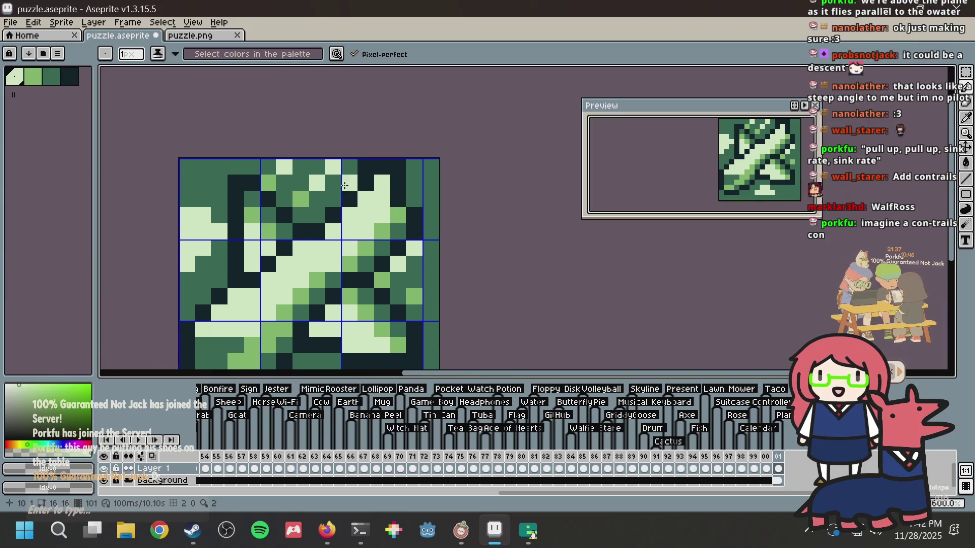
drag(343, 186, 323, 213)
scroll(323, 202, down, 1)
scroll(335, 203, up, 2)
scroll(351, 202, down, 2)
scroll(362, 202, up, 1)
mouse_move(363, 201)
mouse_down()
mouse_move(331, 190)
mouse_move(350, 130)
mouse_move(342, 146)
mouse_up()
scroll(348, 211, down, 1)
scroll(347, 213, up, 1)
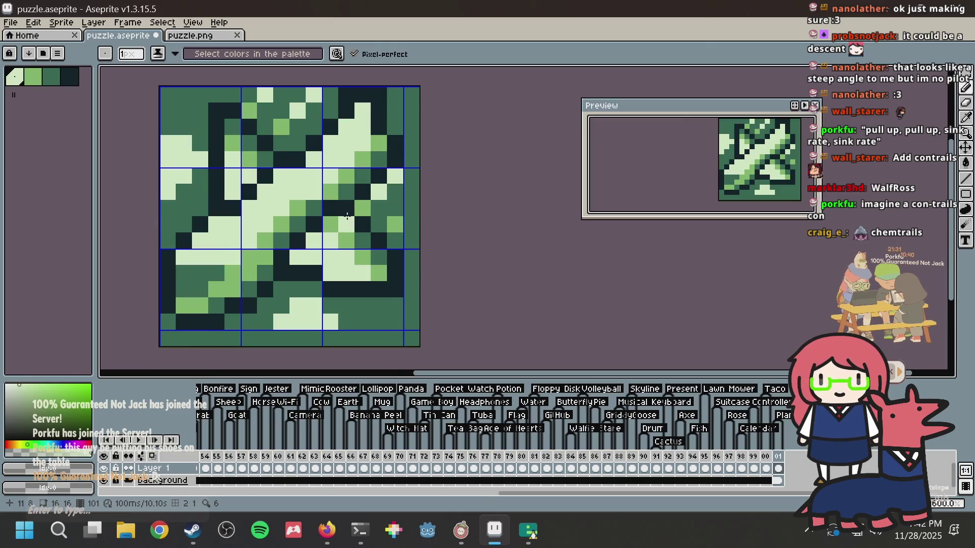
scroll(348, 218, down, 1)
scroll(343, 171, up, 1)
drag(344, 171, 345, 214)
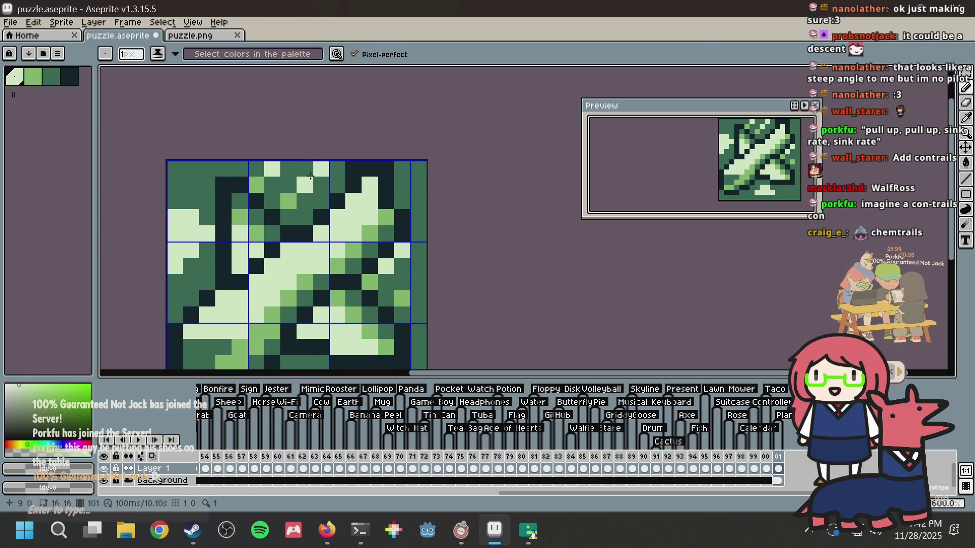
key(alt)
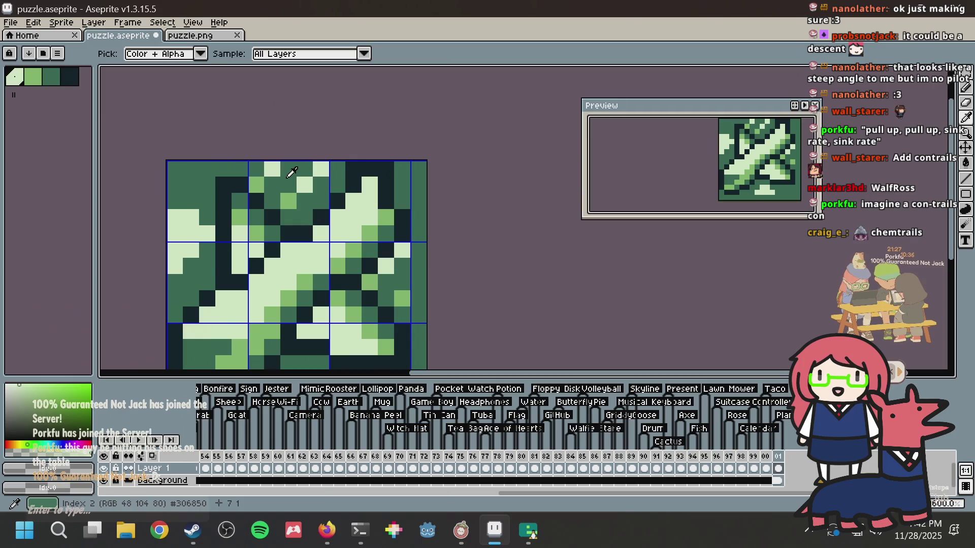
alt+click(286, 176)
mouse_move(262, 183)
mouse_down()
mouse_move(274, 171)
mouse_move(290, 200)
mouse_move(322, 170)
mouse_move(287, 182)
mouse_up()
Step: Recolour pixels near the centre and right side in mid-dark and pale green
key(alt)
alt+click(201, 224)
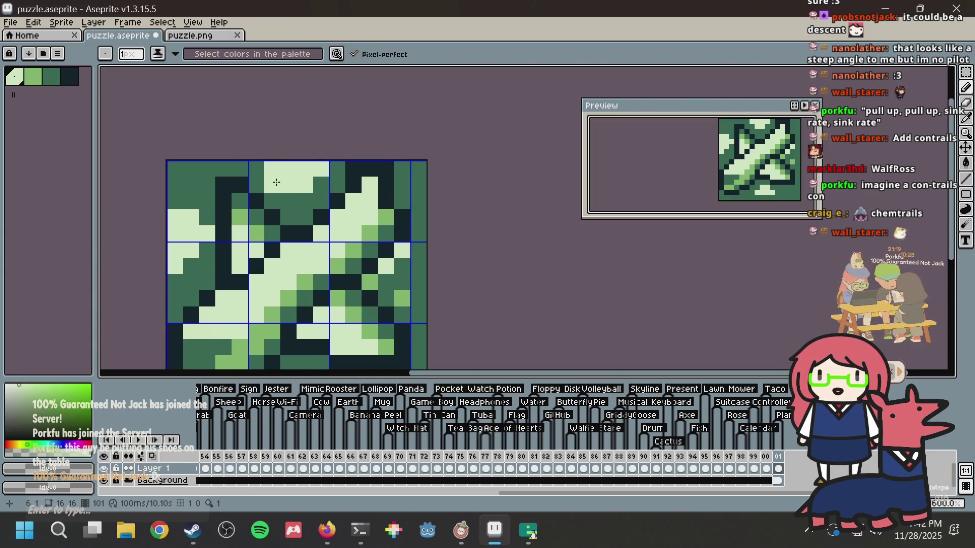
scroll(276, 182, down, 3)
scroll(354, 215, up, 3)
key(alt)
alt+click(354, 215)
drag(331, 214, 344, 204)
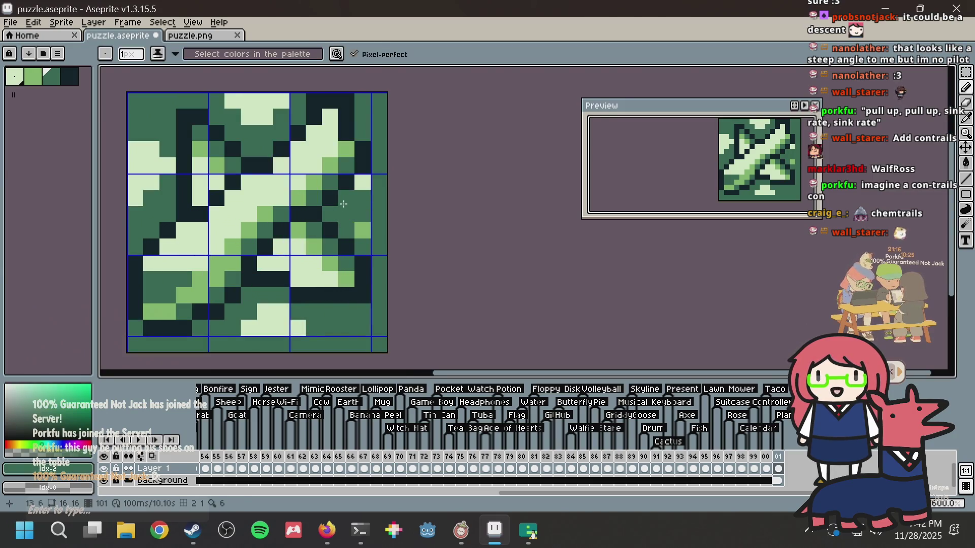
click(364, 229)
alt+click(315, 275)
click(363, 230)
key(ctrl+z)
click(363, 214)
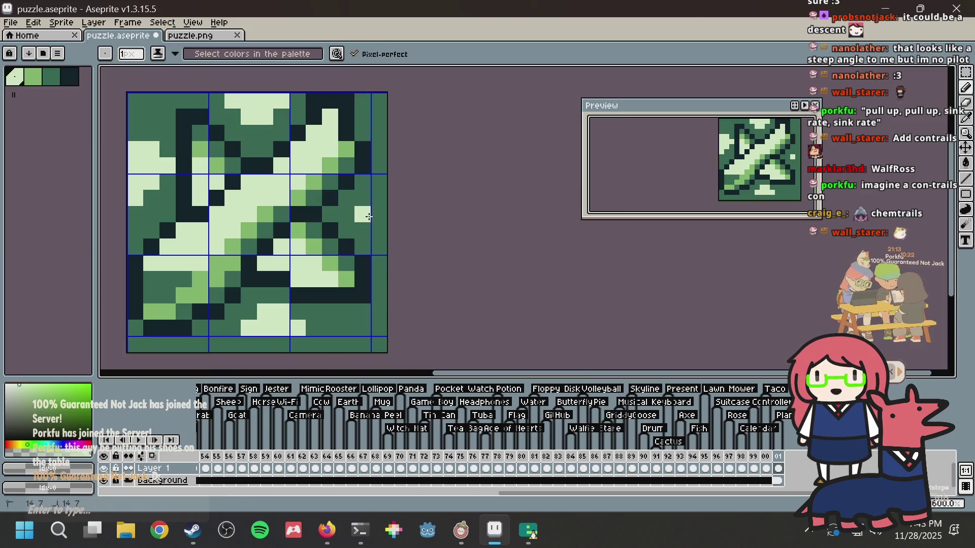
Step: Save puzzle.aseprite, turn the pixel at column 14, row 7 pale, and save again
drag(362, 198, 348, 229)
key(v)
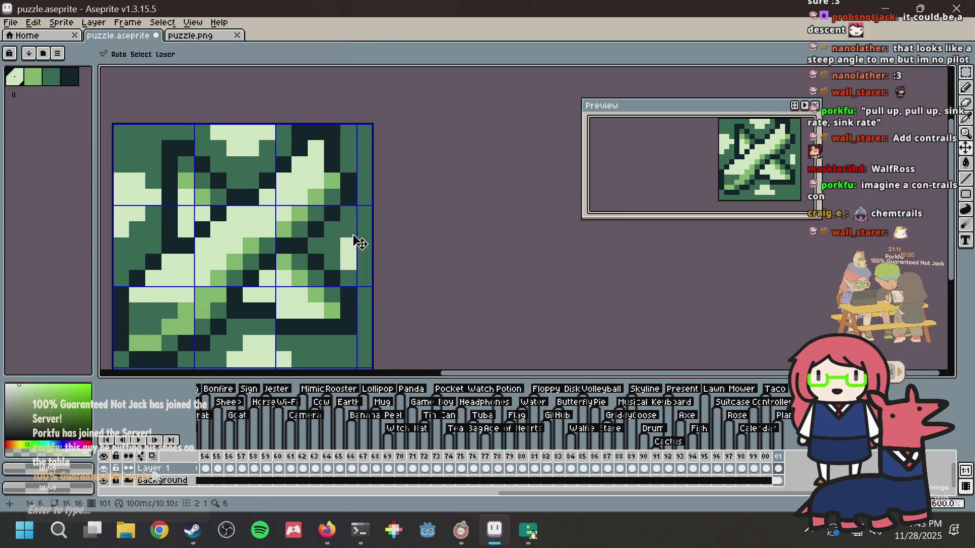
key(ctrl+s)
key(b)
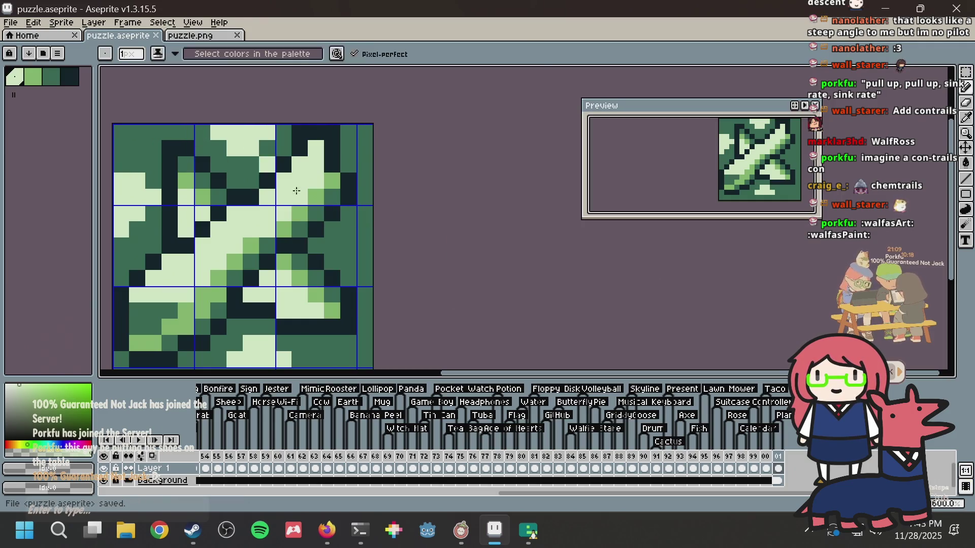
click(348, 246)
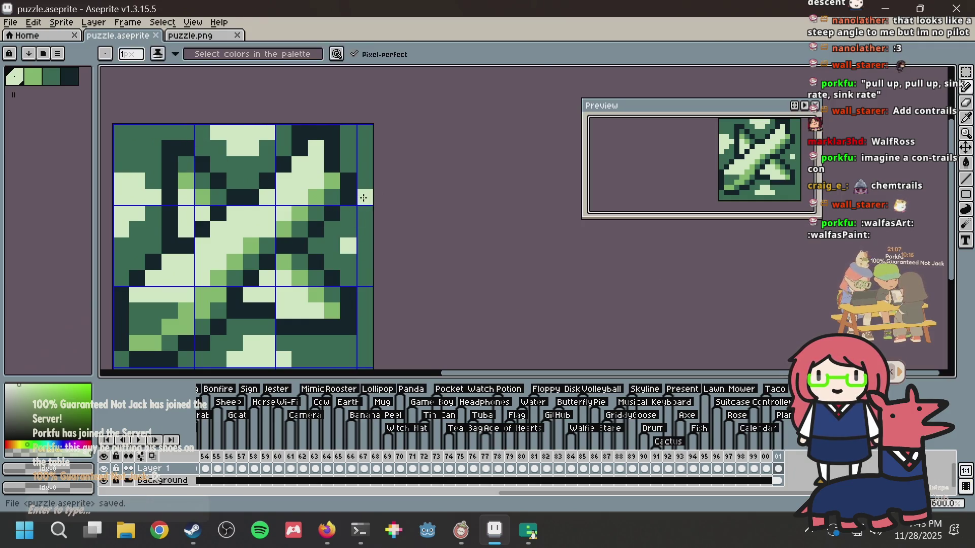
scroll(363, 202, down, 2)
scroll(363, 202, down, 1)
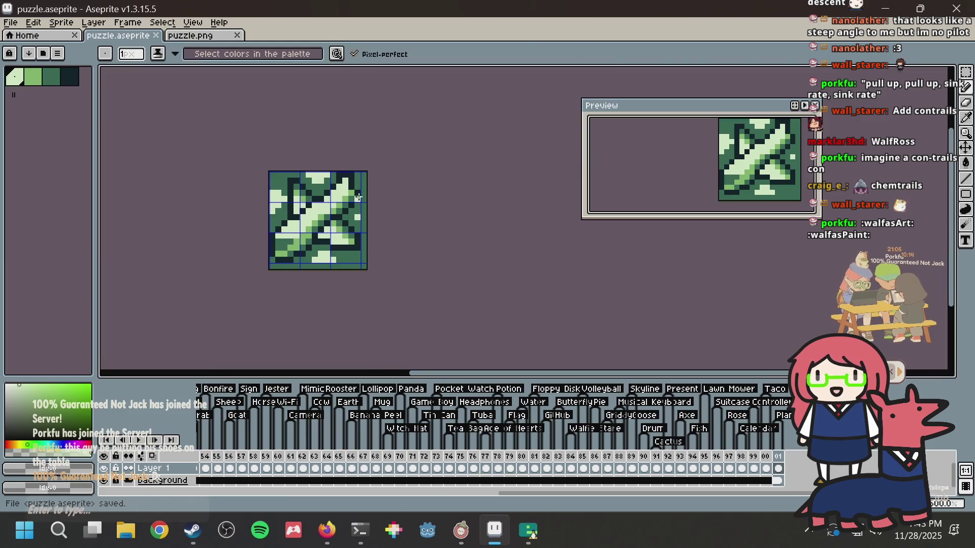
scroll(358, 198, up, 3)
key(ctrl+s)
scroll(391, 182, down, 2)
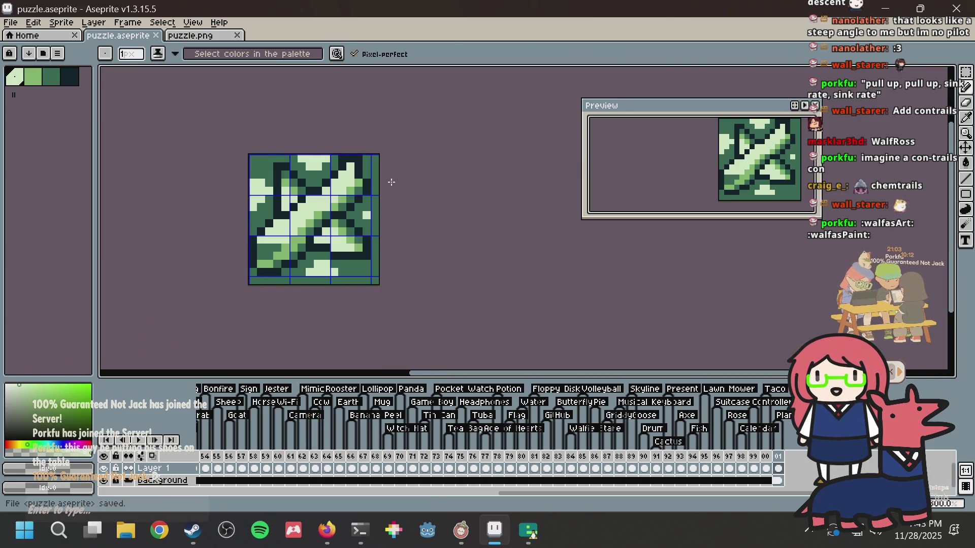
Step: Copy the whole plane sprite and paste it into puzzle.png
key(ctrl+a)
key(ctrl+c)
key(ctrl+Tab)
key(ctrl+v)
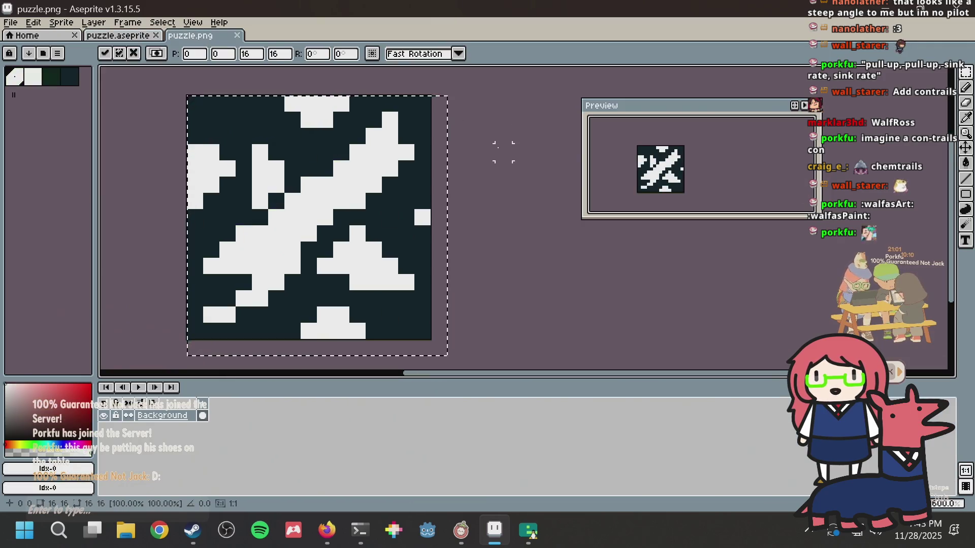
key(Return)
key(alt+Tab)
key(alt+Tab)
key(alt+Tab)
Step: In Nonogram Maker, load puzzle.png with GENERATE FROM IMAGE to rebuild the grid and clues
click(255, 15)
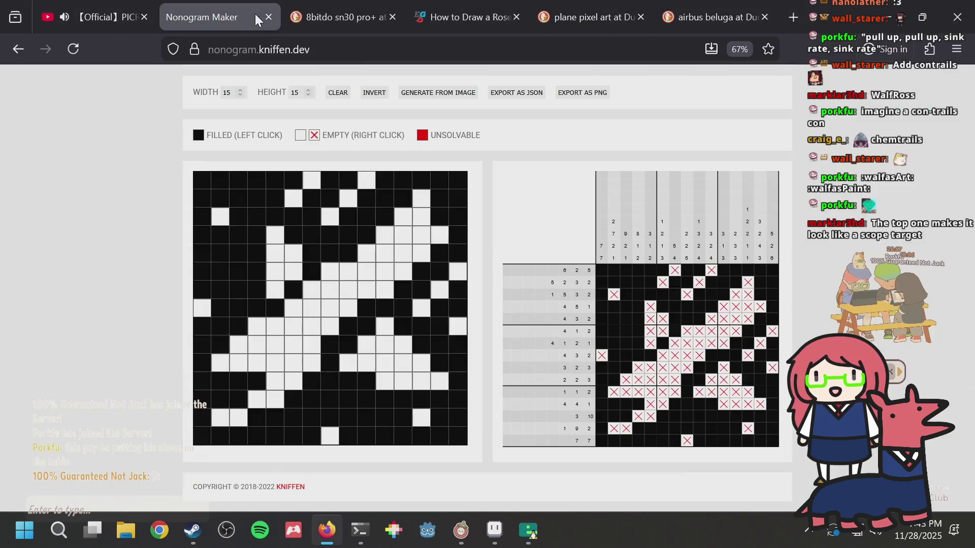
scroll(335, 159, up, 2)
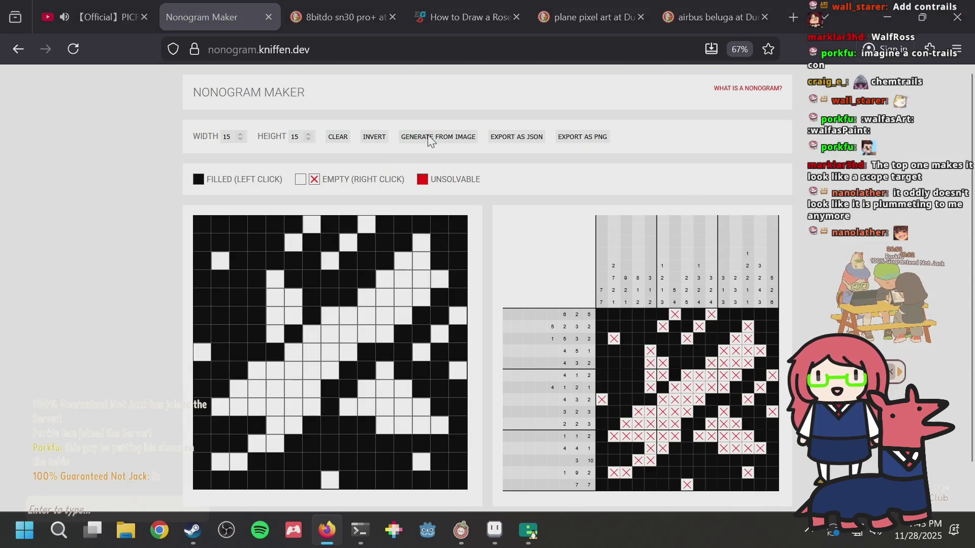
click(429, 140)
double_click(349, 166)
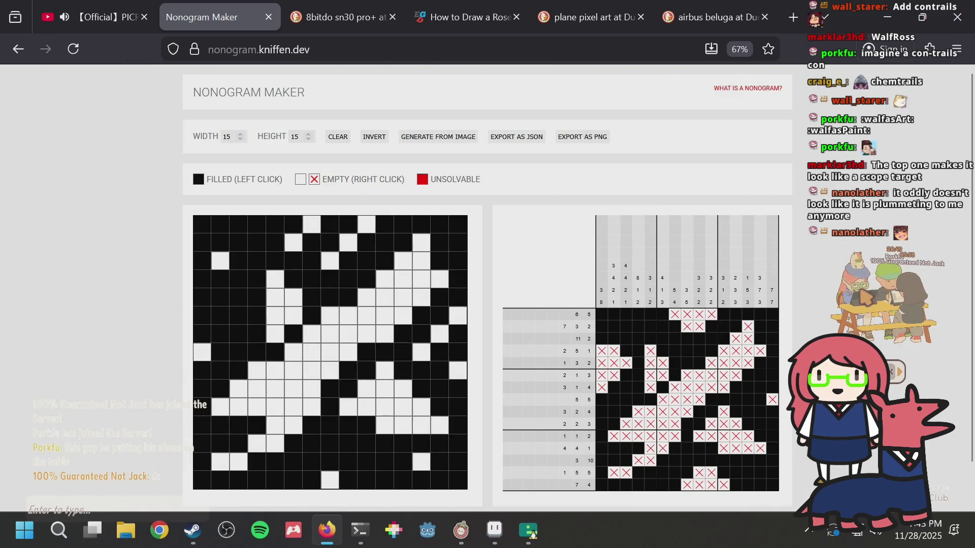
key(alt+Tab)
key(alt+Tab)
key(alt+Tab)
Step: In puzzle.aseprite, recolour several top-edge pixels and the far-left edge pixel mid-green
click(122, 35)
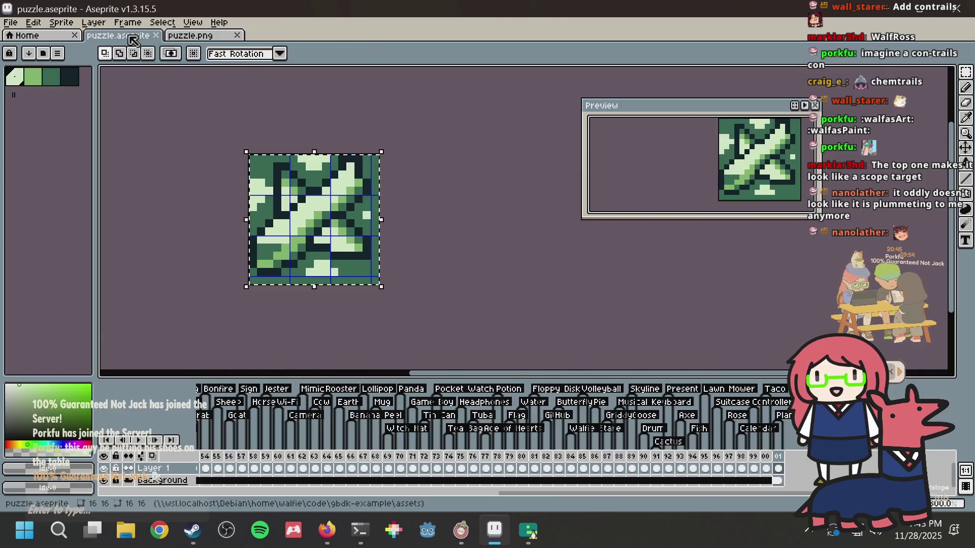
scroll(316, 146, up, 3)
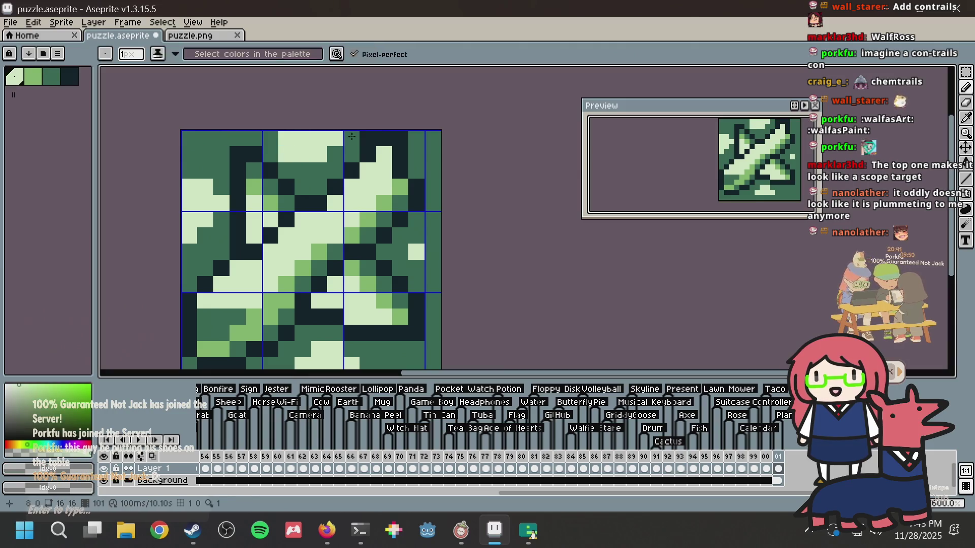
key(ctrl+s)
click(303, 165)
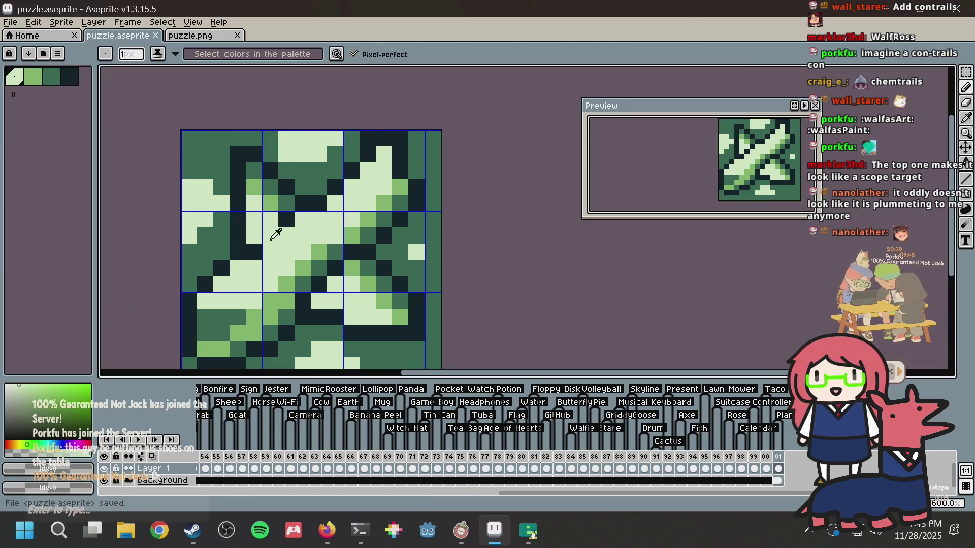
alt+click(290, 237)
click(305, 153)
click(319, 154)
click(332, 135)
click(198, 234)
key(ctrl+z)
click(189, 234)
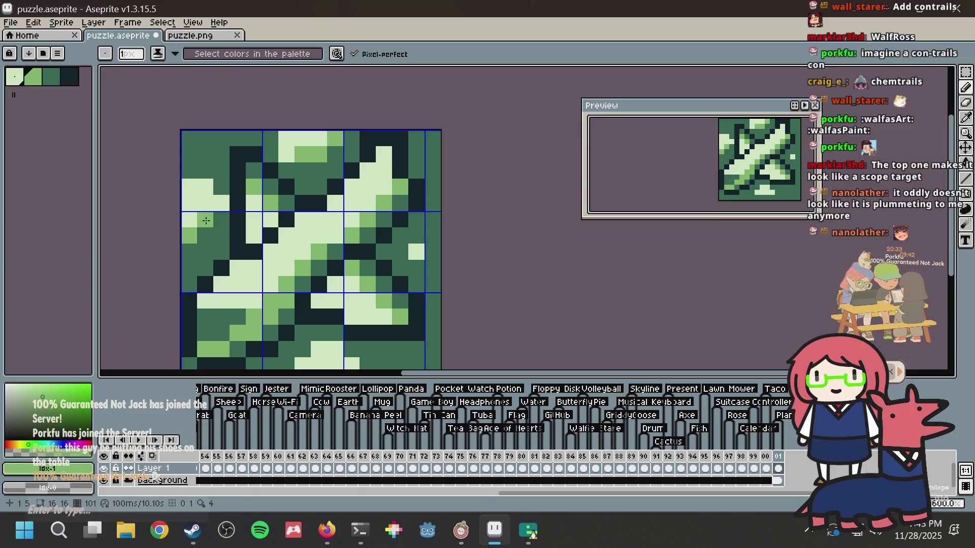
Step: Paint a few pixels near the sprite's bottom light green and save puzzle.aseprite
scroll(417, 254, down, 2)
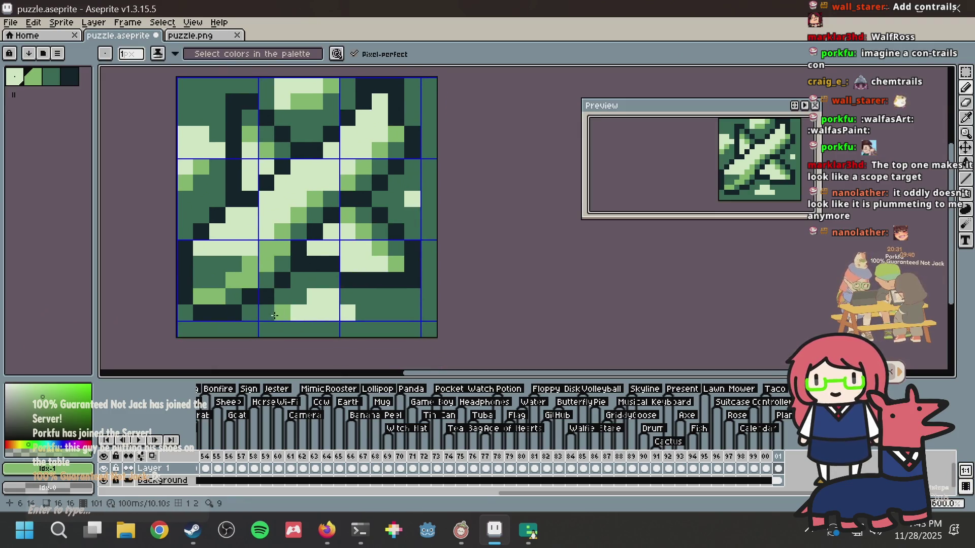
click(335, 310)
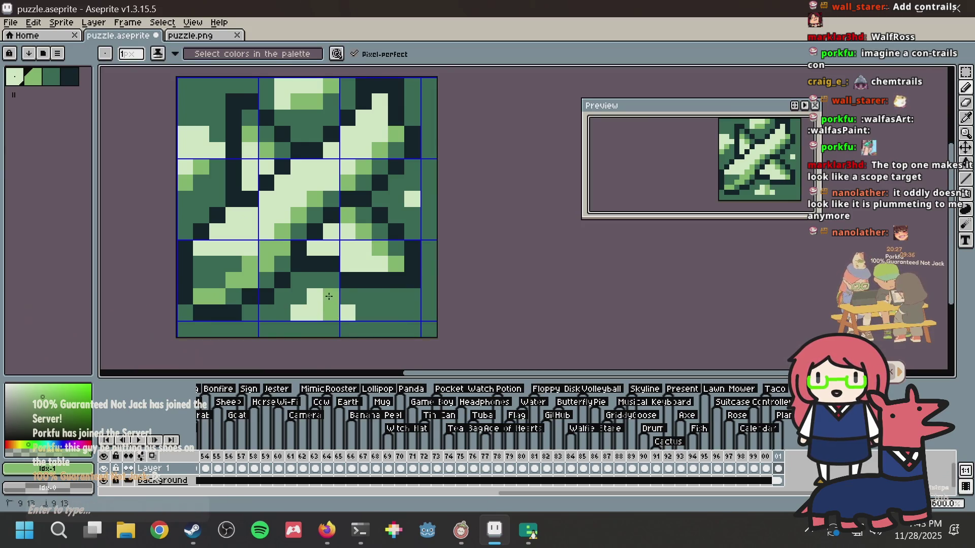
alt+click(331, 309)
click(347, 313)
click(380, 281)
key(ctrl+s)
scroll(401, 244, down, 3)
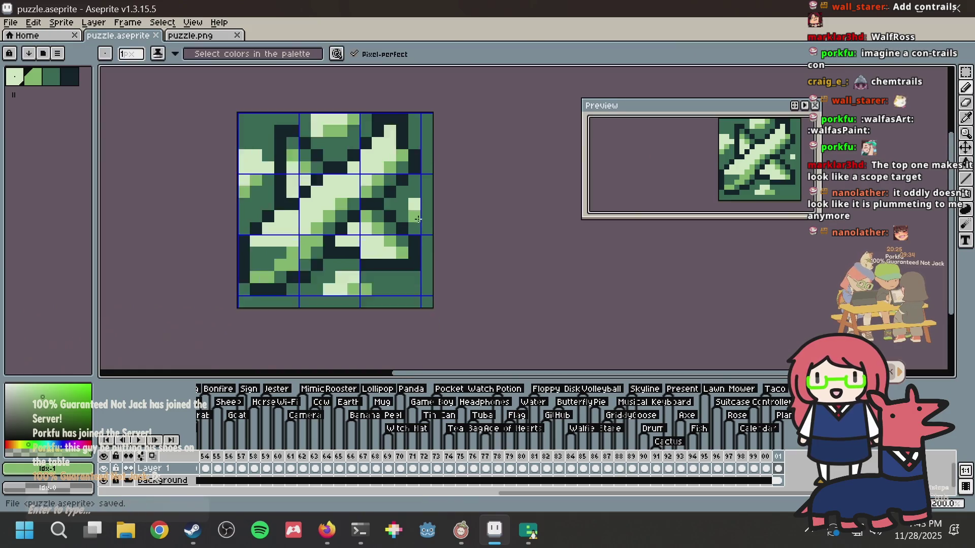
scroll(418, 218, up, 1)
scroll(418, 218, up, 2)
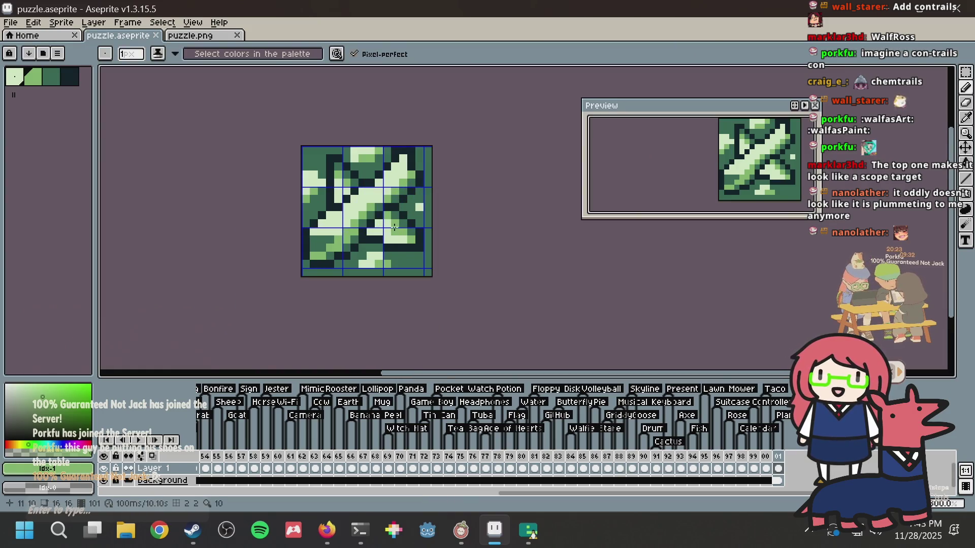
Step: Recolour pixels on the plane's right side, adding a light green column
drag(433, 205, 436, 193)
alt+click(429, 198)
click(418, 208)
key(v)
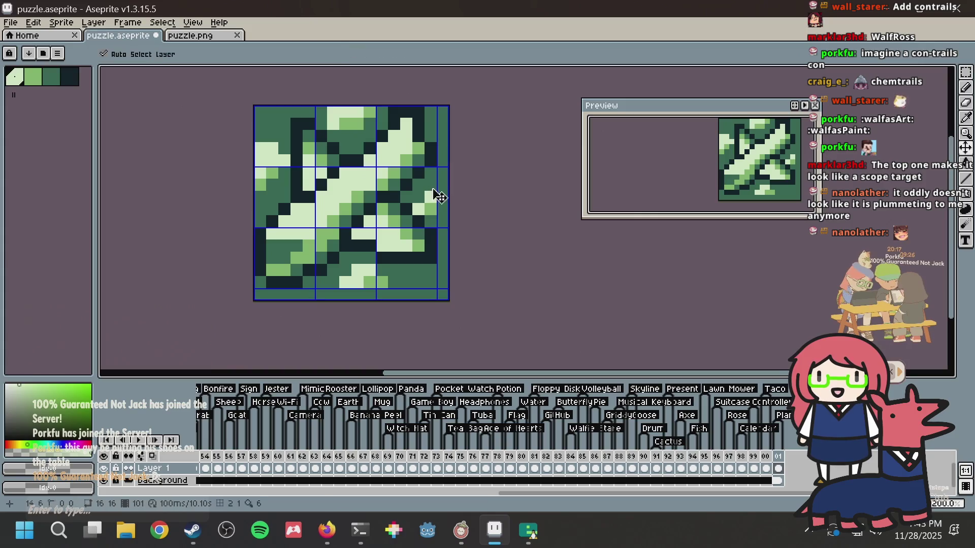
key(b)
drag(436, 197, 434, 179)
Step: Copy the sprite into puzzle.png, then return to puzzle.aseprite and save it
key(m)
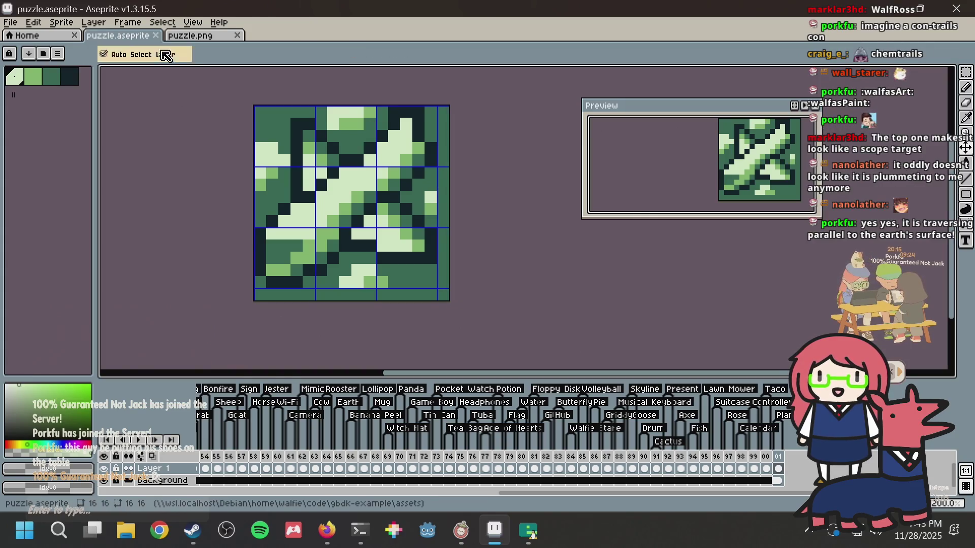
key(ctrl+a)
click(203, 35)
click(390, 79)
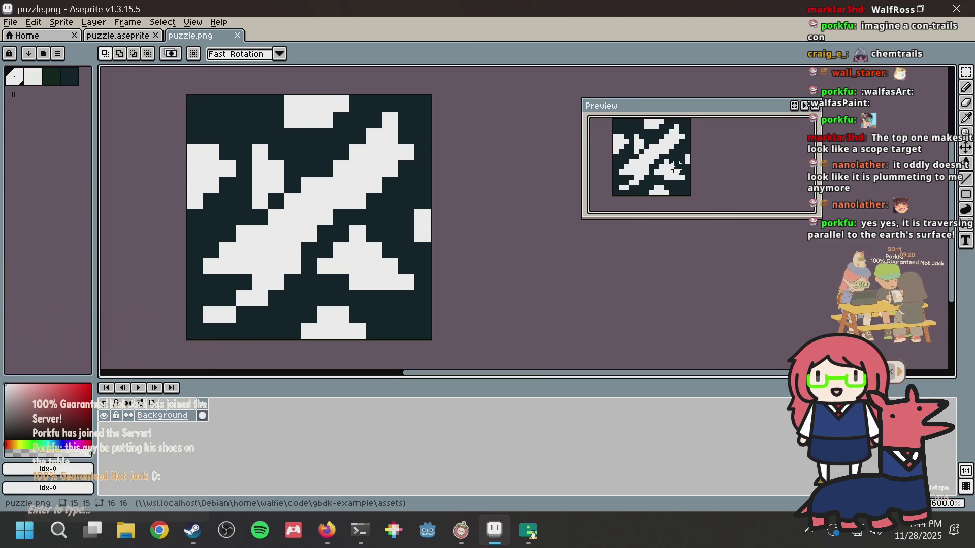
key(ctrl+shift+Tab)
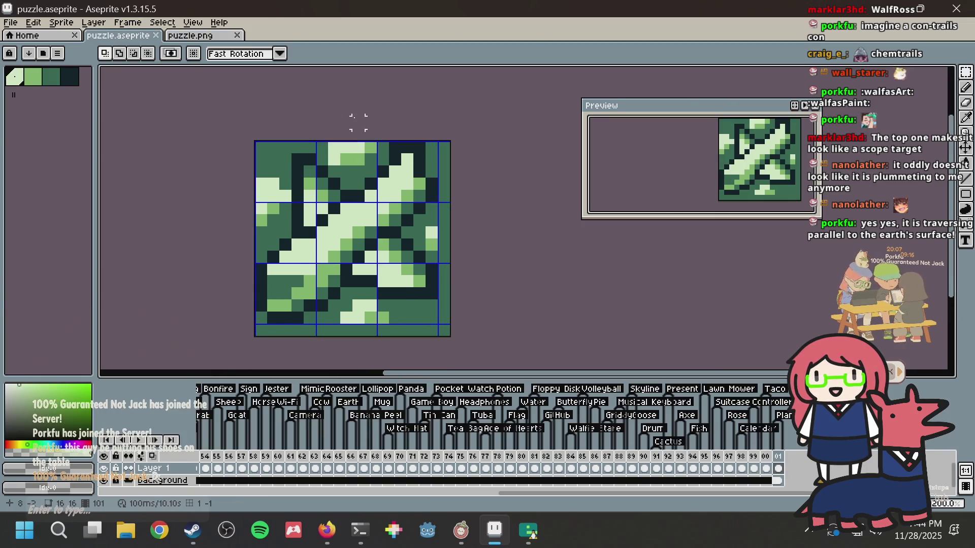
scroll(323, 173, up, 1)
key(b)
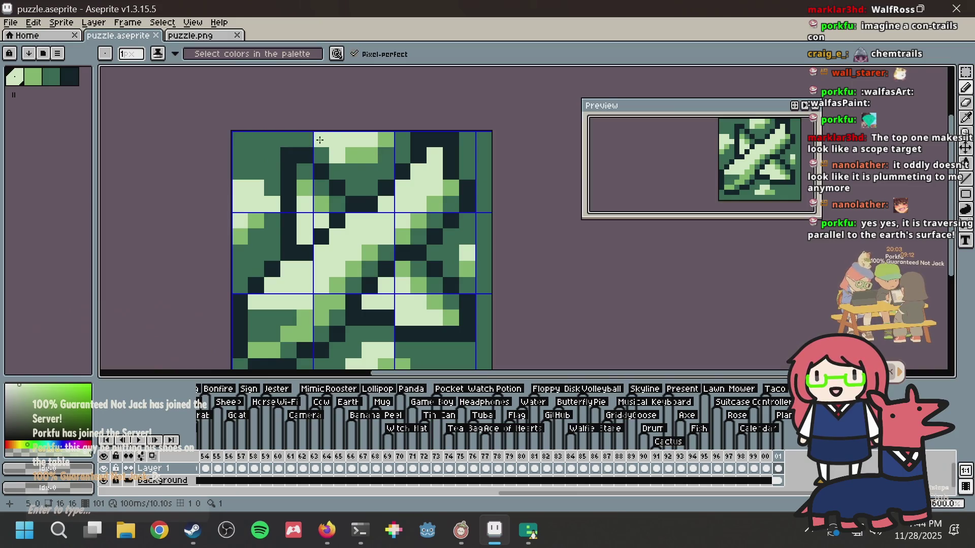
key(ctrl+s)
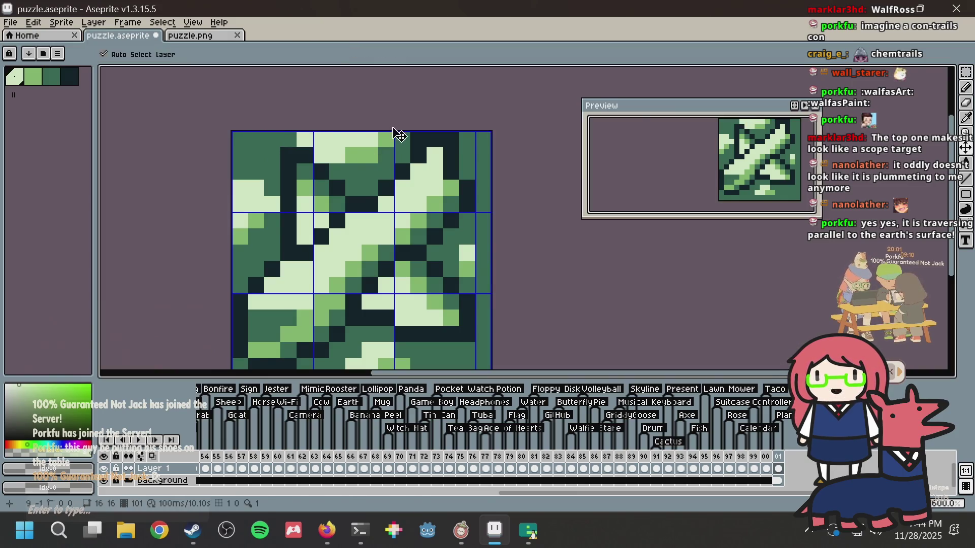
Step: Paint a pixel just below the top row mid-green and save puzzle.aseprite
scroll(463, 146, down, 3)
scroll(463, 146, right, 3)
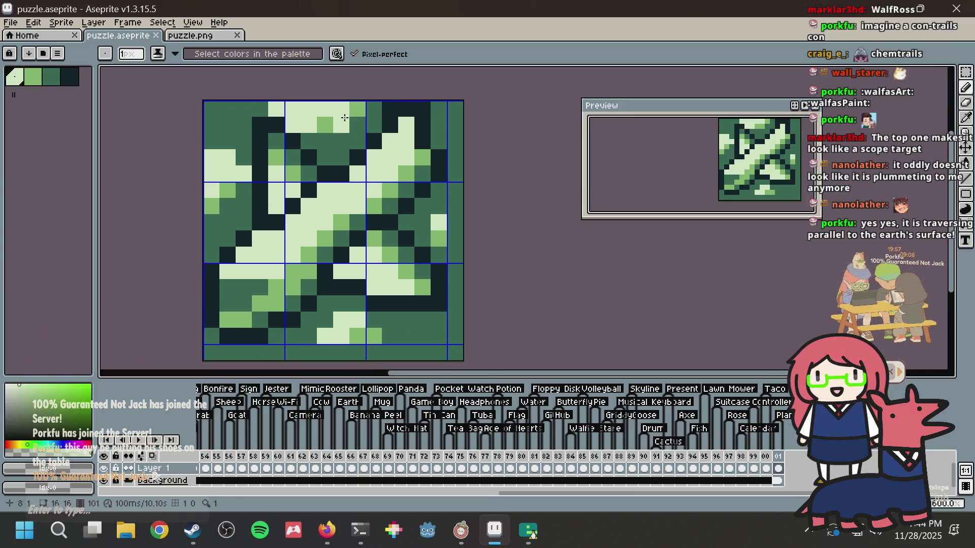
click(343, 121)
alt+click(325, 125)
click(293, 108)
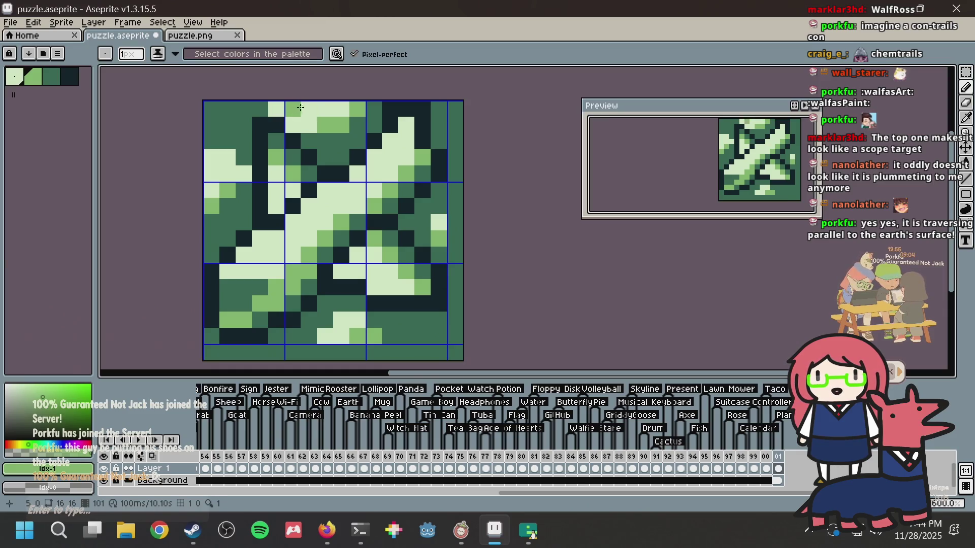
key(ctrl+z)
click(294, 124)
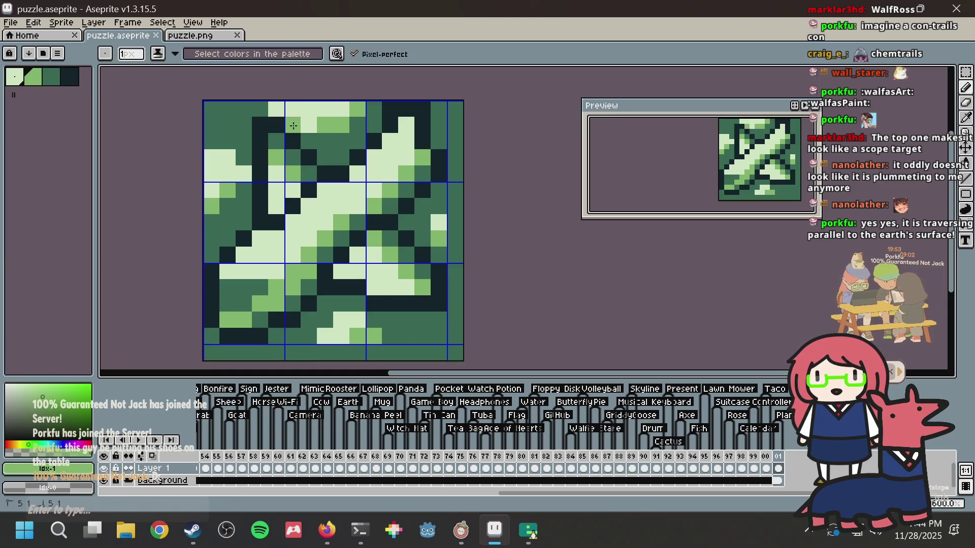
key(ctrl+s)
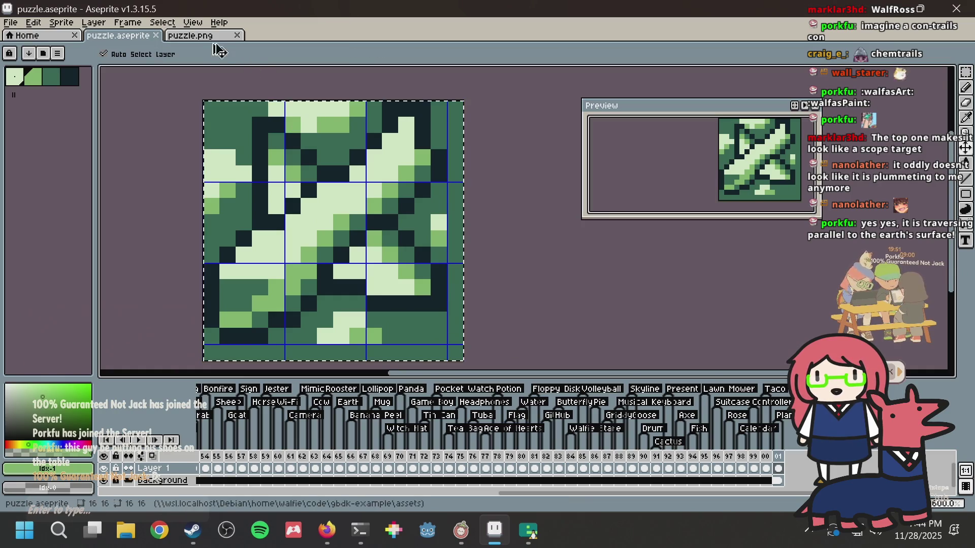
Step: Update and save puzzle.png, then save puzzle.aseprite again
key(ctrl+Tab)
key(ctrl+s)
key(ctrl+d)
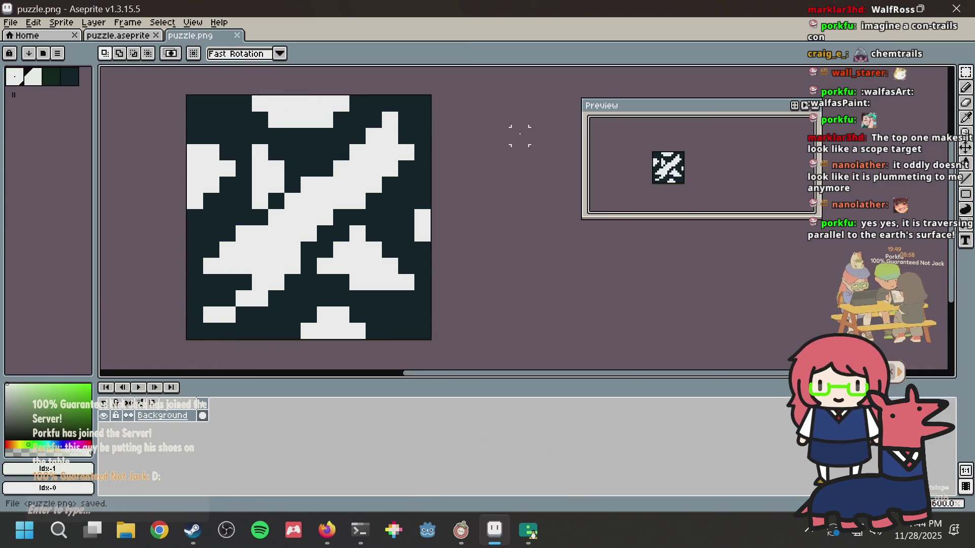
scroll(511, 148, down, 2)
scroll(511, 149, up, 5)
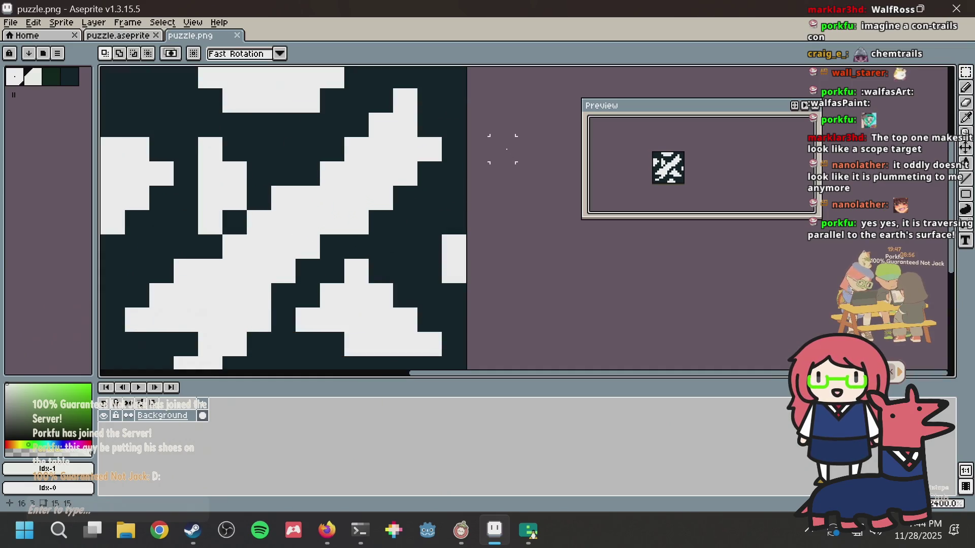
scroll(502, 149, down, 2)
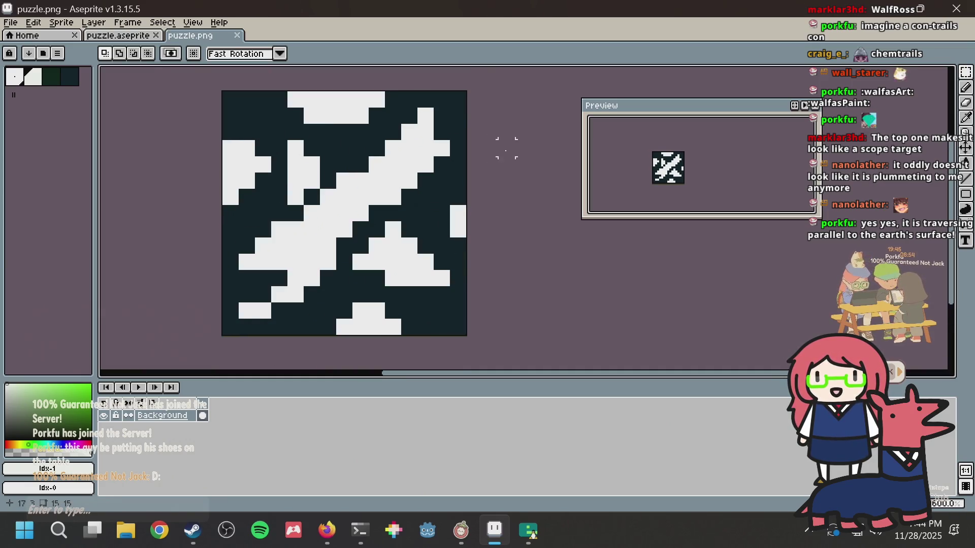
click(118, 35)
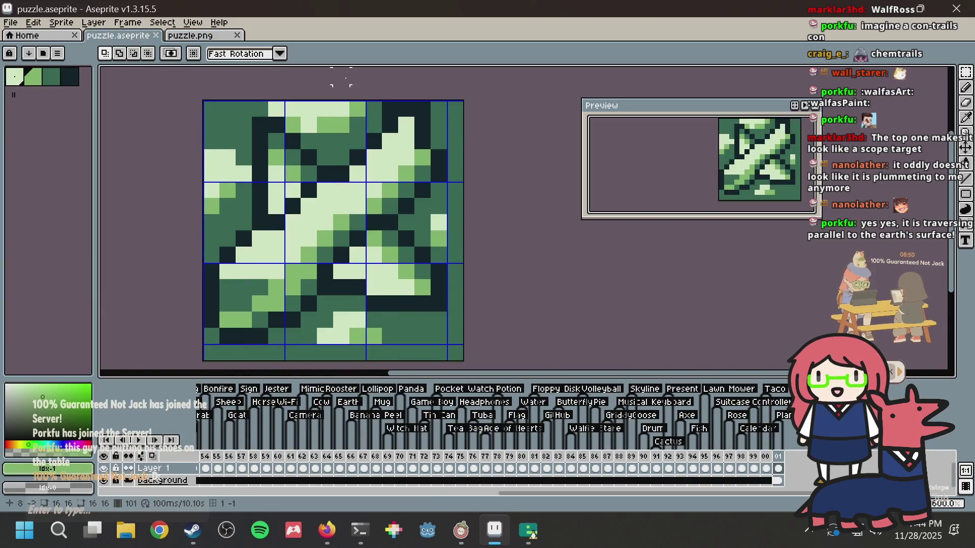
key(ctrl+s)
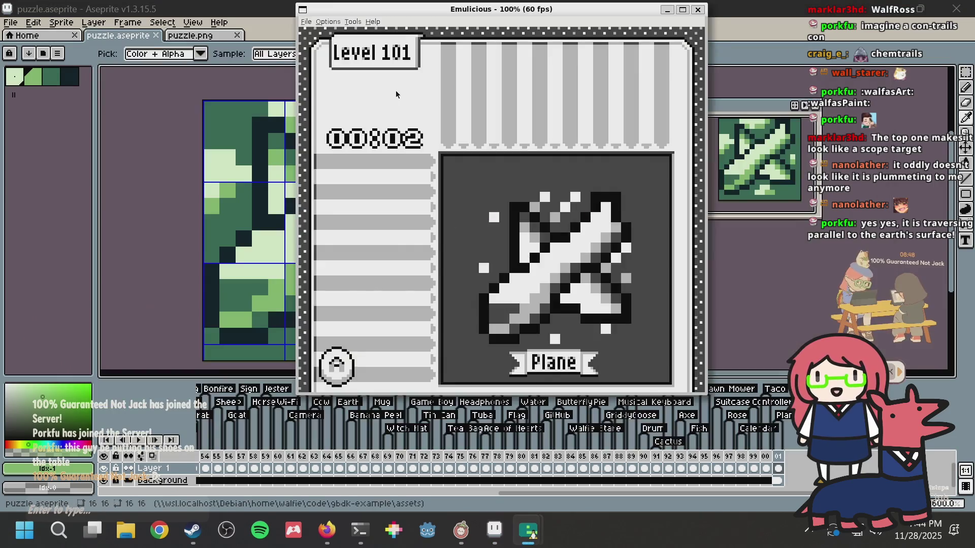
Step: Upload puzzle.png through GENERATE FROM IMAGE, resave the sprite in Aseprite, then go to the terminal
click(240, 143)
key(alt+Tab)
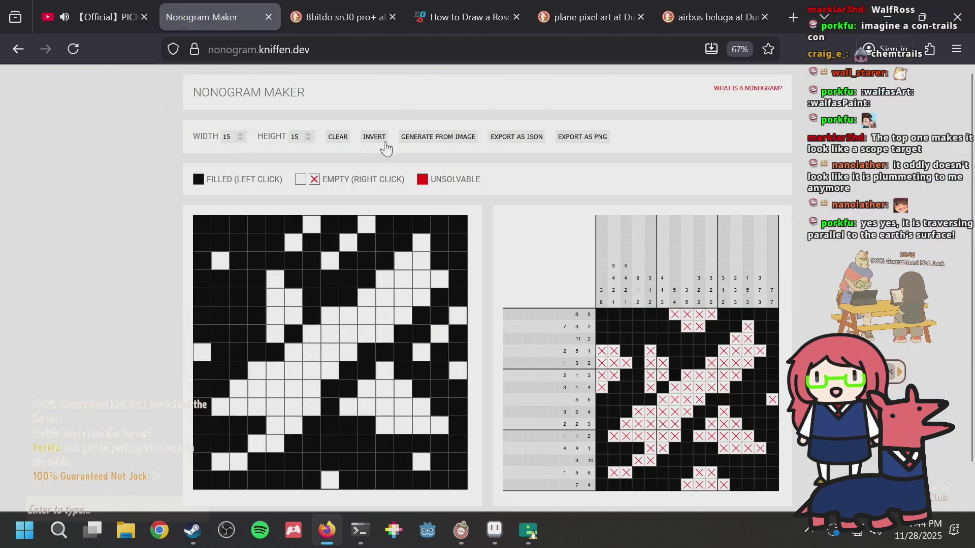
click(426, 137)
double_click(403, 162)
scroll(551, 200, down, 1)
key(alt+Tab)
key(ctrl+s)
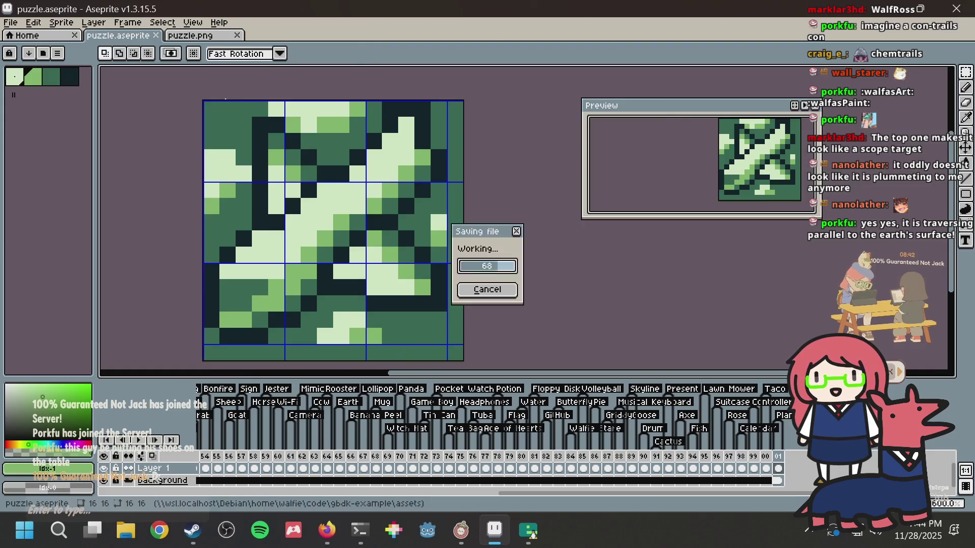
key(alt+Tab)
key(alt+Tab)
key(alt+Tab)
key(alt+Tab)
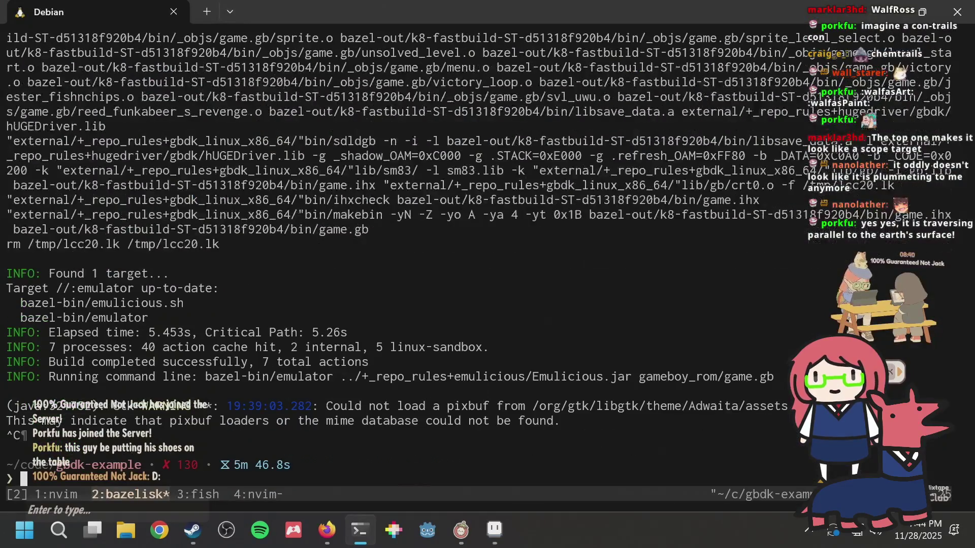
Step: Launch the rebuilt game with bazel run //:emulator and open the Plane level in Emulicious
key(Return)
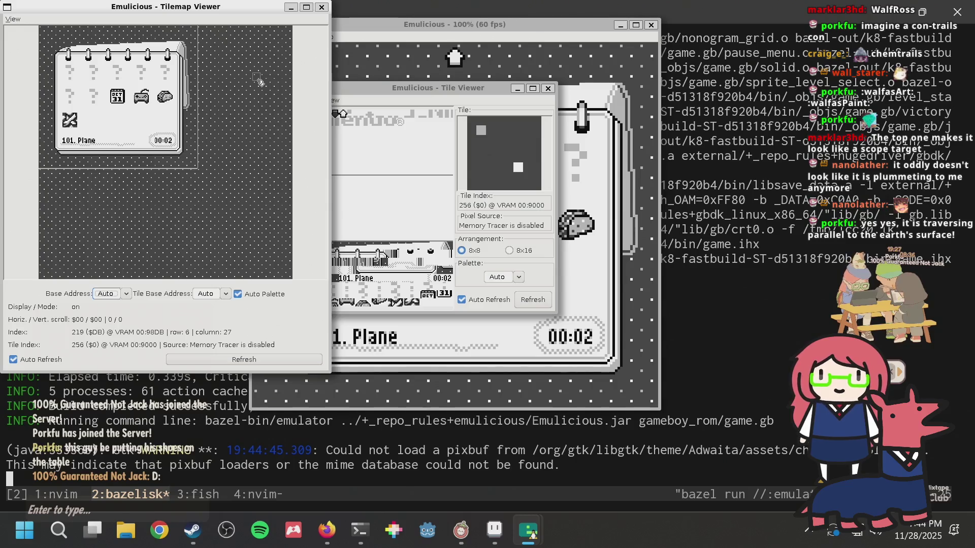
click(581, 225)
key(Return)
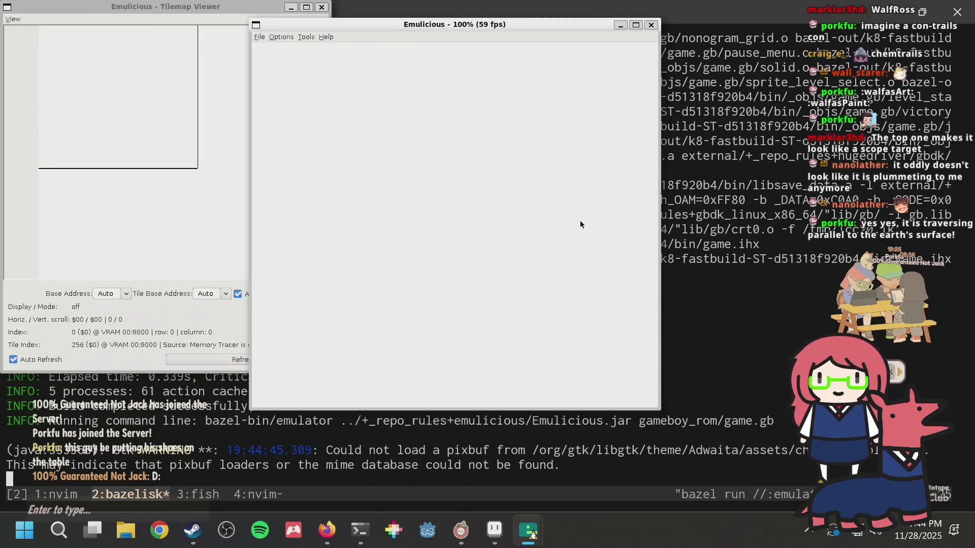
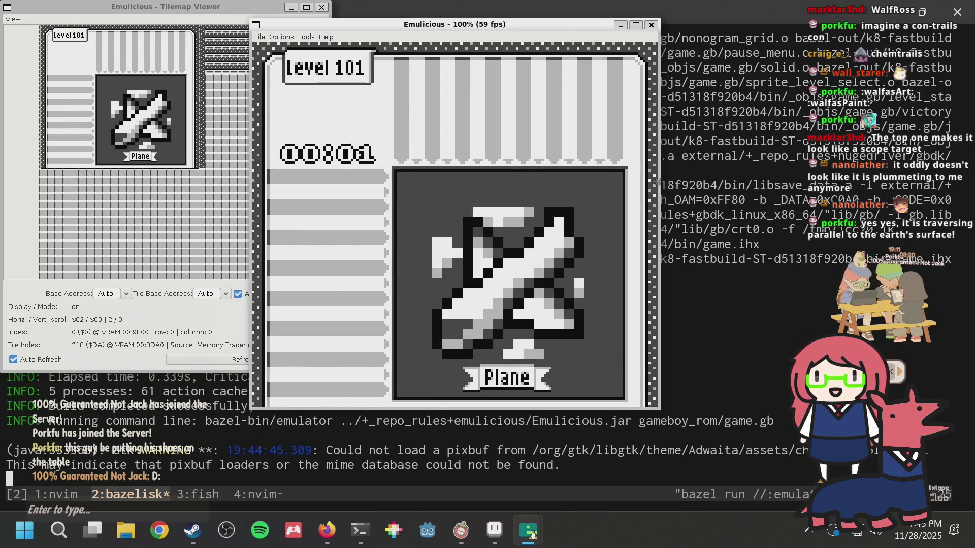
Step: Leave the solved Plane picture, browse the notebook to 99. Controller, and bring Aseprite forward
key(x)
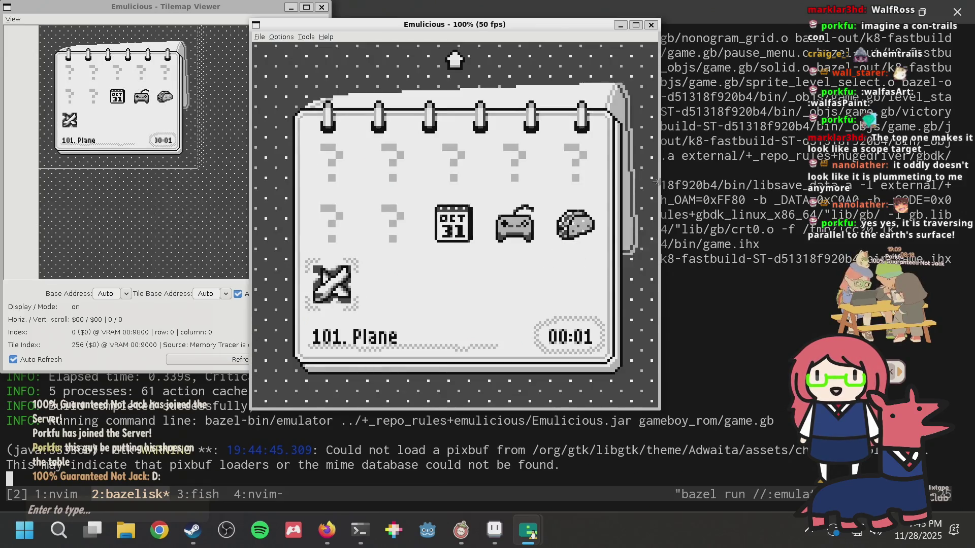
key(Up)
key(Right)
key(Right)
key(Right)
key(Left)
key(Left)
key(Right)
key(Right)
key(Right)
key(Left)
key(Left)
key(Left)
key(Right)
key(Right)
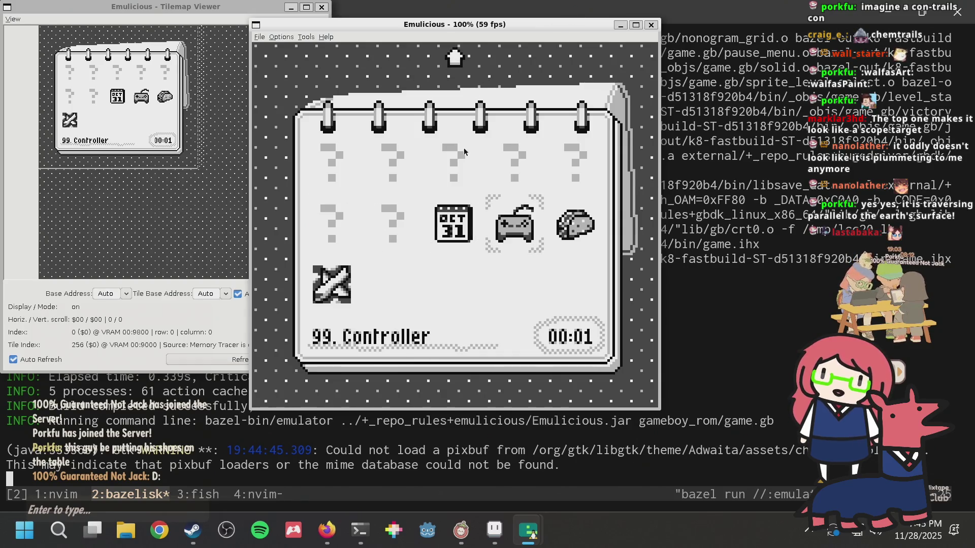
click(495, 530)
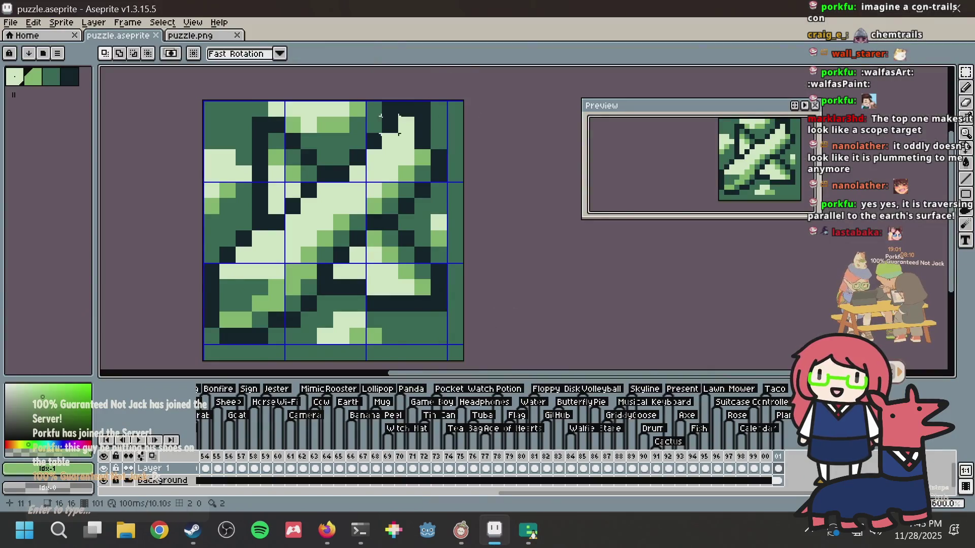
Step: Paint the column-11 top pixel light green, undo a near-black stroke, and save puzzle.aseprite
key(b)
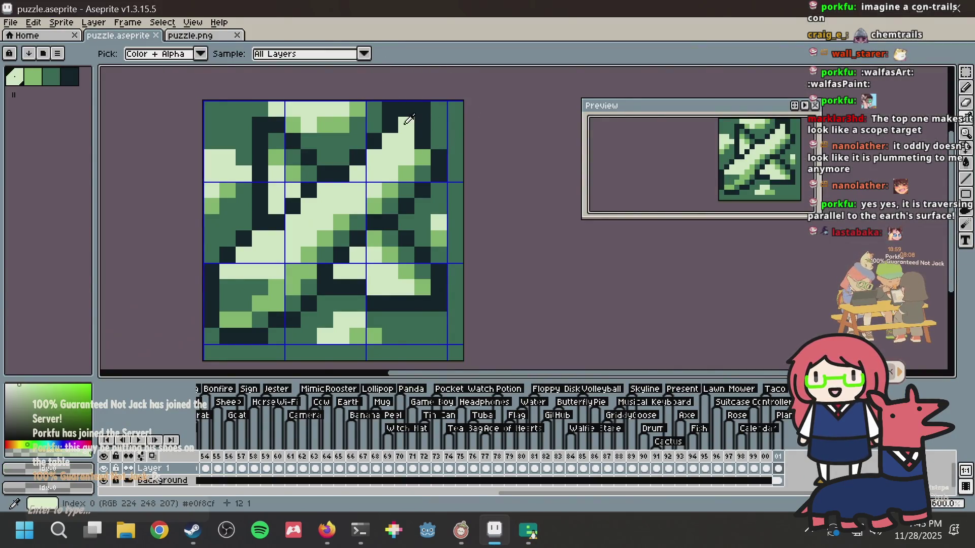
click(390, 109)
click(390, 125)
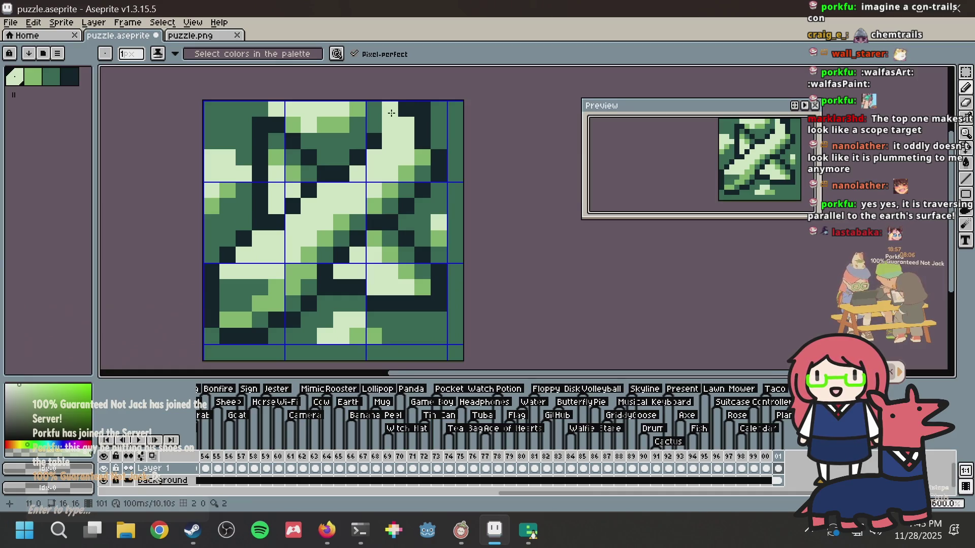
alt+click(399, 125)
drag(373, 133, 371, 107)
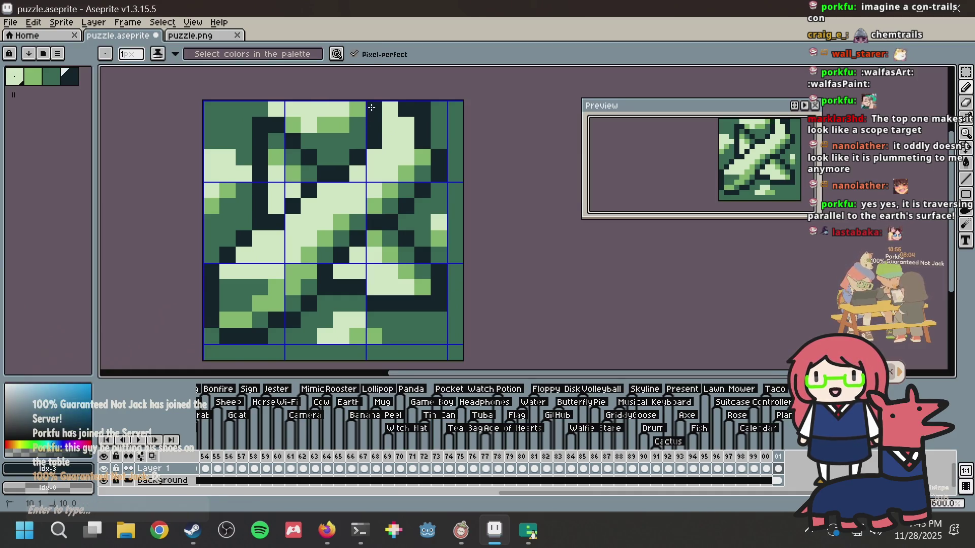
key(ctrl+z)
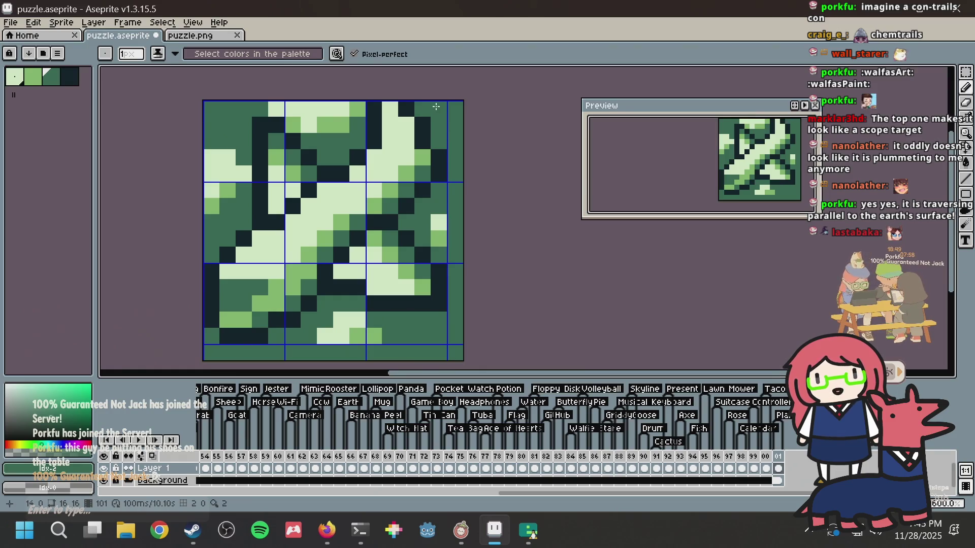
key(ctrl+s)
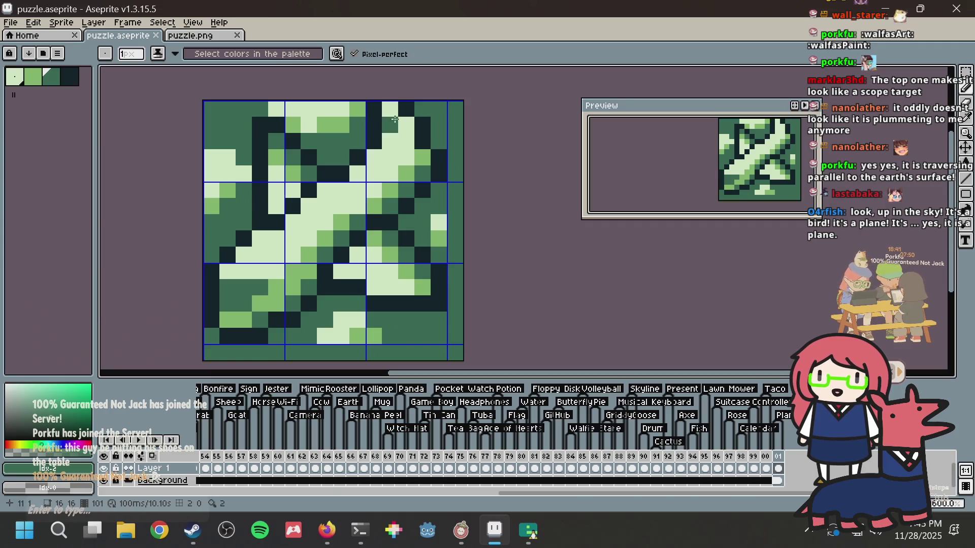
key(ctrl+s)
Step: Paint a top-row pixel dark green and select the entire sprite for copying
key(alt)
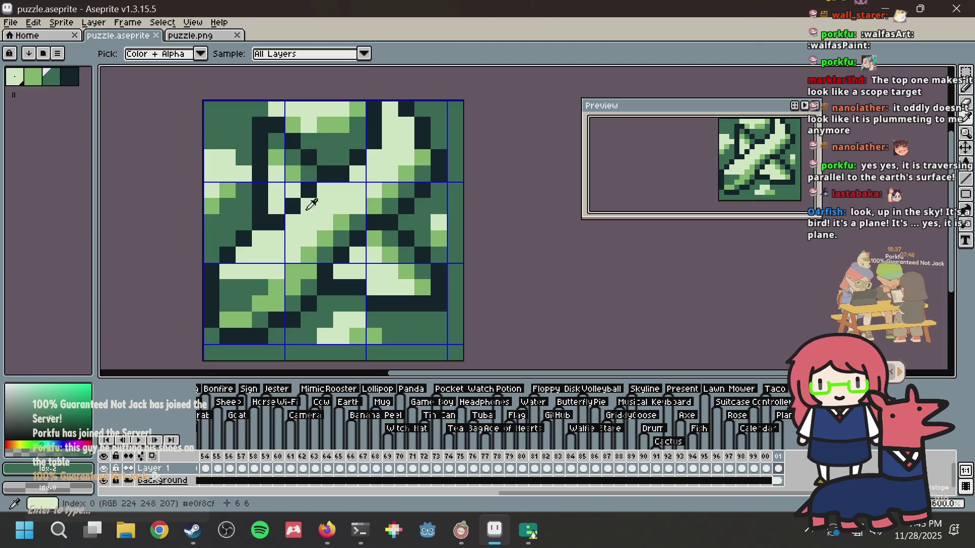
alt+click(333, 168)
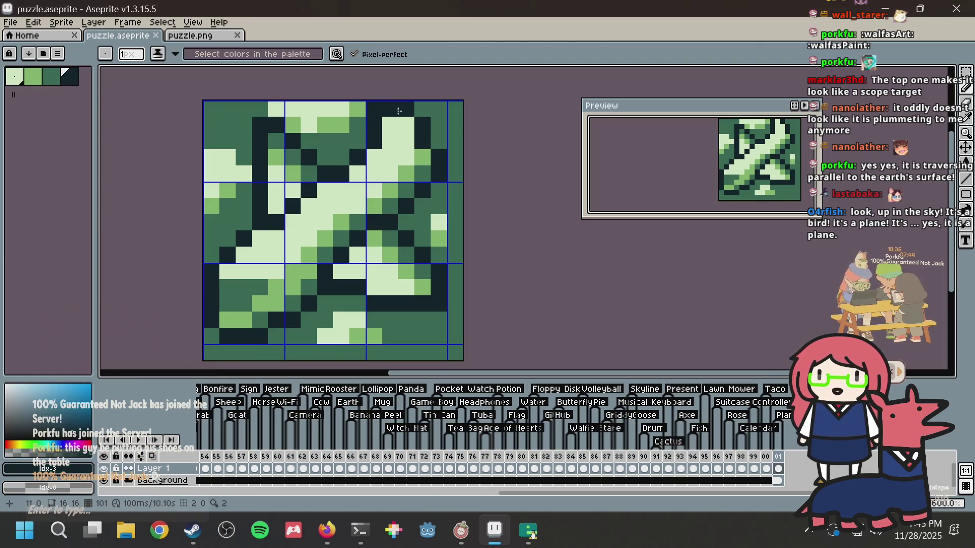
scroll(462, 86, down, 4)
scroll(452, 103, up, 3)
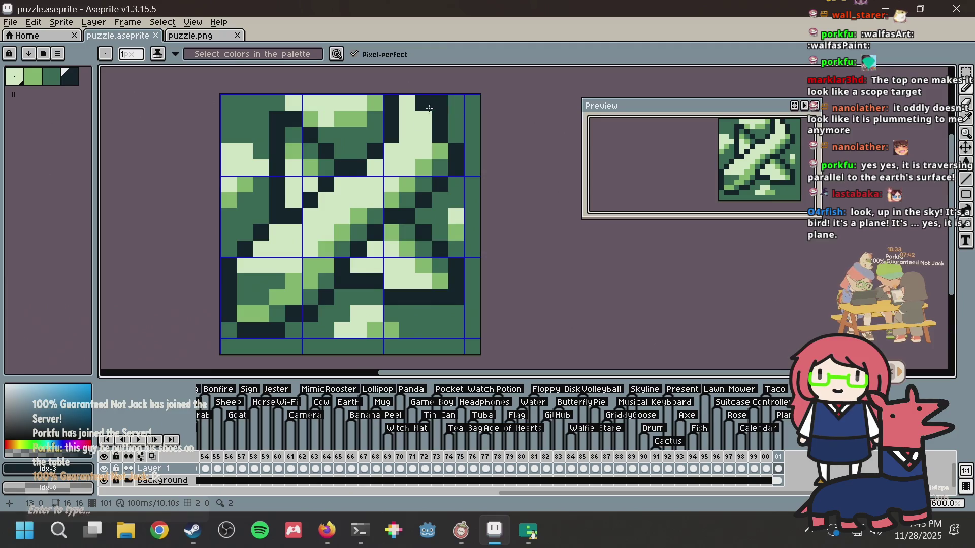
alt+click(407, 100)
click(410, 99)
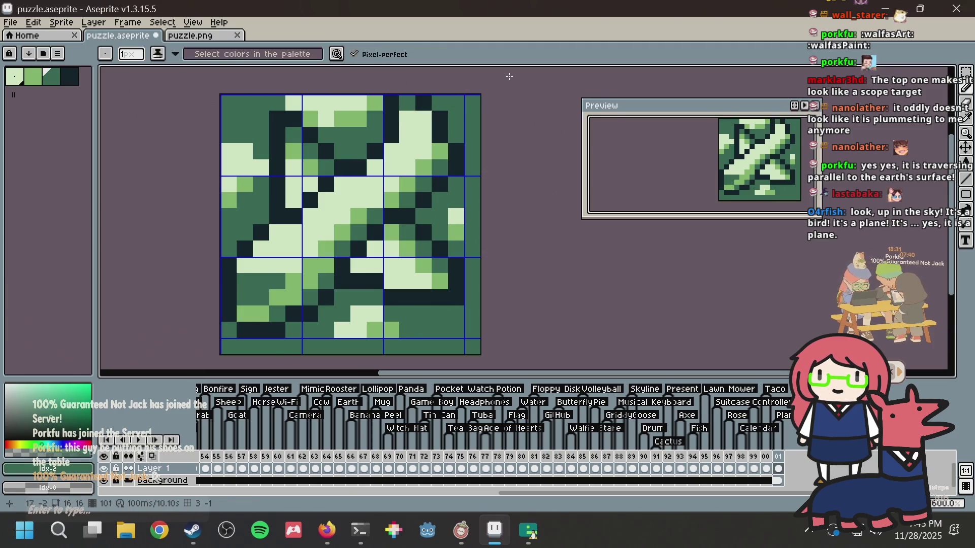
key(ctrl+a)
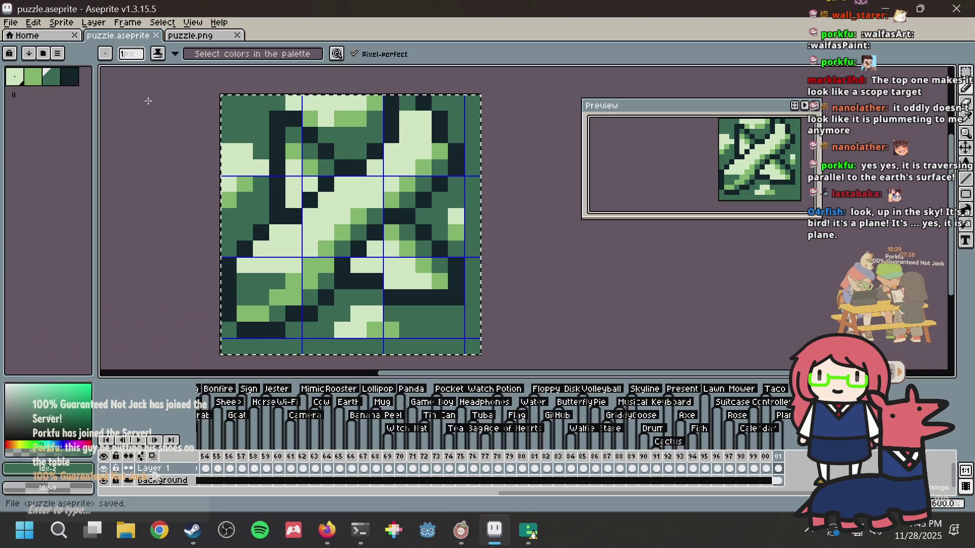
click(212, 43)
Step: Paste the sprite into puzzle.png, save it, and switch to the Nonogram Maker page
key(ctrl+v)
click(521, 116)
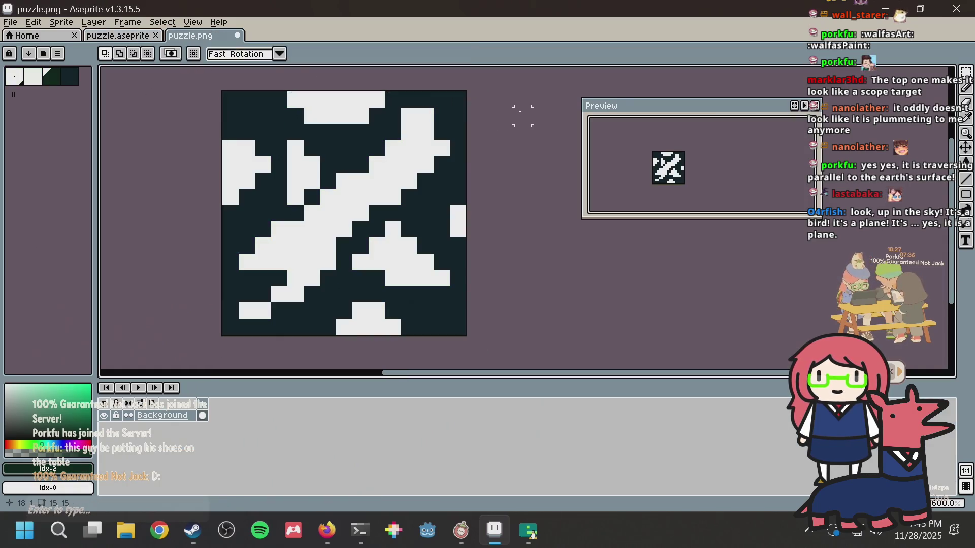
key(ctrl+s)
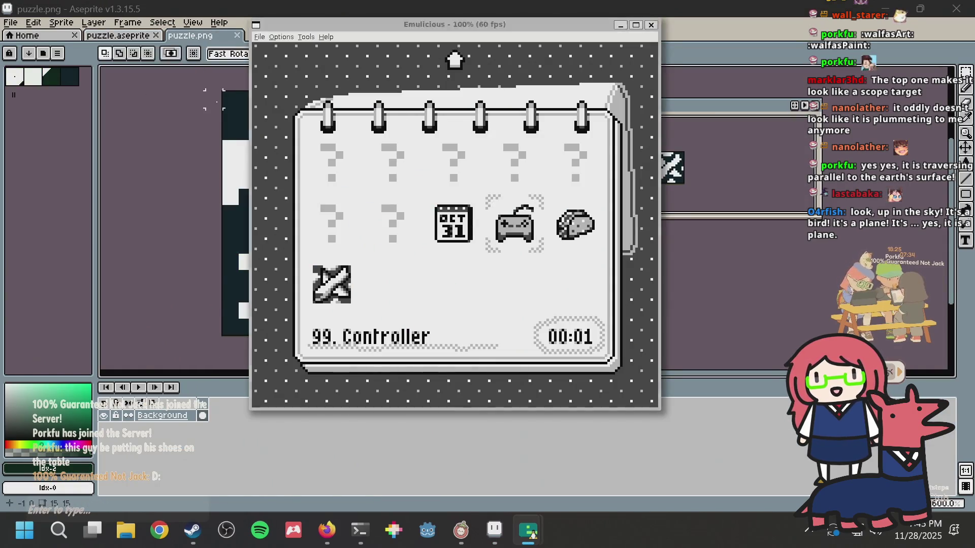
key(alt+Tab)
key(Tab)
key(Tab)
key(Tab)
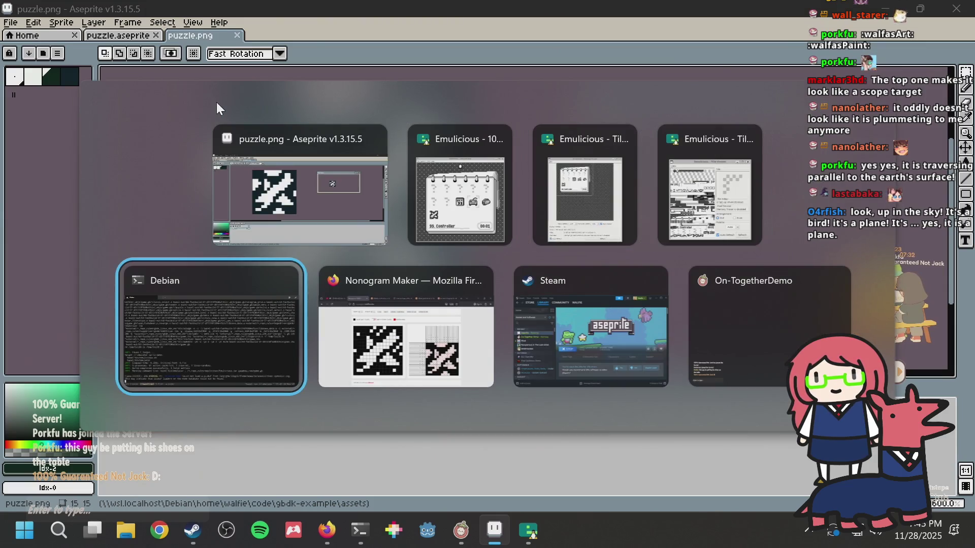
scroll(428, 107, up, 2)
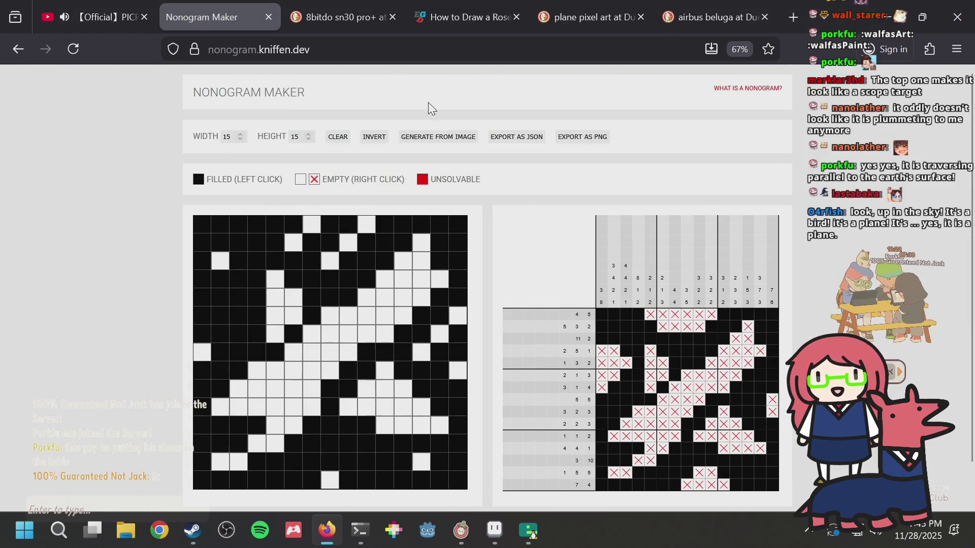
Step: Regenerate the nonogram from puzzle.png, then save puzzle.aseprite in Aseprite
click(435, 141)
key(Return)
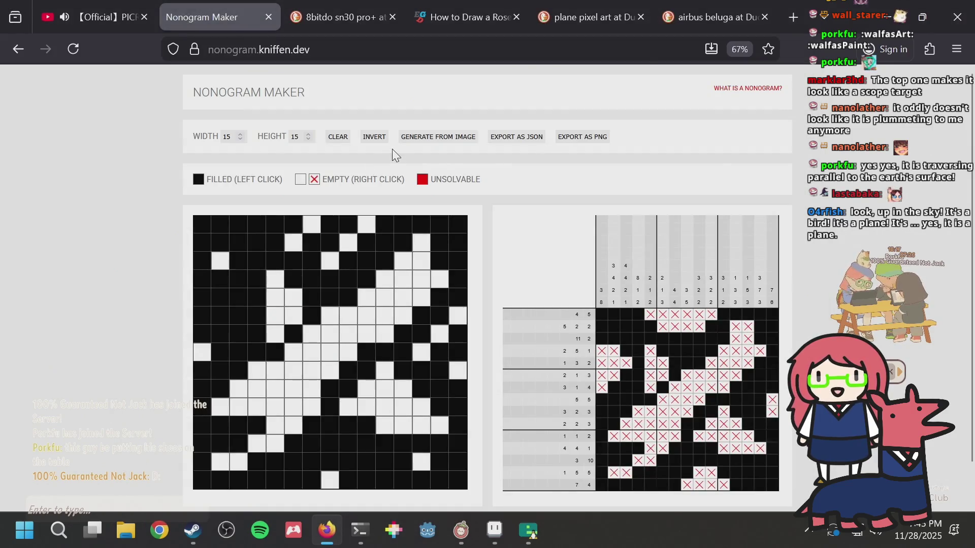
key(alt+Tab)
key(alt+Tab)
key(alt+Tab)
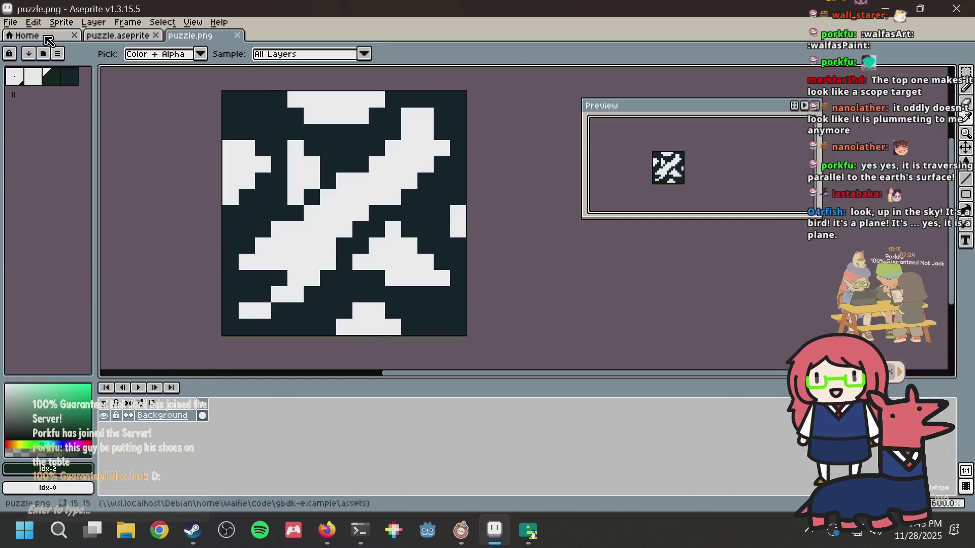
click(105, 37)
key(ctrl+s)
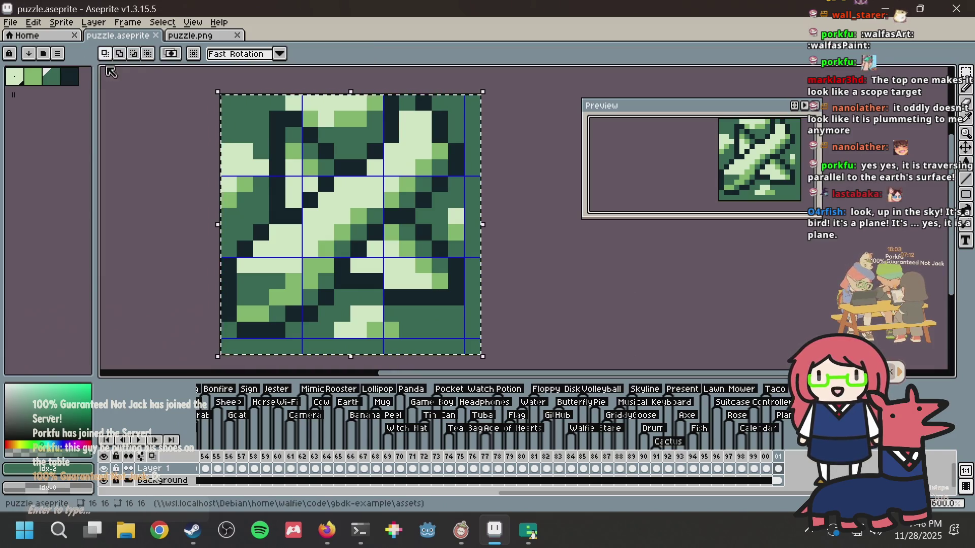
Step: Glance at the Nonogram Maker page, then return to the Aseprite sprite
key(alt+Tab)
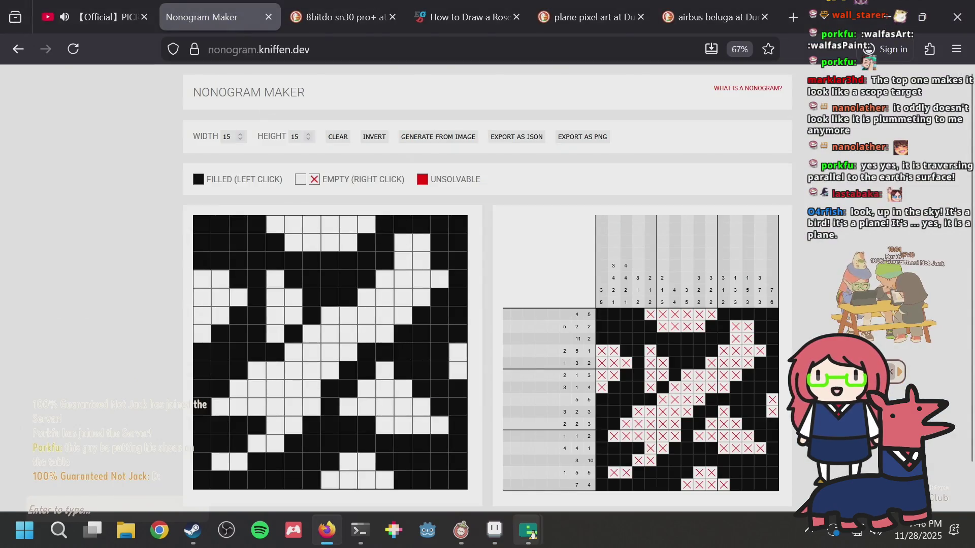
mouse_move(528, 531)
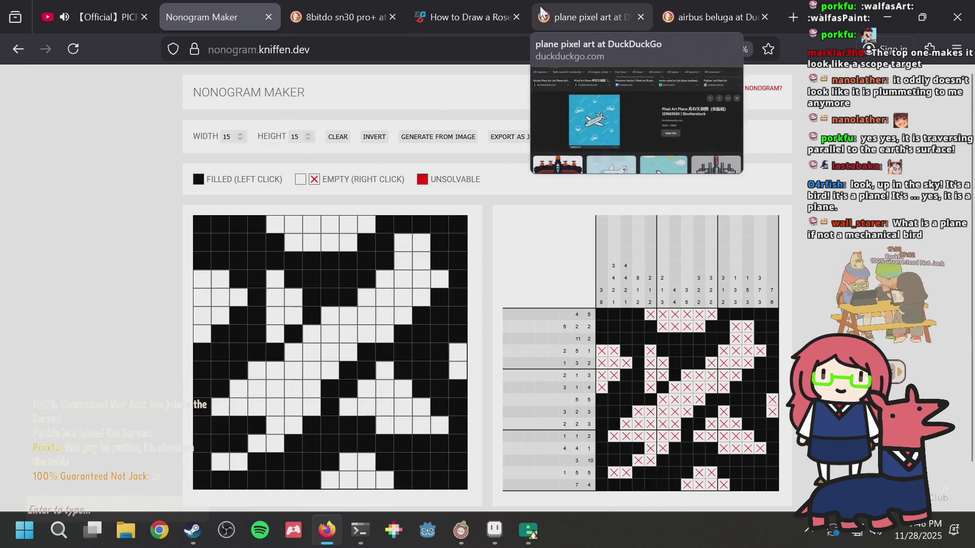
key(alt+Tab)
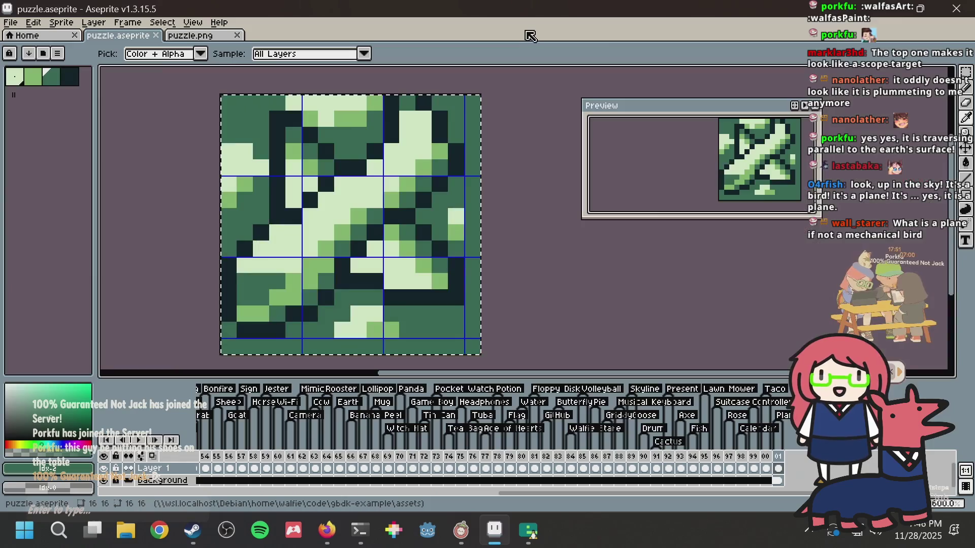
Step: Add a blank frame 102 after Plane frame 101, select the pencil, and save
key(m)
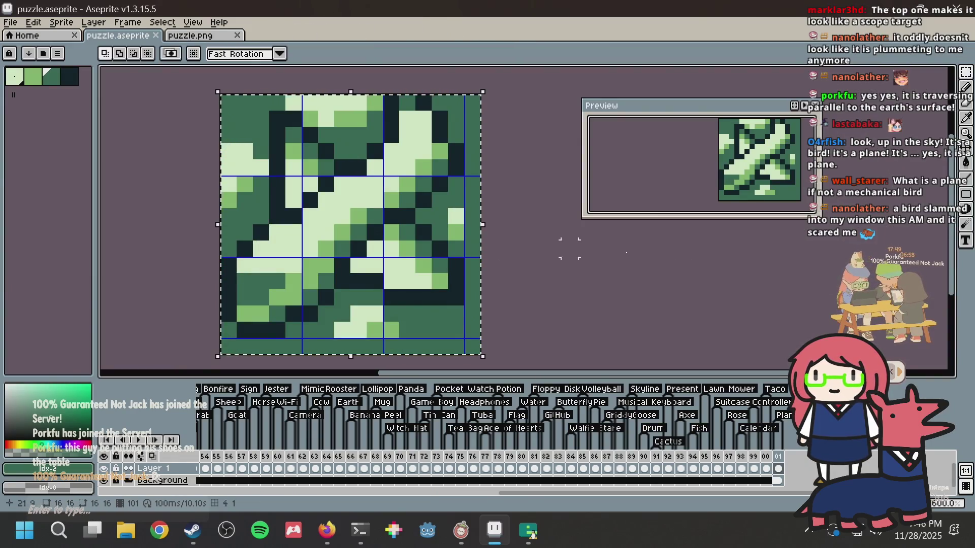
scroll(774, 461, right, 5)
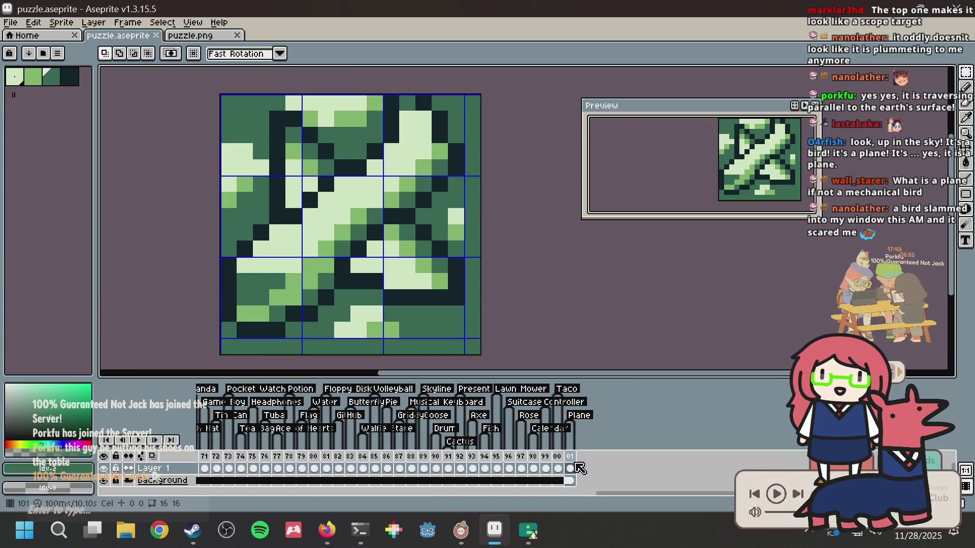
right_click(571, 457)
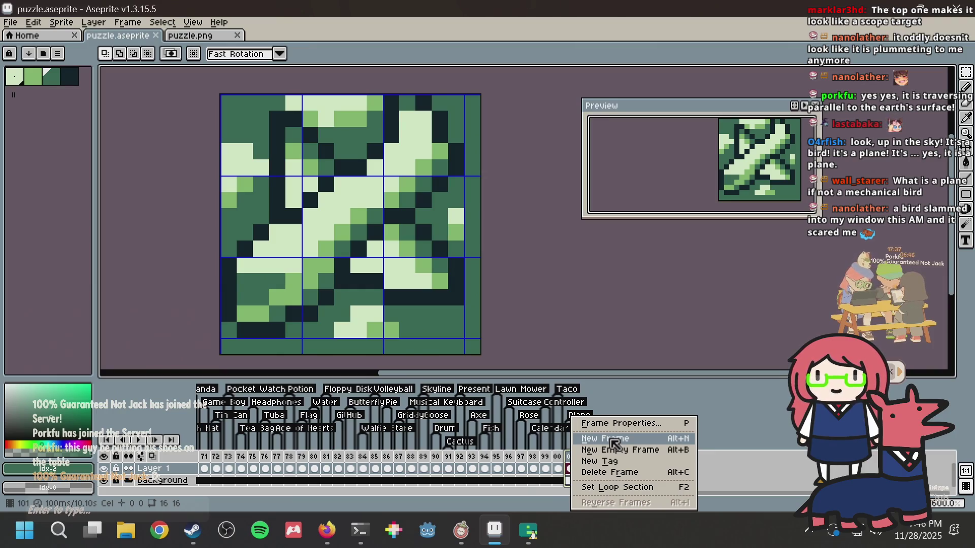
click(617, 439)
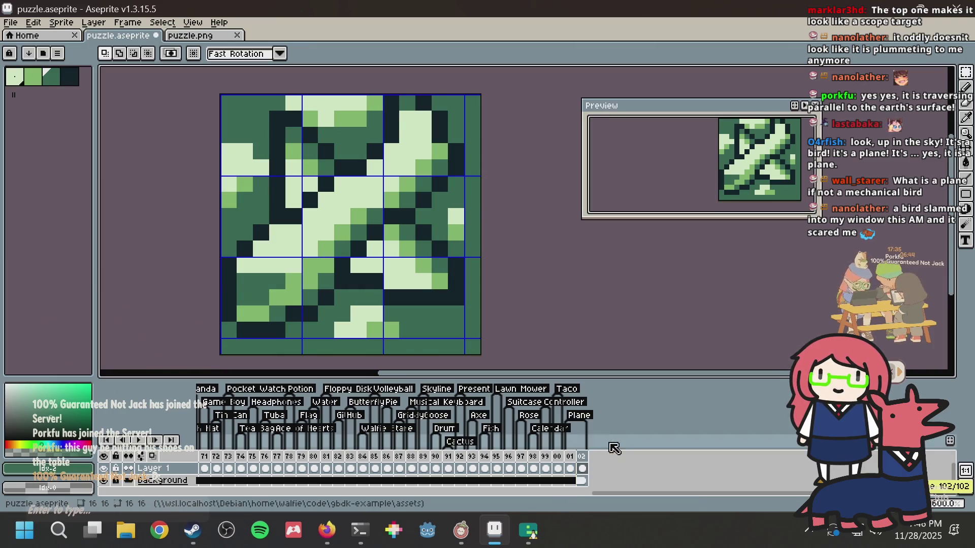
click(583, 468)
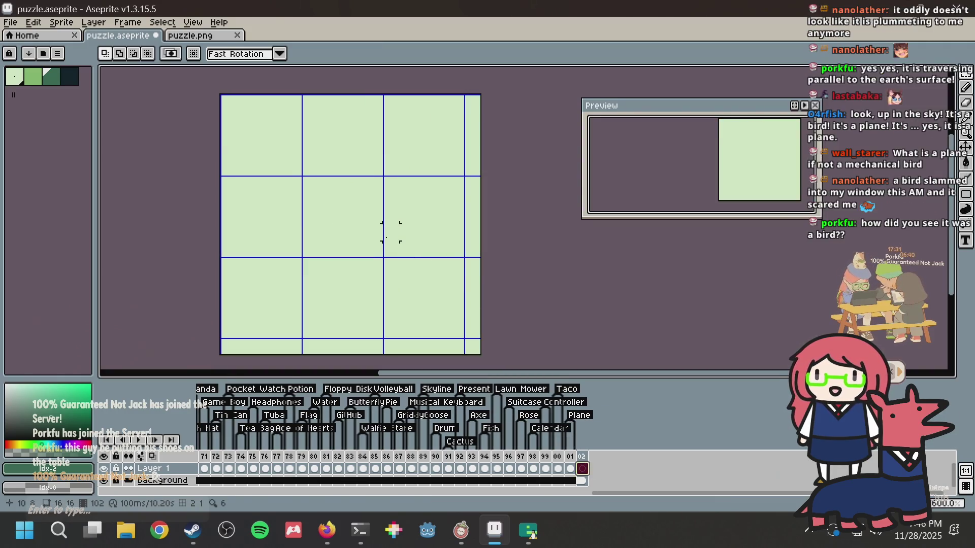
key(b)
key(ctrl+s)
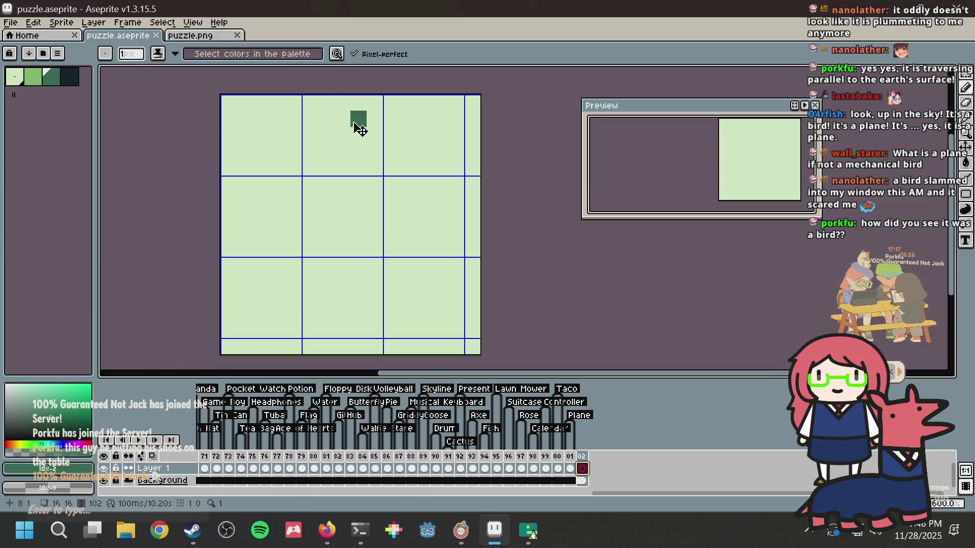
key(alt+Tab)
Step: Search DuckDuckGo images for 'ice cream truck pixel art' and view the first truck result
key(ctrl+t)
text(ice )
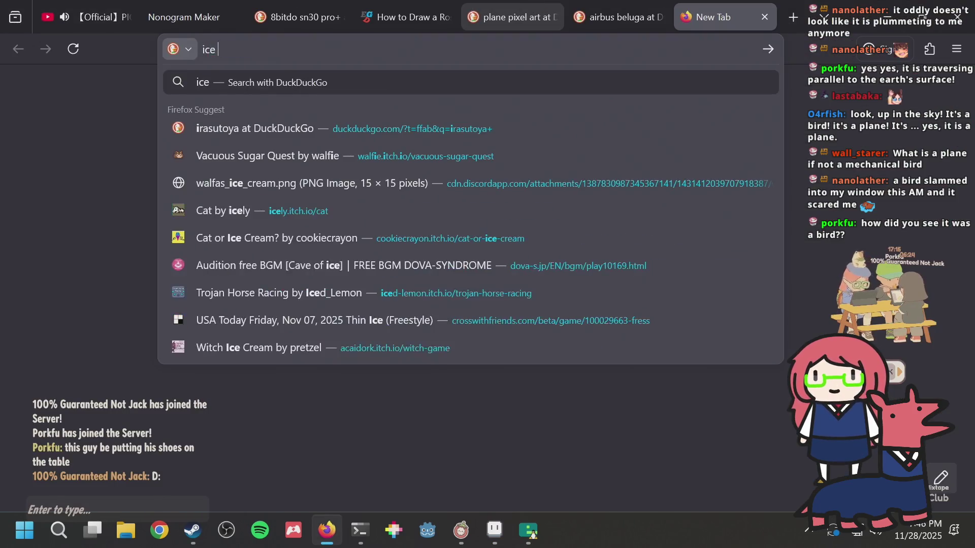
text(cream truck pixel art)
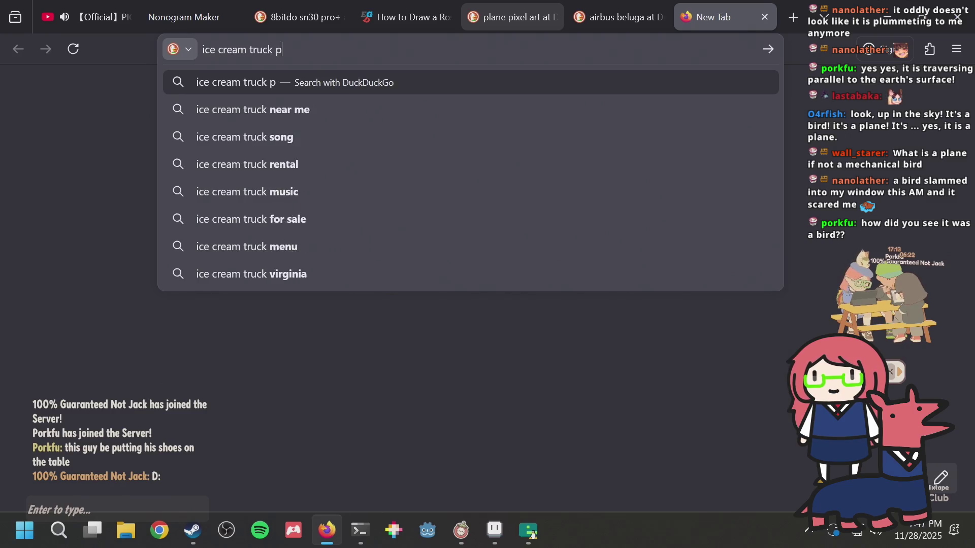
key(Return)
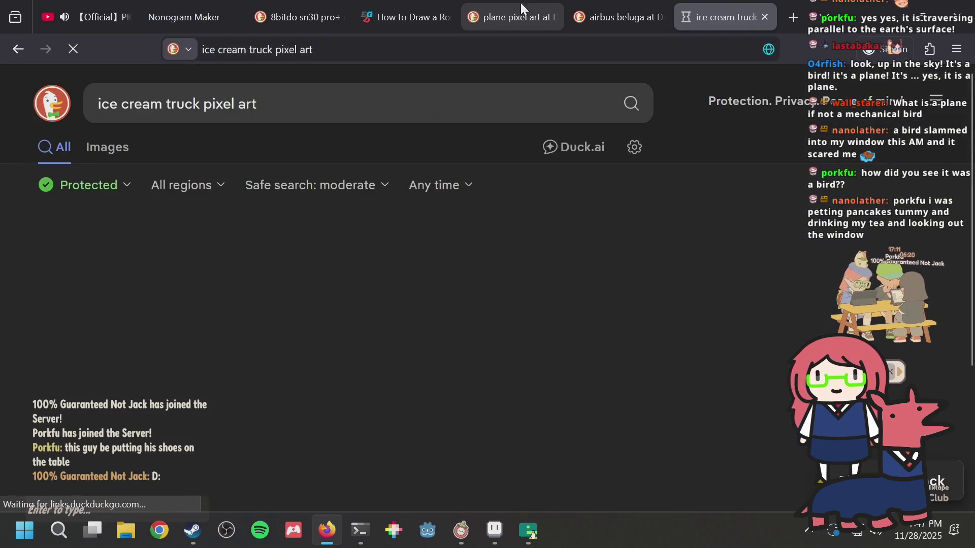
click(100, 146)
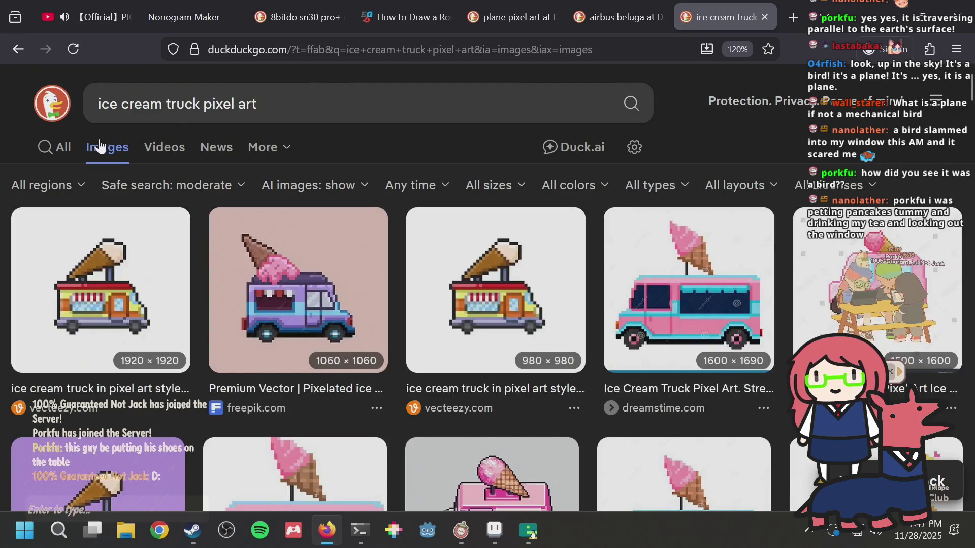
click(112, 281)
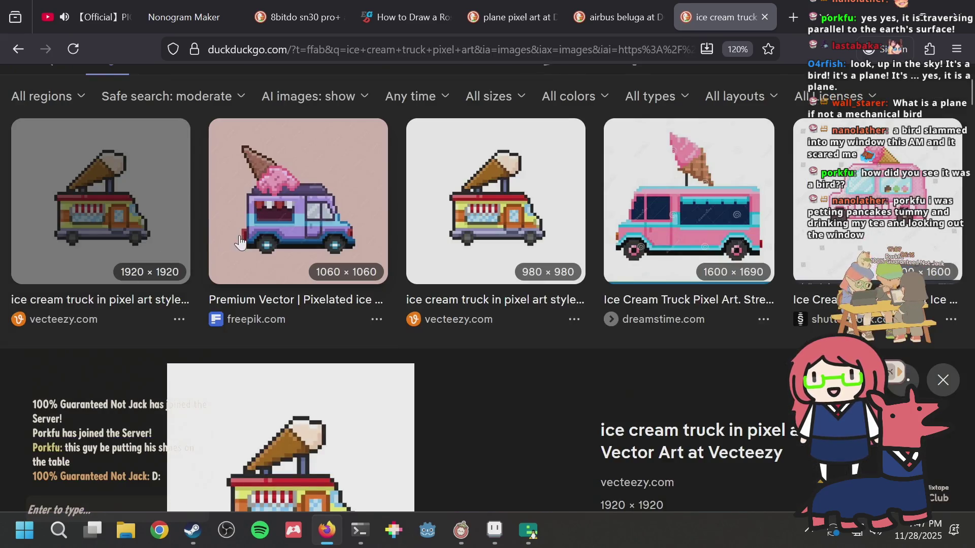
scroll(248, 240, down, 5)
scroll(492, 274, up, 2)
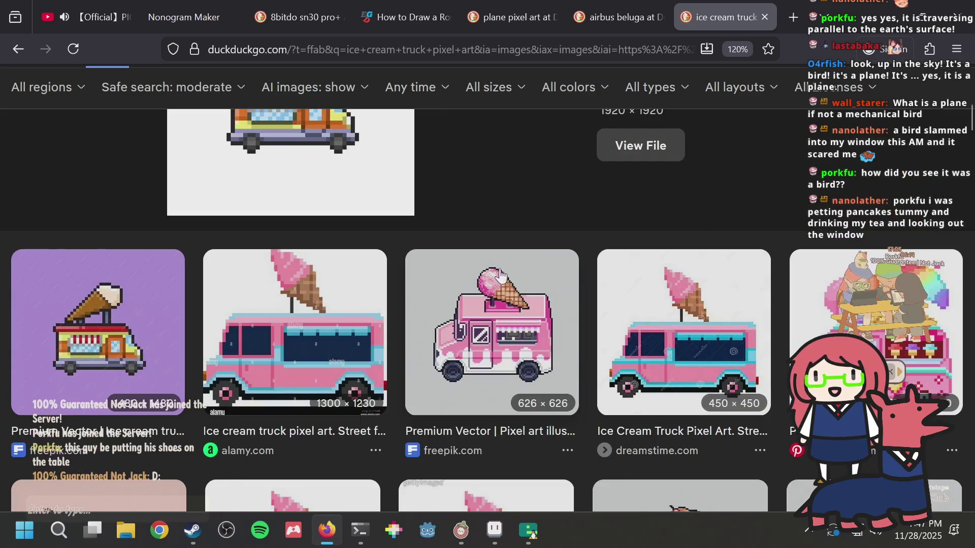
scroll(498, 315, up, 10)
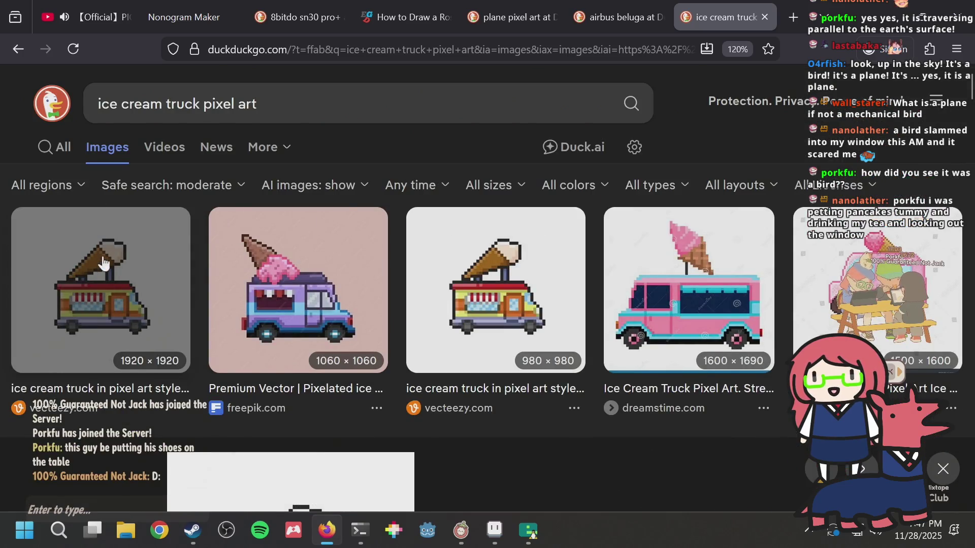
scroll(401, 243, down, 8)
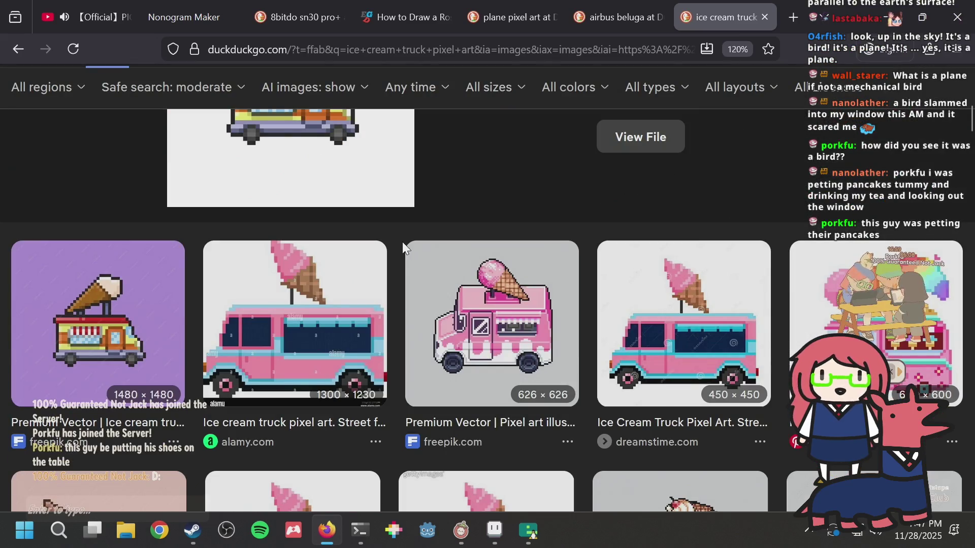
key(alt+Tab)
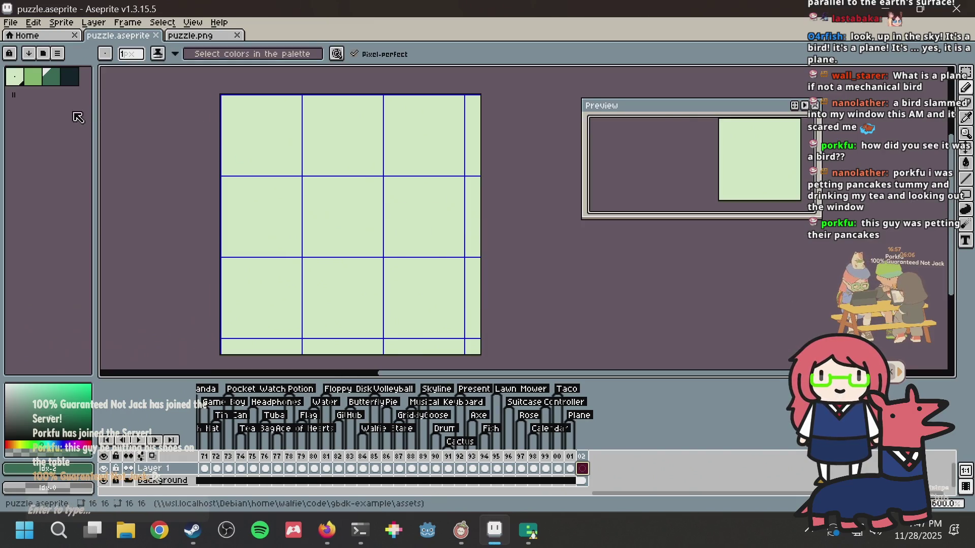
Step: Pick the darkest palette colour for the pencil and save the file
click(70, 76)
key(v)
key(ctrl+s)
key(b)
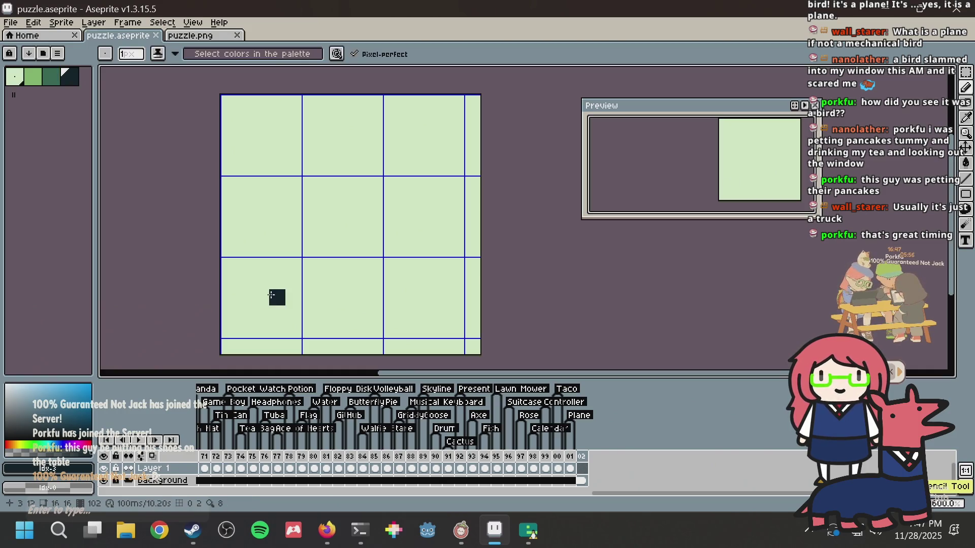
key(ctrl+s)
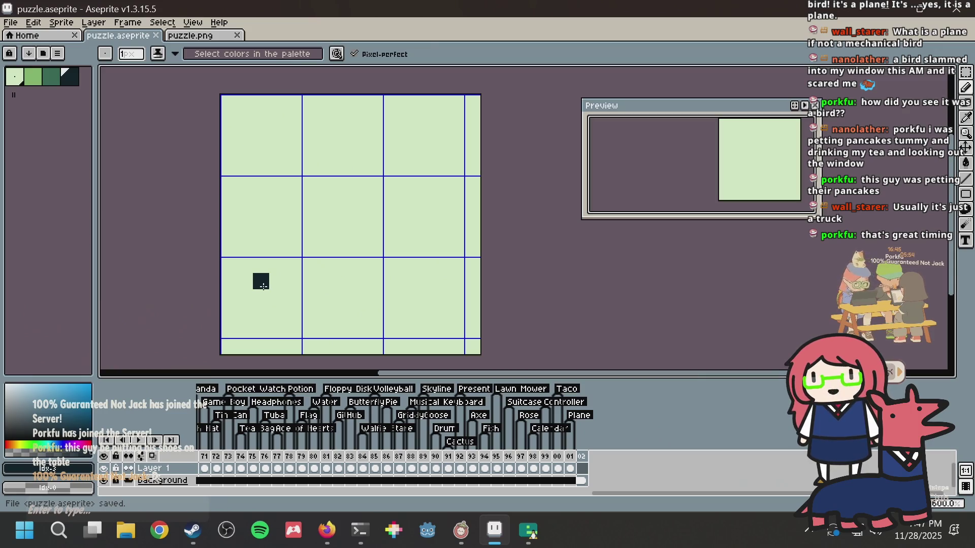
Step: Draw the left wheel ring and an axle line extending rightward from it
click(245, 295)
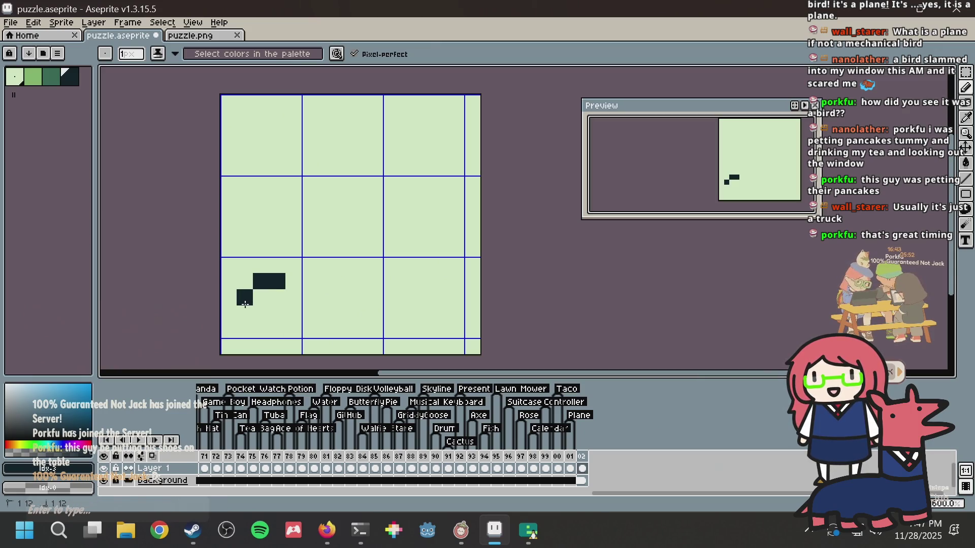
click(243, 308)
click(277, 330)
click(291, 313)
click(290, 297)
drag(306, 297, 358, 296)
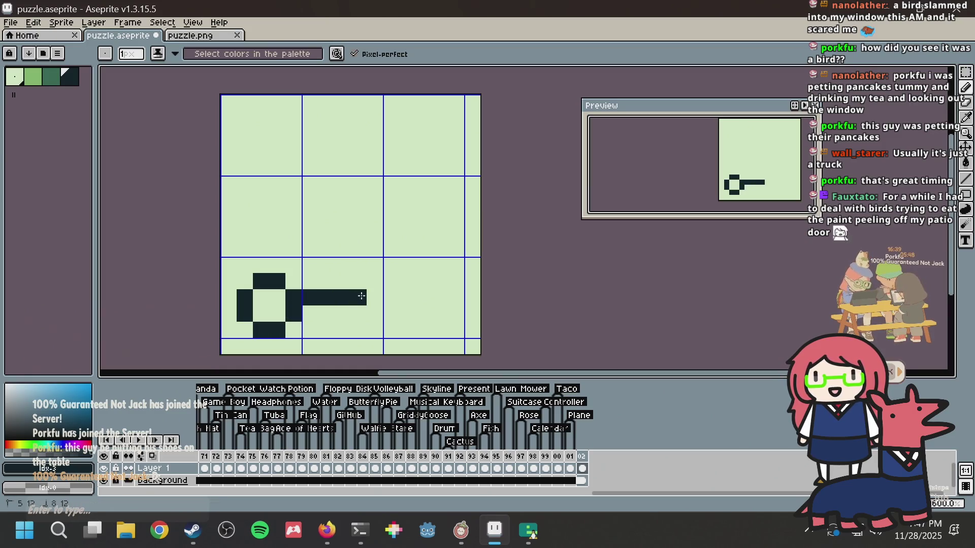
click(391, 298)
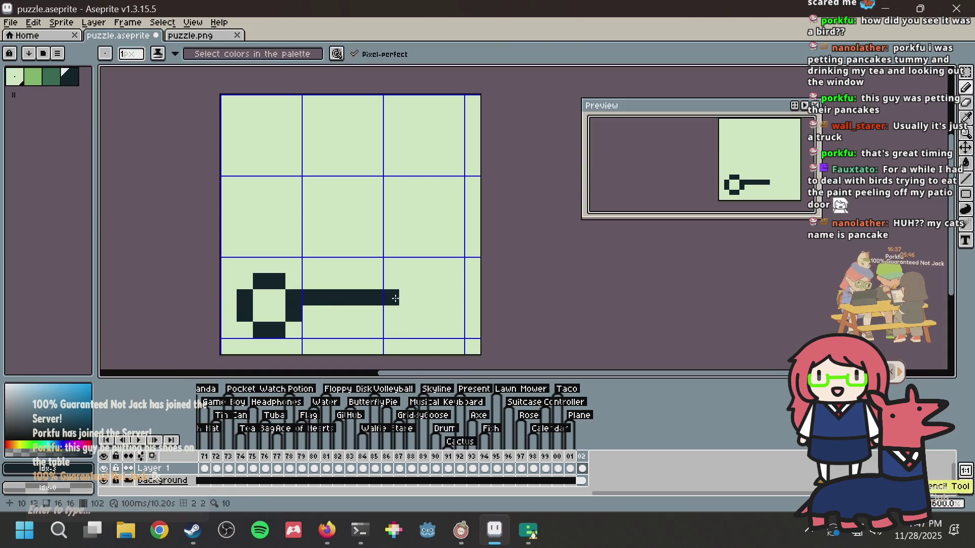
Step: Draw the right wheel ring, undo its stray corner pixel, and save
click(407, 282)
click(423, 281)
click(433, 298)
drag(440, 312, 409, 330)
click(438, 288)
key(ctrl+z)
key(ctrl+s)
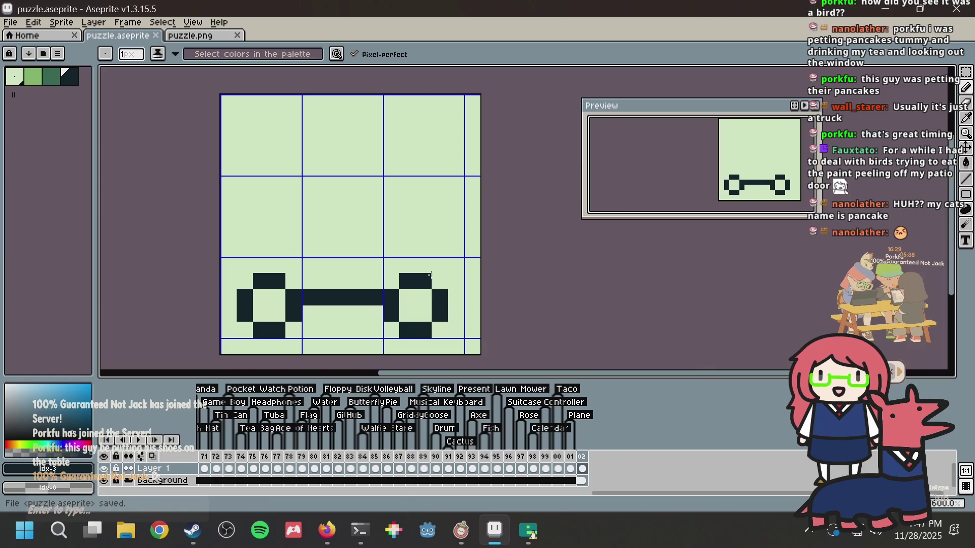
Step: Undo an accidental square paste, clear the selection, return to the pencil, and save
key(m)
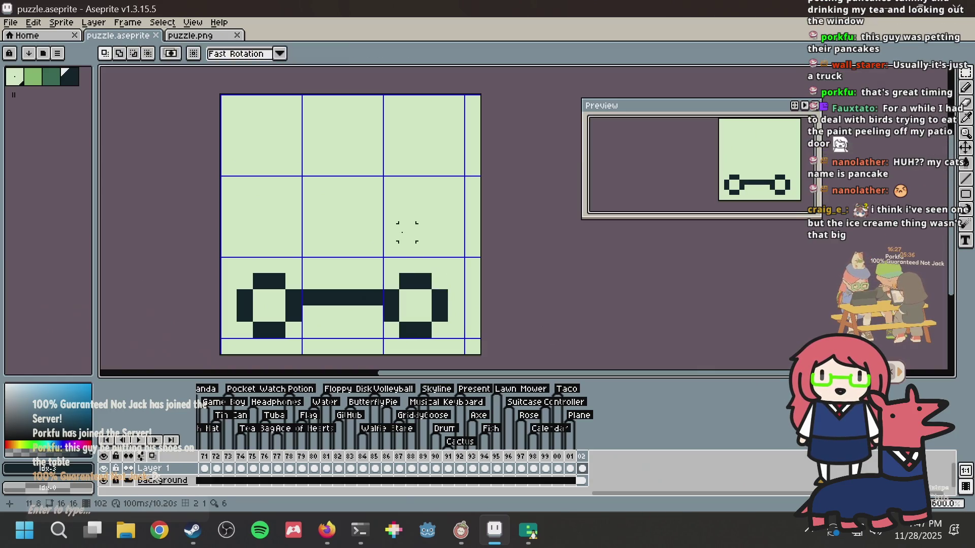
key(ctrl+v)
key(ctrl+z)
key(ctrl+d)
key(b)
key(ctrl+s)
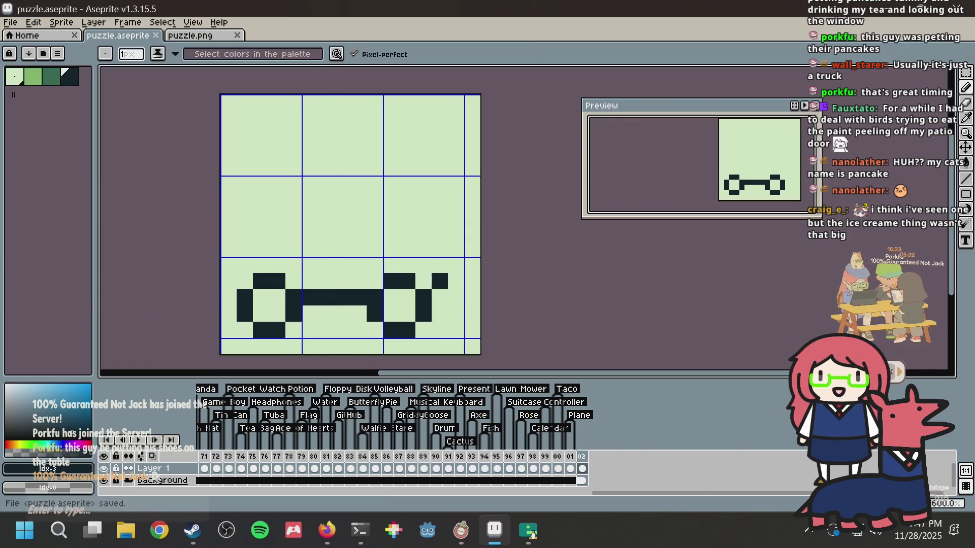
key(alt+Tab)
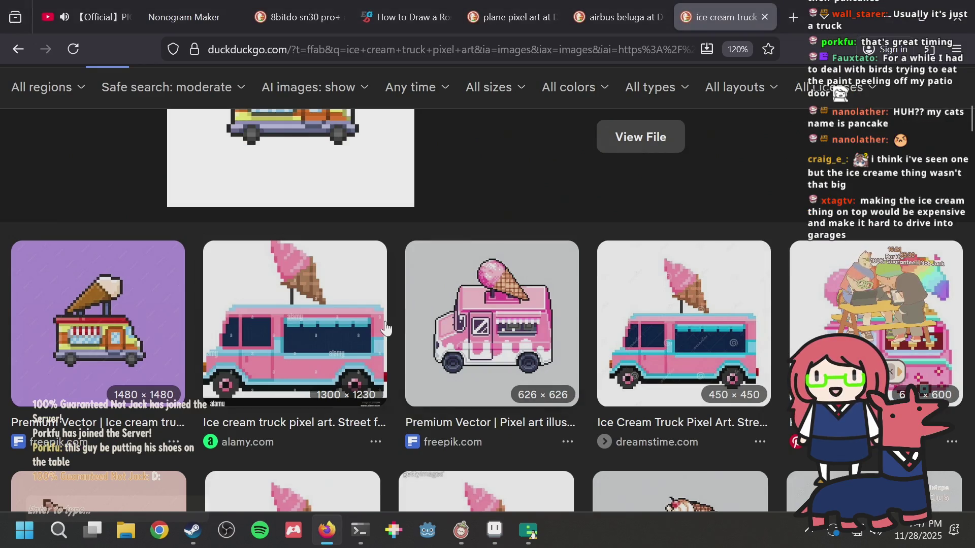
Step: In a new tab, search images for 'nyc ice cream truck' and scroll the results
scroll(385, 319, down, 6)
scroll(385, 319, up, 3)
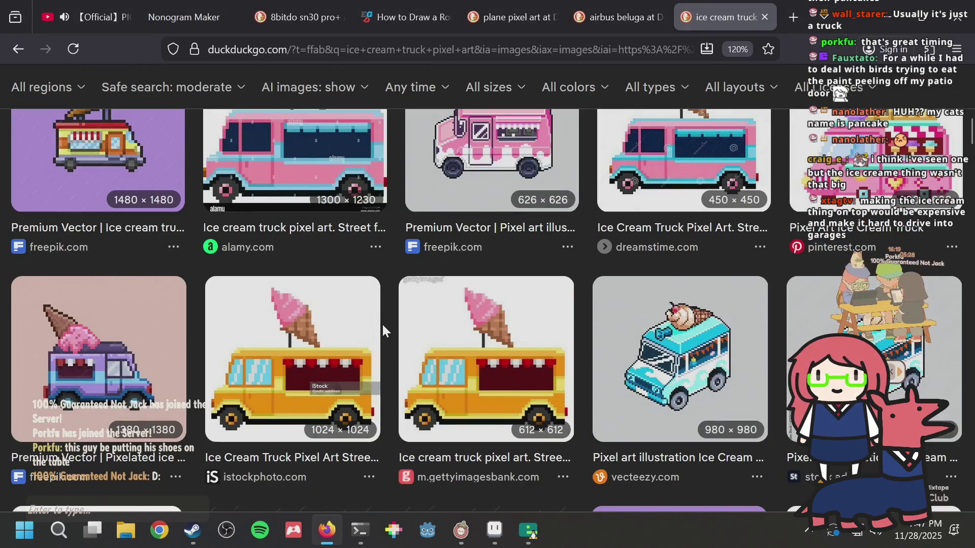
key(ctrl+t)
text(nyc ice cream truck)
key(Return)
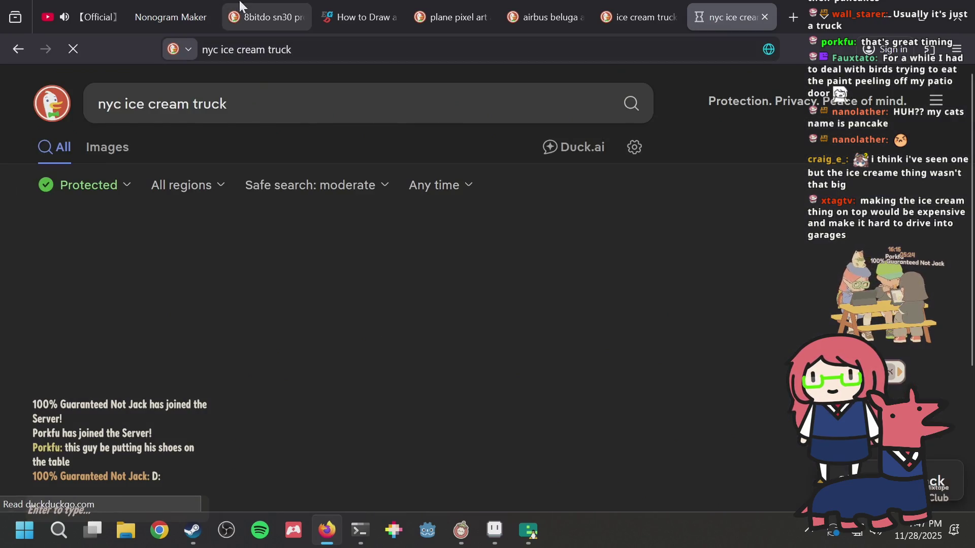
click(106, 149)
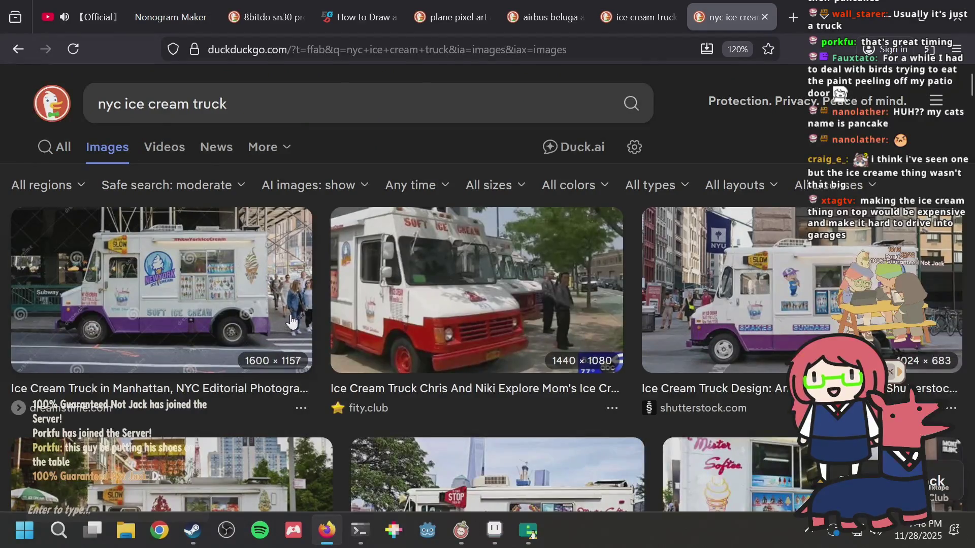
scroll(267, 277, down, 4)
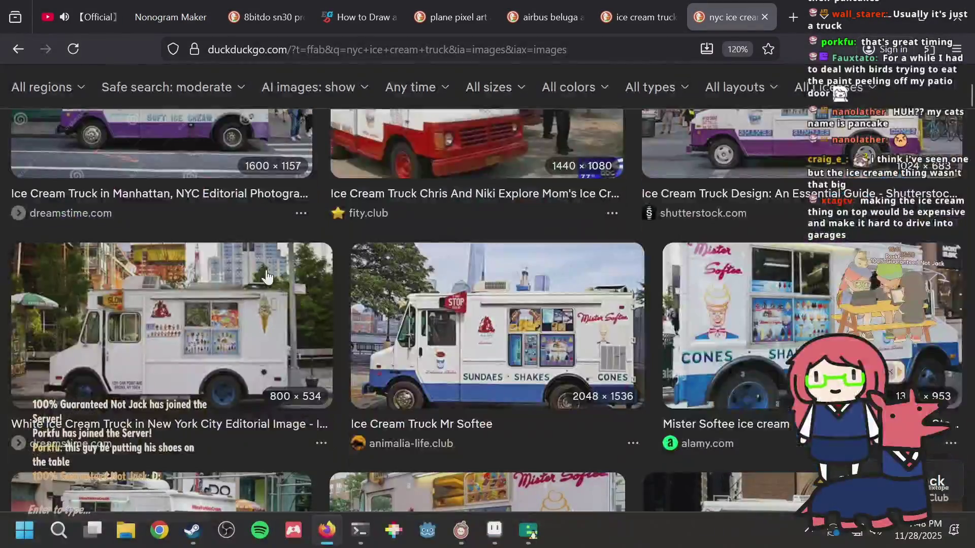
scroll(224, 303, down, 5)
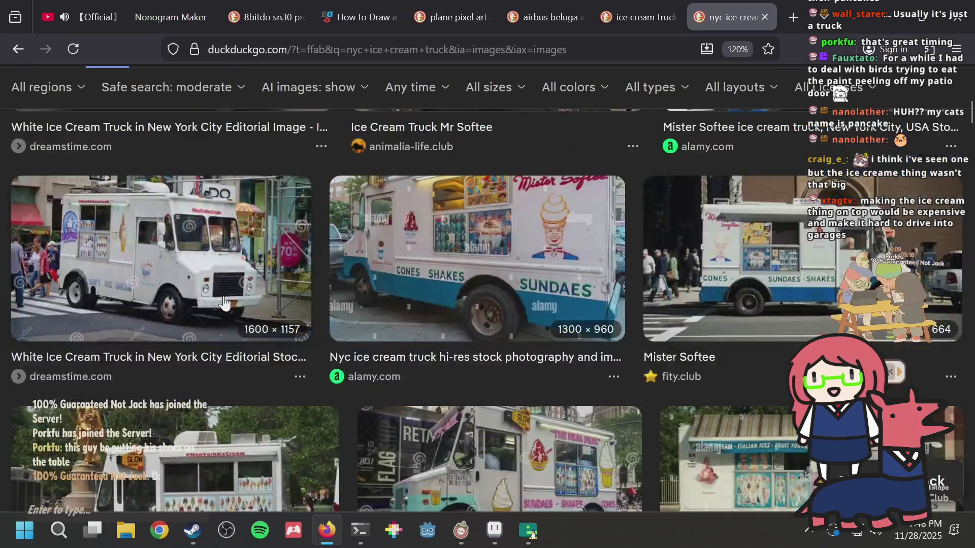
scroll(361, 268, down, 3)
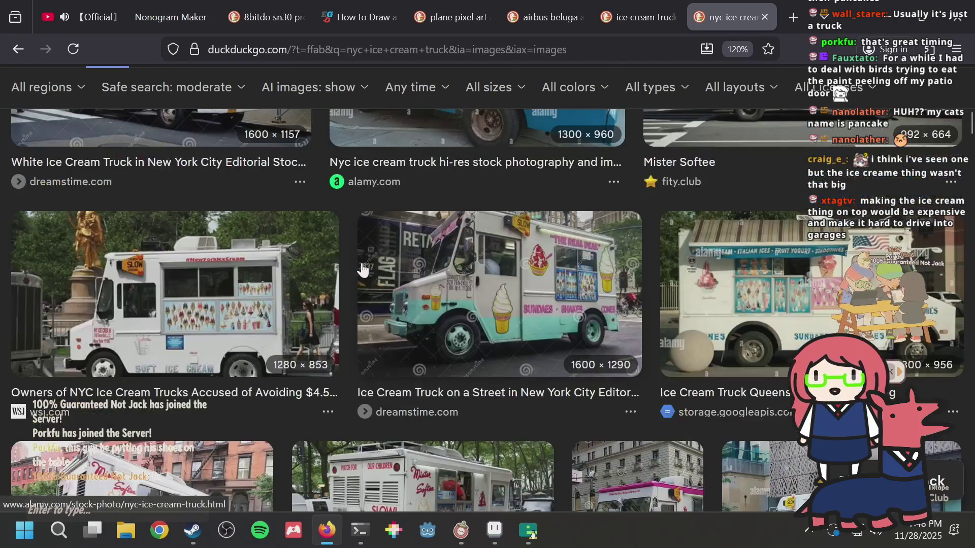
scroll(463, 322, down, 10)
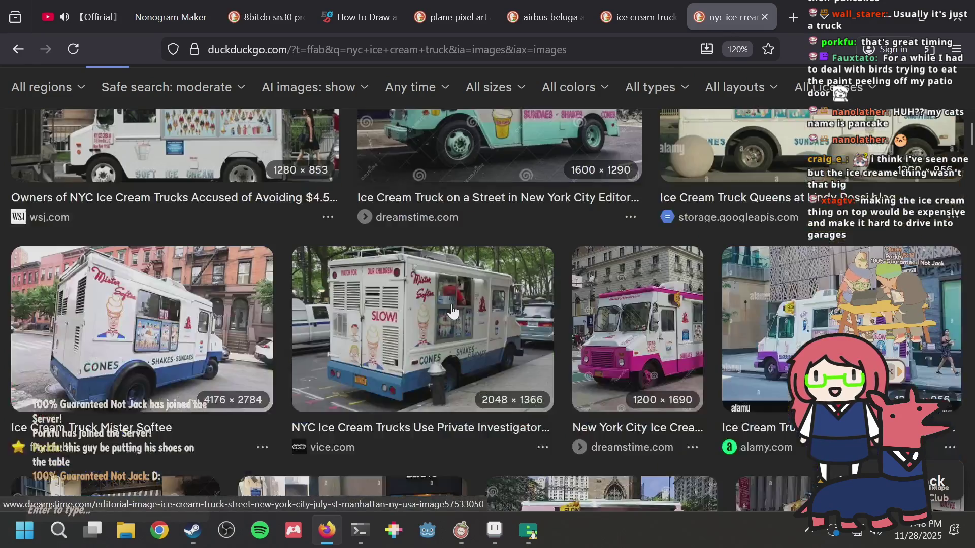
scroll(452, 304, up, 3)
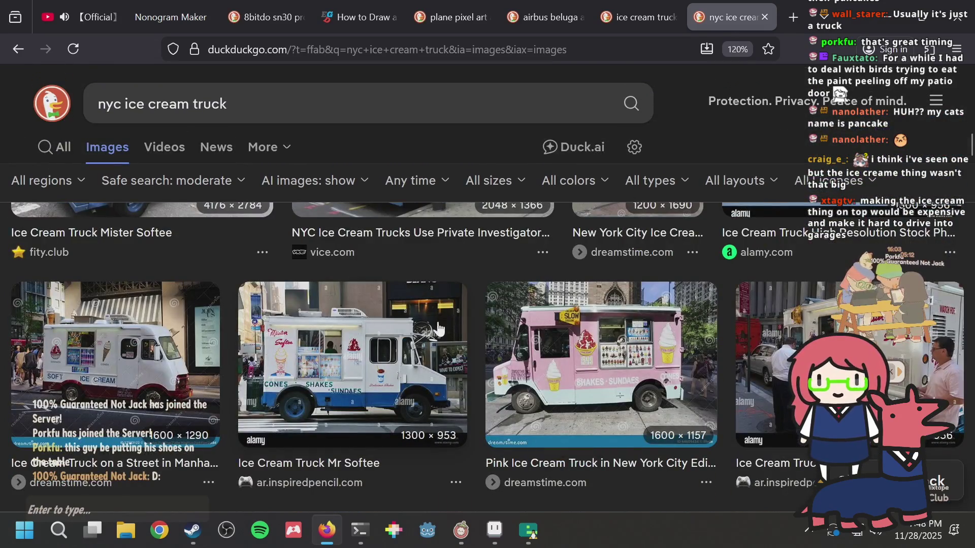
scroll(196, 358, down, 2)
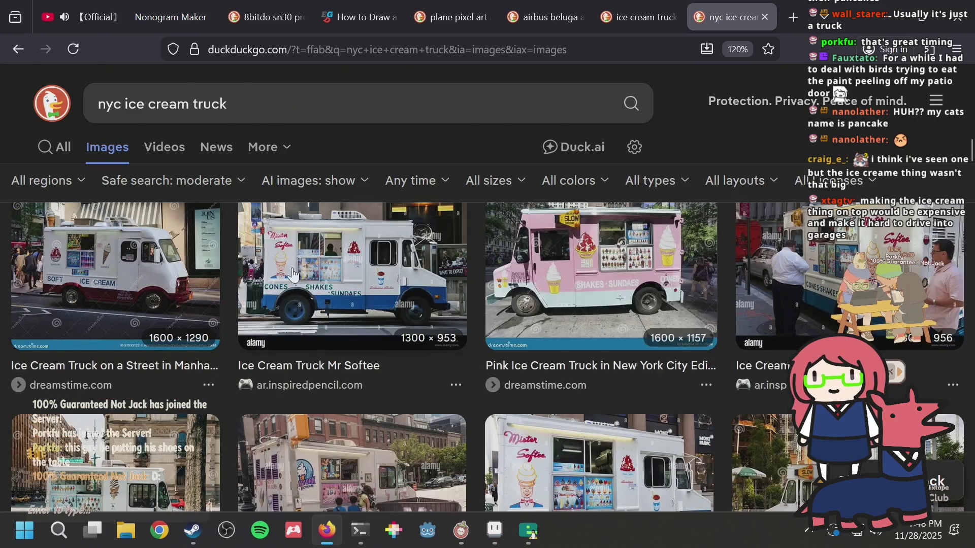
Step: Inspect the first truck photo, then go back to the pixel-art results tab
click(135, 268)
scroll(279, 337, down, 6)
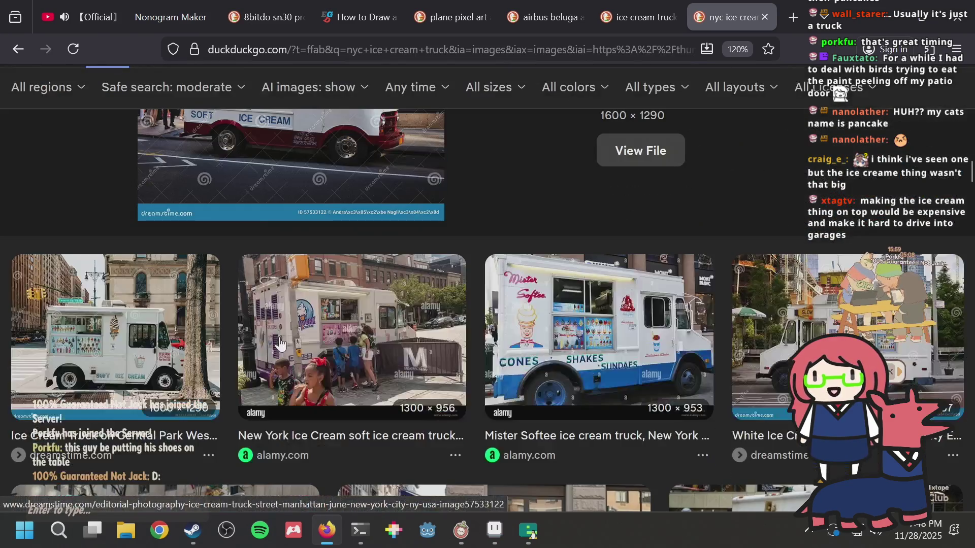
scroll(281, 339, up, 10)
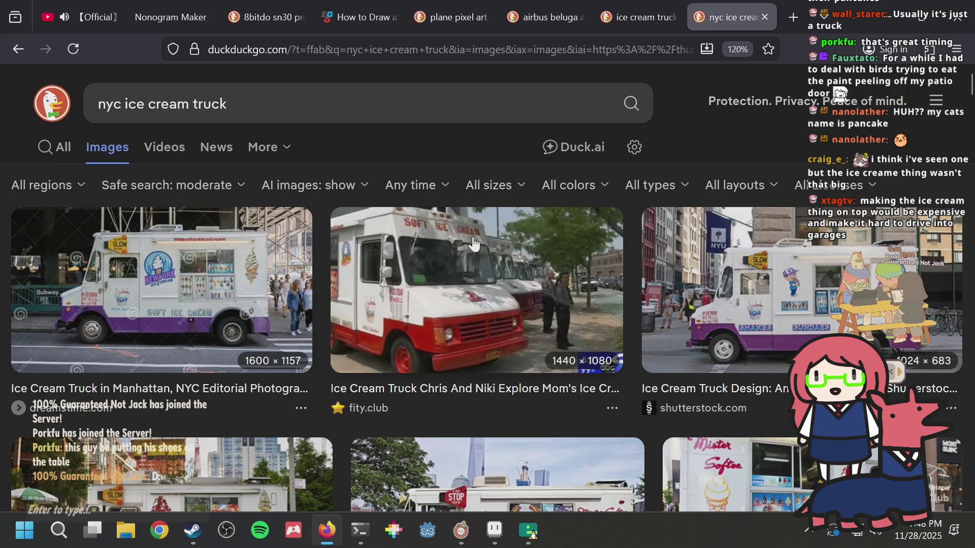
scroll(473, 244, down, 3)
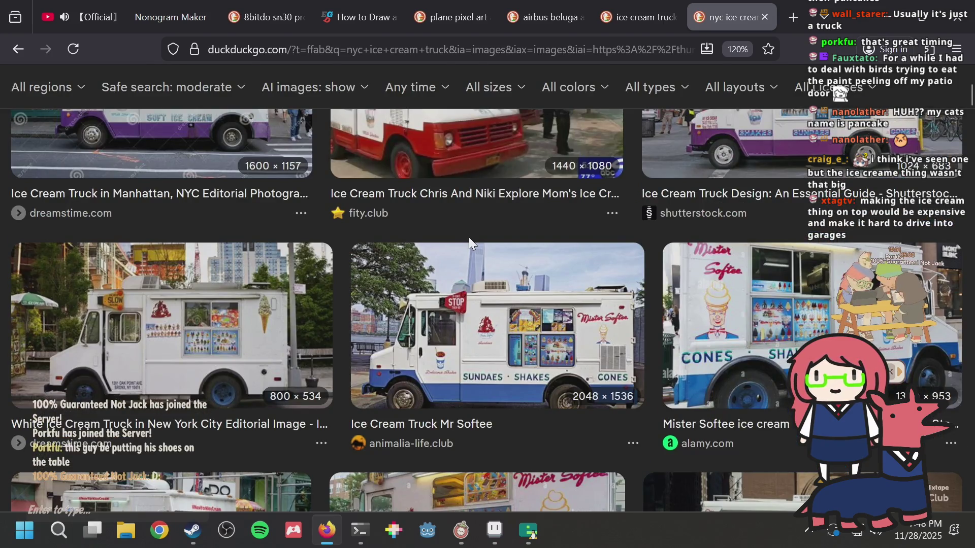
scroll(469, 237, down, 3)
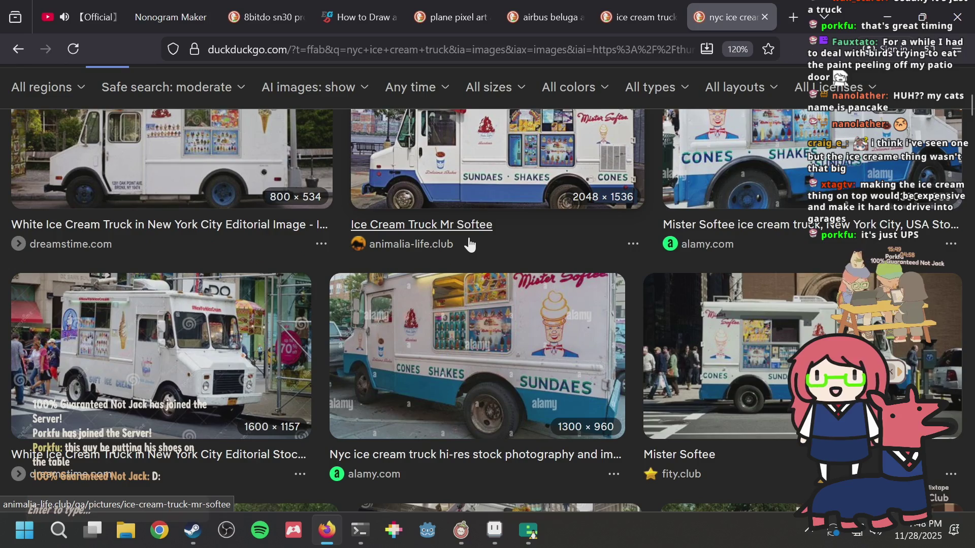
key(ctrl+shift+Tab)
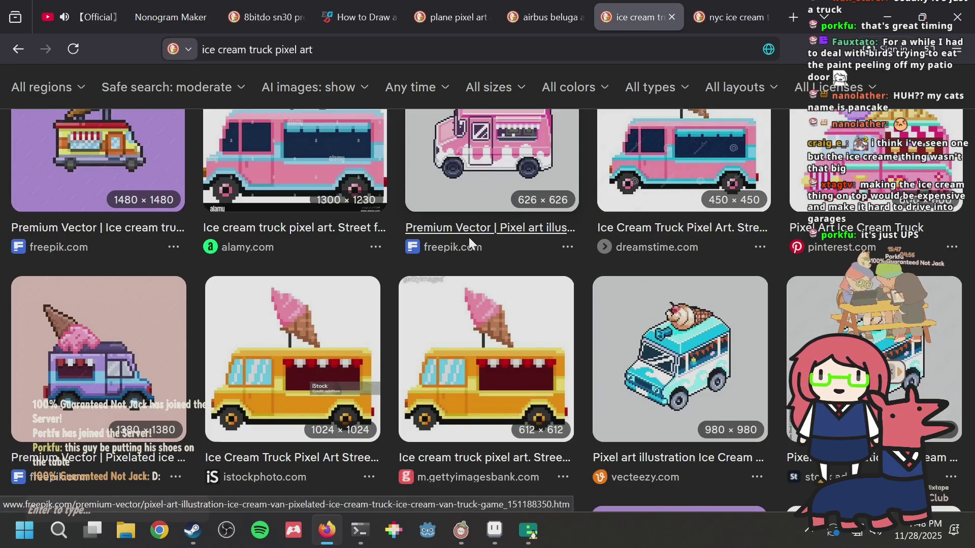
key(alt+Tab)
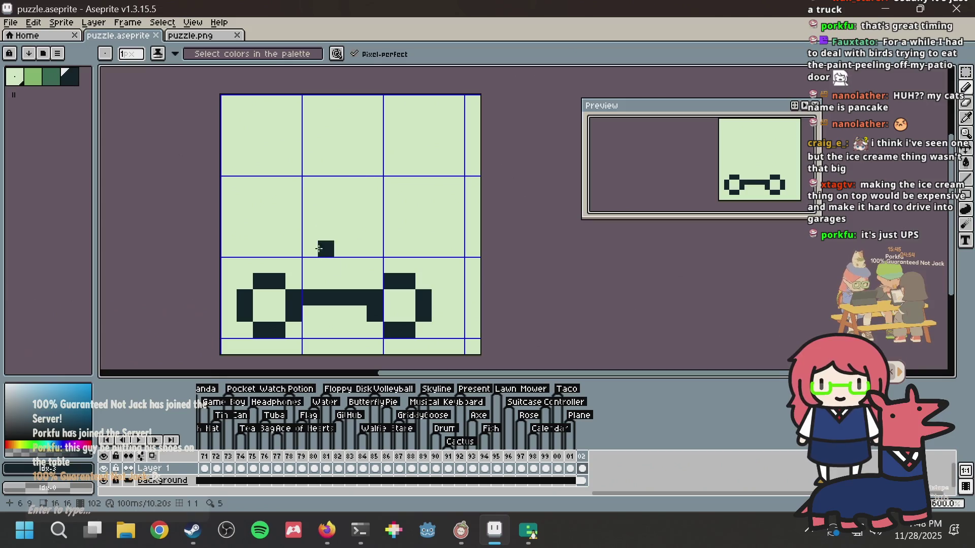
Step: Draw the truck body outline: stepped front cab, flat roof line and straight back edge
mouse_move(439, 298)
mouse_down()
mouse_move(455, 292)
mouse_move(452, 232)
mouse_up()
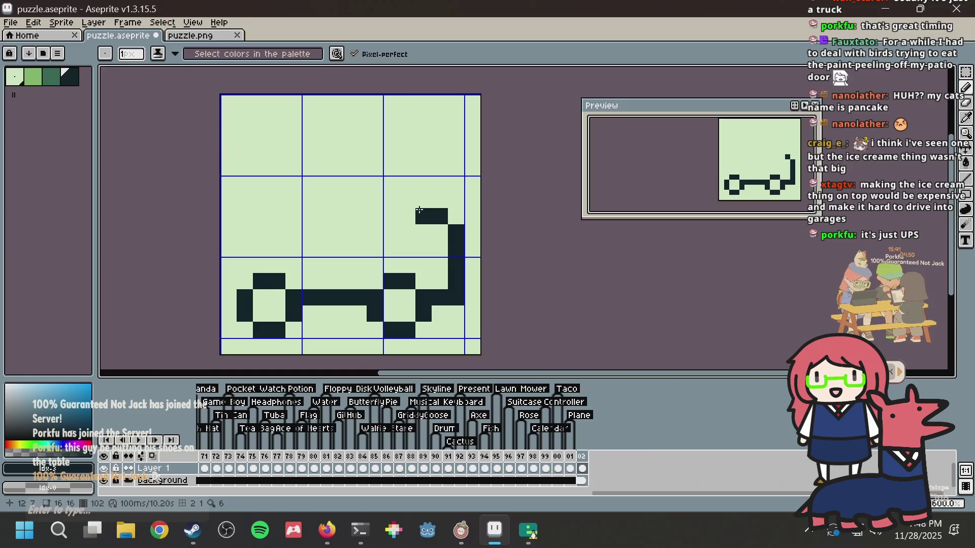
drag(423, 200, 424, 162)
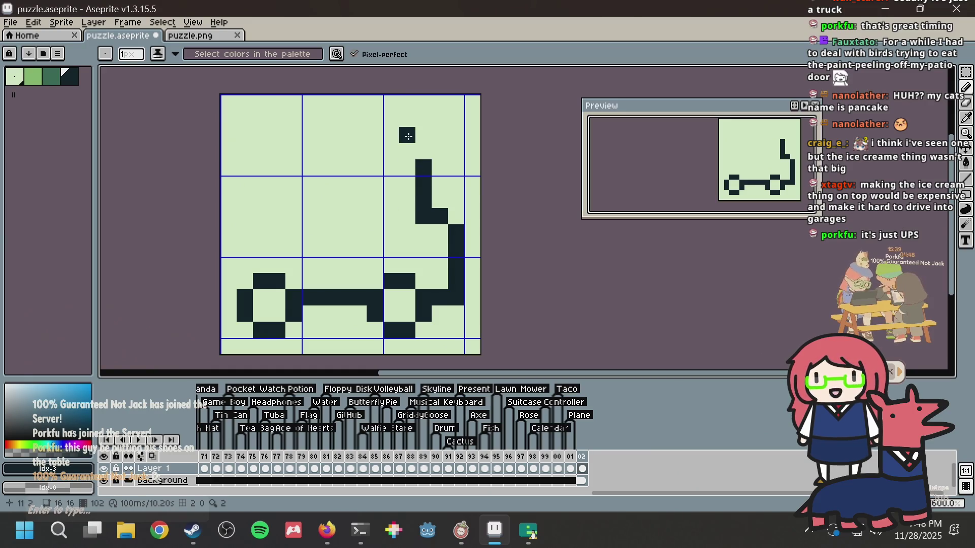
drag(229, 152, 409, 153)
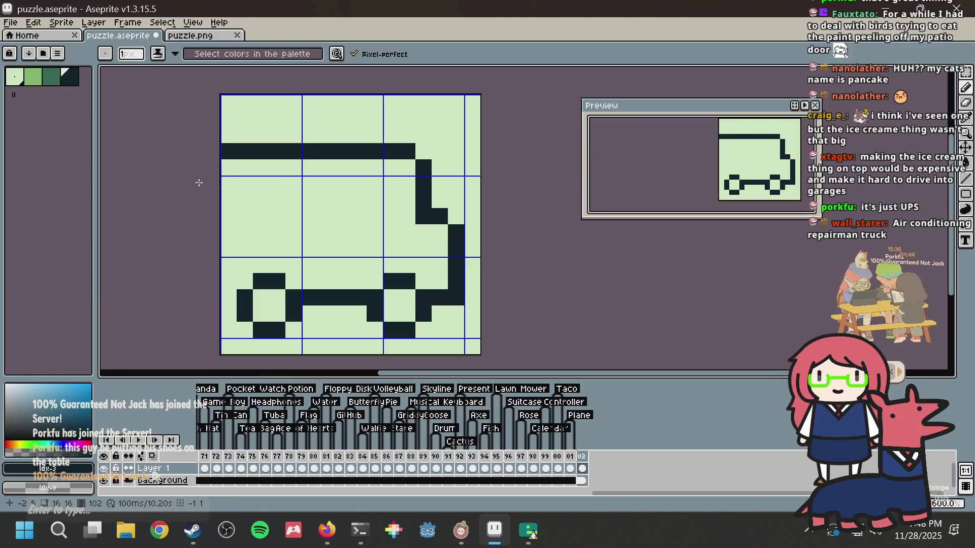
drag(228, 168, 229, 297)
click(292, 166)
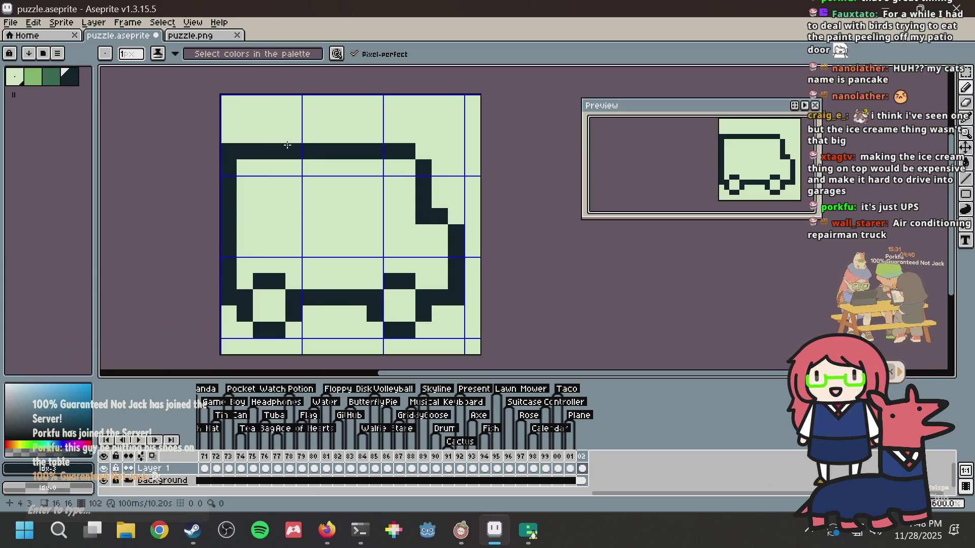
key(alt+Tab)
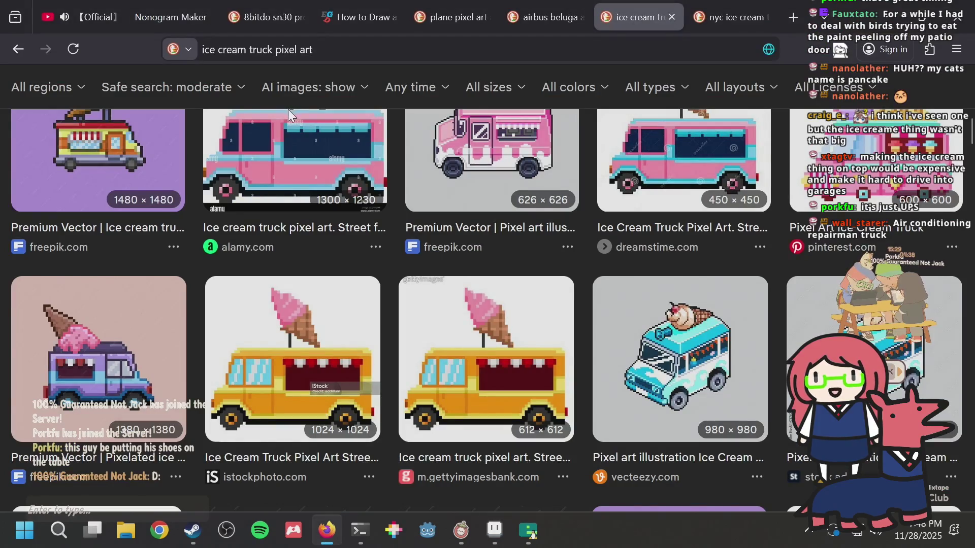
Step: Return from the pixel-art truck references to the sprite in Aseprite
key(alt+Tab)
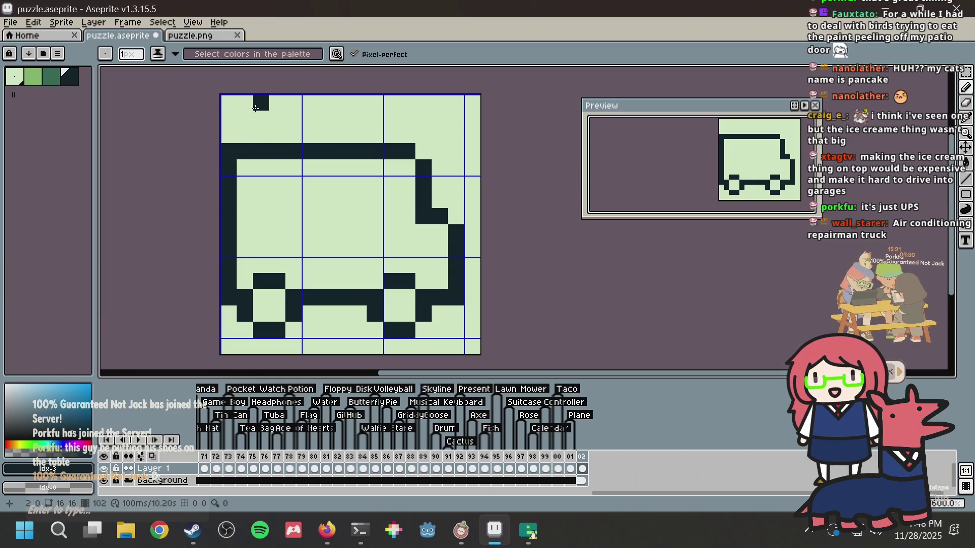
Step: Erase the stray dark block in the top row and open a gap in the roof line
key(ctrl+z)
alt+click(294, 130)
drag(279, 151, 369, 152)
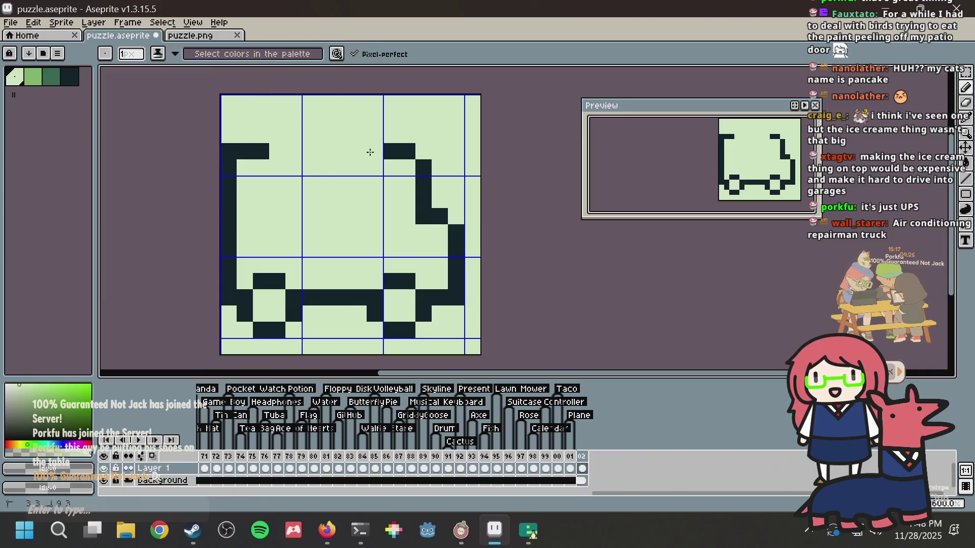
alt+click(403, 149)
Step: Sketch an ice cream outline on the roof, then undo it to restore the flat roof
click(348, 179)
click(375, 176)
mouse_move(353, 168)
mouse_down()
mouse_move(278, 151)
mouse_move(308, 135)
mouse_move(296, 137)
mouse_up()
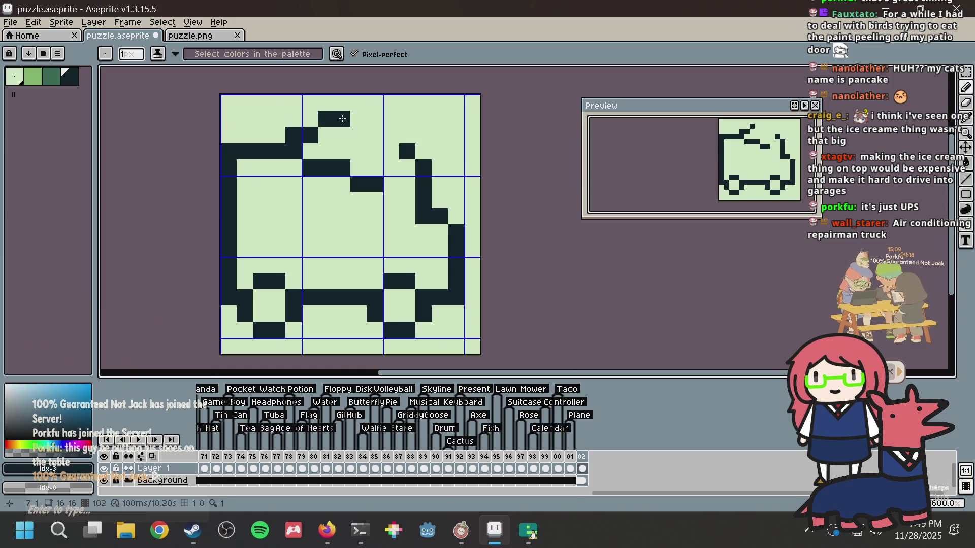
drag(356, 119, 391, 162)
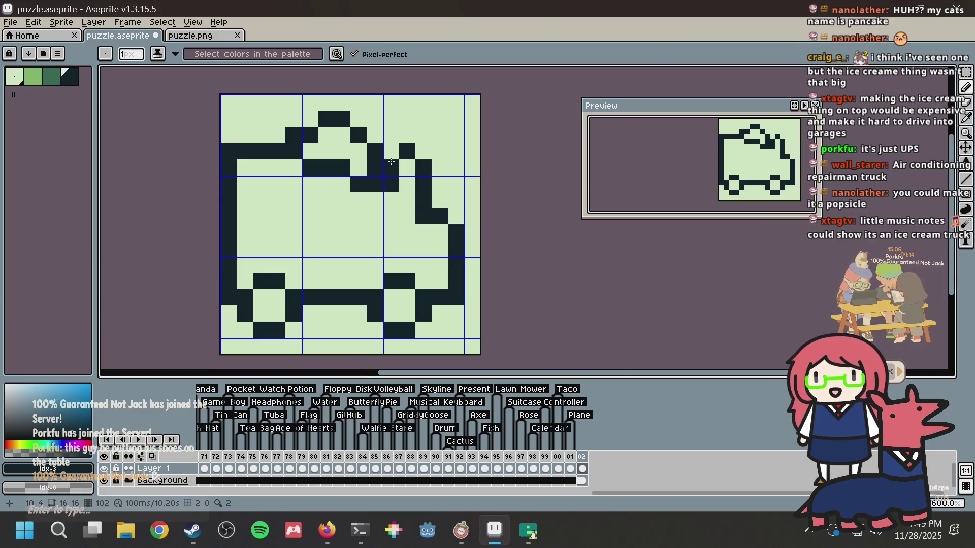
drag(299, 121, 339, 105)
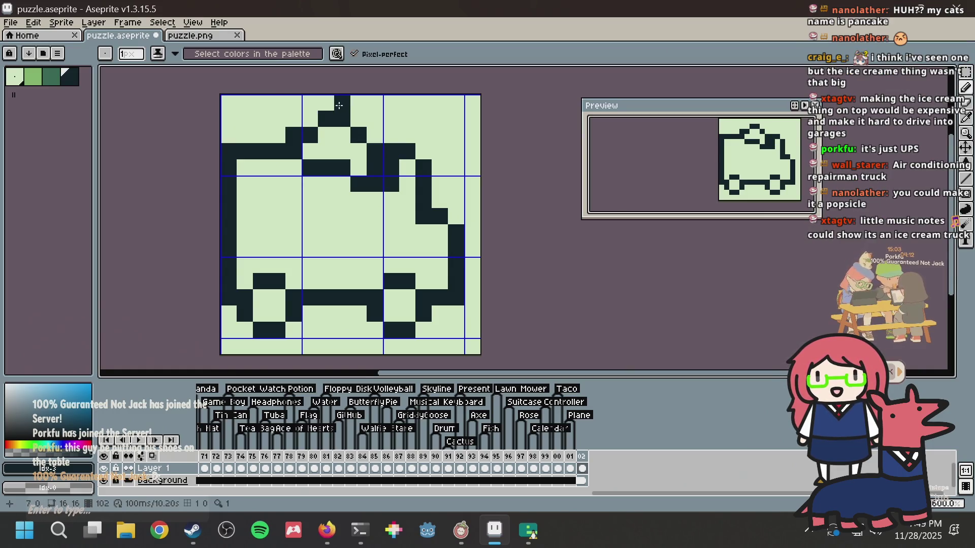
mouse_move(281, 108)
mouse_down()
mouse_move(272, 133)
mouse_move(246, 120)
mouse_move(266, 135)
mouse_move(242, 130)
mouse_move(247, 102)
mouse_up()
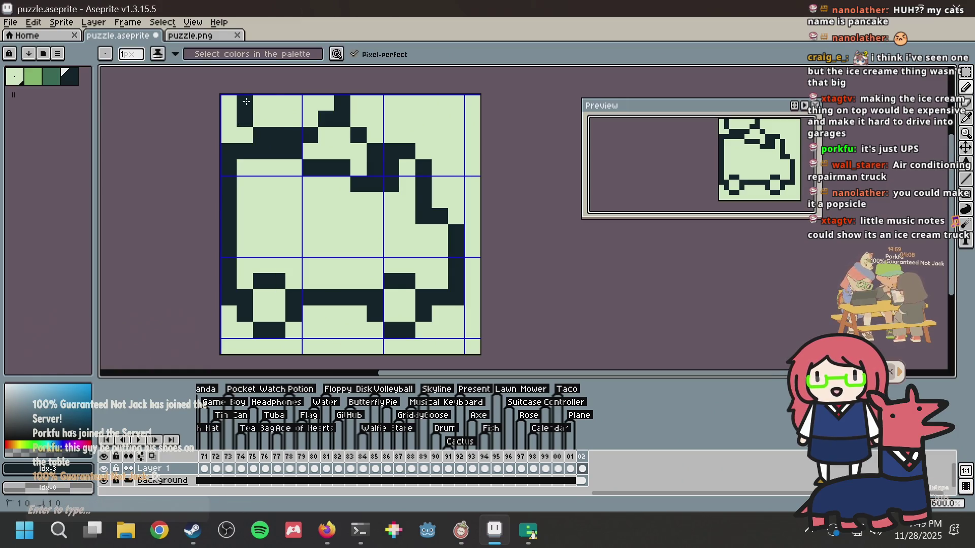
key(ctrl+z)
key(ctrl+z)
key(ctrl+z)
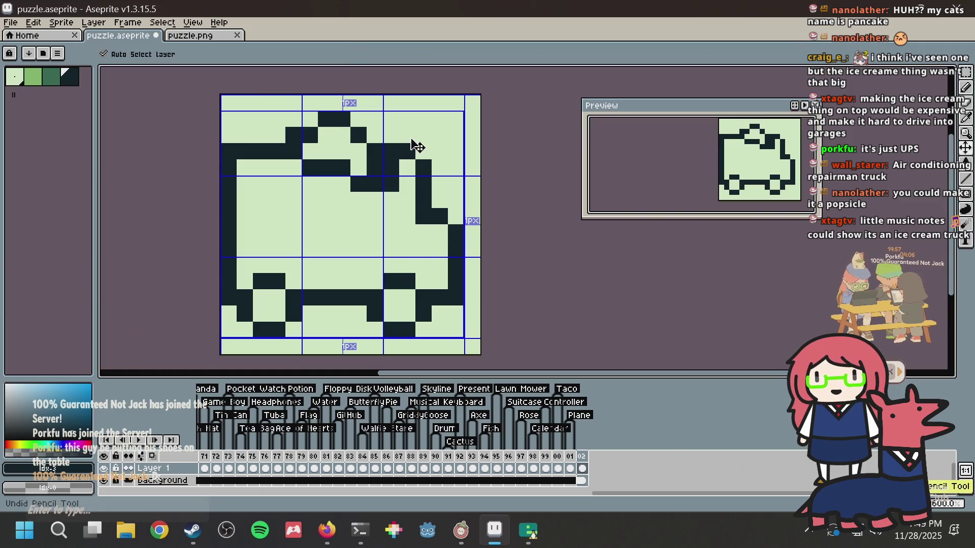
key(ctrl+z)
key(ctrl+z)
key(ctrl+z)
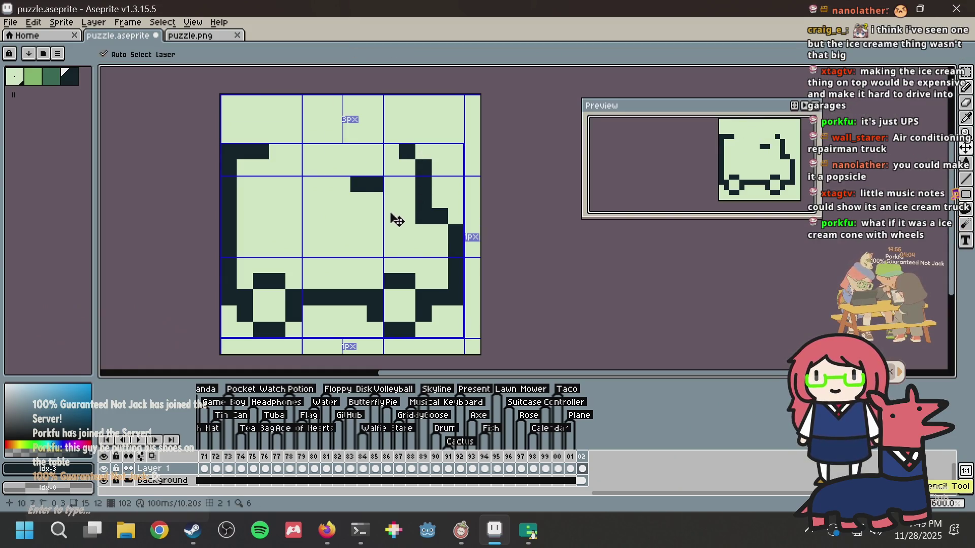
key(ctrl+z)
key(ctrl+z)
key(ctrl+z)
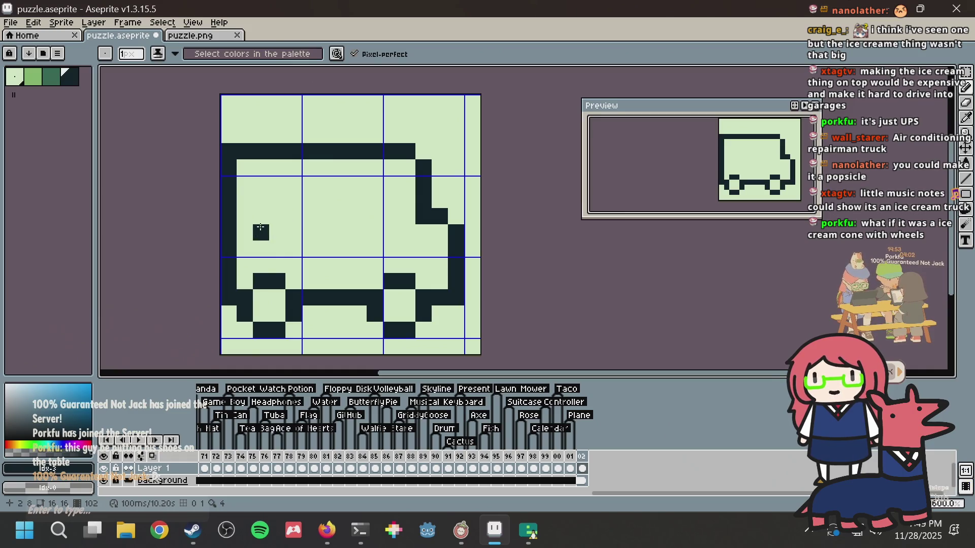
Step: Pencil a dark pixel shape in the left part of the truck body
click(261, 200)
click(278, 183)
click(278, 200)
click(278, 217)
click(293, 200)
click(293, 216)
click(277, 232)
click(277, 249)
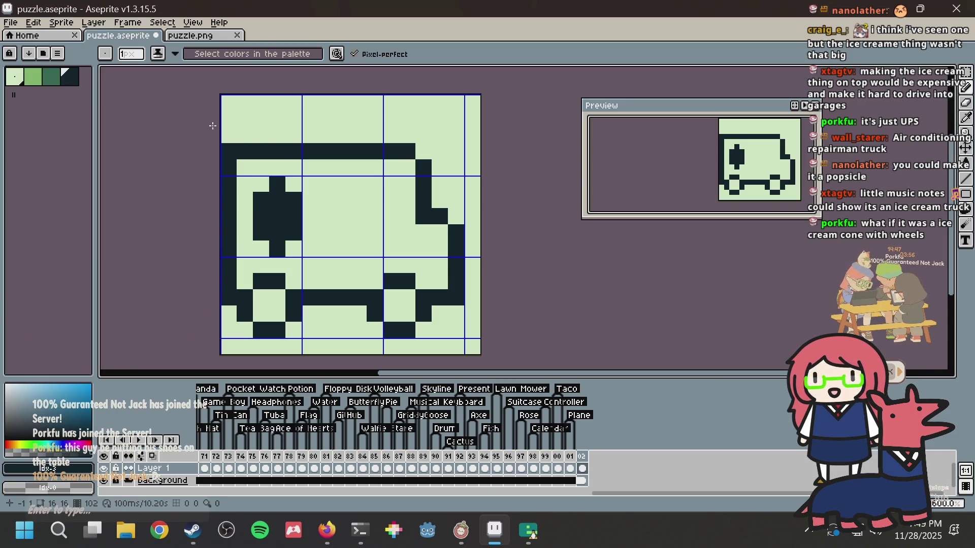
Step: Widen the dark shape toward the right, then undo the dark blob
click(249, 223)
click(310, 232)
click(309, 217)
click(310, 201)
click(293, 183)
click(321, 211)
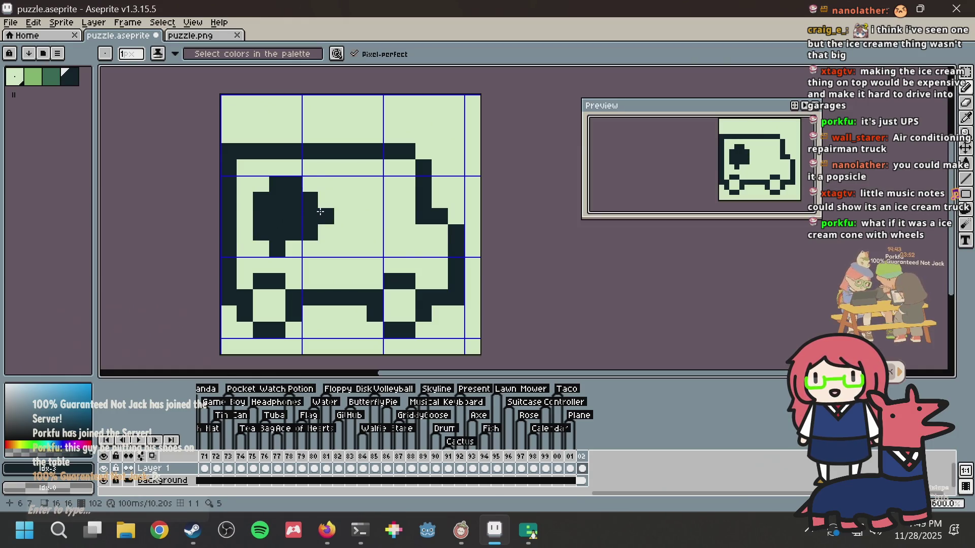
key(v)
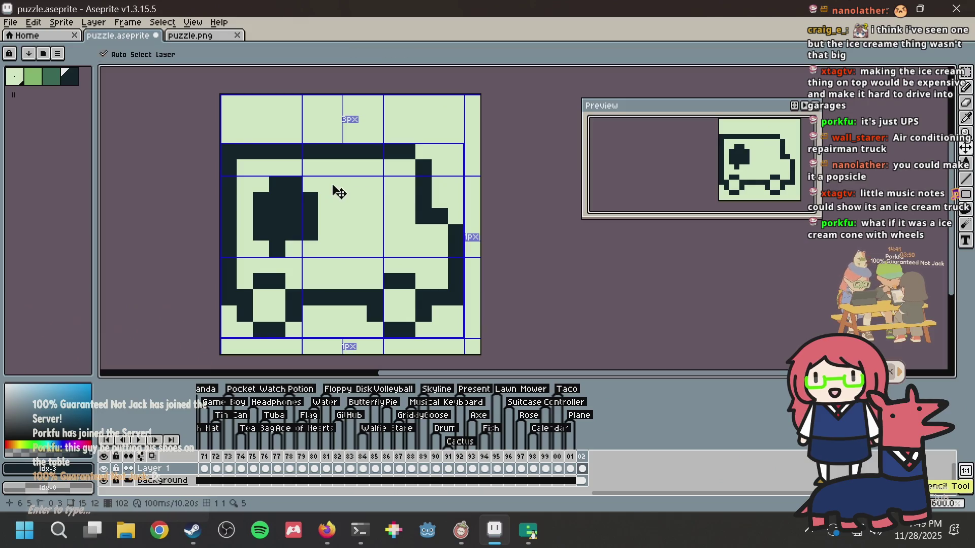
key(ctrl+z)
key(ctrl+z)
key(ctrl+z)
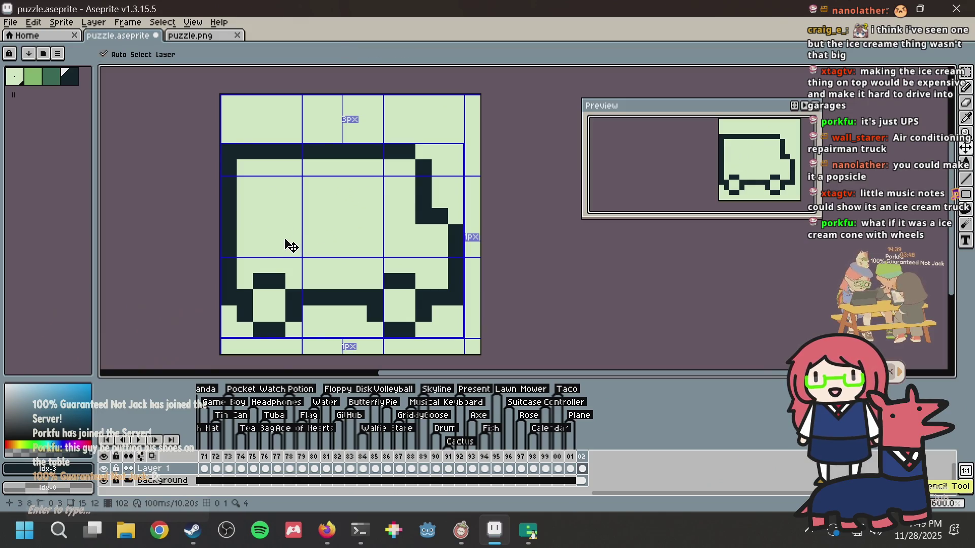
key(b)
Step: Draw a short vertical dark stem with a small block above it, then pick medium green
drag(277, 249, 274, 229)
click(293, 231)
click(293, 215)
click(277, 216)
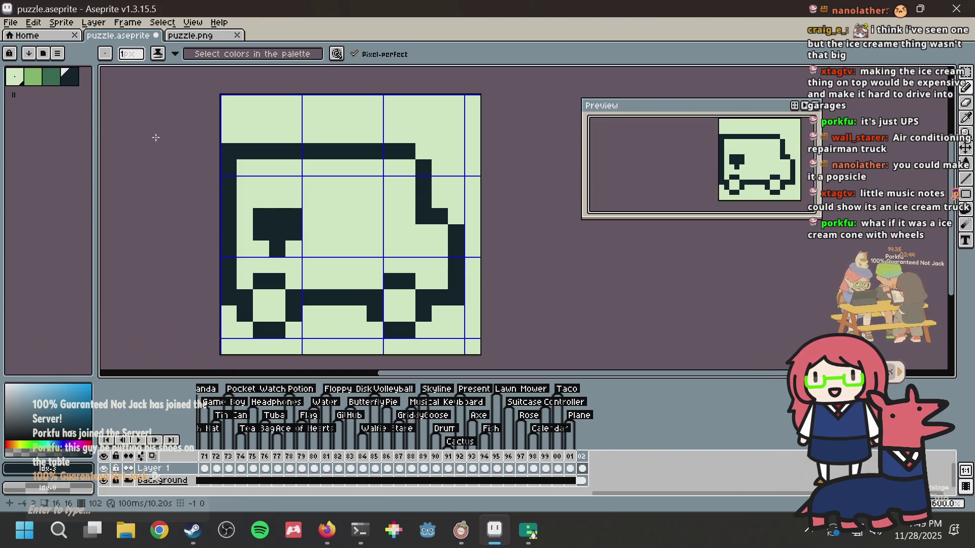
key(bracketright)
click(276, 183)
Step: Paint medium green above the dark block and try teal pixels, undoing the extras
drag(262, 202, 262, 184)
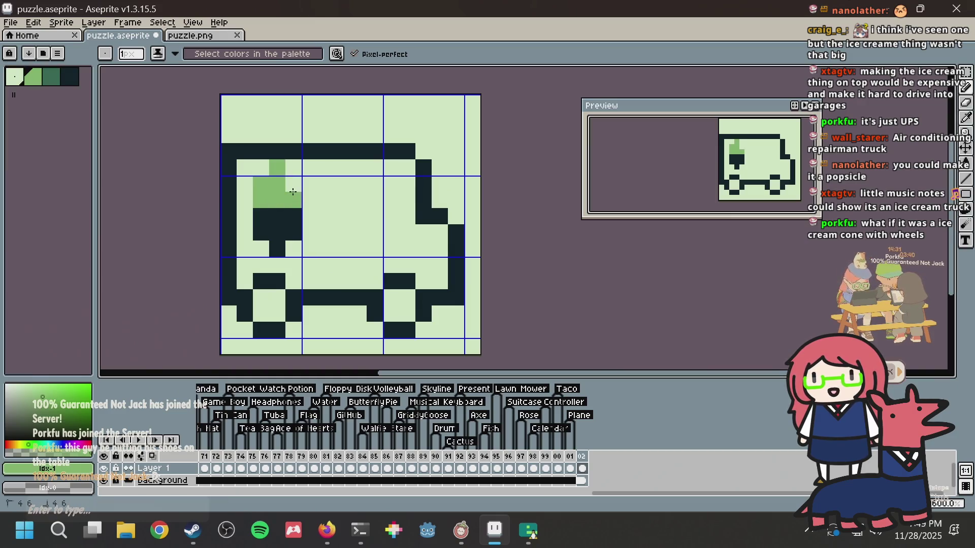
click(60, 76)
mouse_move(261, 216)
mouse_down()
mouse_move(291, 221)
mouse_move(268, 228)
mouse_up()
click(280, 261)
key(ctrl+z)
key(ctrl+z)
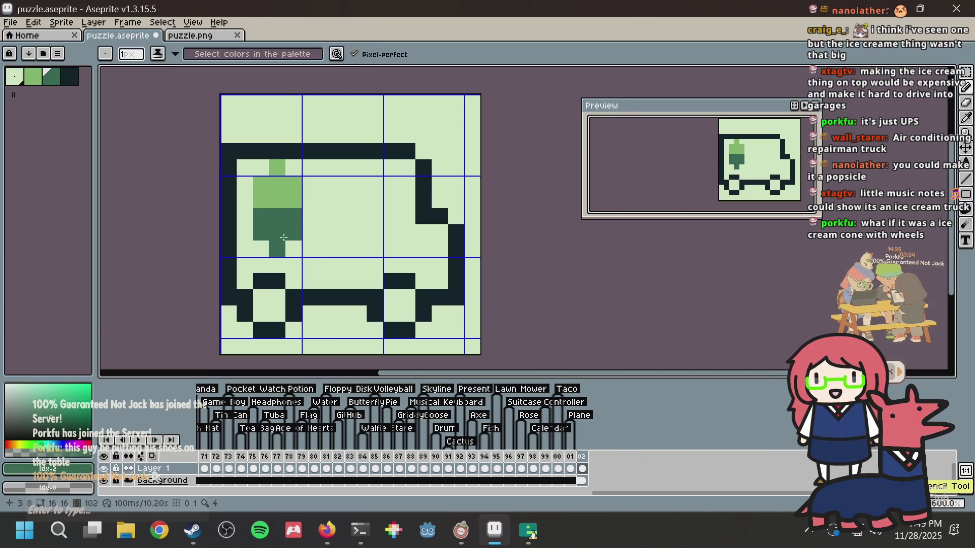
key(alt)
Step: Trim the block's top row to background and recolour its bottom row medium green
drag(259, 216, 295, 219)
key(alt)
click(264, 175)
key(alt)
click(277, 170)
key(alt)
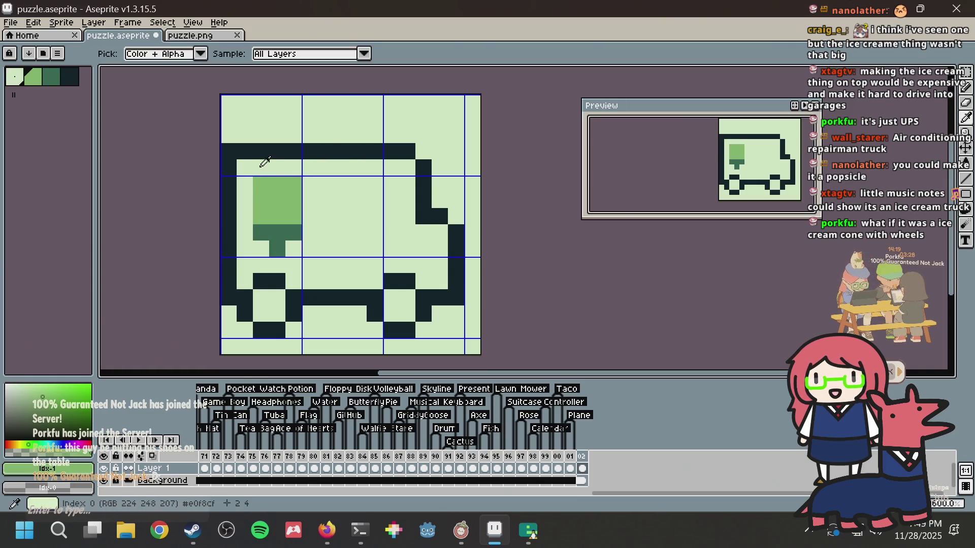
drag(266, 184, 283, 183)
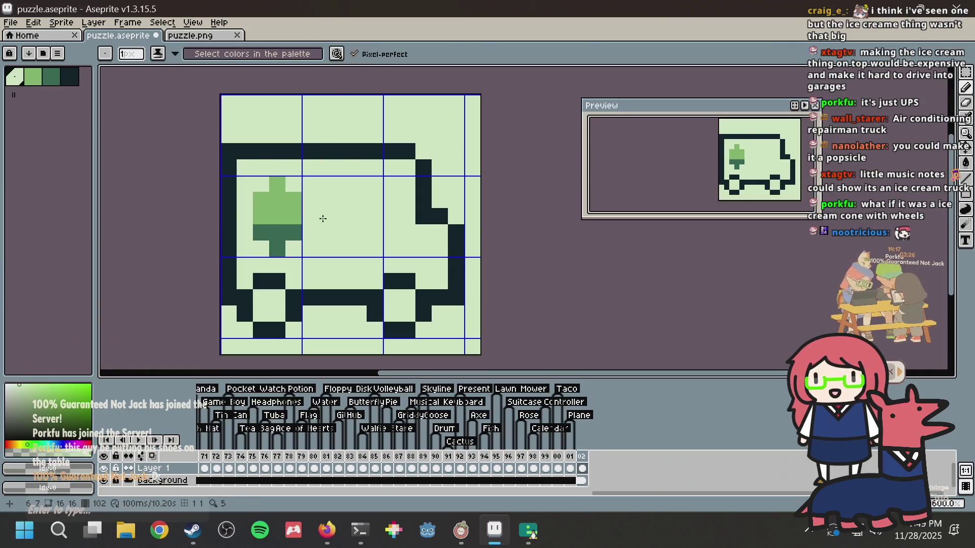
alt+click(278, 203)
drag(261, 233, 294, 232)
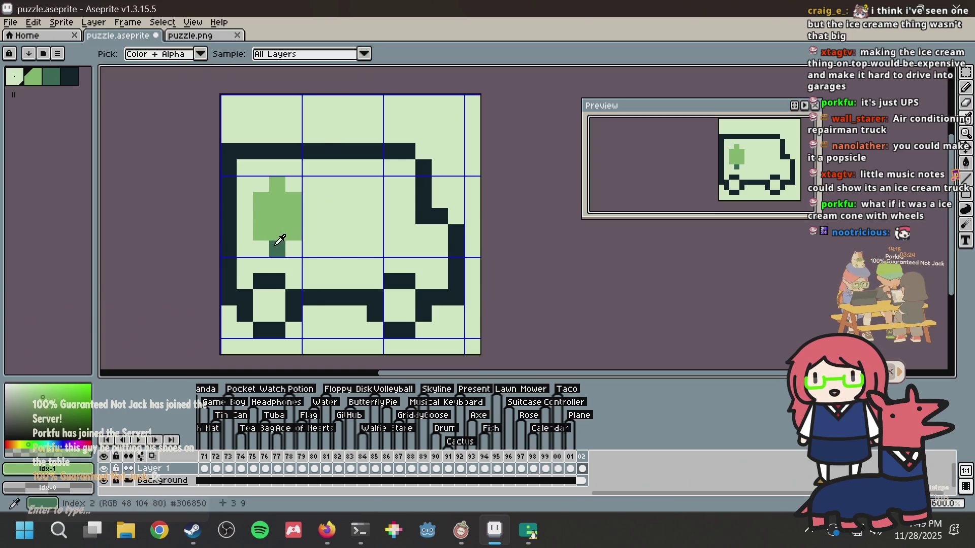
click(275, 246)
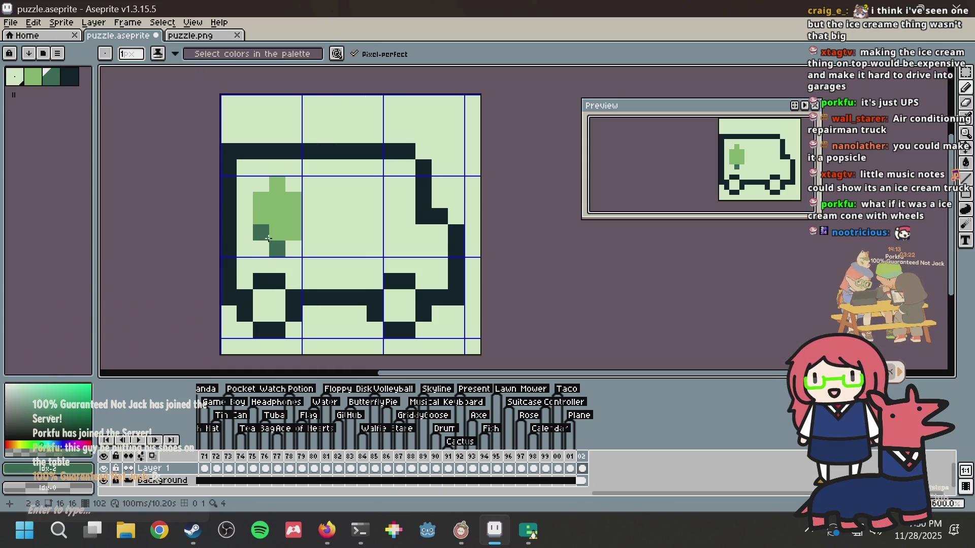
Step: Fill the block's top-left and top-right notches with medium green, undoing the pixel above
alt+click(275, 205)
click(261, 184)
click(294, 185)
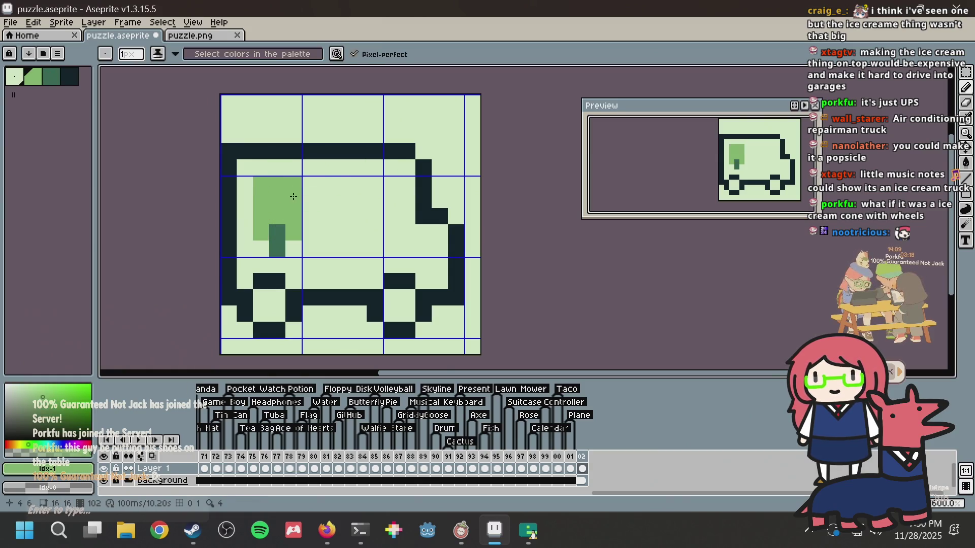
click(277, 168)
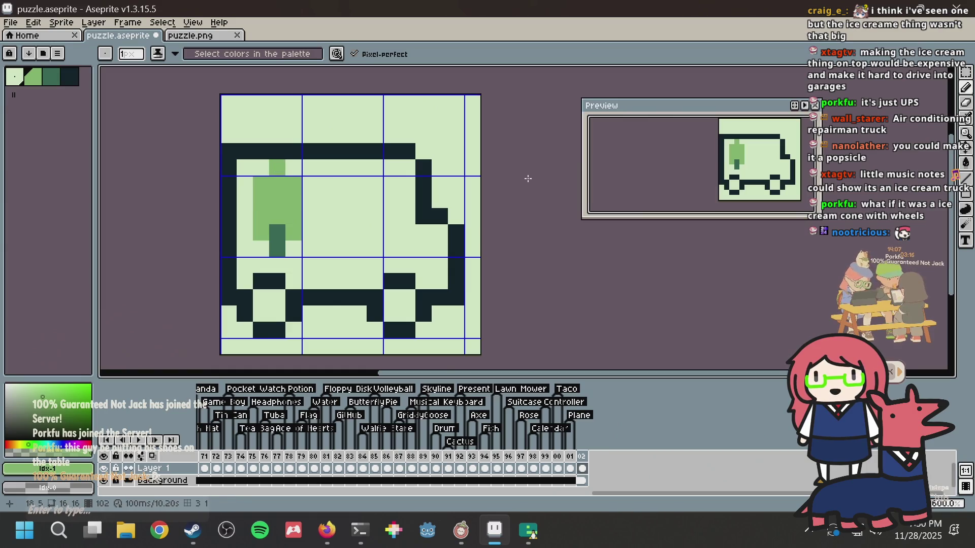
key(ctrl+z)
key(alt)
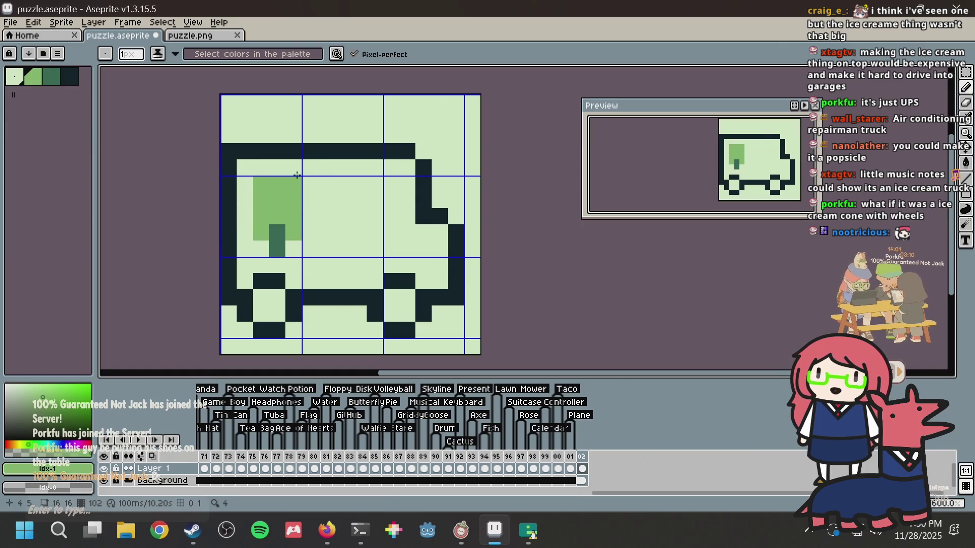
Step: Try a light stripe and light pixels in the window block, then undo them
scroll(291, 202, up, 2)
key([)
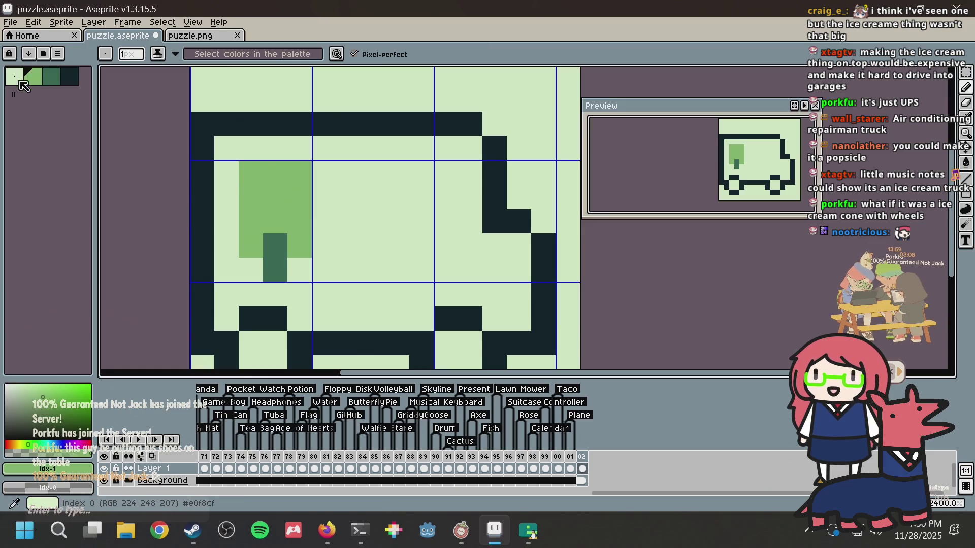
drag(284, 196, 272, 168)
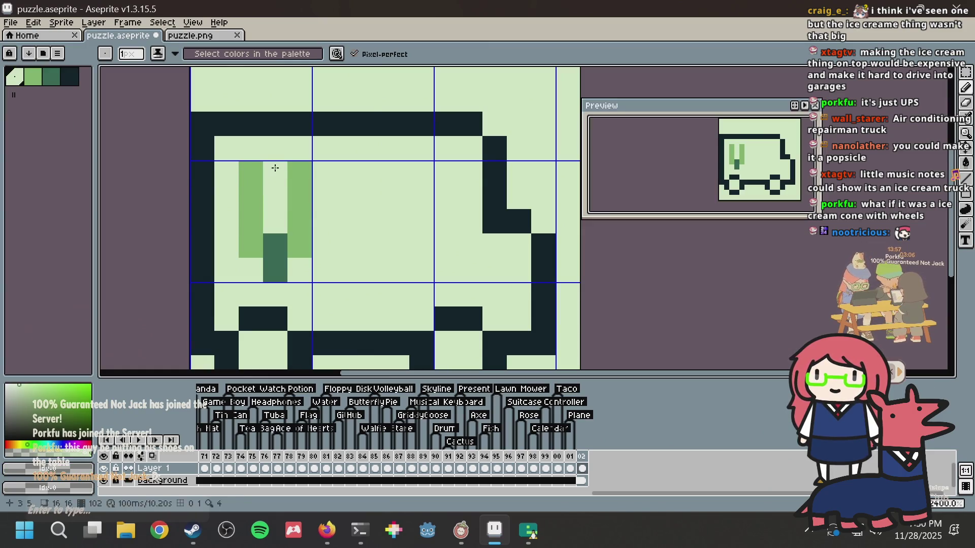
key(ctrl+z)
click(270, 215)
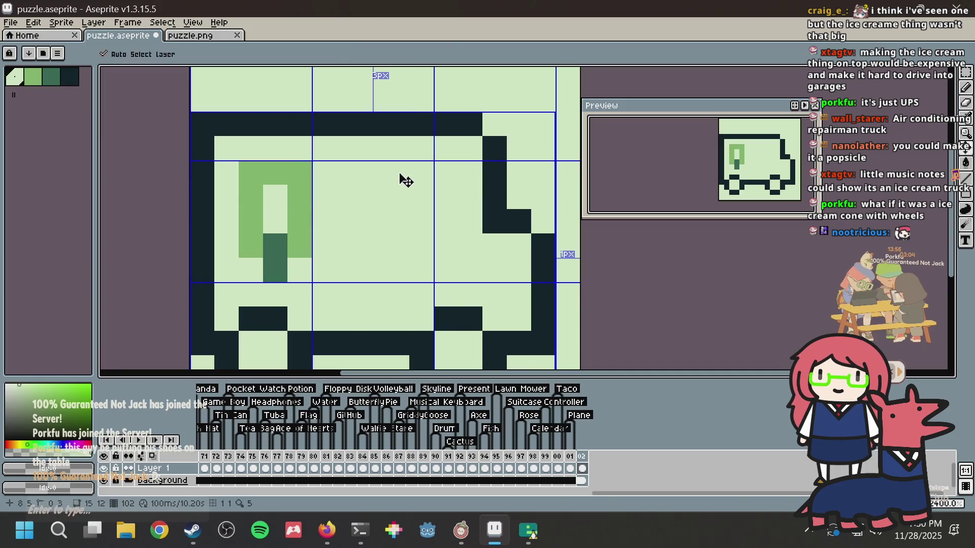
key(ctrl+z)
key(ctrl+z)
scroll(399, 172, down, 1)
scroll(356, 192, up, 2)
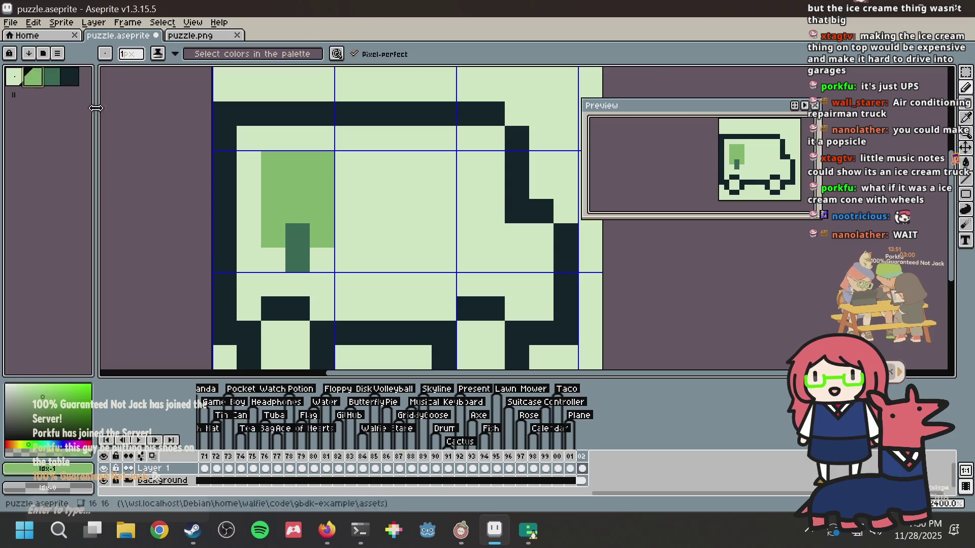
Step: Fill the truck's light interior with mid green using the paint bucket
click(33, 76)
key(g)
click(395, 187)
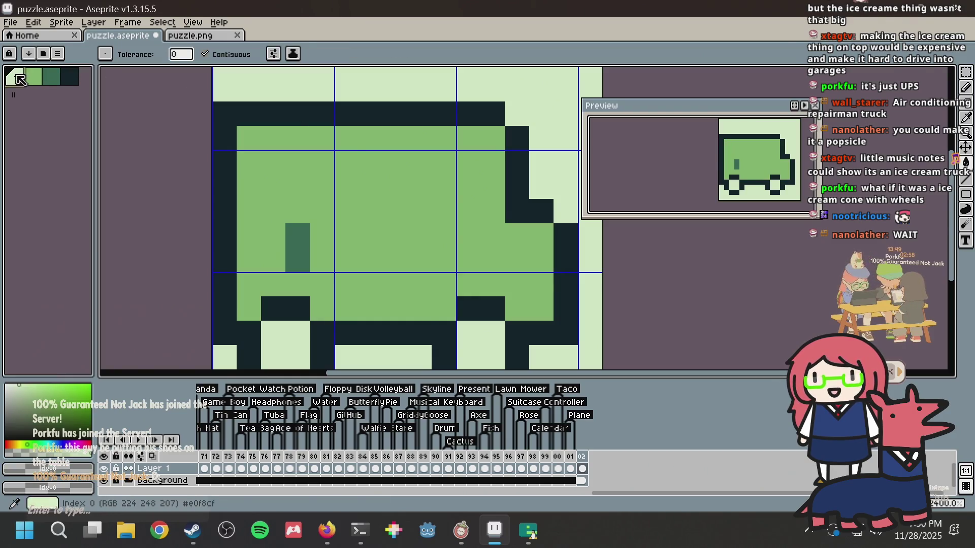
Step: Paint the pale-green window area on the left of the truck body
right_click(299, 160)
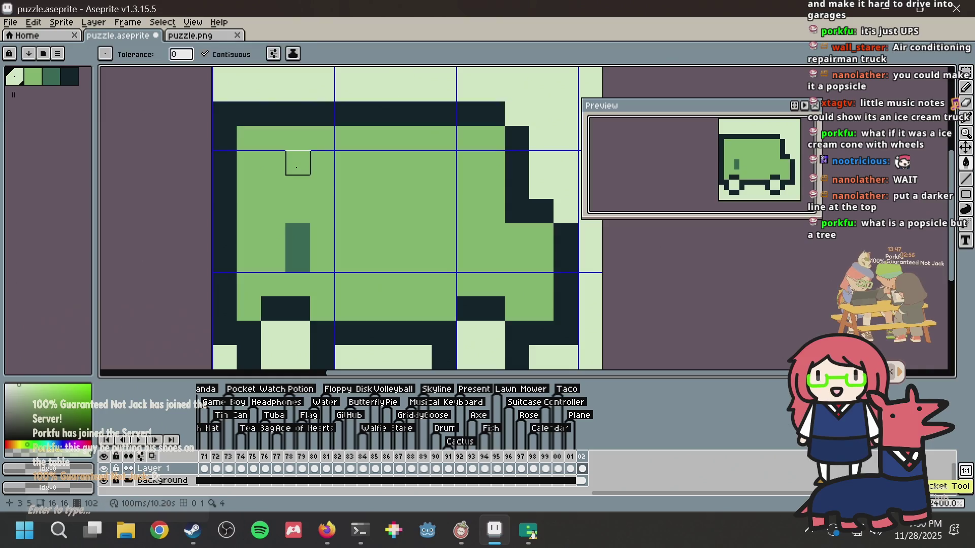
key(b)
drag(297, 163, 297, 186)
click(274, 179)
click(272, 163)
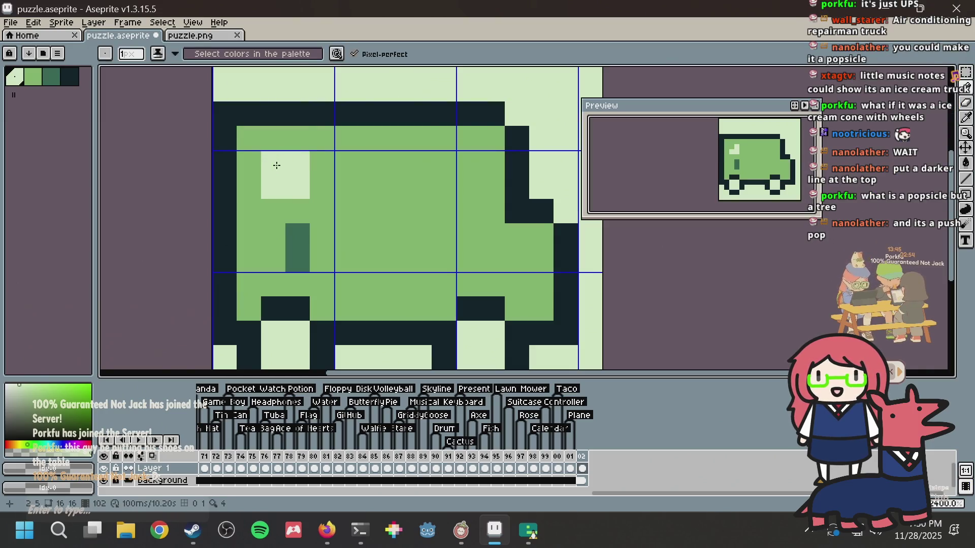
click(296, 138)
click(319, 187)
click(285, 214)
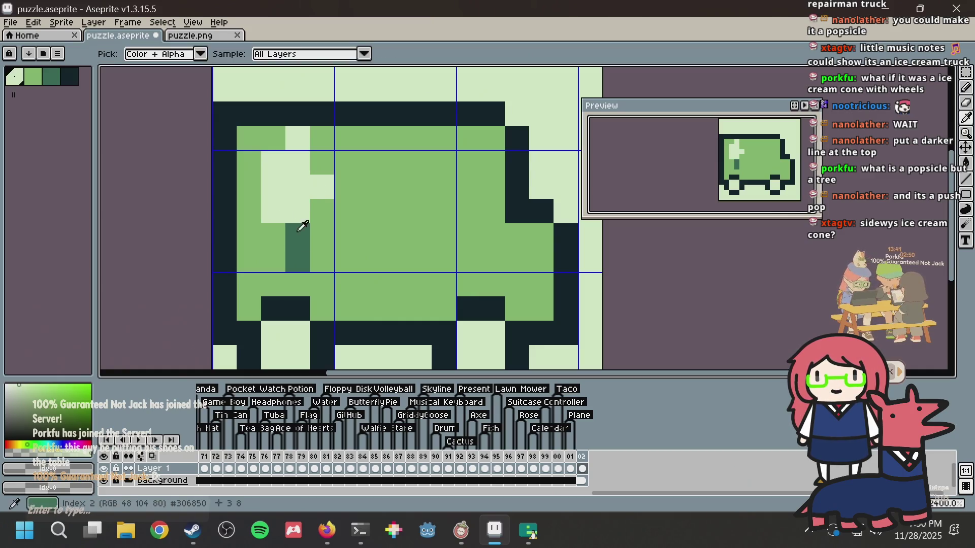
Step: Add dark-green pixels beside and below the stem
alt+click(297, 228)
click(320, 236)
click(320, 213)
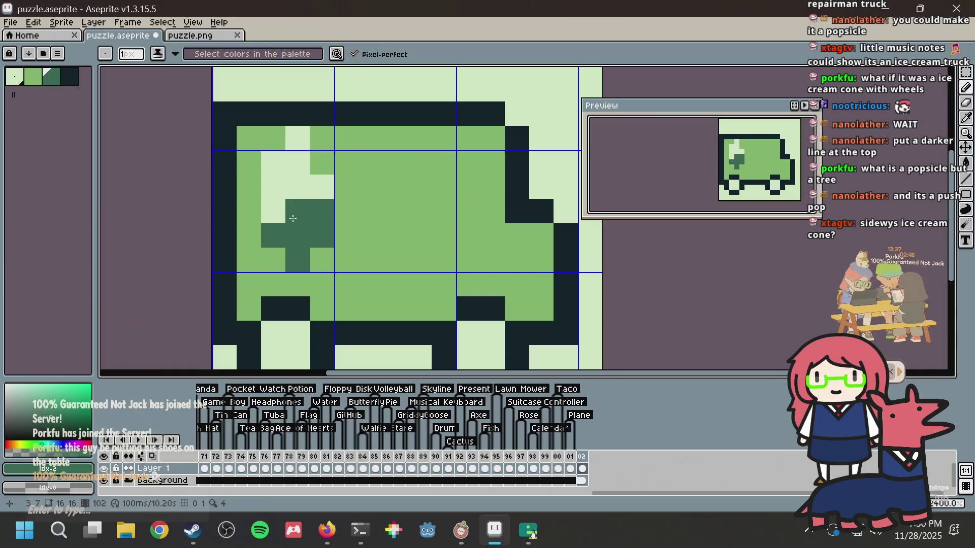
click(273, 260)
click(298, 285)
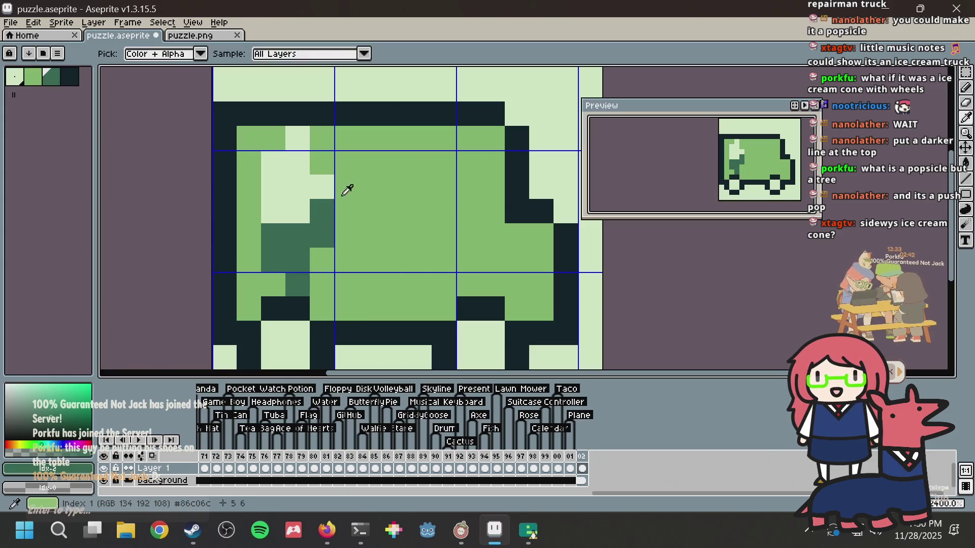
click(298, 211)
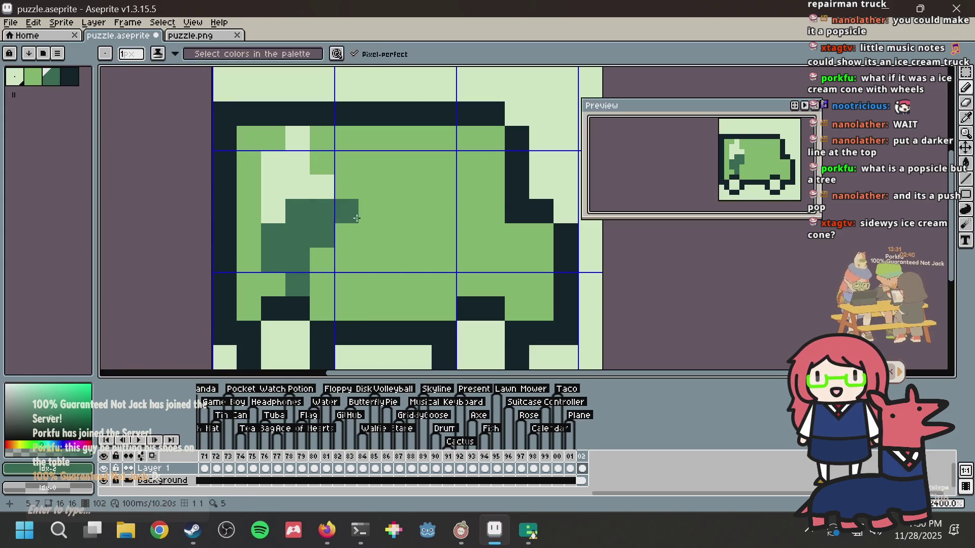
Step: Add pale window pixels and repaint the lower dark-green cells mid green
alt+click(326, 178)
click(322, 163)
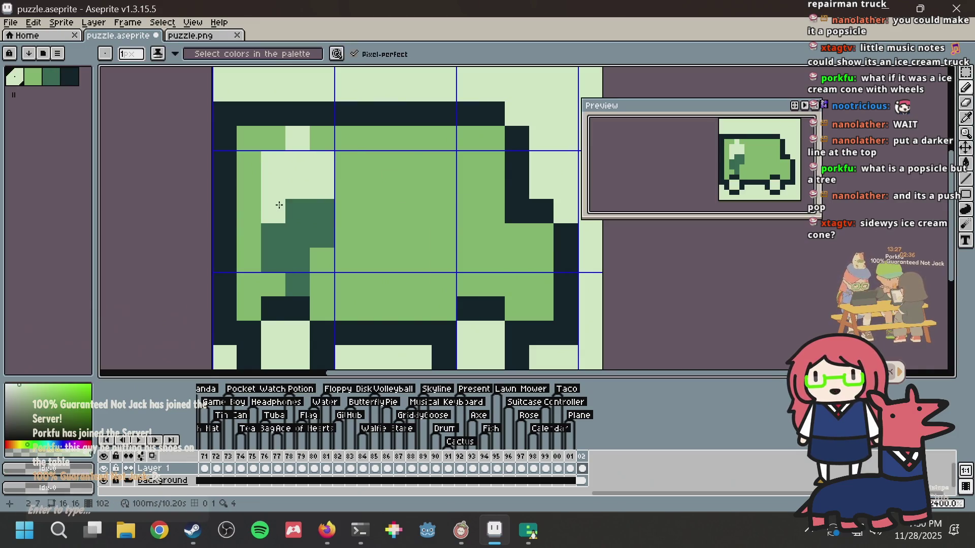
alt+click(318, 174)
click(322, 212)
click(297, 260)
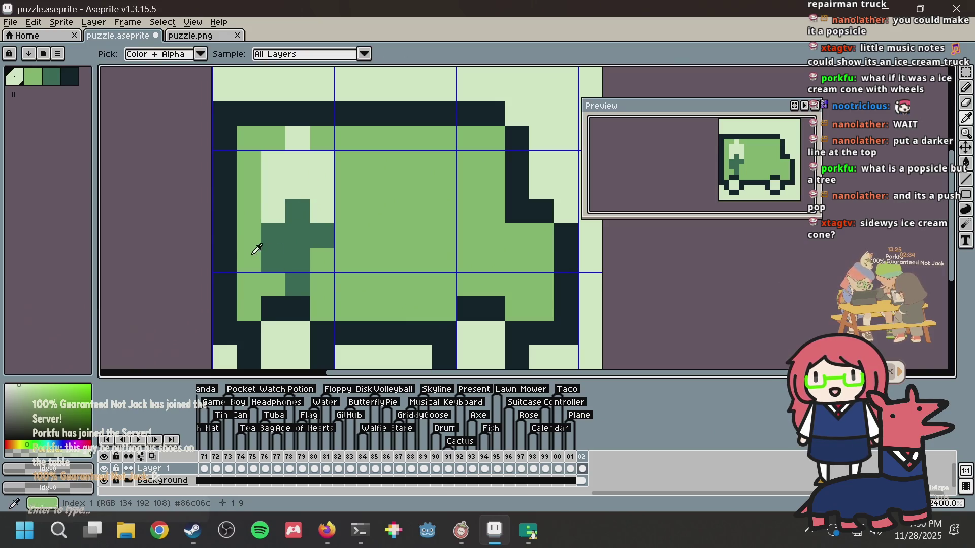
alt+click(262, 257)
click(264, 259)
click(297, 283)
Step: Draw the dark stem below the window and restore the body's top row to mid green
alt+click(299, 293)
click(297, 211)
click(304, 239)
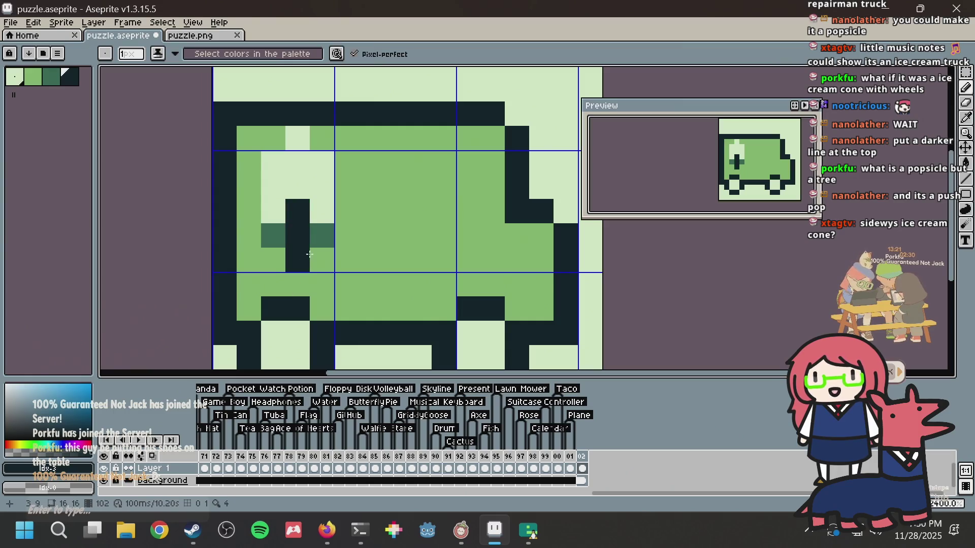
alt+click(330, 192)
click(322, 138)
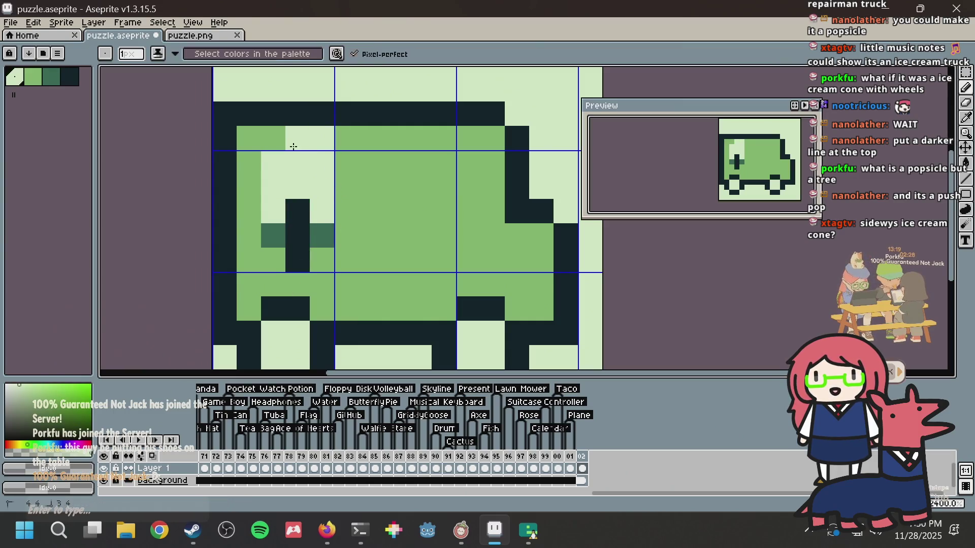
alt+click(352, 153)
drag(342, 135, 276, 143)
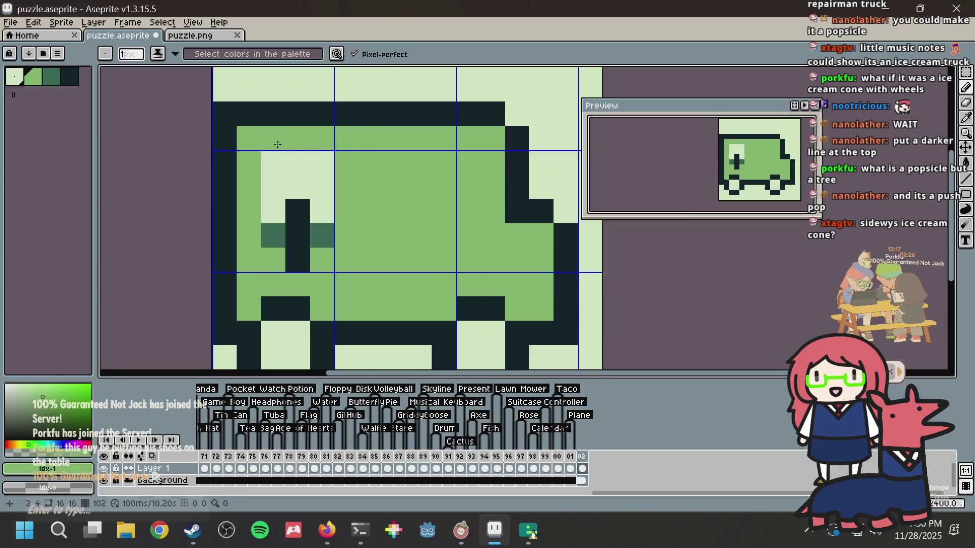
alt+click(311, 174)
click(297, 216)
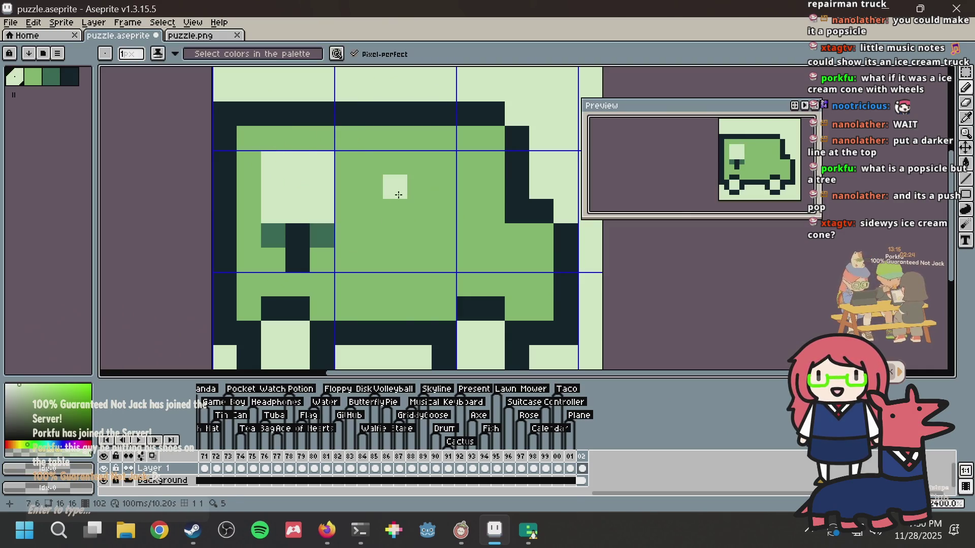
Step: Save the sprite with Ctrl+S, then touch up the stem dark and the window pale
scroll(371, 195, down, 2)
key(ctrl+s)
scroll(325, 196, up, 3)
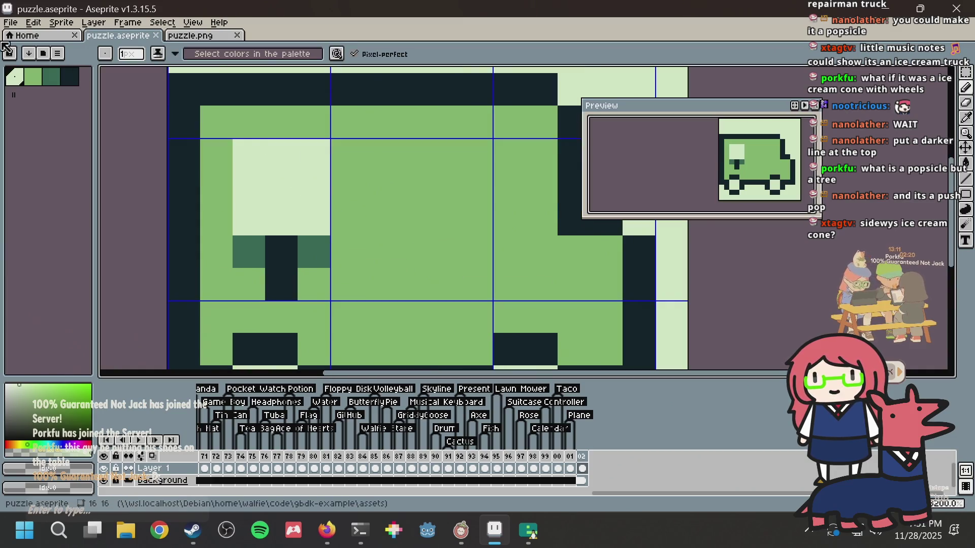
click(33, 76)
scroll(319, 149, down, 1)
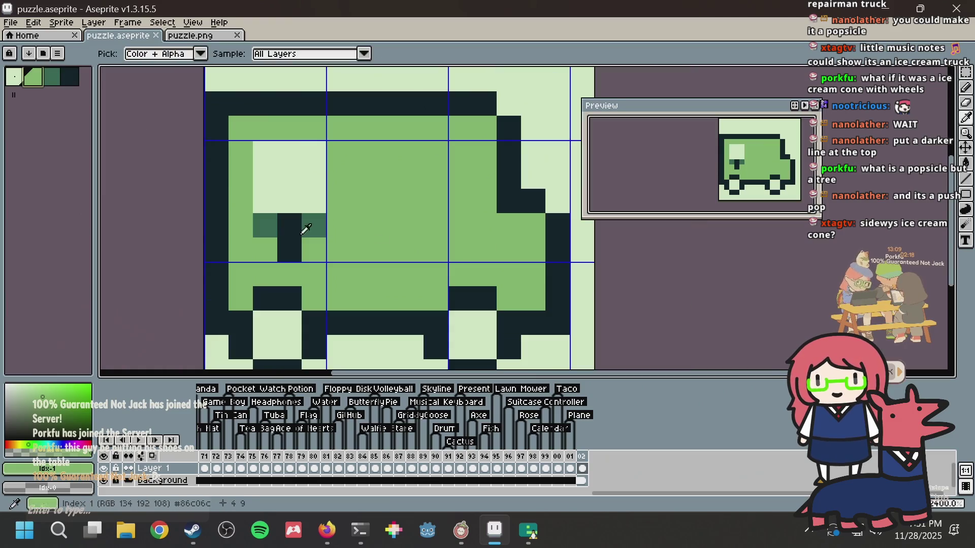
alt+click(289, 224)
click(342, 190)
scroll(343, 190, down, 1)
scroll(333, 178, up, 1)
alt+click(293, 175)
click(295, 137)
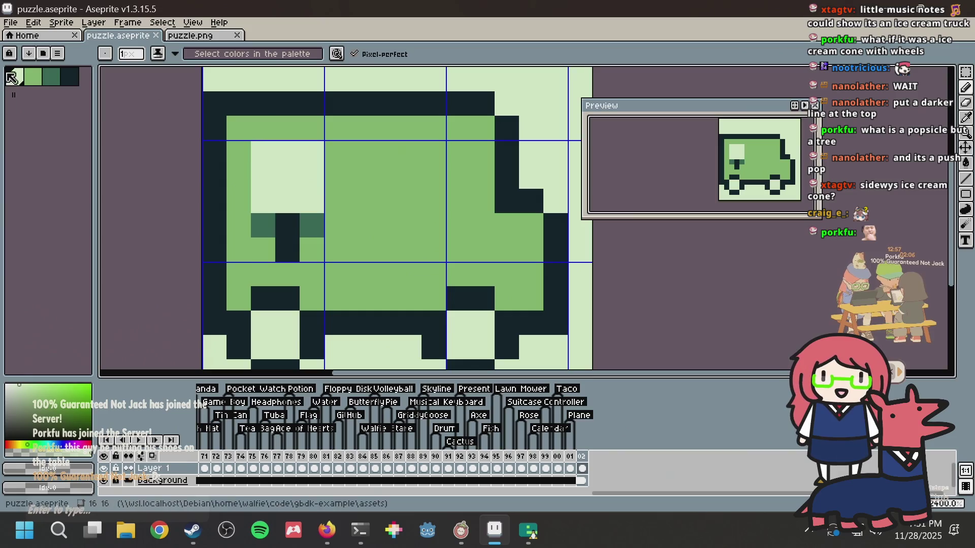
click(60, 78)
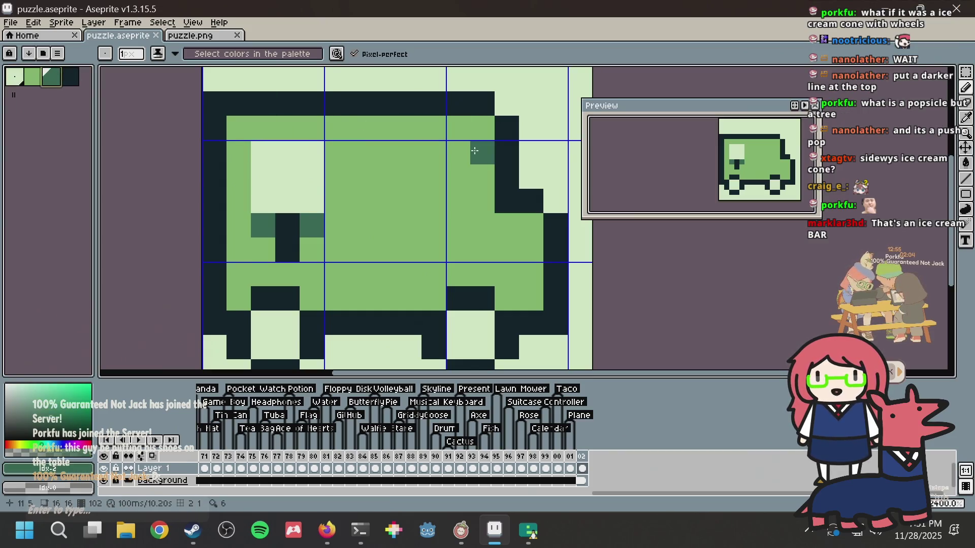
Step: Paint the large dark-green front window at right, plus a lower-right shading pixel
drag(476, 152, 479, 198)
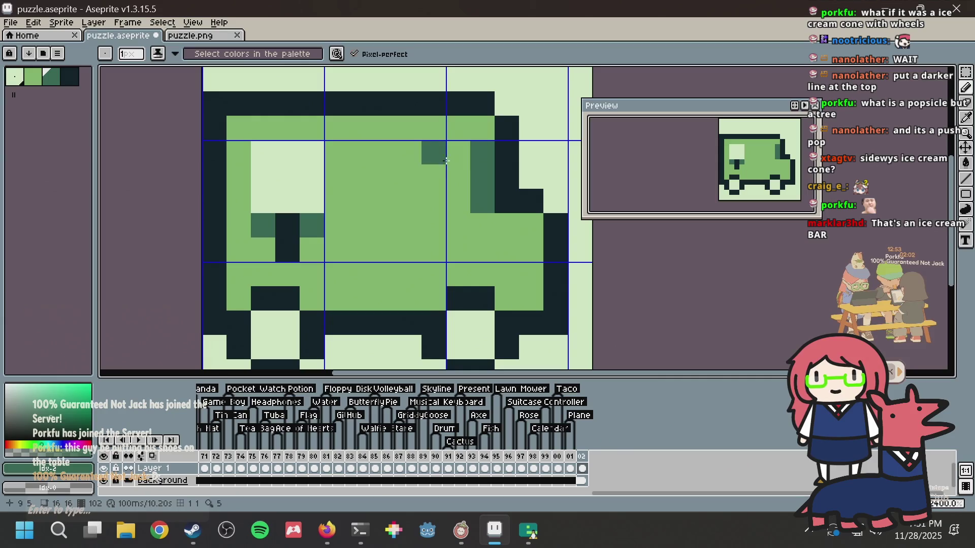
drag(457, 150, 459, 202)
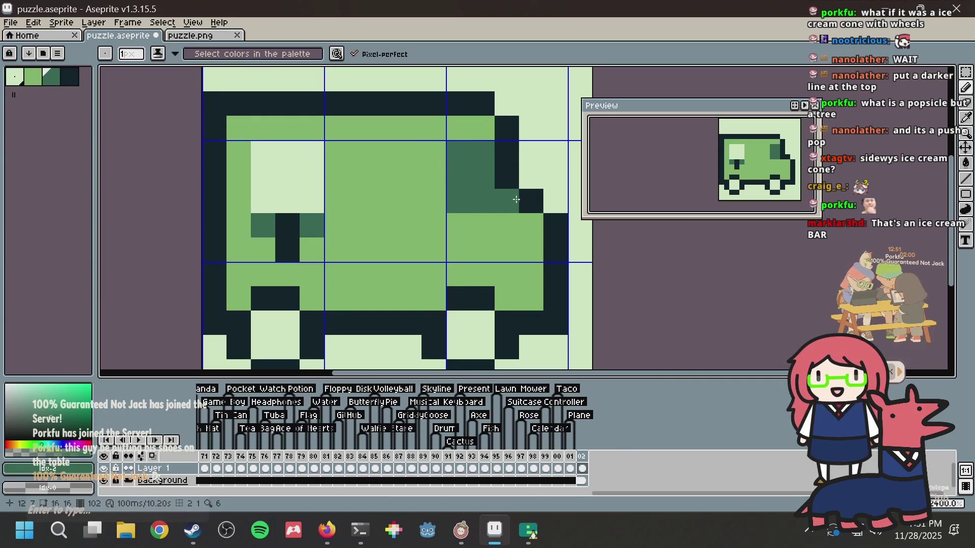
drag(434, 152, 440, 179)
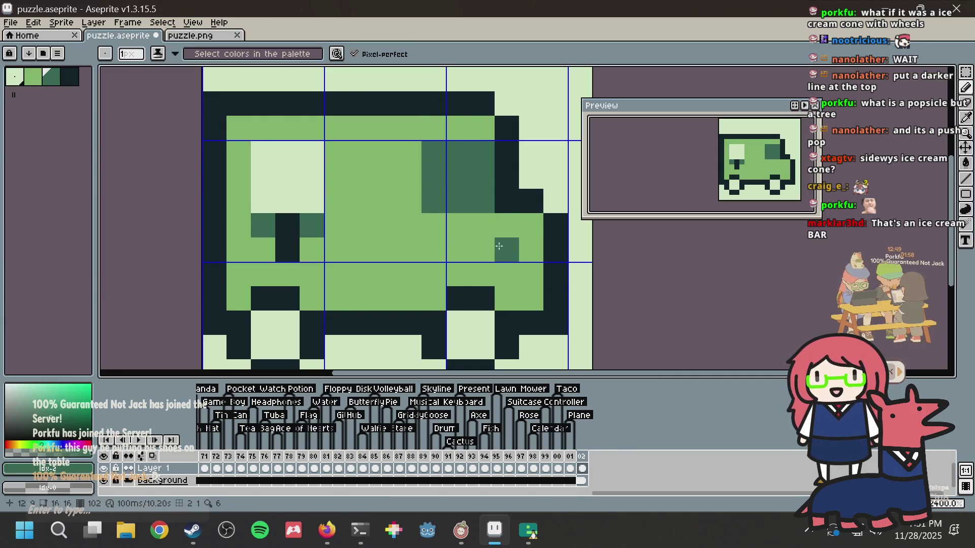
click(531, 248)
Step: Sample the pale green, stroke near the front window, and check the reference images
key(b)
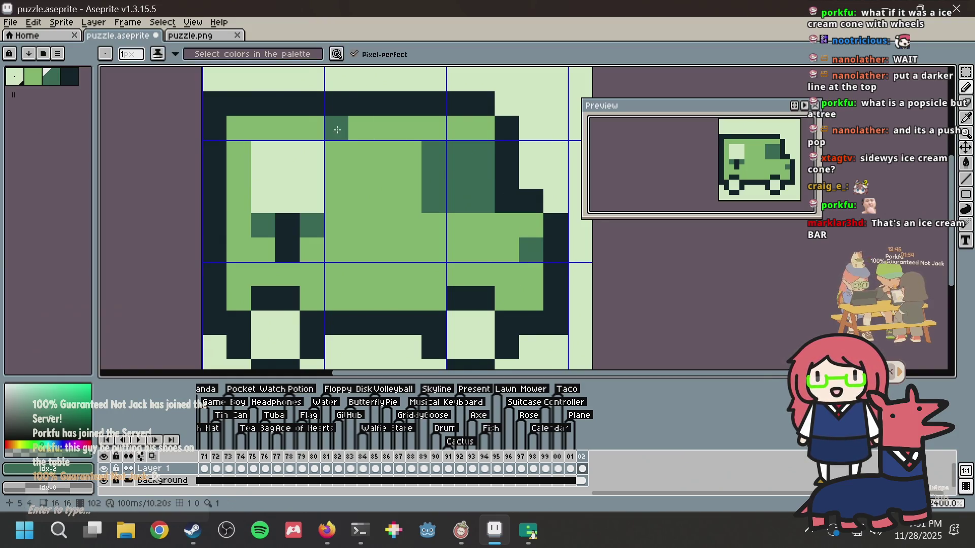
key(v)
key(b)
alt+click(296, 178)
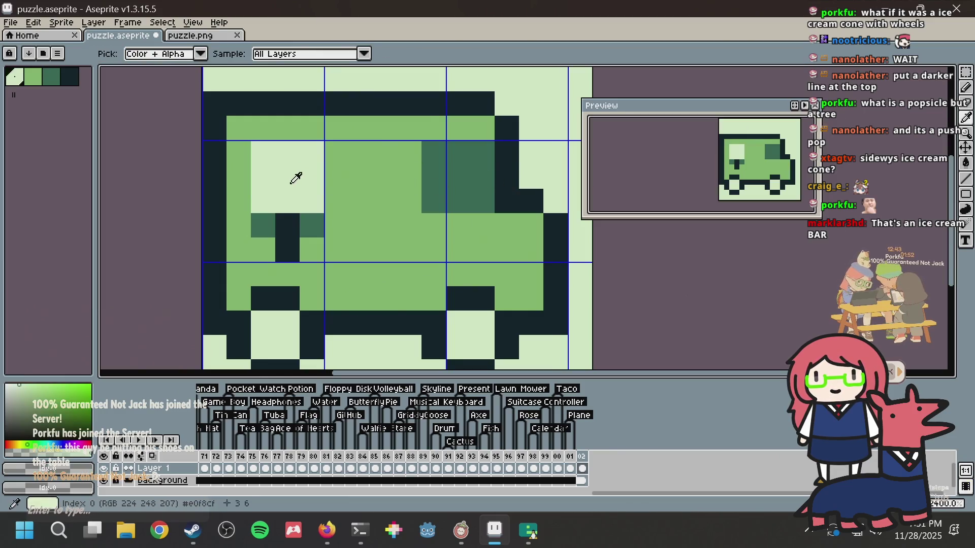
scroll(483, 121, down, 3)
drag(475, 124, 442, 152)
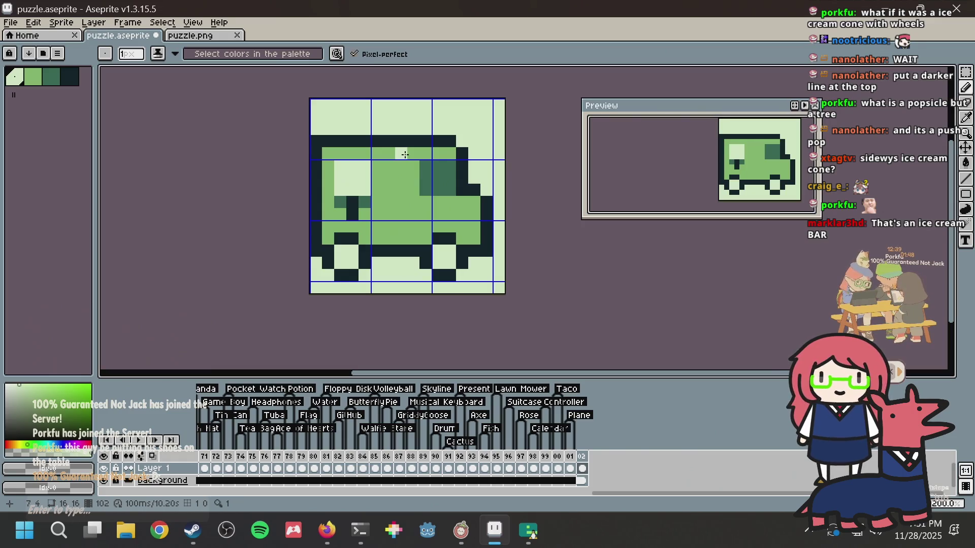
key(alt+Tab)
key(alt+Tab)
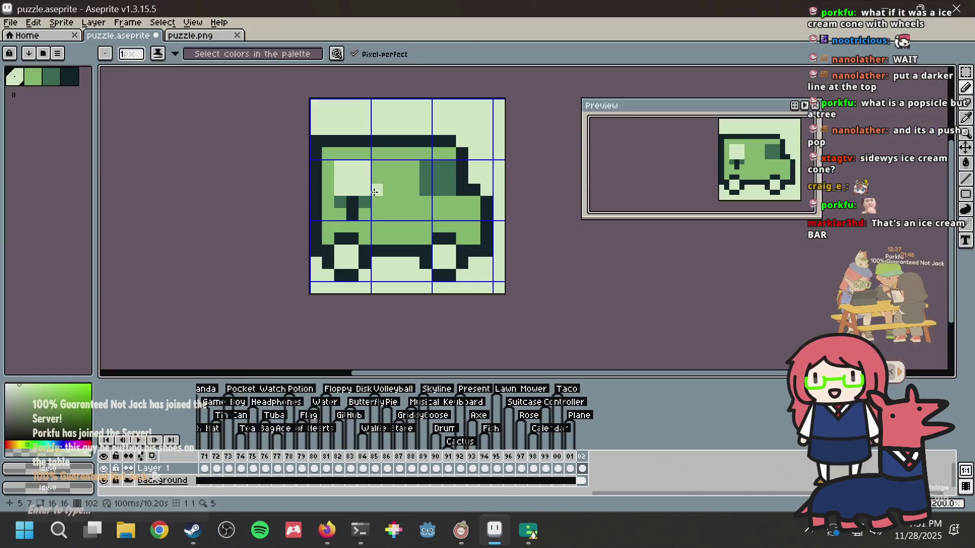
scroll(408, 173, up, 1)
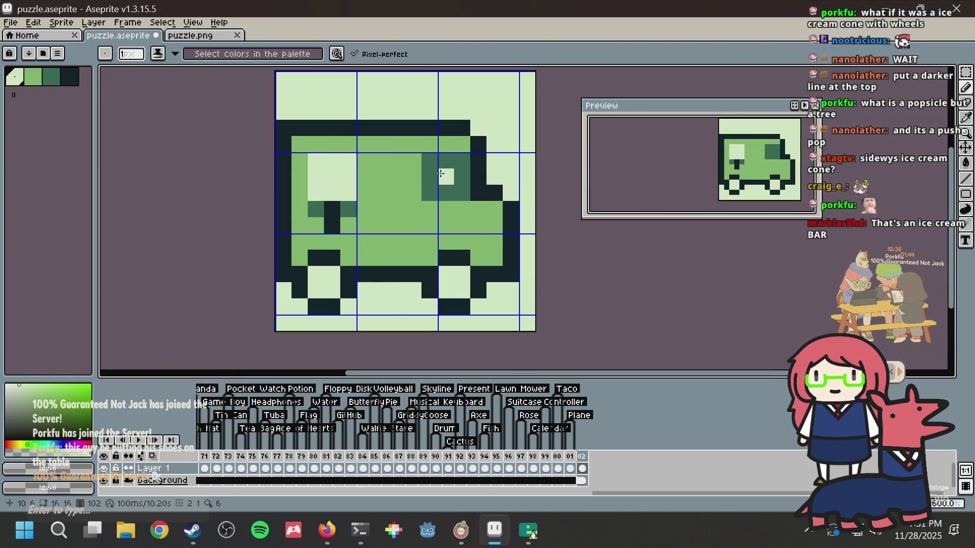
Step: Fill a dark window block in the truck's upper middle with the darkest colour
alt+click(398, 126)
drag(397, 157, 400, 203)
mouse_move(372, 157)
mouse_down()
mouse_move(374, 207)
mouse_move(414, 210)
mouse_up()
alt+click(373, 224)
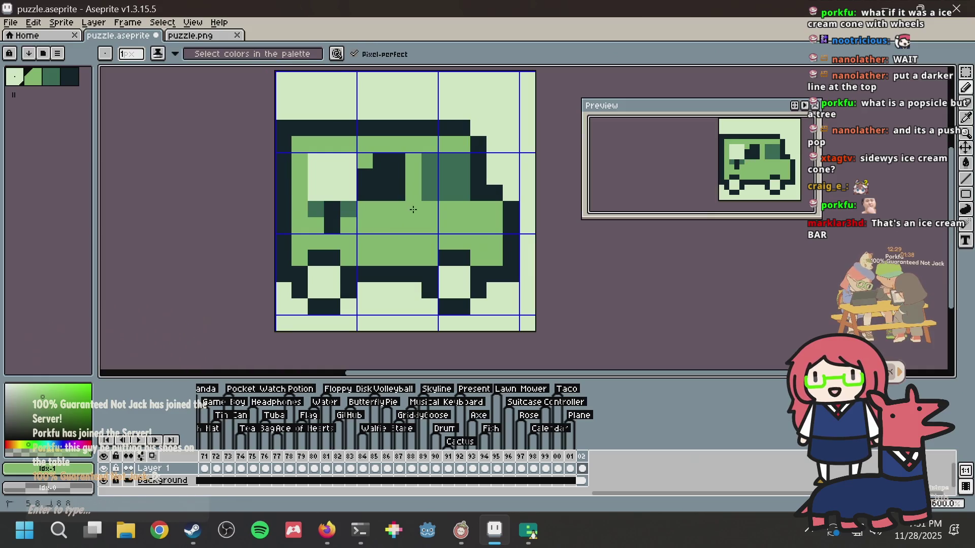
alt+click(385, 178)
click(364, 159)
key(alt+Tab)
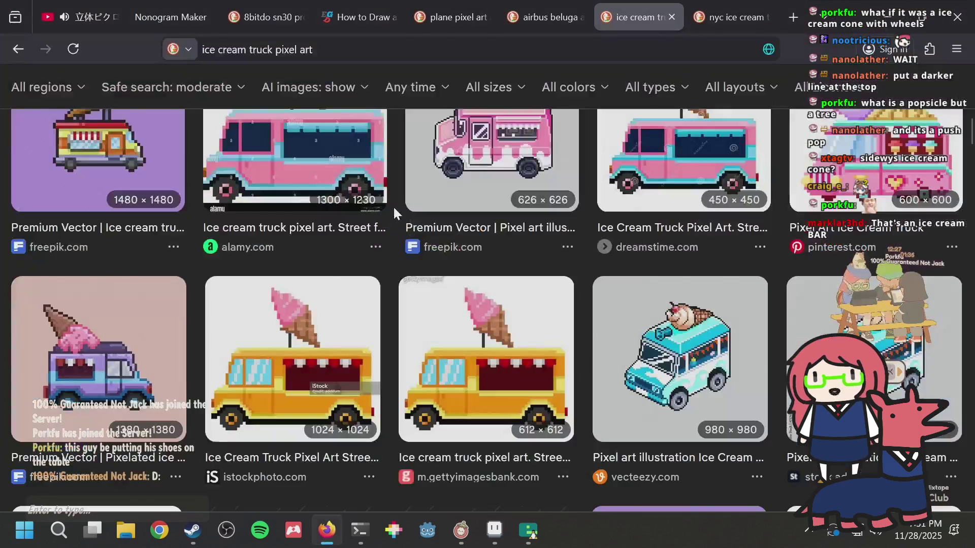
Step: Recolour the pale left window area and the dark stem pixels with the sampled mid green
key(alt+Tab)
key(m)
alt+click(379, 211)
key(g)
click(330, 178)
click(346, 204)
click(316, 209)
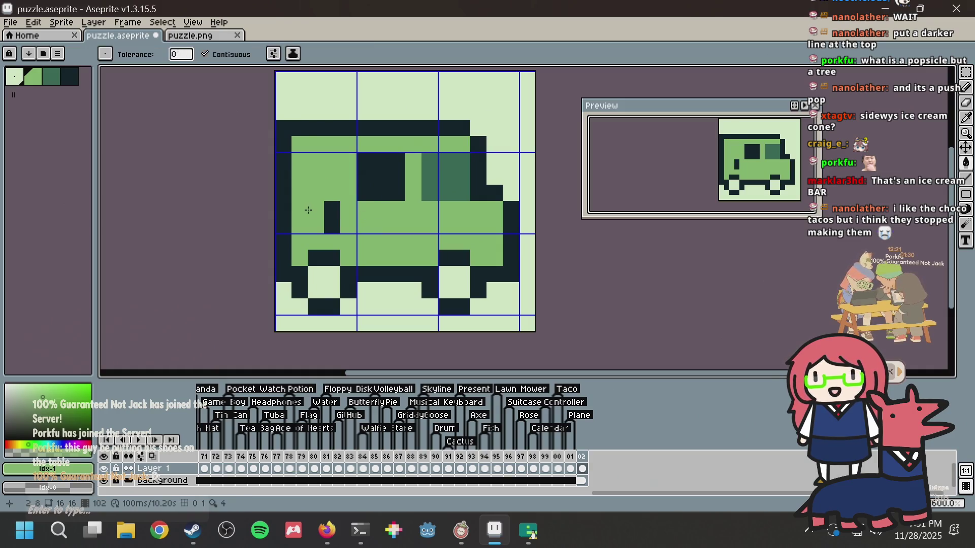
click(332, 218)
Step: Paint dark-green pixels inside the window and bucket-fill the window area dark green
key(b)
alt+click(446, 177)
click(369, 175)
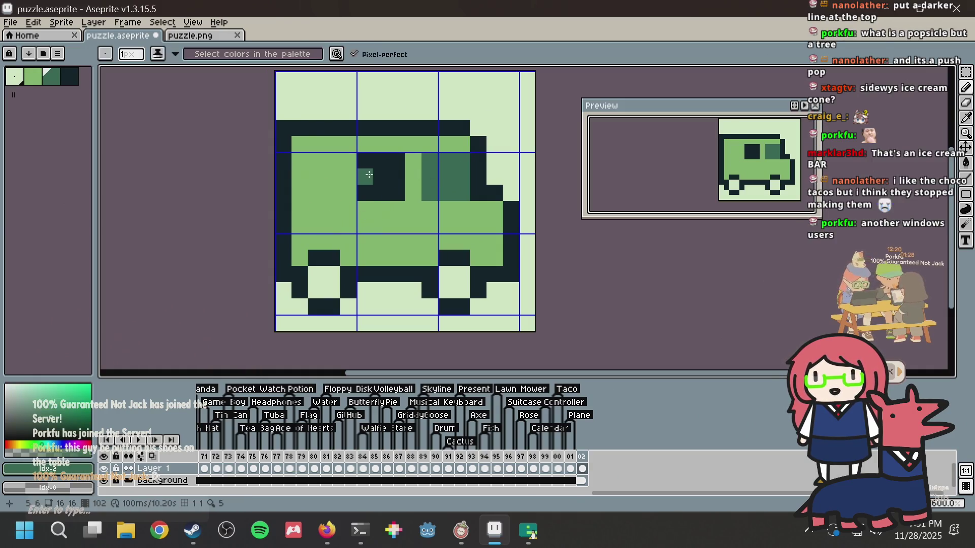
key(g)
click(398, 176)
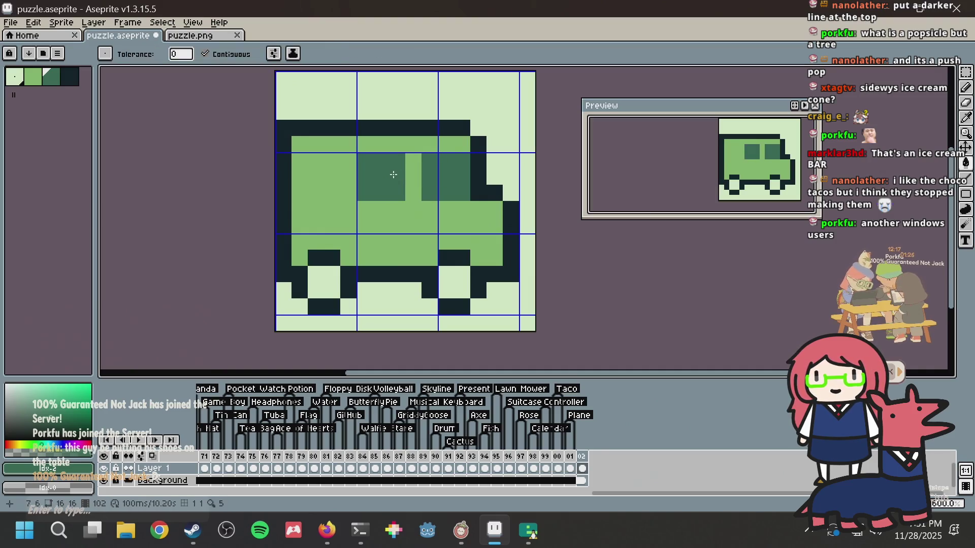
Step: Pencil the dark-green window's edges, extending it down and left and filling its gaps
key(b)
click(350, 157)
mouse_move(349, 174)
mouse_down()
mouse_move(348, 196)
mouse_move(315, 195)
mouse_up()
click(316, 161)
click(327, 178)
click(332, 160)
click(348, 209)
click(332, 193)
click(332, 209)
click(315, 209)
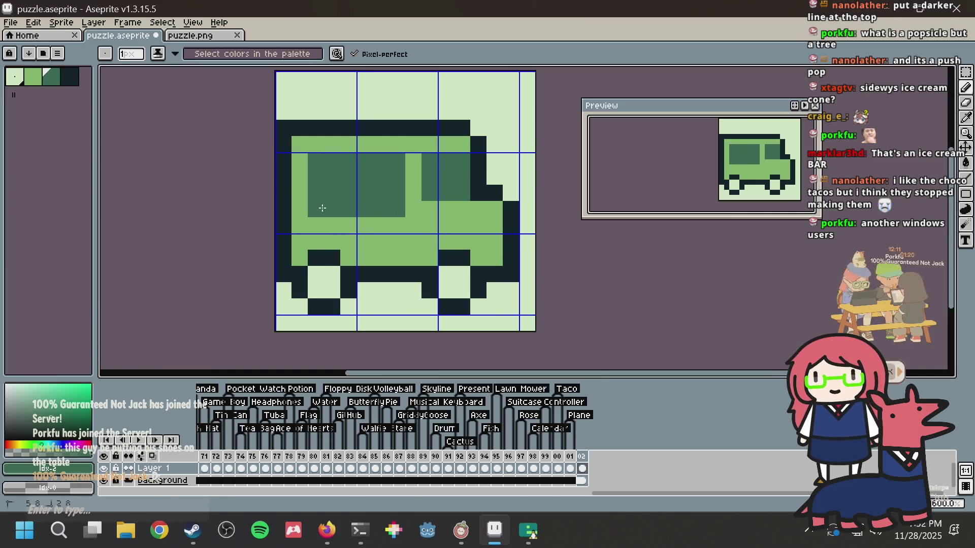
Step: Repaint the right window's left column and top-left pixel in the canvas light green
key(i)
click(431, 202)
key(b)
drag(429, 198, 430, 160)
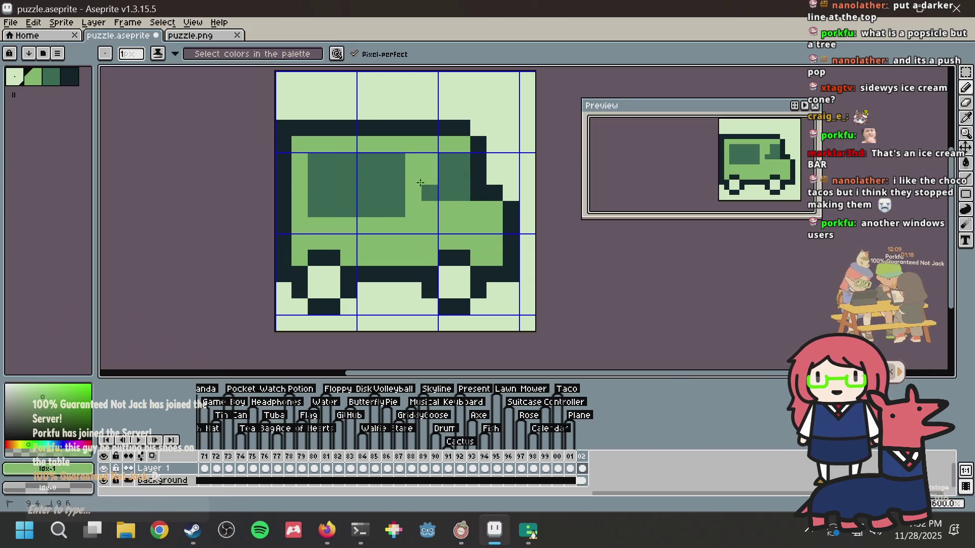
click(446, 160)
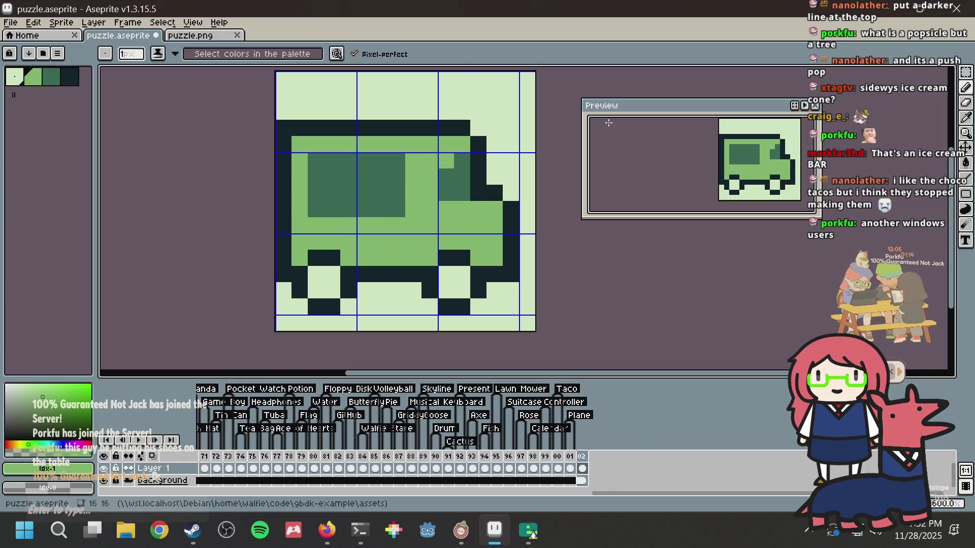
Step: After checking the reference images, paint a medium-green pixel in the right window's corner
key(alt+Tab)
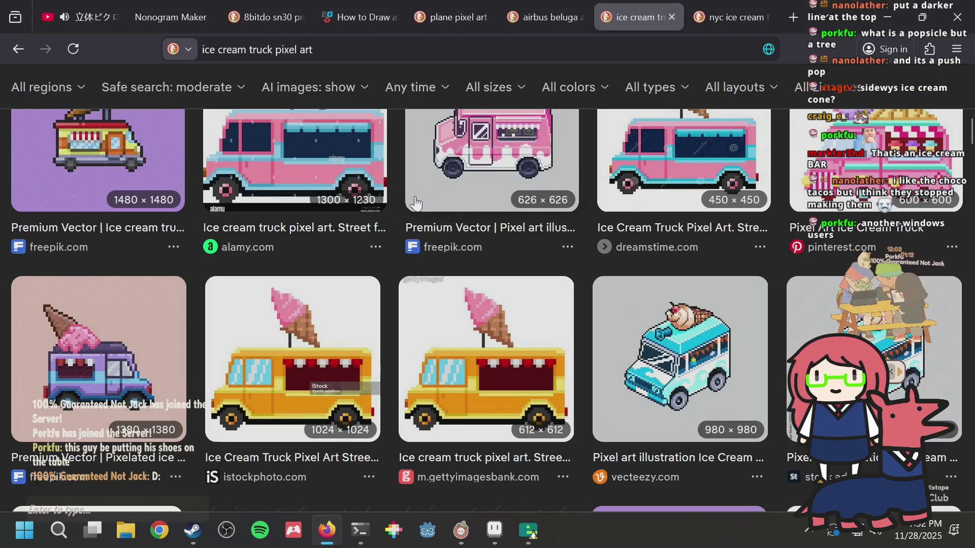
key(alt+Tab)
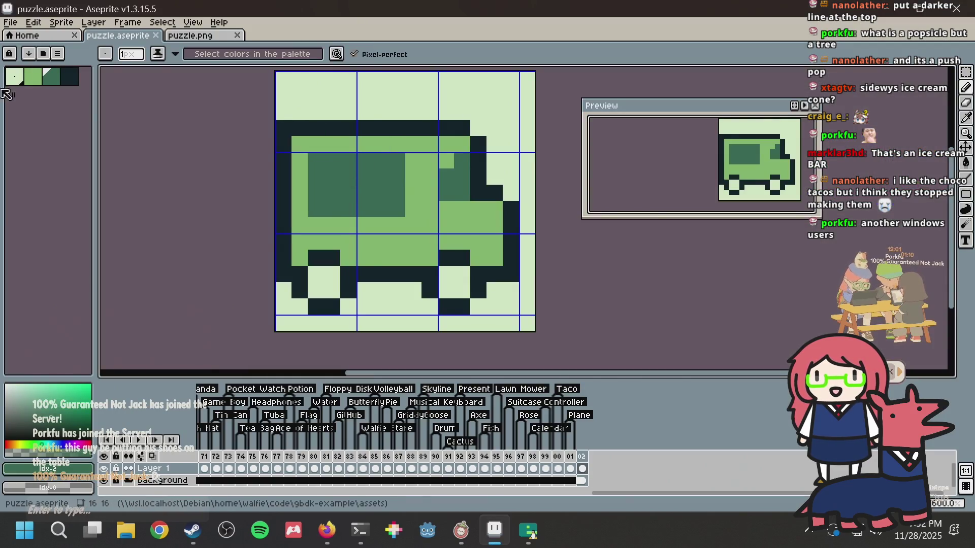
click(33, 76)
click(349, 197)
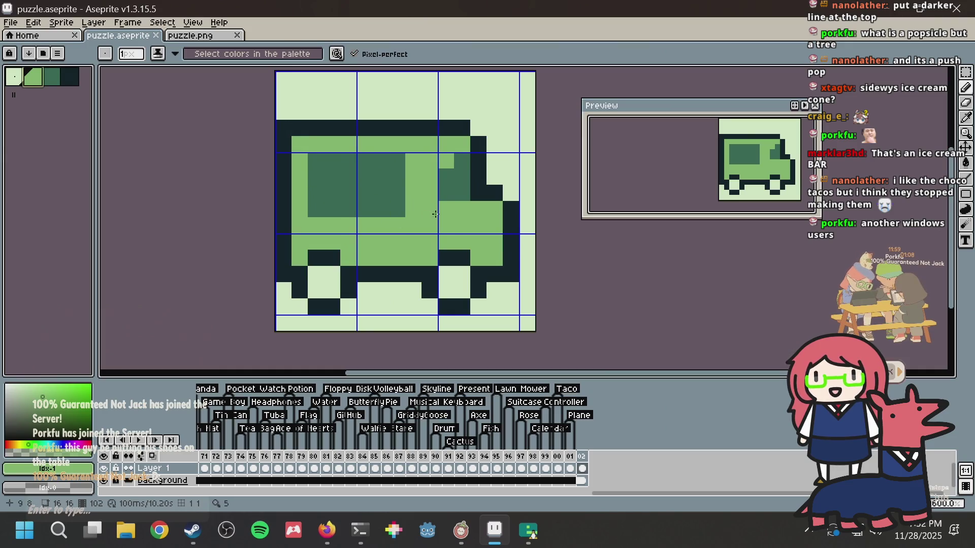
Step: Draw a short darkest-colour line under the left window and save the sprite
key([)
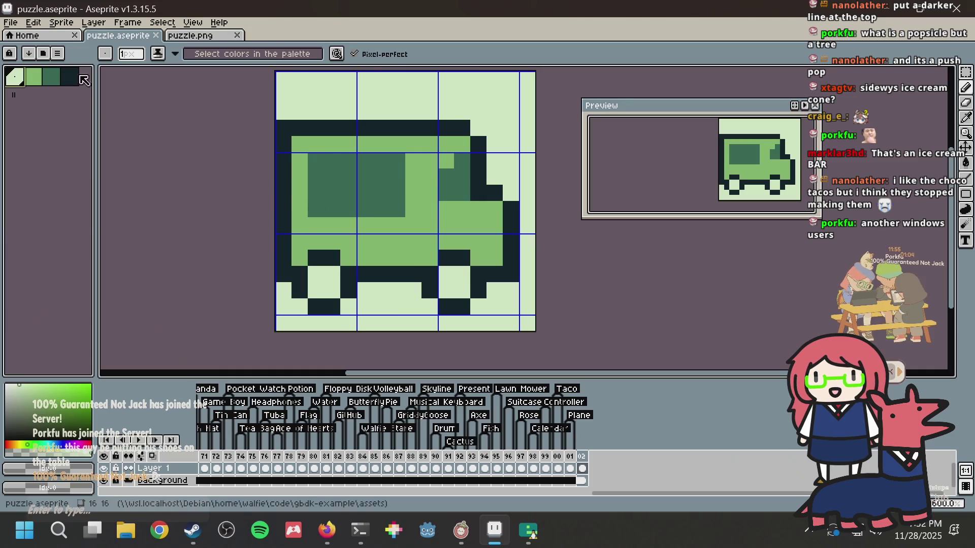
key([)
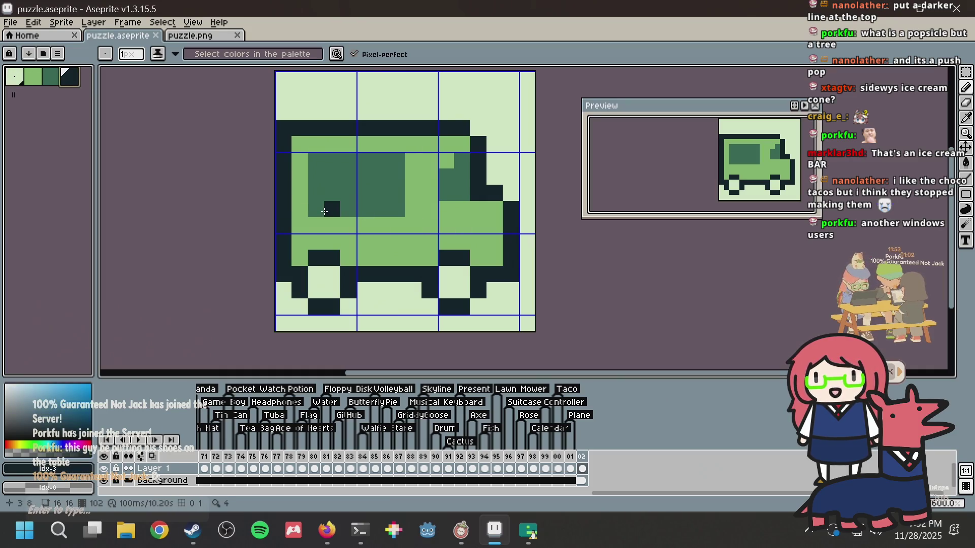
drag(324, 211, 329, 210)
key(ctrl+s)
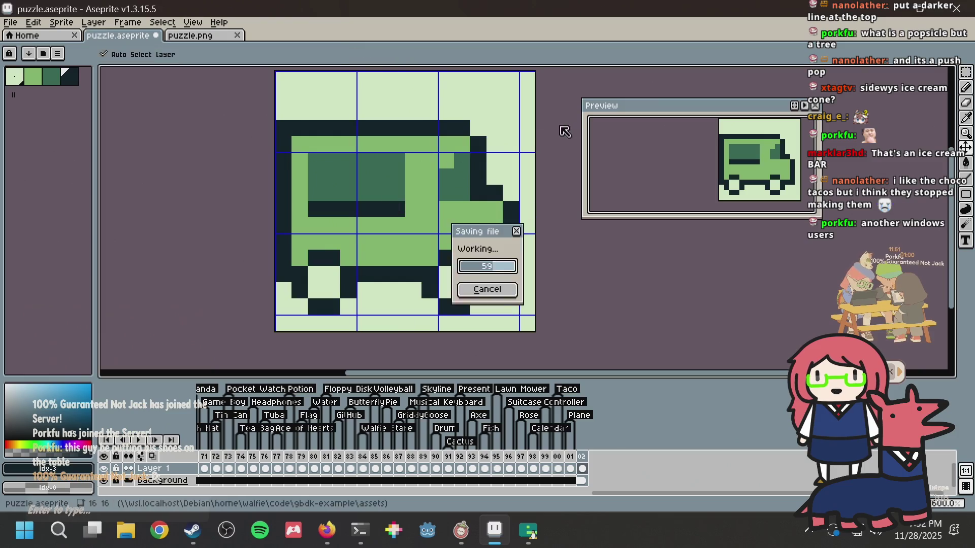
Step: Darken pixels at the windshield top and beside the window edge to slope it, then save
alt+click(462, 159)
click(450, 163)
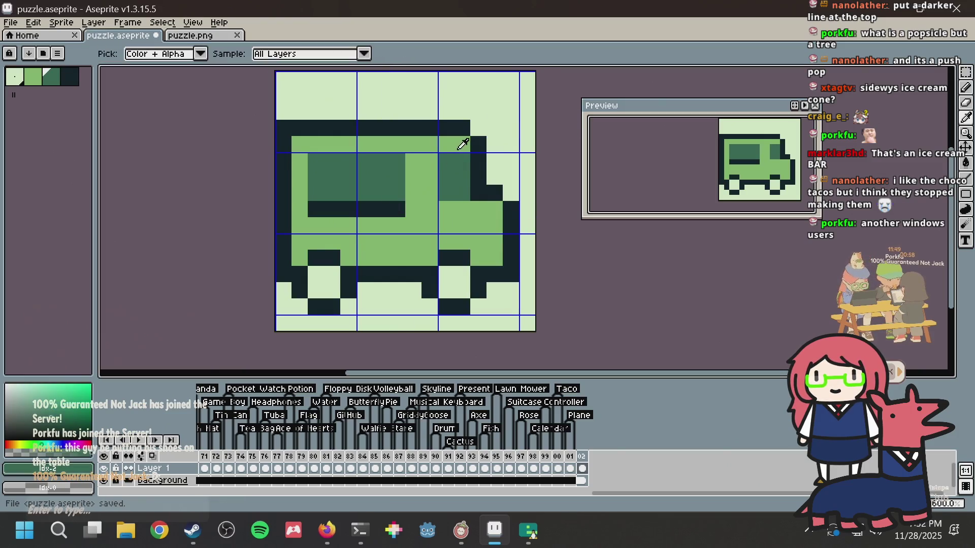
key(alt+Tab)
key(alt+Tab)
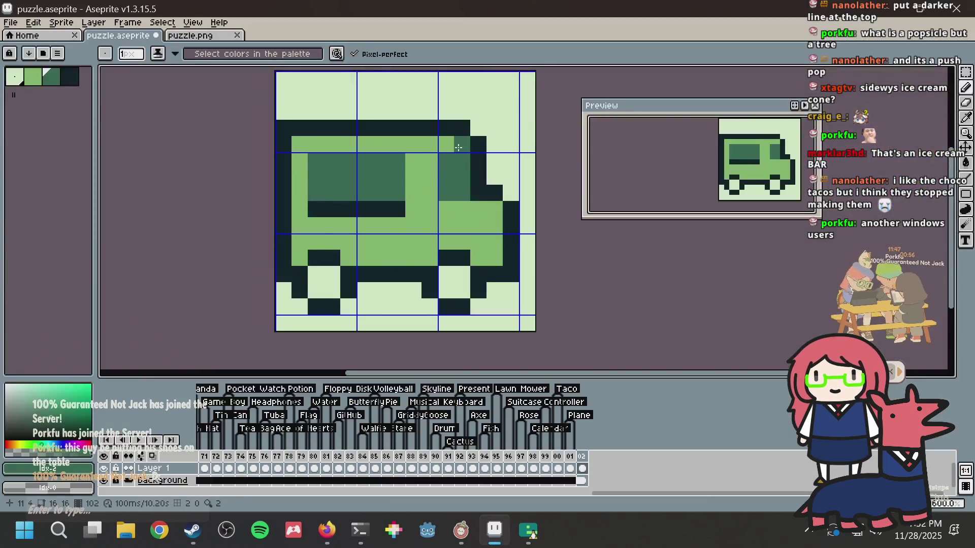
click(487, 193)
alt+click(464, 180)
key(ctrl+s)
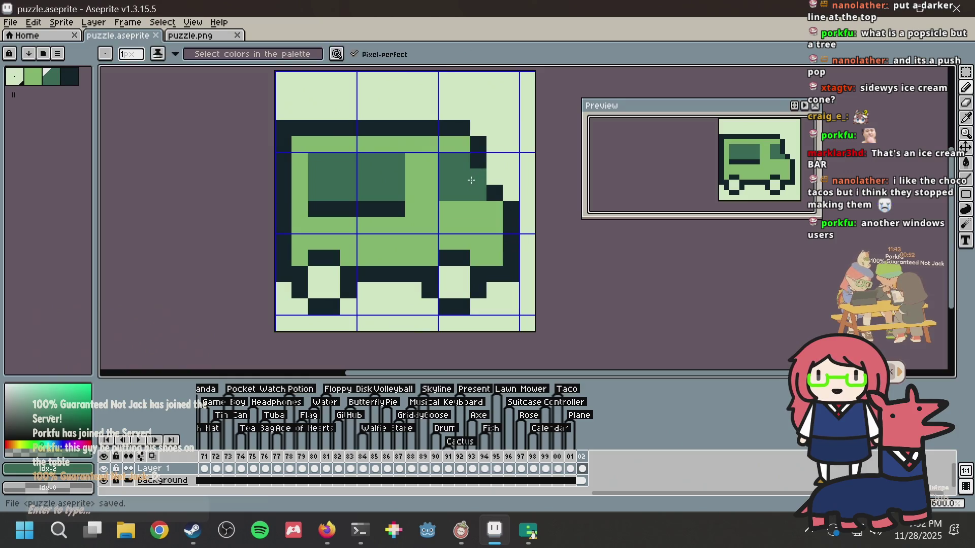
Step: Undo a stray dark pixel on the truck's front, save, and recheck the reference images
alt+click(475, 152)
click(494, 176)
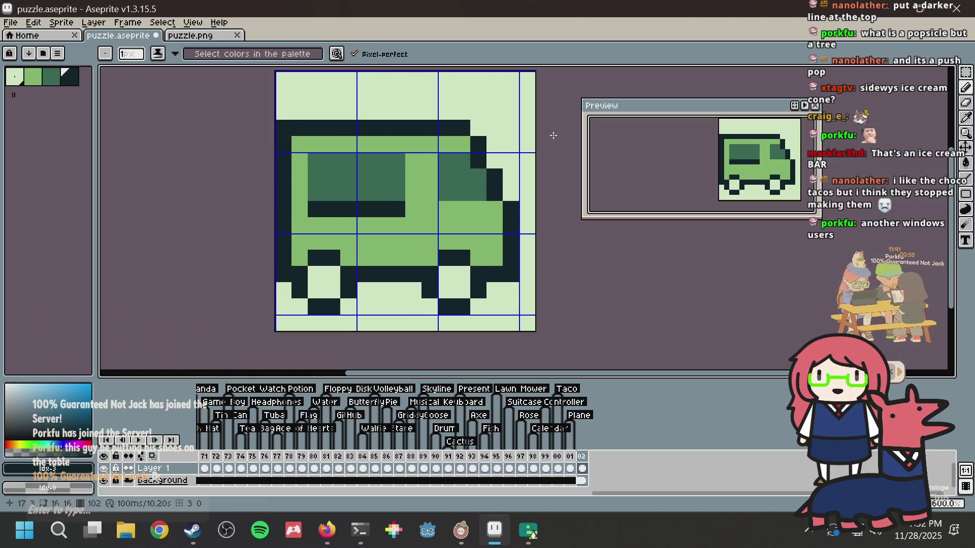
key(ctrl+z)
key(ctrl+s)
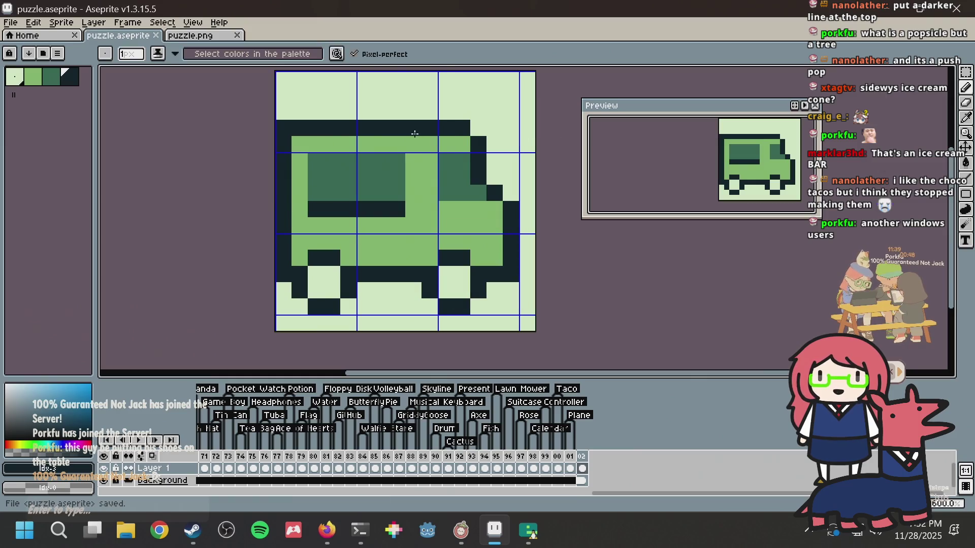
key(alt+Tab)
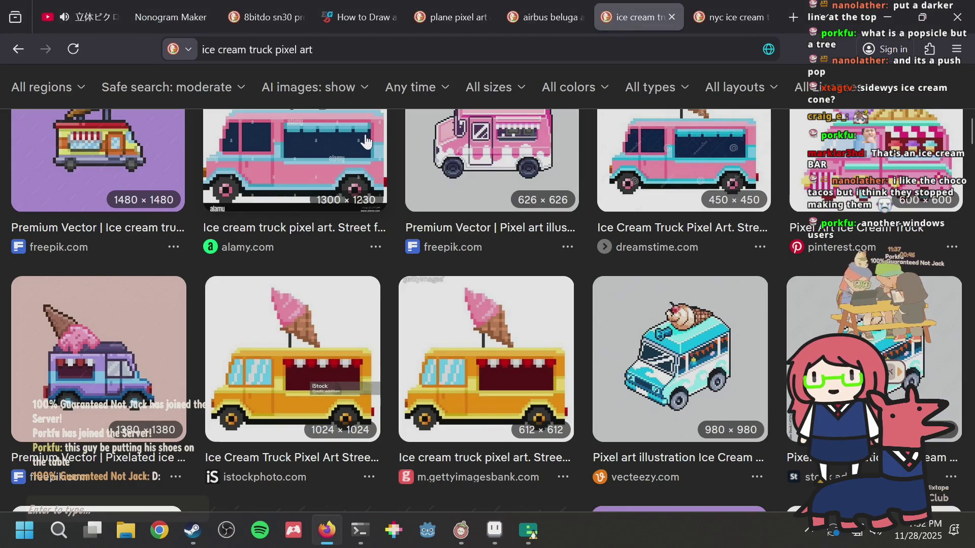
scroll(365, 141, down, 2)
key(alt+Tab)
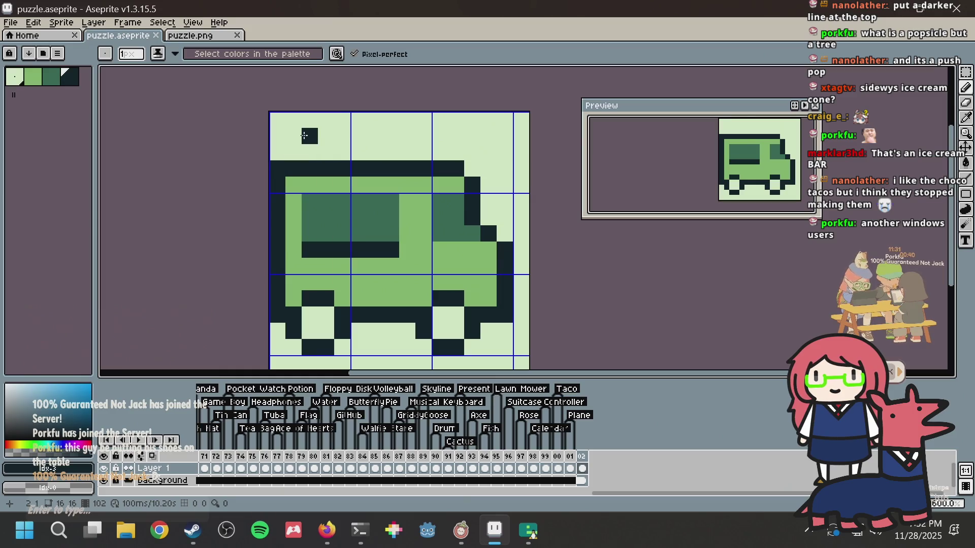
Step: Discard the accidentally pasted image and save the sprite
key(ctrl+v)
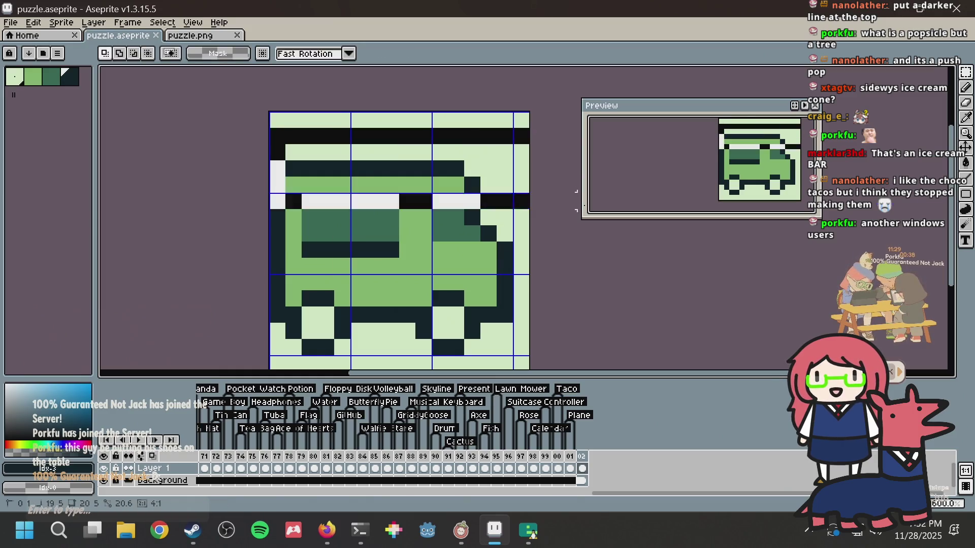
key(Return)
key(b)
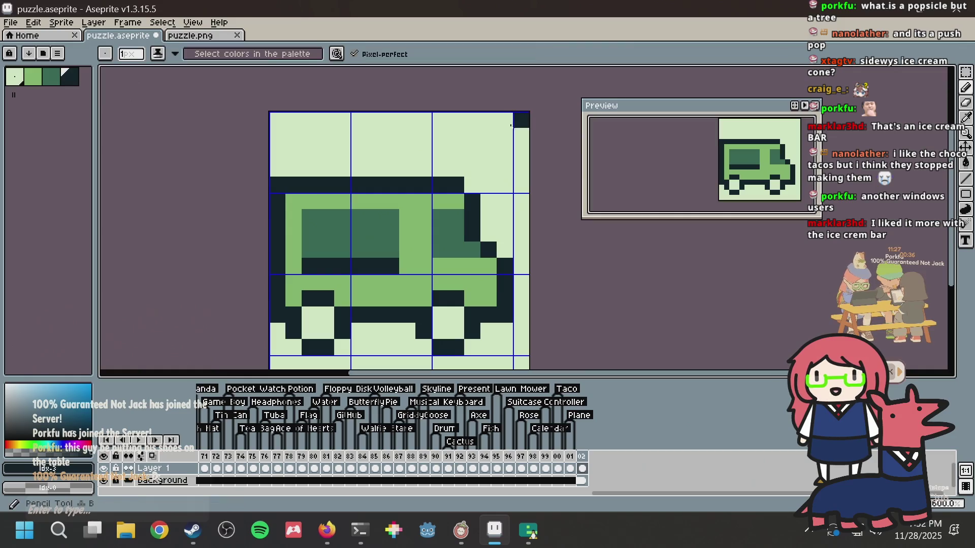
key(ctrl+s)
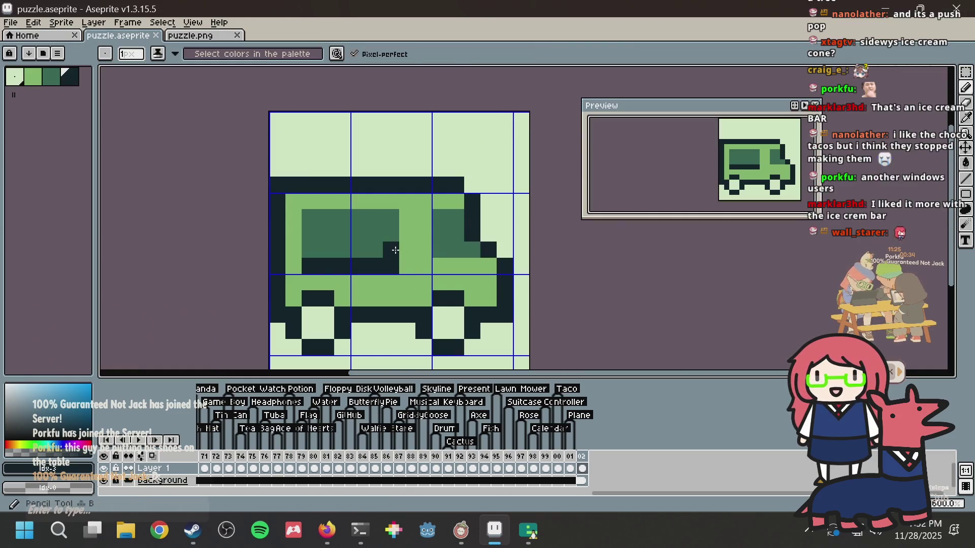
Step: Repaint the window's two leftmost columns medium green
alt+click(422, 236)
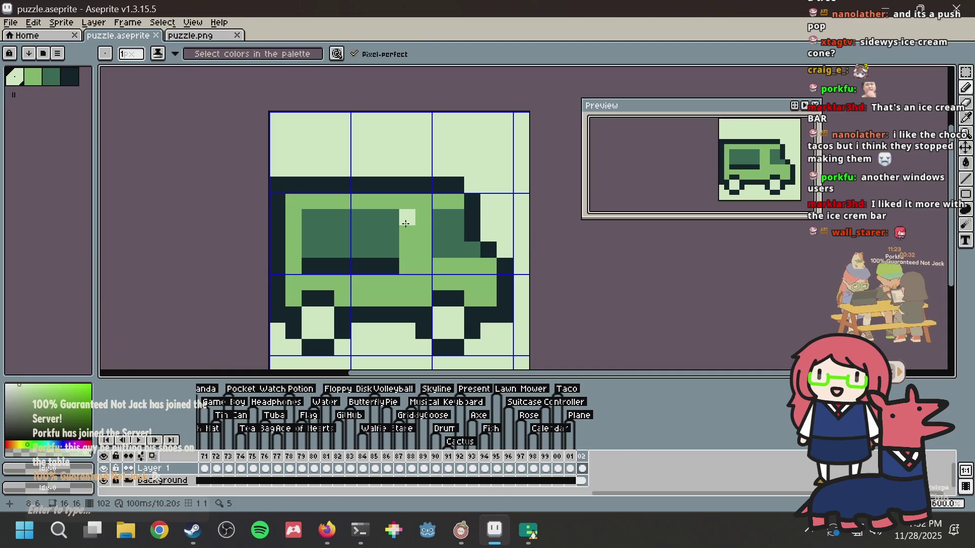
alt+click(300, 213)
drag(309, 217, 309, 267)
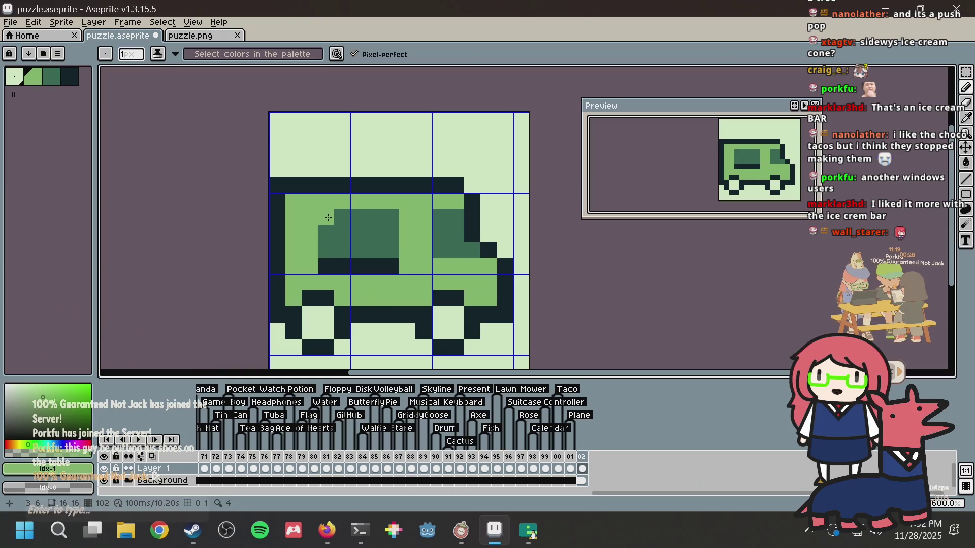
drag(329, 217, 328, 268)
Step: Extend the dark-green window into a new right column with a dark pixel beneath, then save
alt+click(397, 251)
click(401, 257)
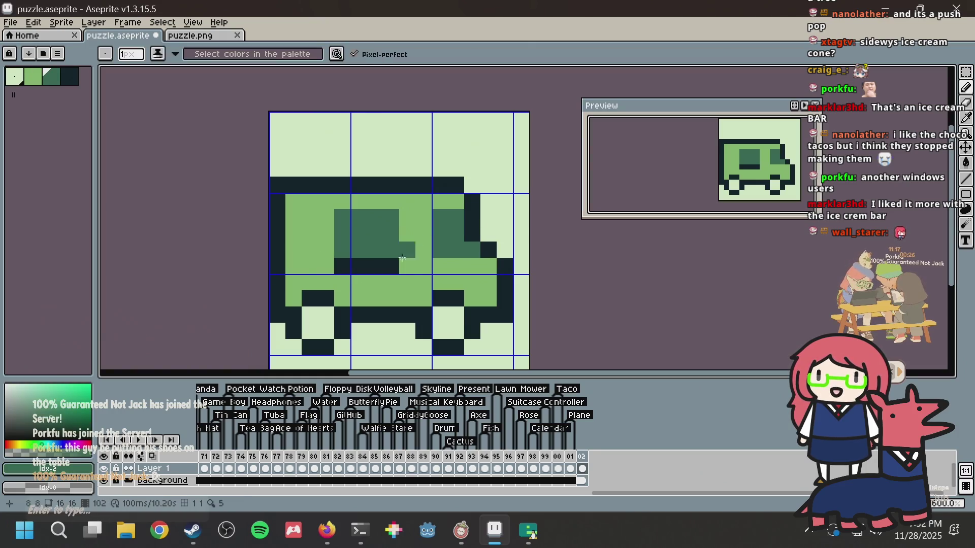
click(408, 250)
drag(408, 244, 408, 213)
alt+click(390, 266)
click(407, 267)
key(ctrl+s)
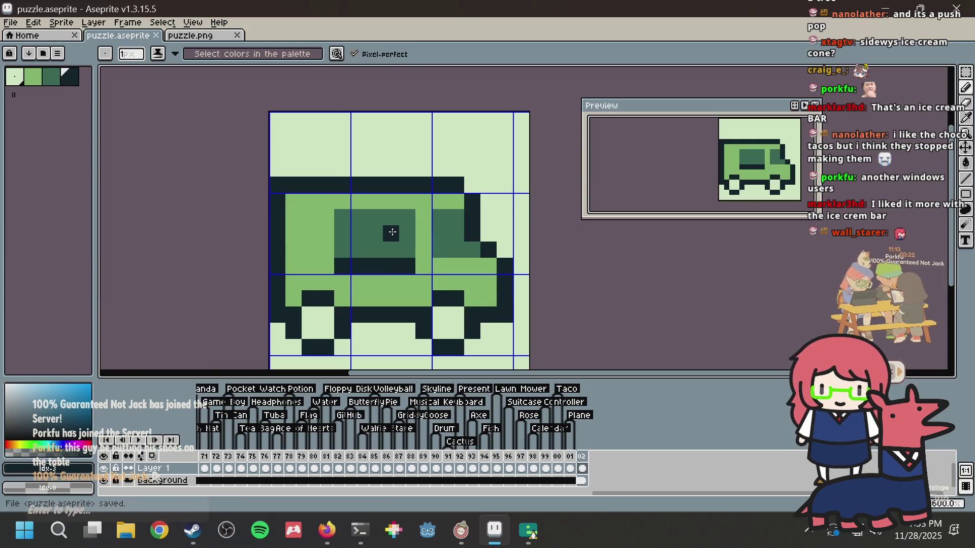
Step: Paint a light-green panel at the truck's rear with dark pixels below and beside it
alt+click(449, 308)
click(299, 210)
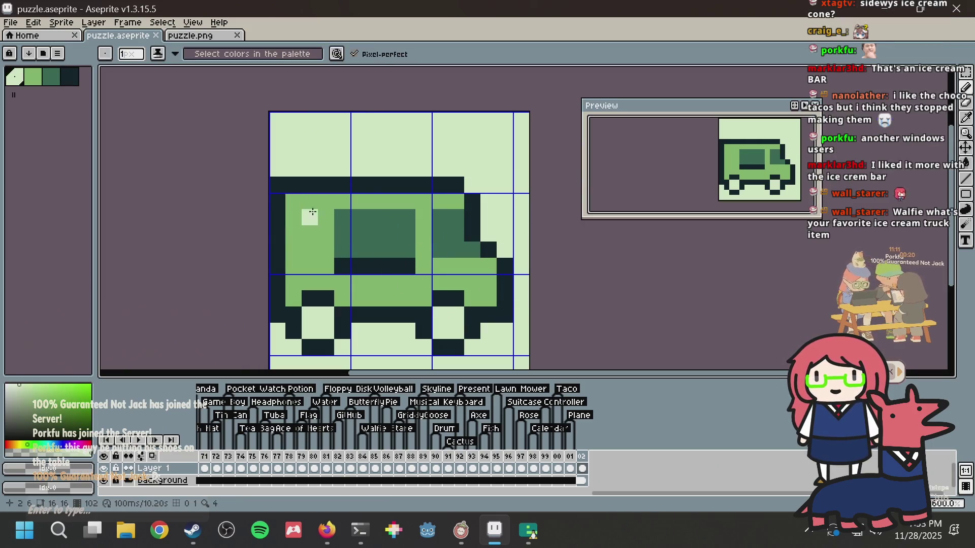
mouse_move(300, 216)
mouse_down()
mouse_move(292, 244)
mouse_move(322, 218)
mouse_move(327, 247)
mouse_move(309, 263)
mouse_move(309, 250)
mouse_up()
alt+click(355, 257)
alt+click(337, 248)
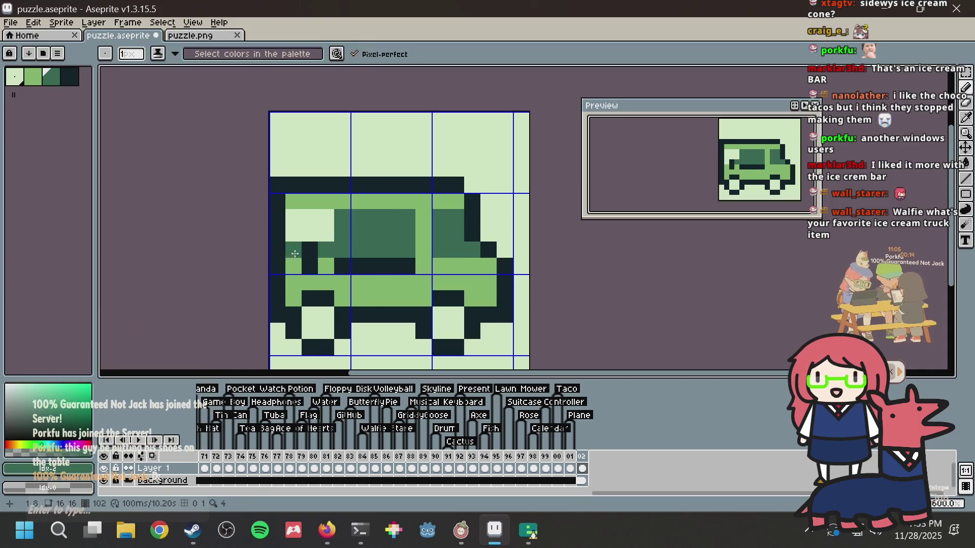
alt+click(308, 251)
click(277, 250)
Step: Paint the window's top row pale green, save, and undo the last roof stroke
alt+click(307, 216)
click(293, 203)
mouse_move(292, 205)
mouse_down()
mouse_move(327, 204)
mouse_move(339, 269)
mouse_up()
alt+click(341, 205)
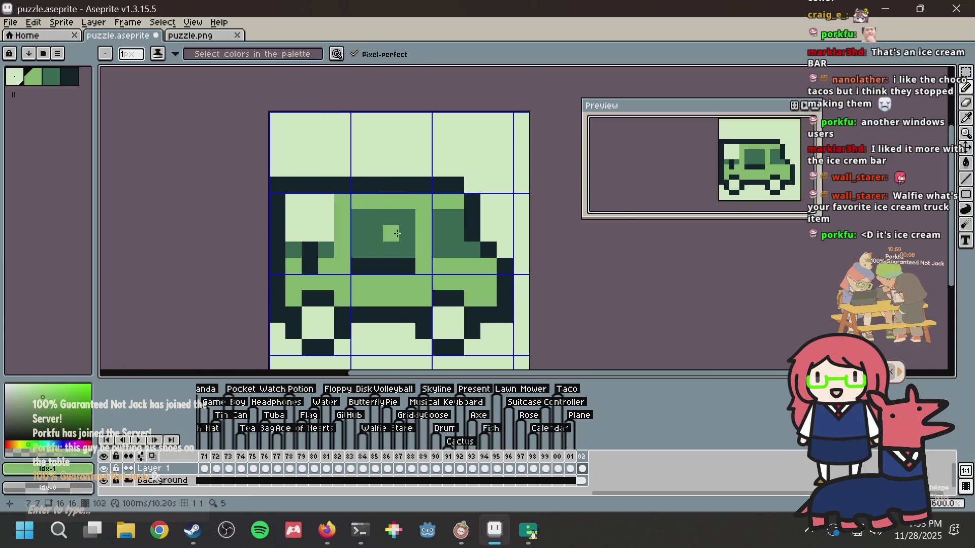
key(ctrl+s)
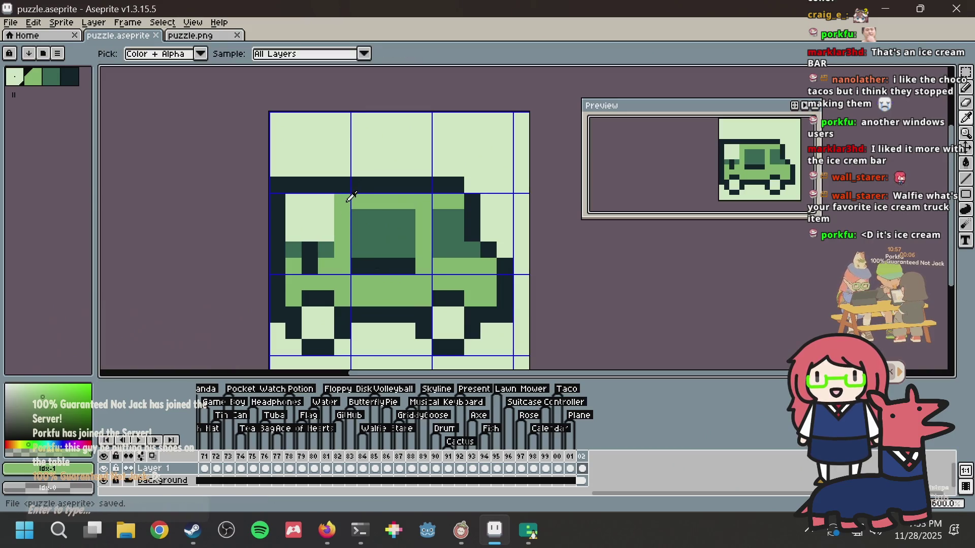
key(ctrl+z)
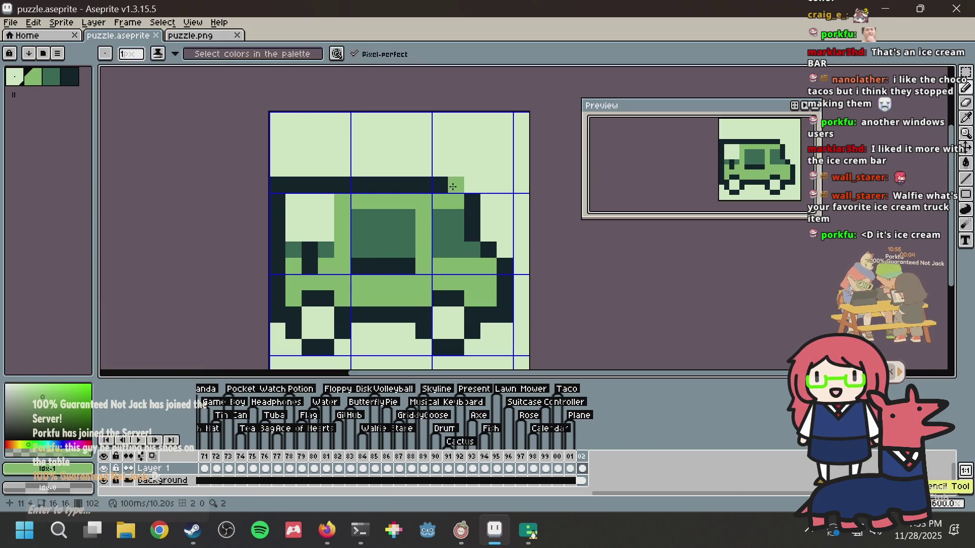